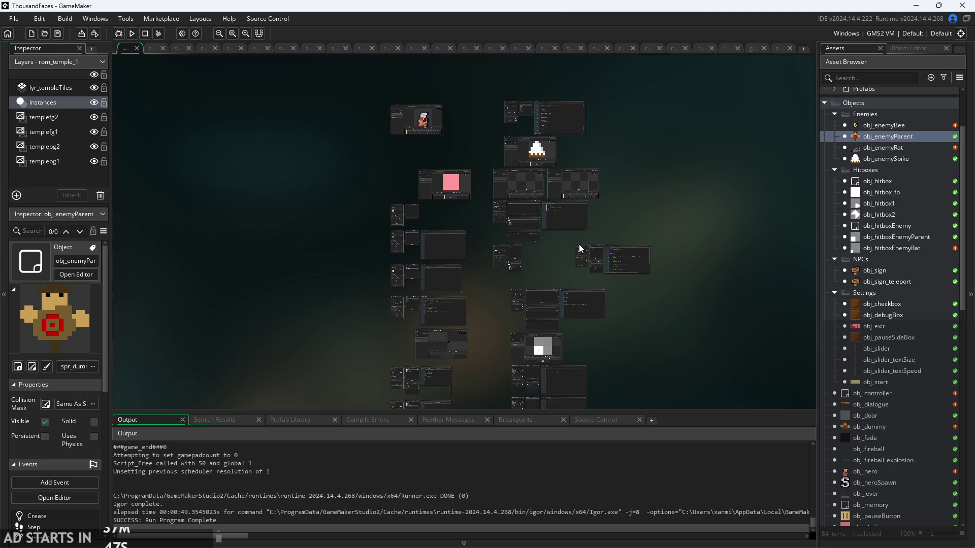
Open obj_dummy's object editor with its Create code from the Asset Browser
scroll(585, 249, up, 3)
scroll(476, 245, down, 3)
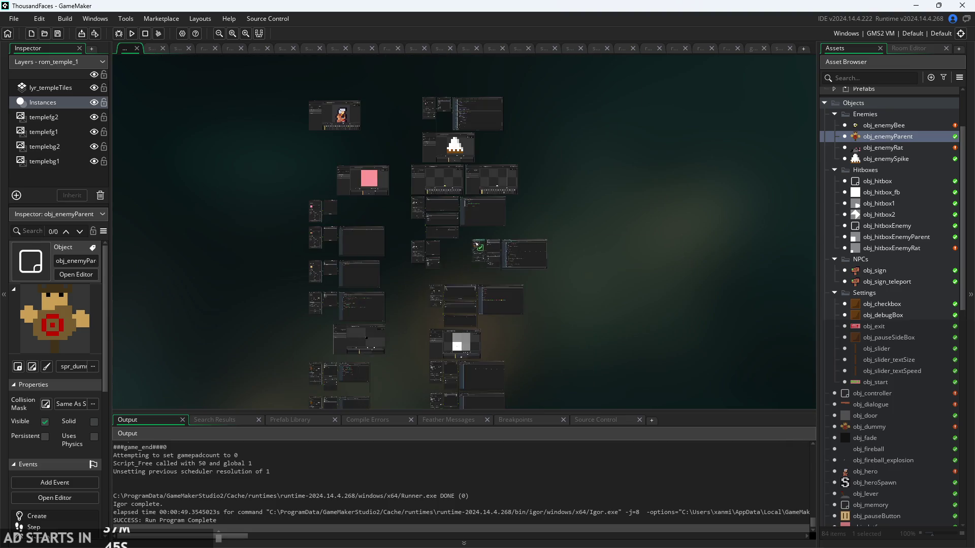
scroll(211, 333, up, 2)
scroll(244, 325, up, 3)
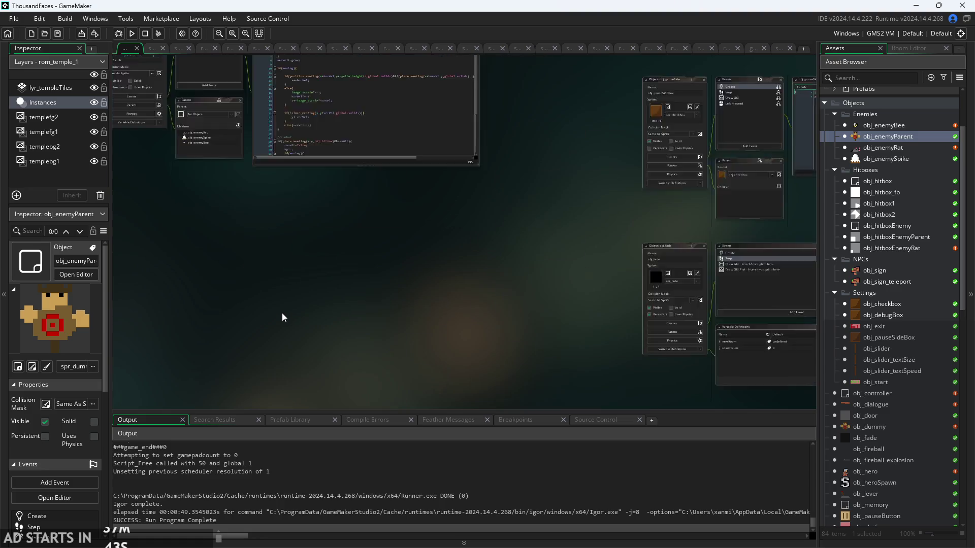
scroll(377, 282, up, 3)
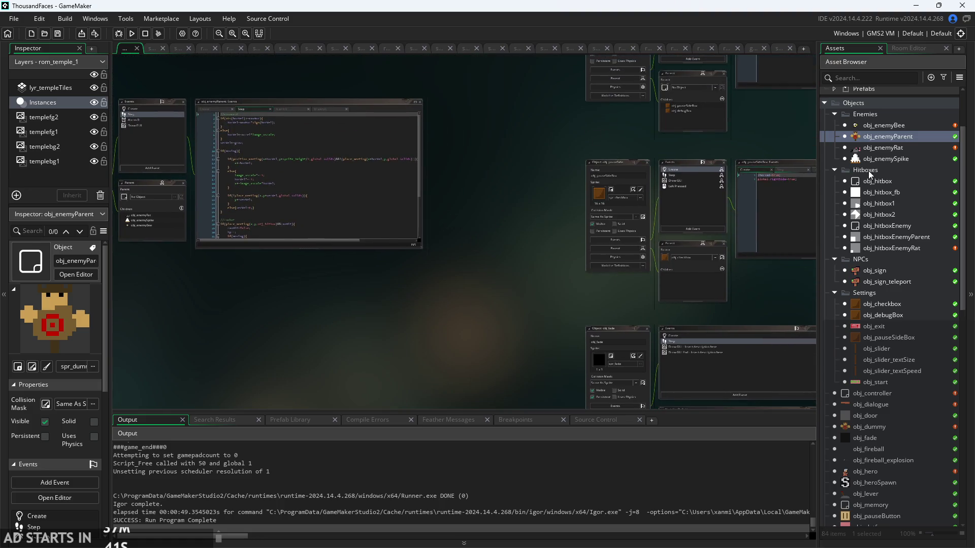
double_click(869, 427)
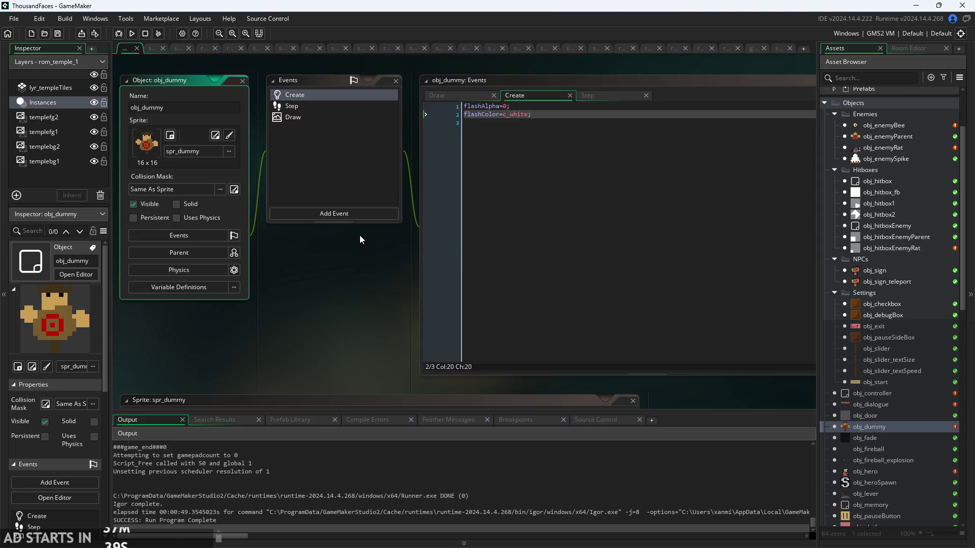
Pan the workspace and move the small editor window lower
scroll(345, 254, down, 4)
scroll(297, 294, down, 2)
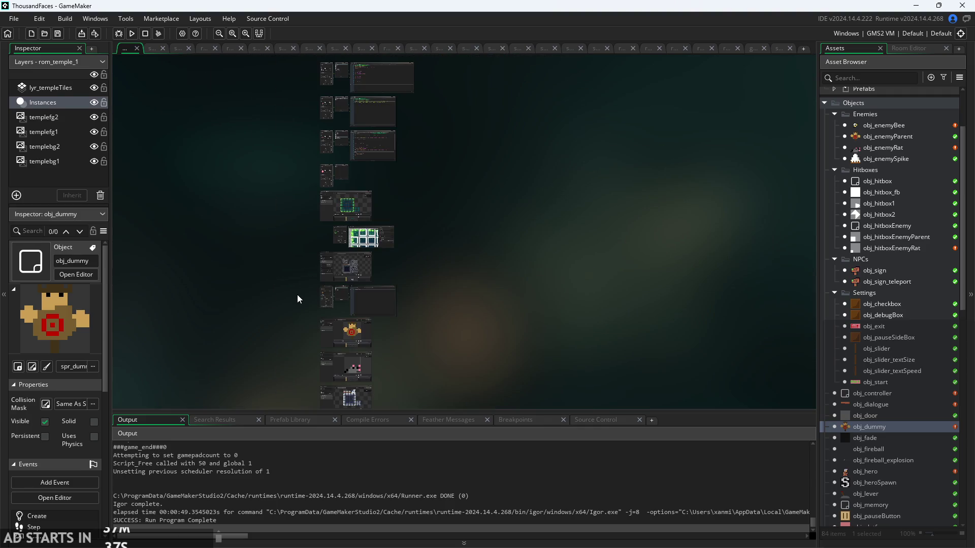
mouse_move(297, 294)
mouse_down()
mouse_move(367, 417)
mouse_move(451, 489)
mouse_up()
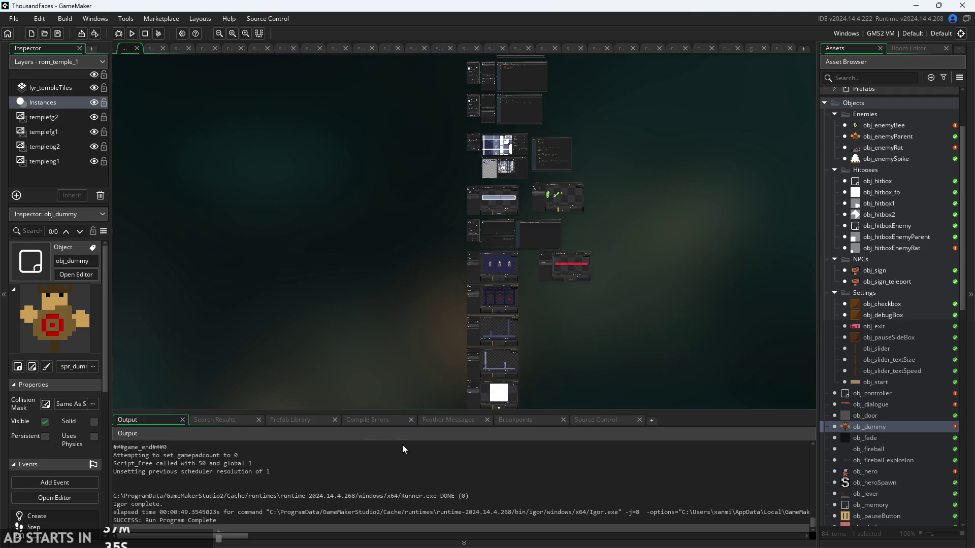
scroll(425, 317, down, 5)
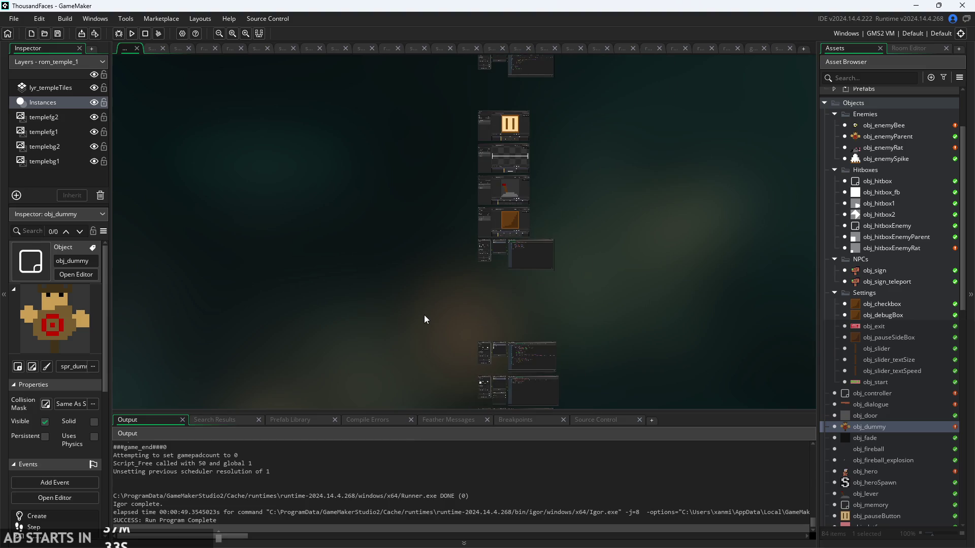
scroll(423, 312, down, 8)
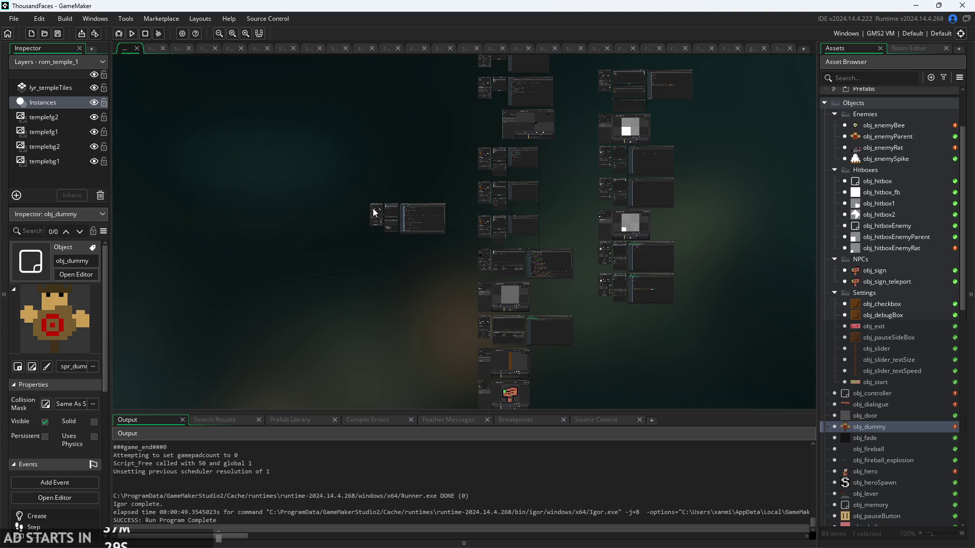
mouse_move(373, 208)
mouse_down()
mouse_move(388, 330)
mouse_move(398, 336)
mouse_move(381, 294)
mouse_up()
scroll(404, 337, up, 5)
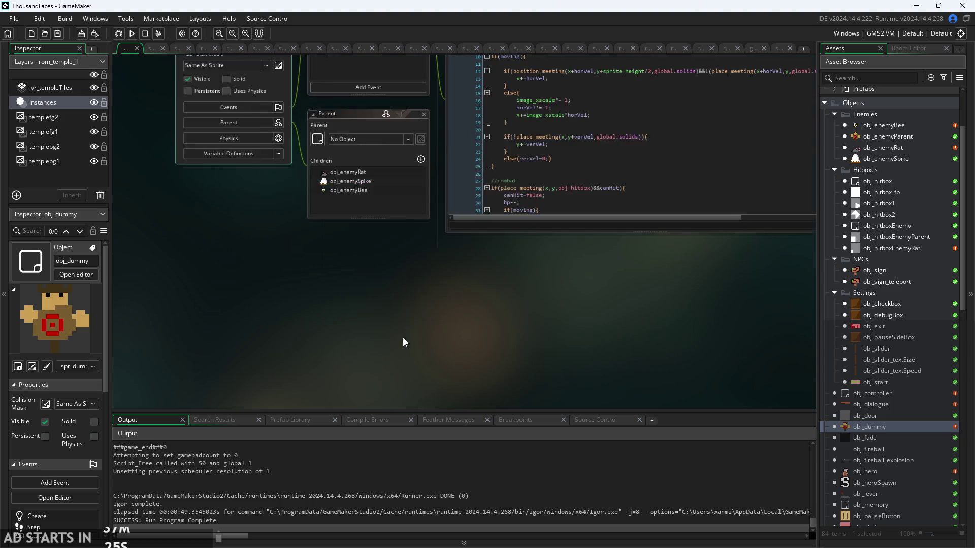
scroll(425, 340, down, 5)
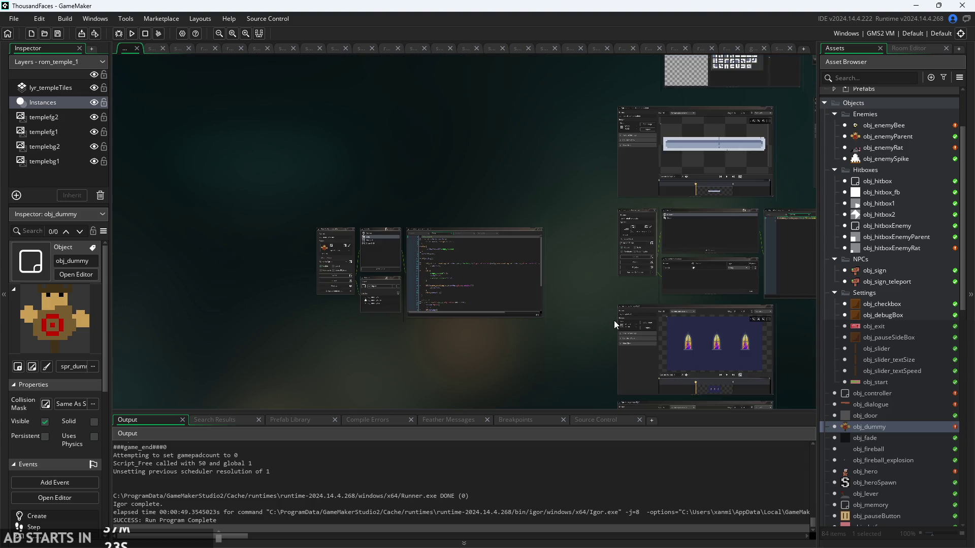
Move the obj_enemyParent window group beside obj_dummy's editors
mouse_move(331, 234)
mouse_down()
mouse_move(380, 185)
mouse_move(389, 220)
mouse_move(398, 219)
mouse_up()
scroll(519, 298, up, 3)
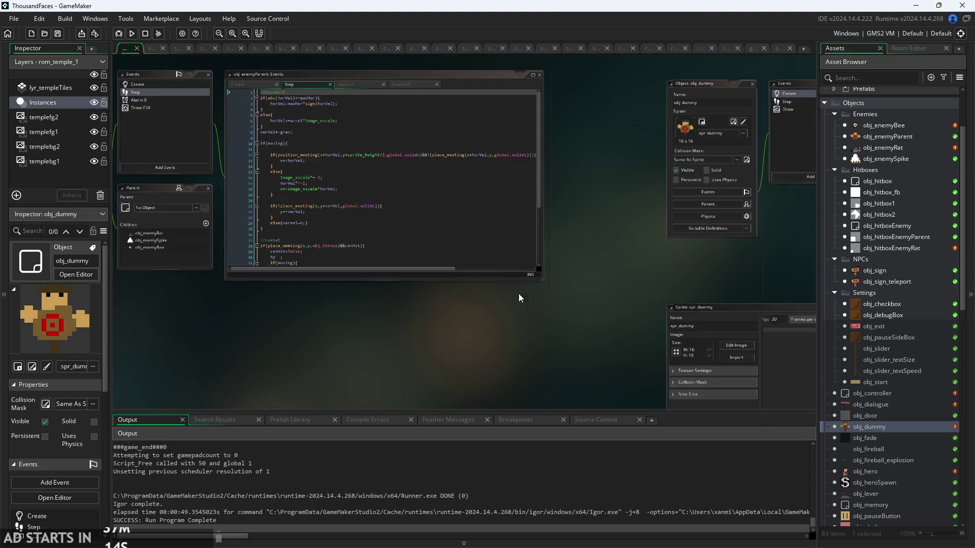
scroll(523, 292, up, 5)
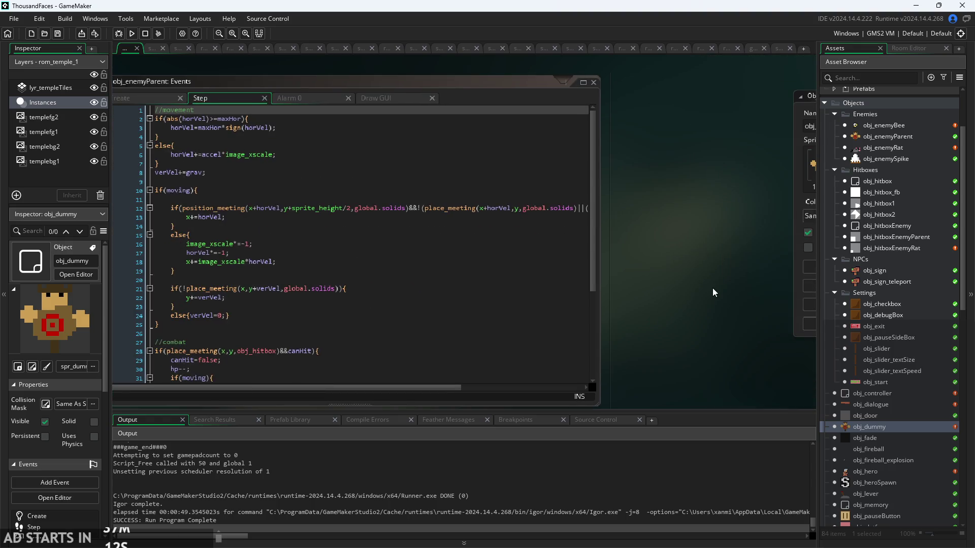
scroll(746, 224, down, 5)
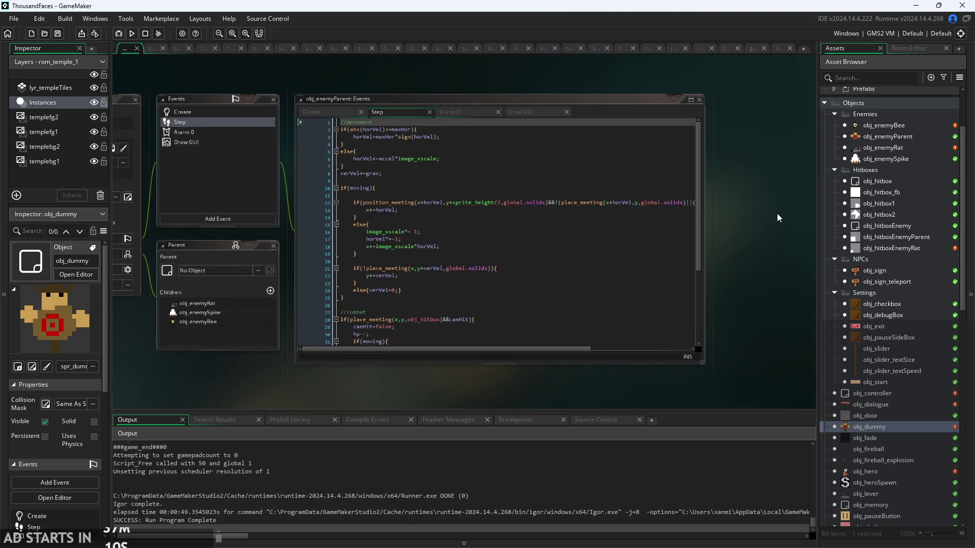
mouse_move(777, 213)
mouse_down()
mouse_move(699, 228)
mouse_move(517, 227)
mouse_up()
scroll(755, 219, down, 3)
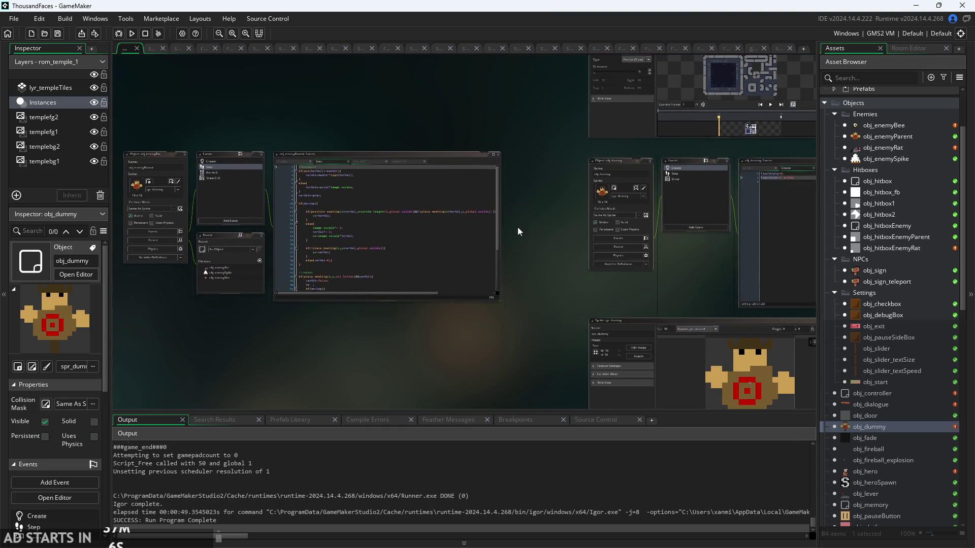
drag(161, 161, 240, 150)
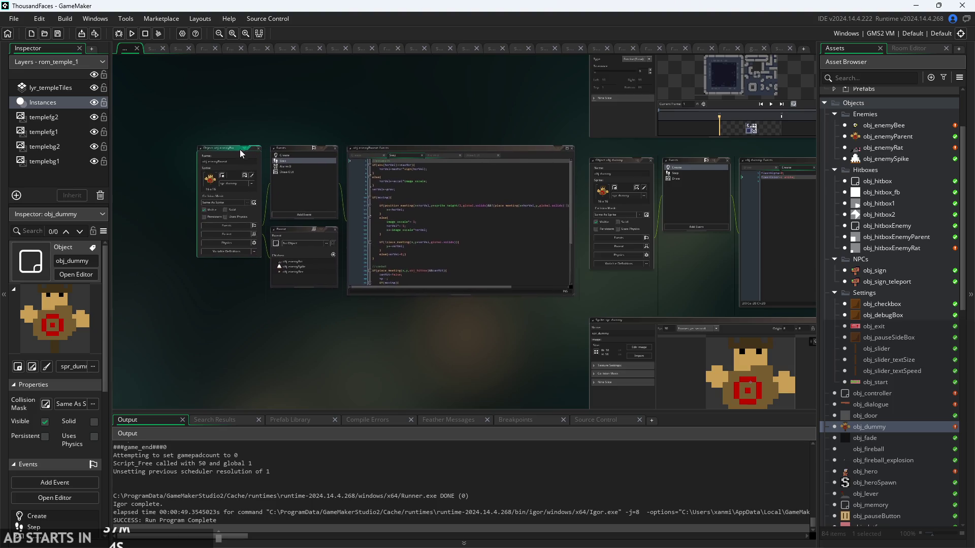
scroll(625, 287, up, 2)
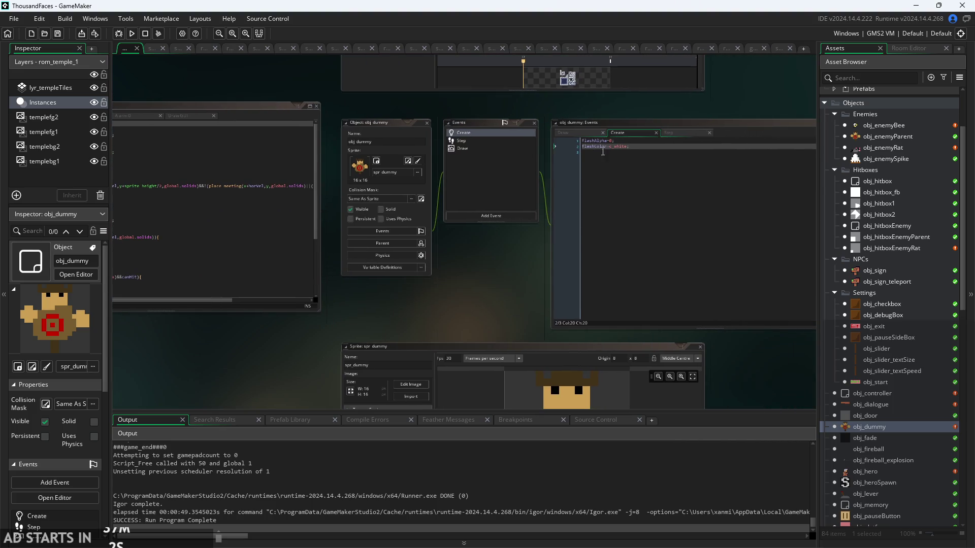
Add flashAlpha=0; and flashColor=c_white; after line 16 of obj_enemyParent's Create code
scroll(603, 152, up, 2)
key(ctrl+a)
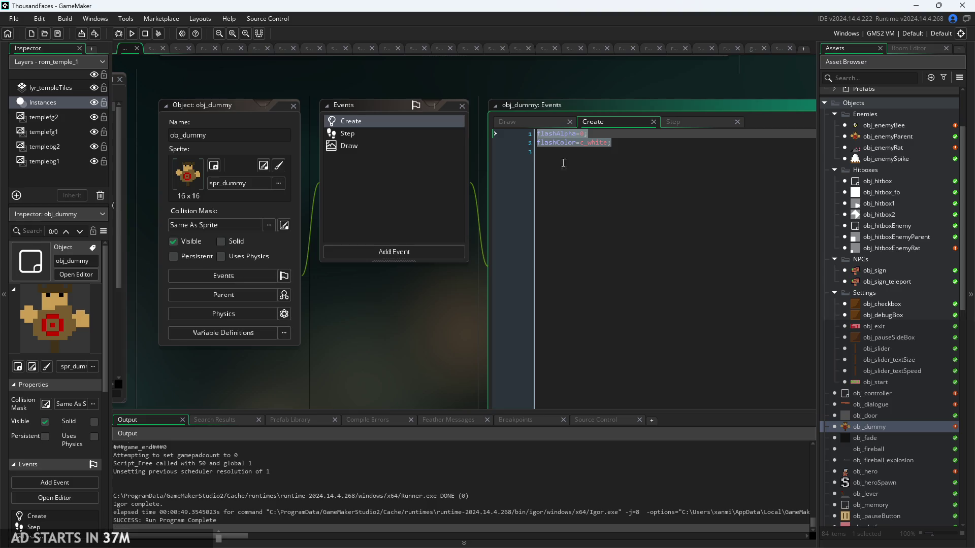
click(563, 163)
scroll(488, 325, left, 5)
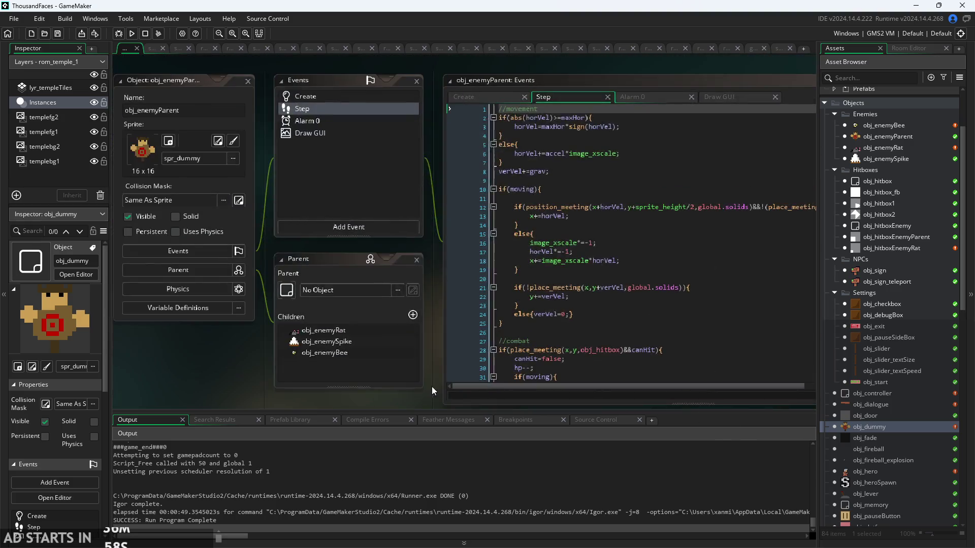
click(343, 96)
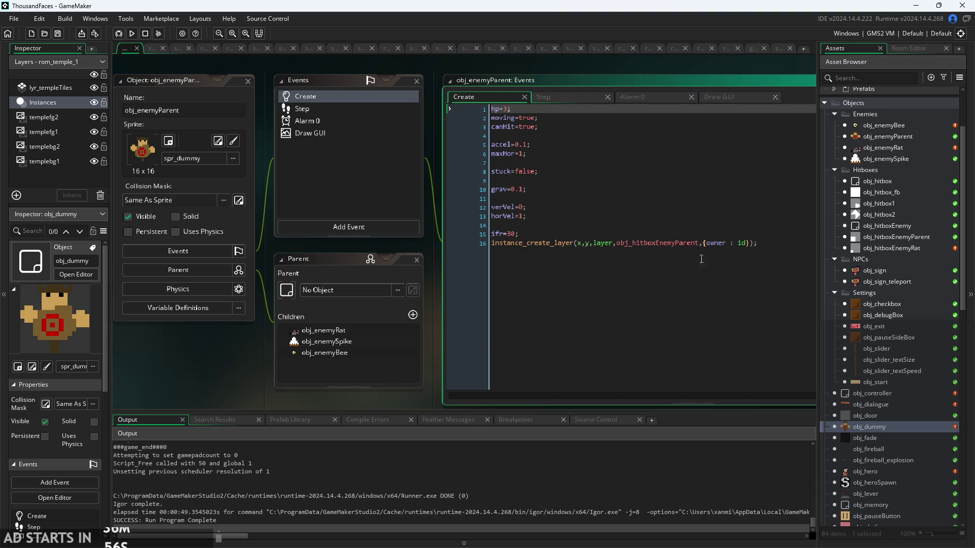
click(764, 245)
key(Return)
key(Return)
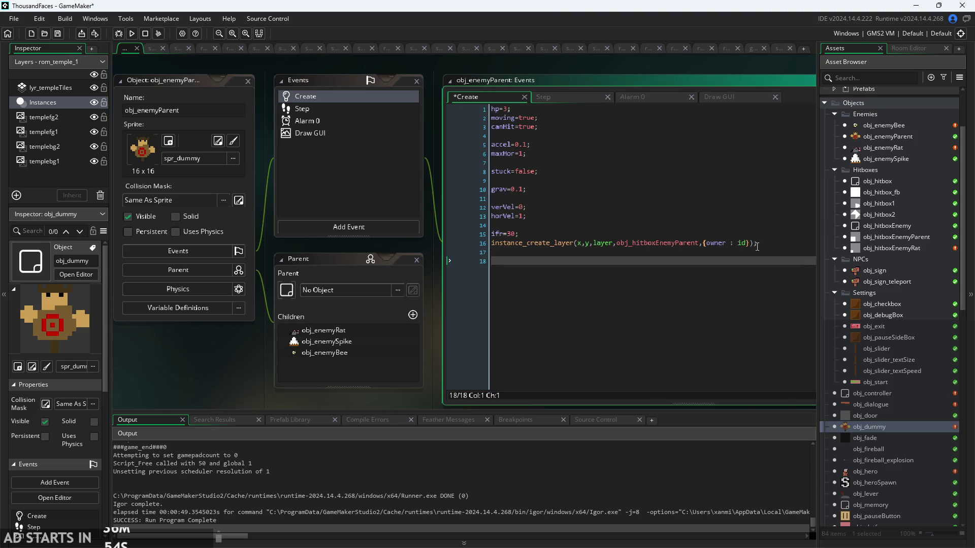
text(flashAlpha=0;)
key(Return)
text(flashColor=c_white;)
Check obj_dummy's Step code and go to the end of obj_enemyParent's Step code
drag(424, 243, 280, 215)
scroll(545, 343, down, 3)
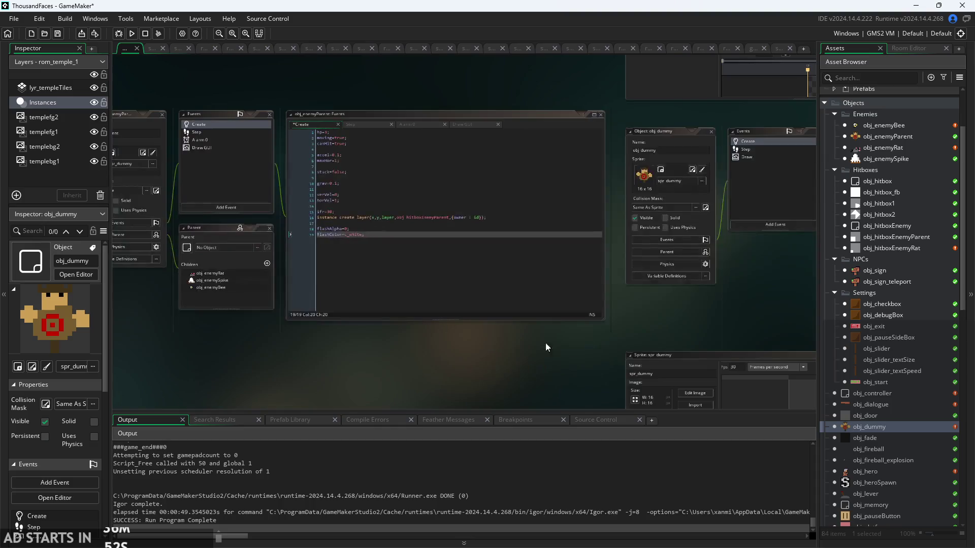
scroll(545, 343, up, 3)
click(534, 168)
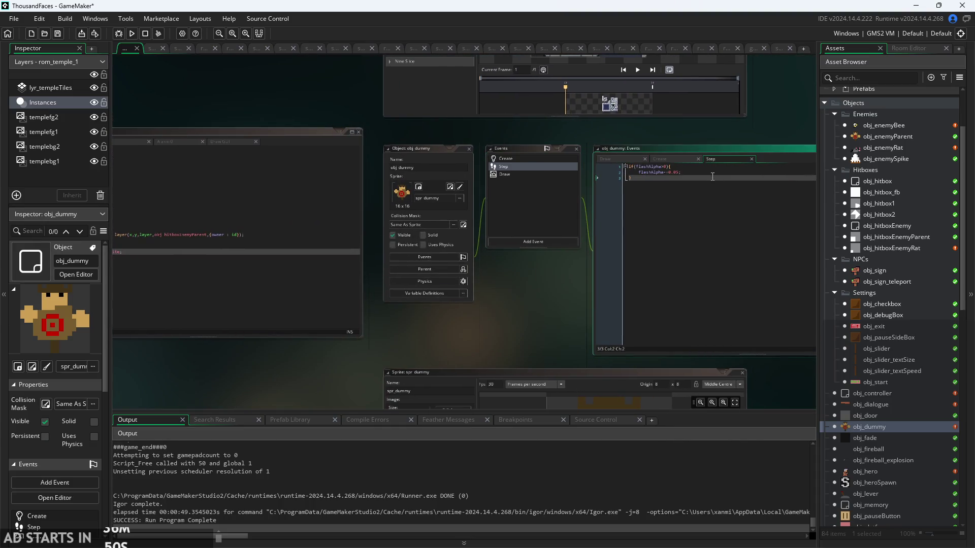
scroll(439, 187, left, 5)
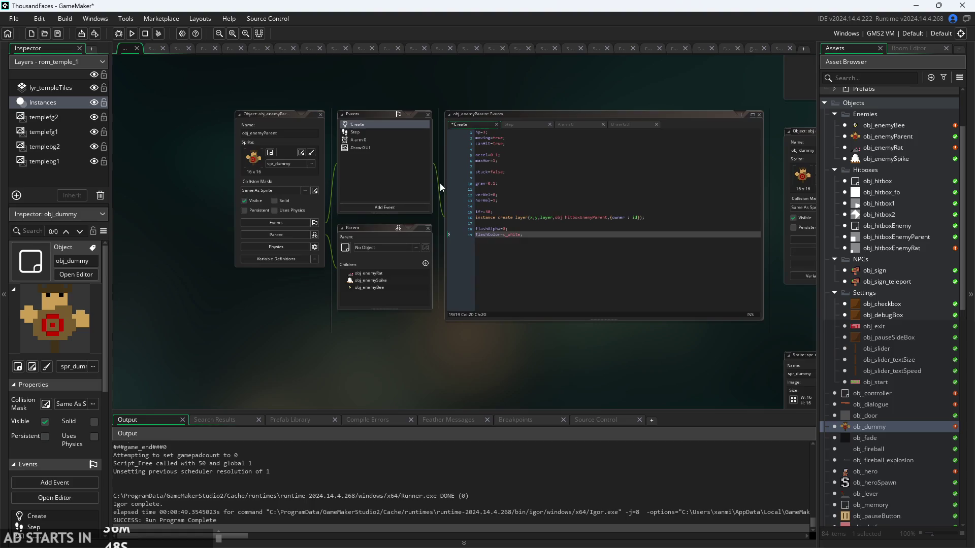
click(410, 131)
scroll(567, 268, down, 5)
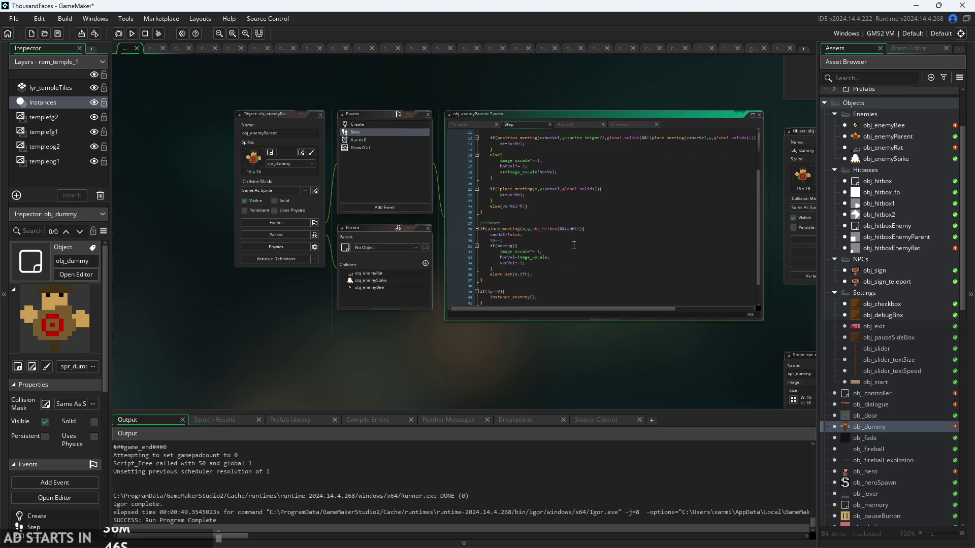
click(550, 280)
Paste obj_dummy's flashAlpha fade-out block into obj_enemyParent's Step code
key(ctrl+v)
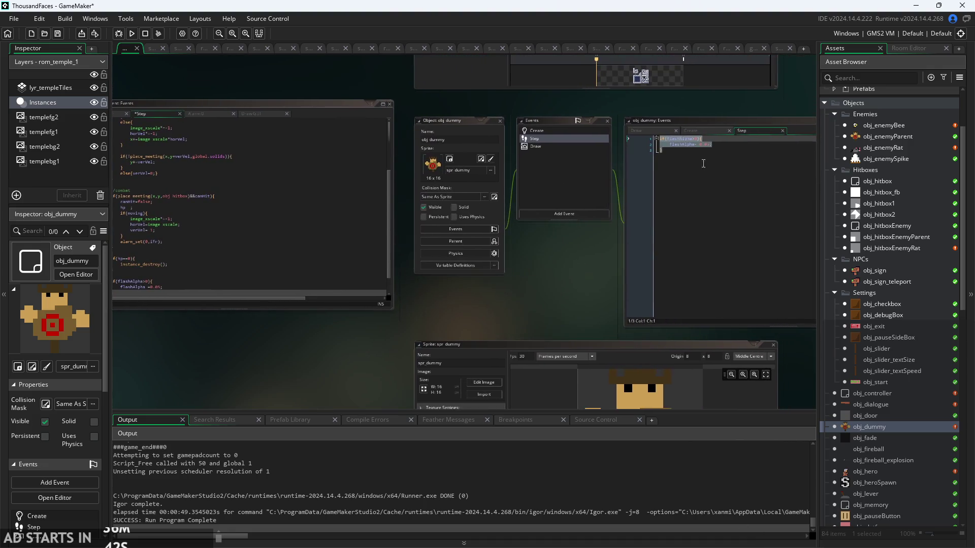
click(704, 150)
click(700, 133)
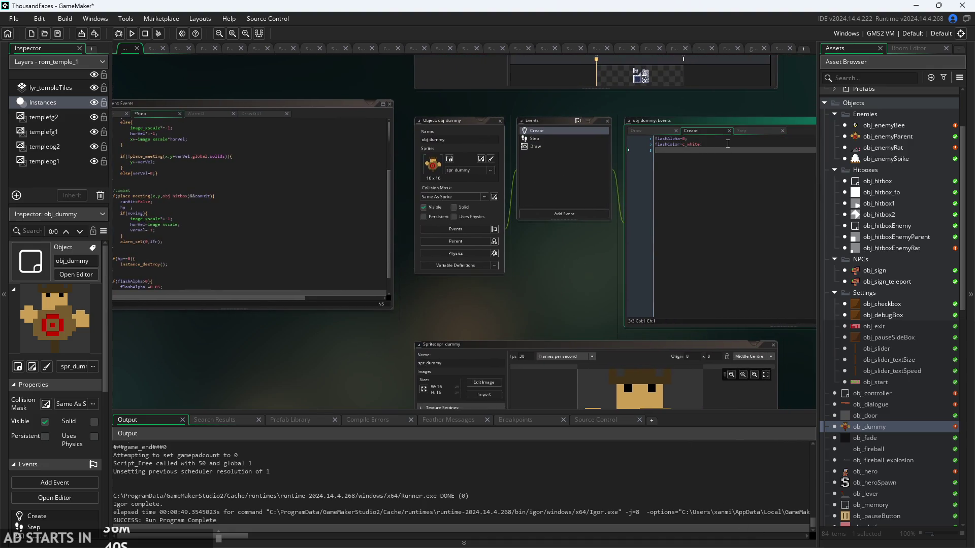
click(724, 144)
Add a Draw event to obj_enemyParent and paste in obj_dummy's shFlash Draw code
click(645, 133)
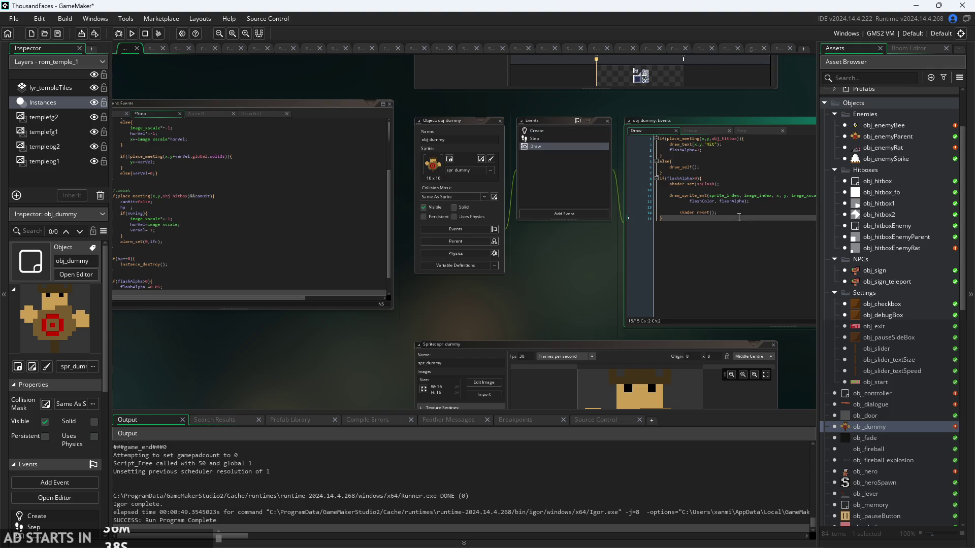
key(ctrl+a)
key(ctrl+c)
click(288, 226)
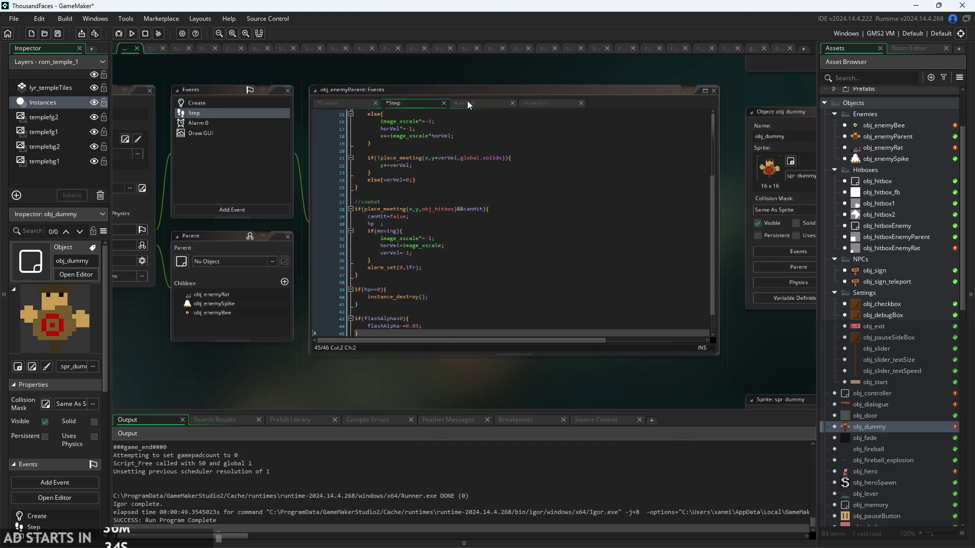
click(220, 208)
mouse_move(250, 274)
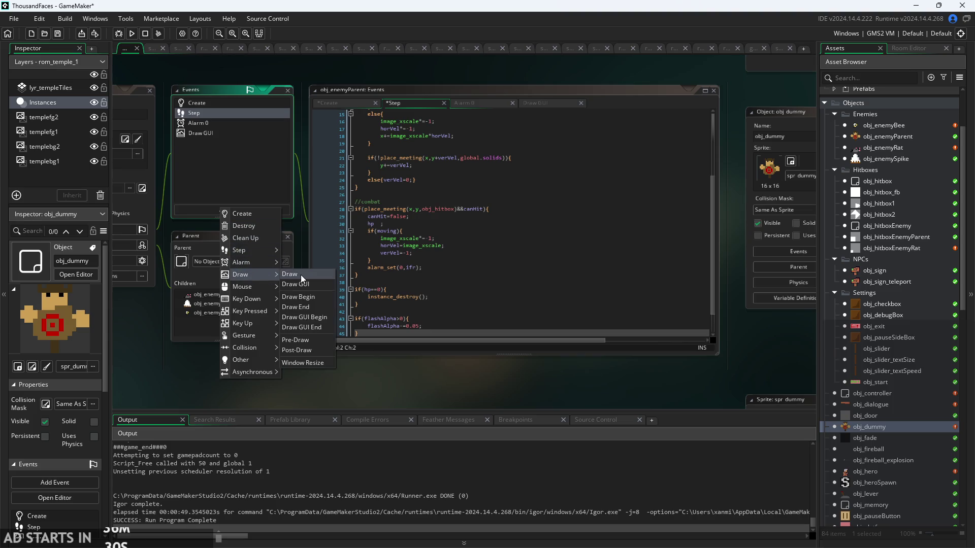
click(300, 275)
key(ctrl+v)
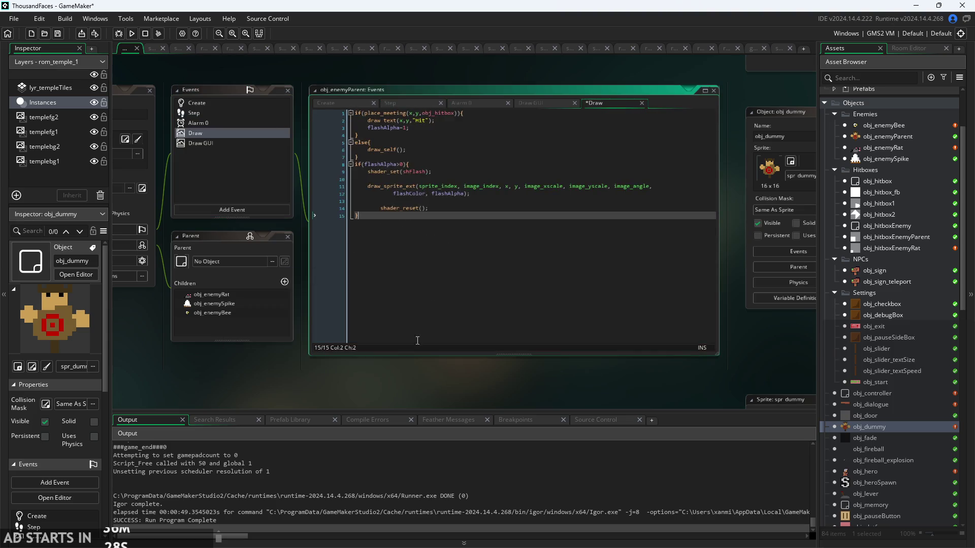
scroll(888, 434, down, 6)
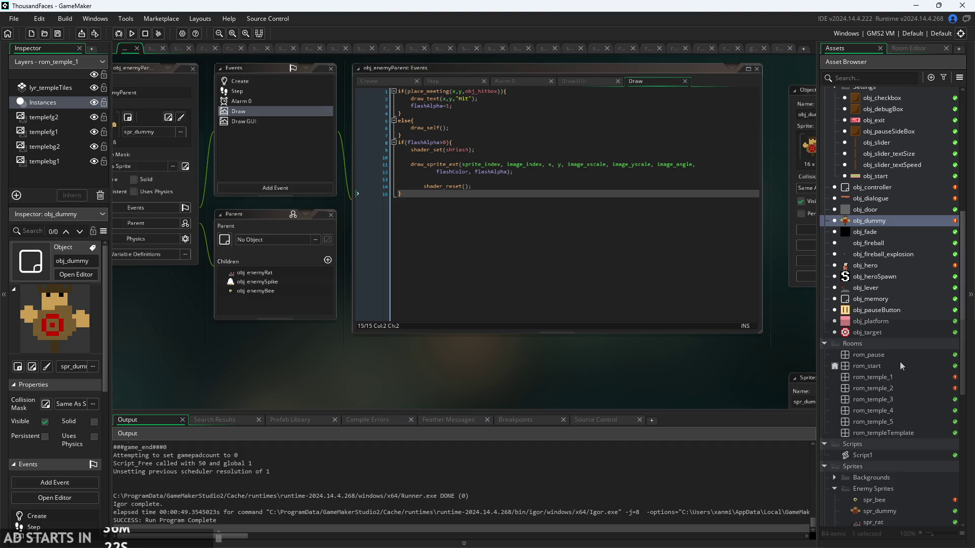
Place an obj_enemyParent instance near rom_temple_2's right pillar and run the game
click(898, 377)
double_click(899, 386)
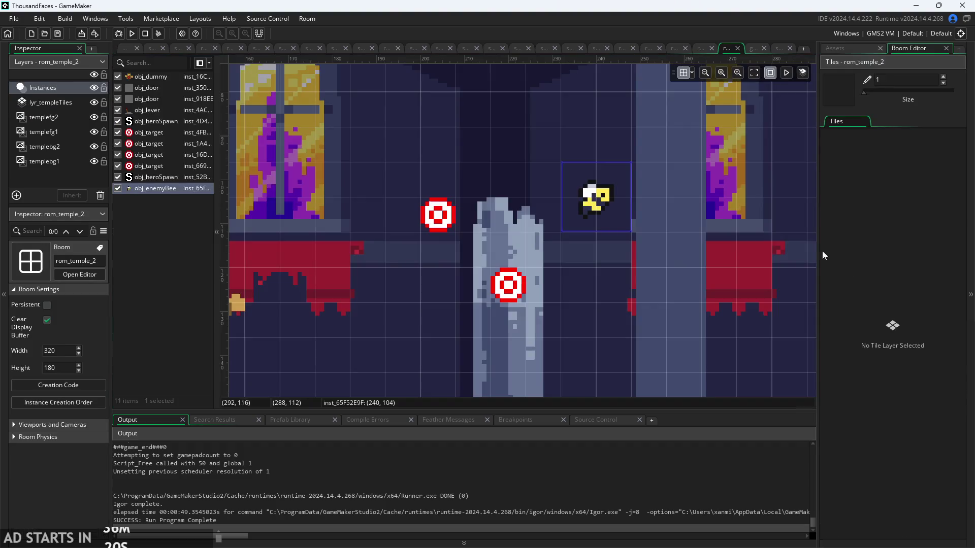
scroll(684, 245, down, 6)
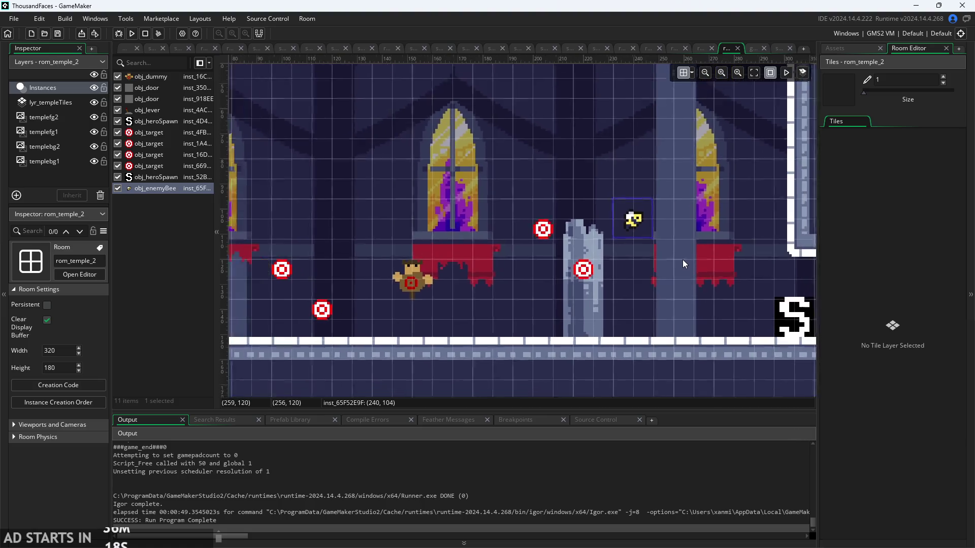
click(843, 48)
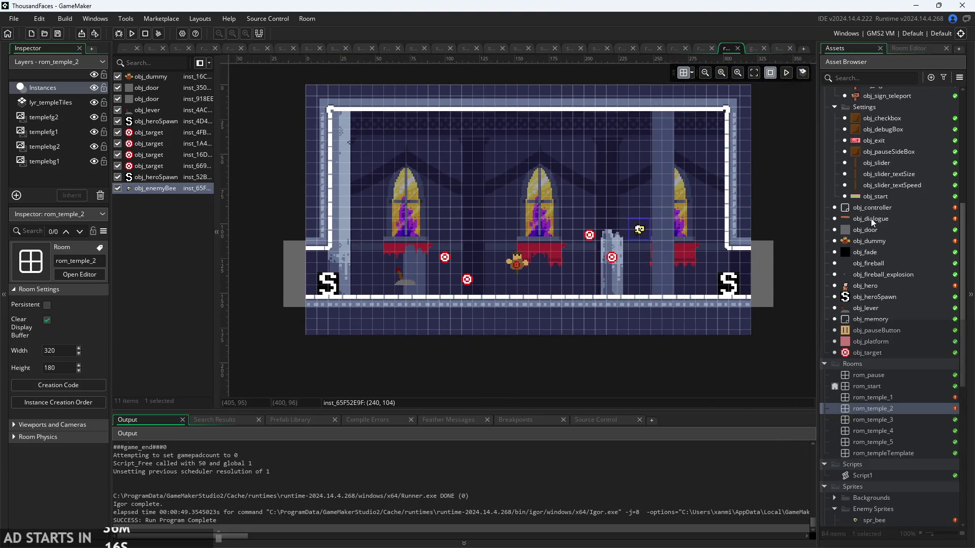
scroll(877, 247, up, 5)
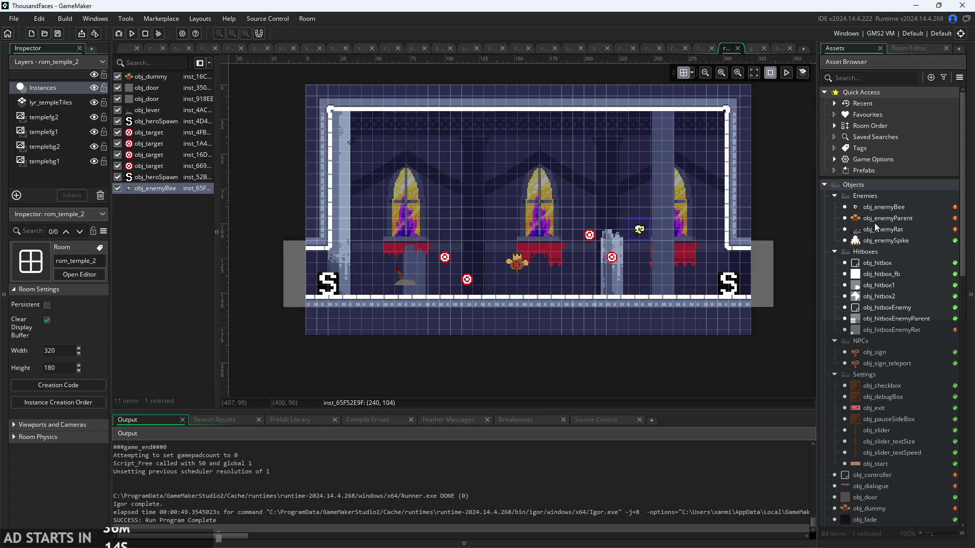
mouse_move(874, 221)
mouse_down()
mouse_move(630, 294)
mouse_move(649, 279)
mouse_up()
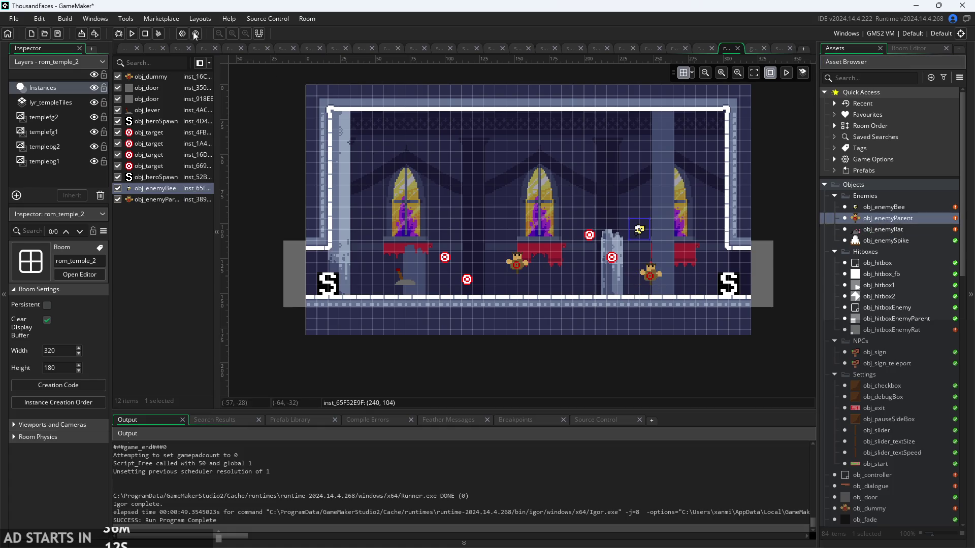
click(132, 33)
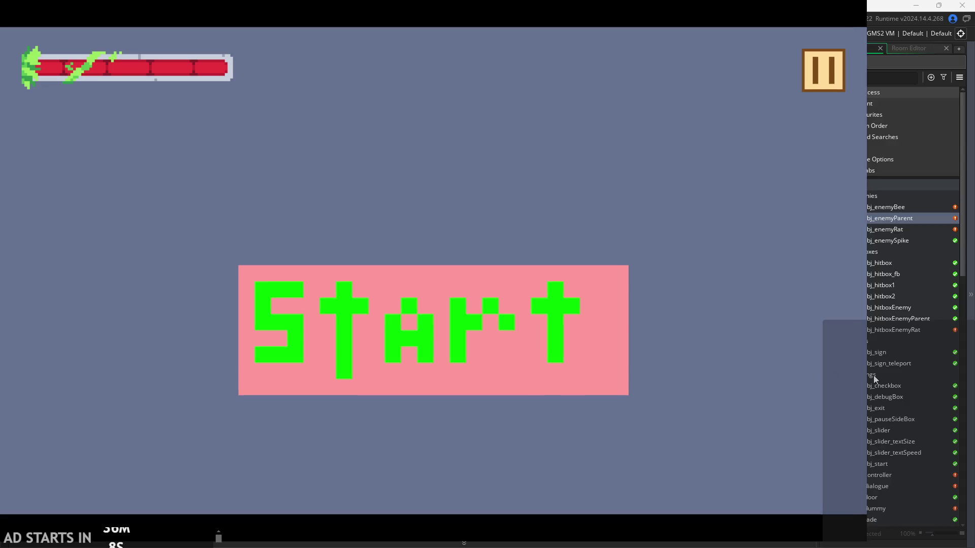
Start playing, abort on the flashAlpha Draw error, and open obj_enemySpike's editor
click(551, 299)
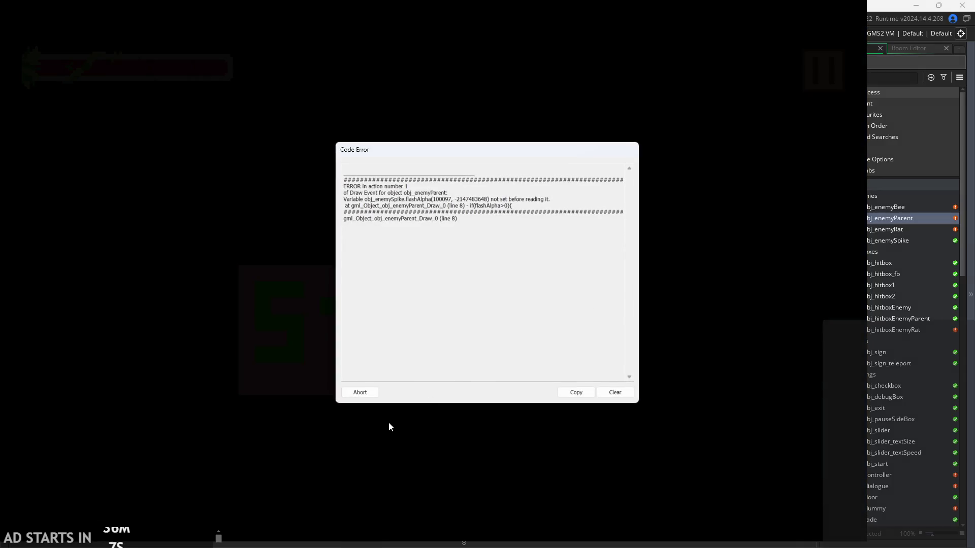
click(364, 394)
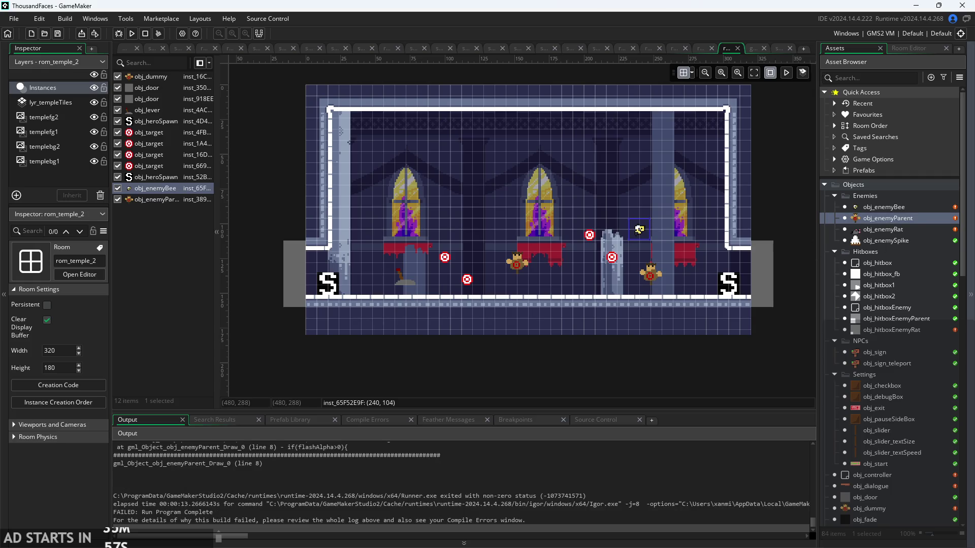
double_click(888, 243)
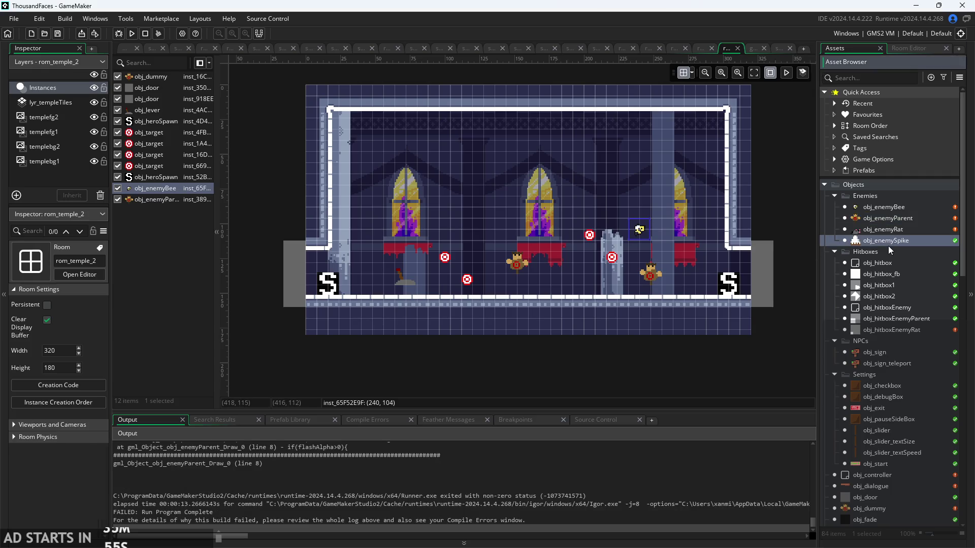
Inspect the Draw and Create code of obj_enemySpike and obj_enemyRat
scroll(416, 359, up, 2)
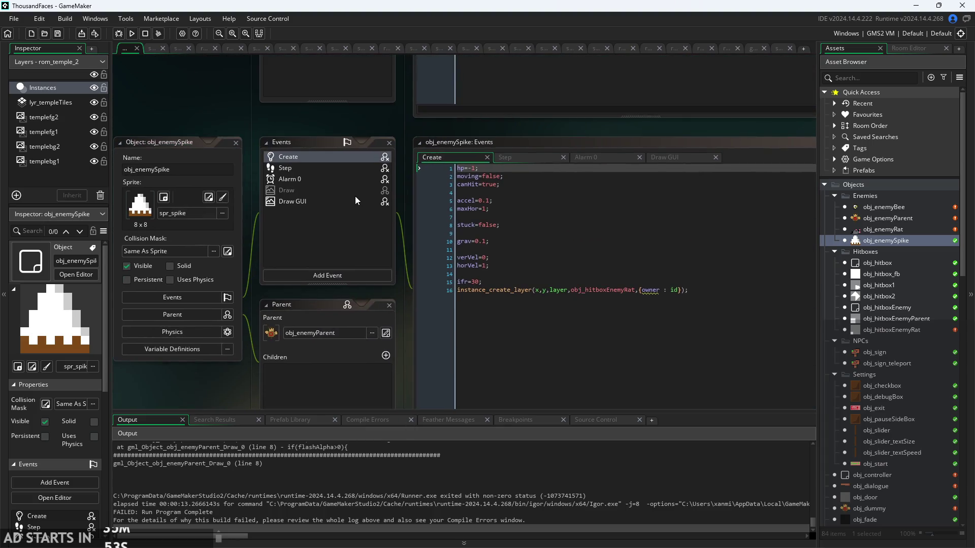
click(355, 196)
click(358, 190)
click(565, 208)
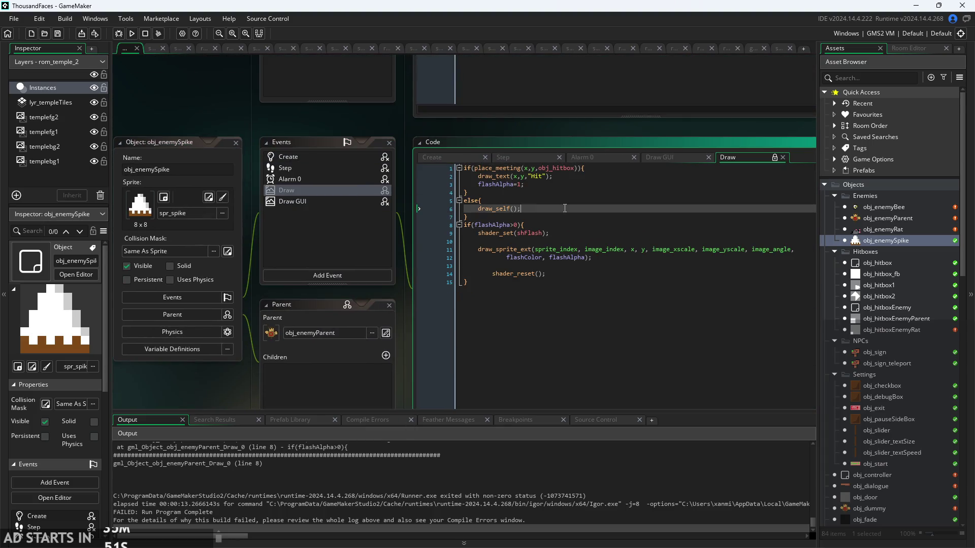
click(422, 158)
double_click(899, 230)
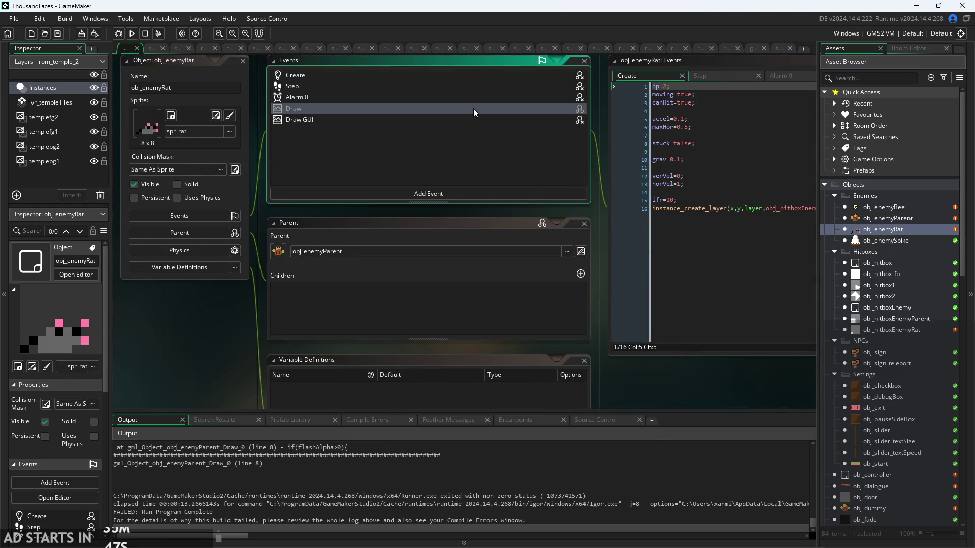
click(473, 108)
scroll(560, 389, down, 2)
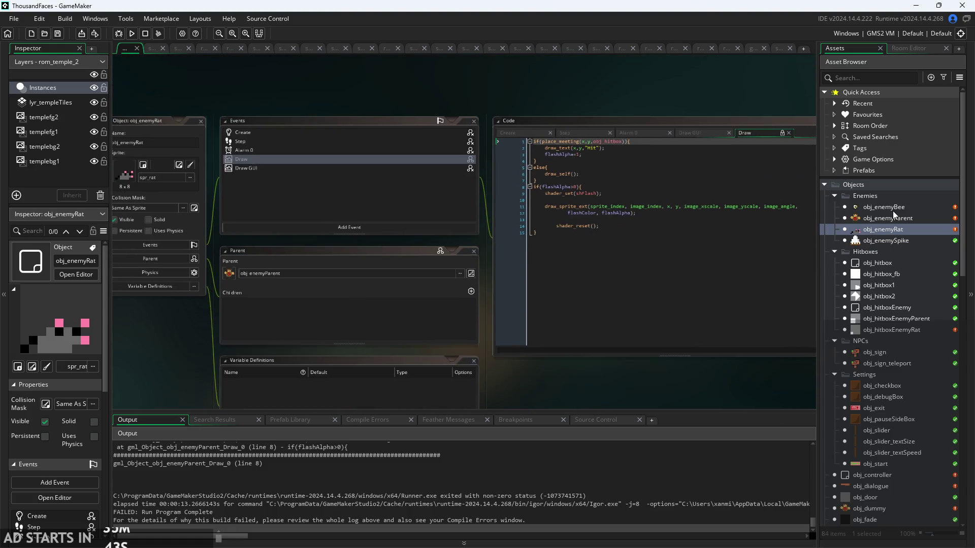
Select the flashAlpha and flashColor lines in obj_enemyParent's Create code
double_click(894, 219)
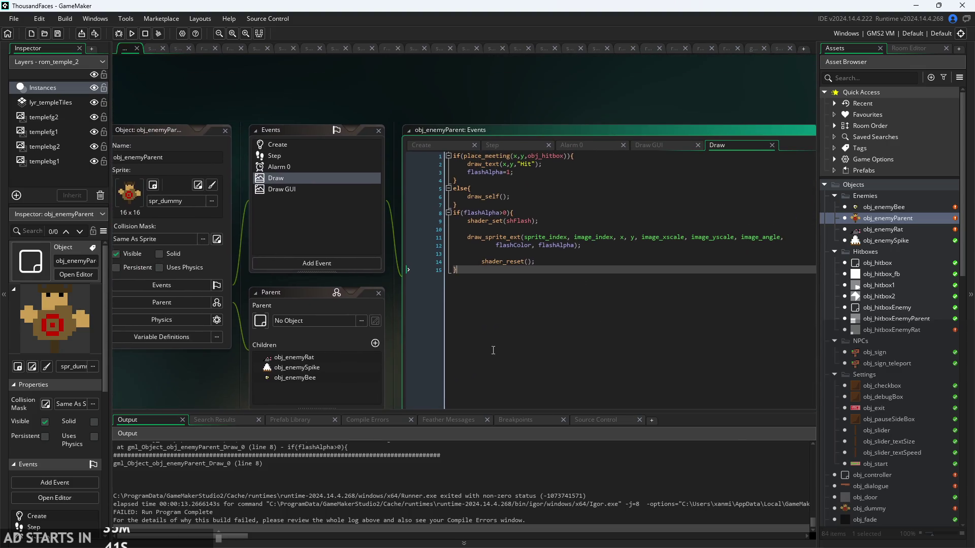
click(495, 146)
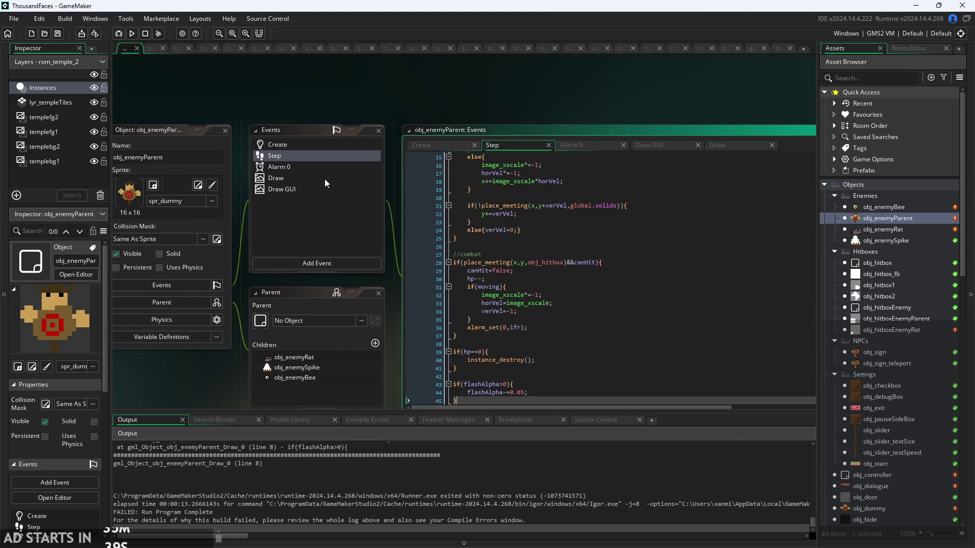
click(318, 147)
mouse_move(550, 302)
mouse_down()
mouse_move(272, 281)
mouse_move(267, 295)
mouse_up()
key(ctrl+c)
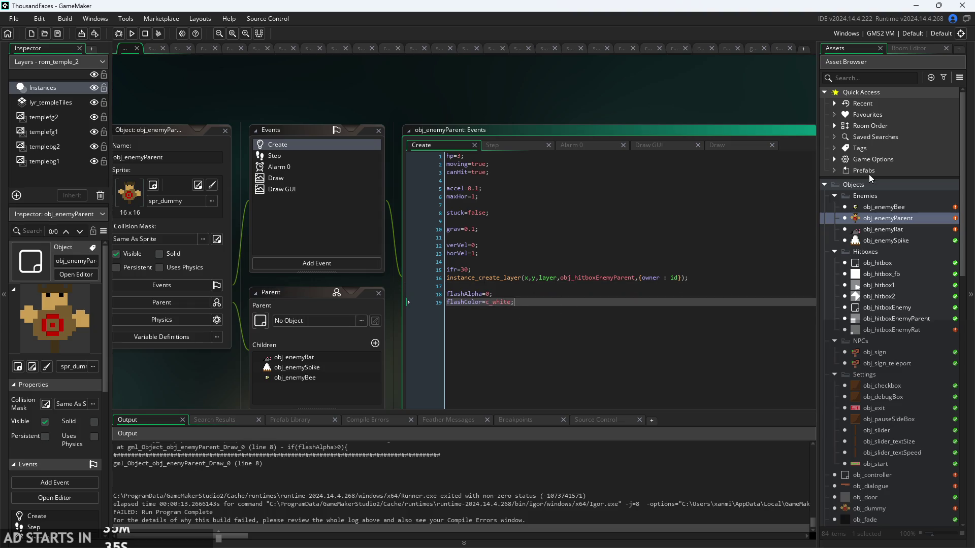
Paste the flashAlpha and flashColor lines after cooldown=200 in obj_enemyBee's Create code
double_click(878, 205)
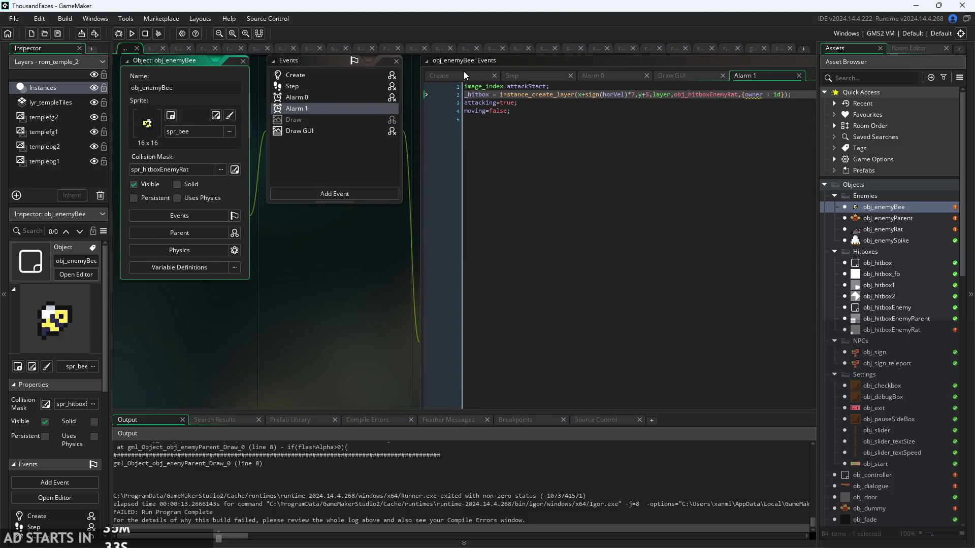
click(464, 74)
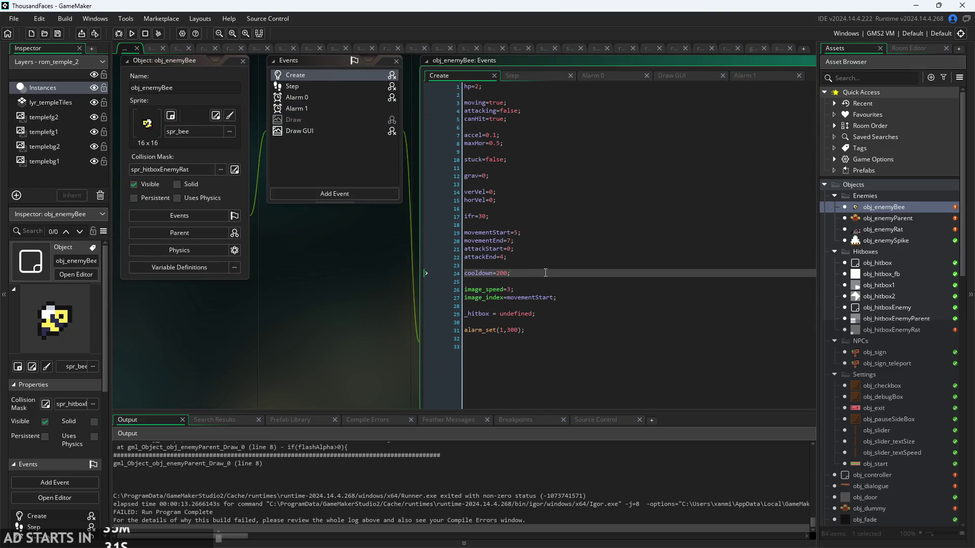
key(Return)
key(Return)
key(ctrl+v)
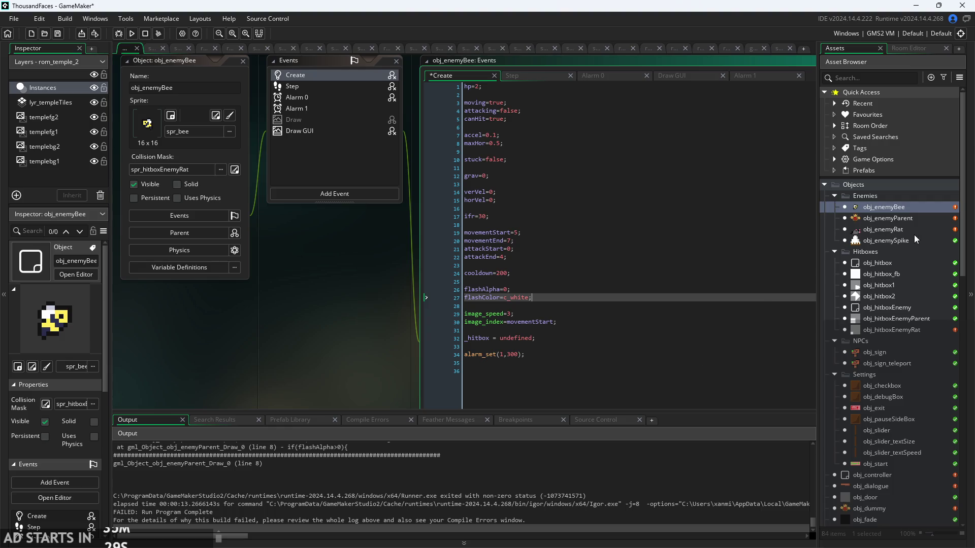
Add flashAlpha=0; and flashColor=c_white; after line 16 of obj_enemyRat's Create code
double_click(913, 230)
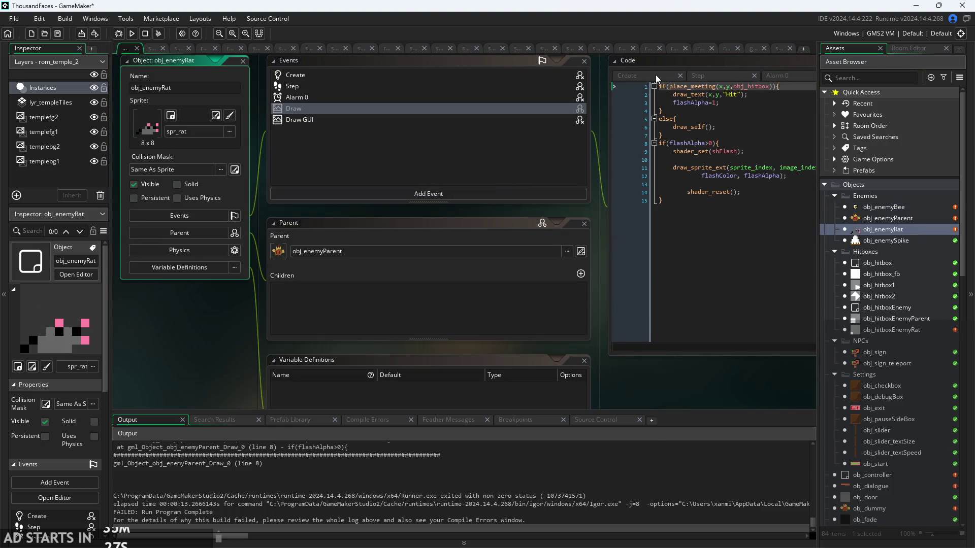
click(656, 74)
click(718, 225)
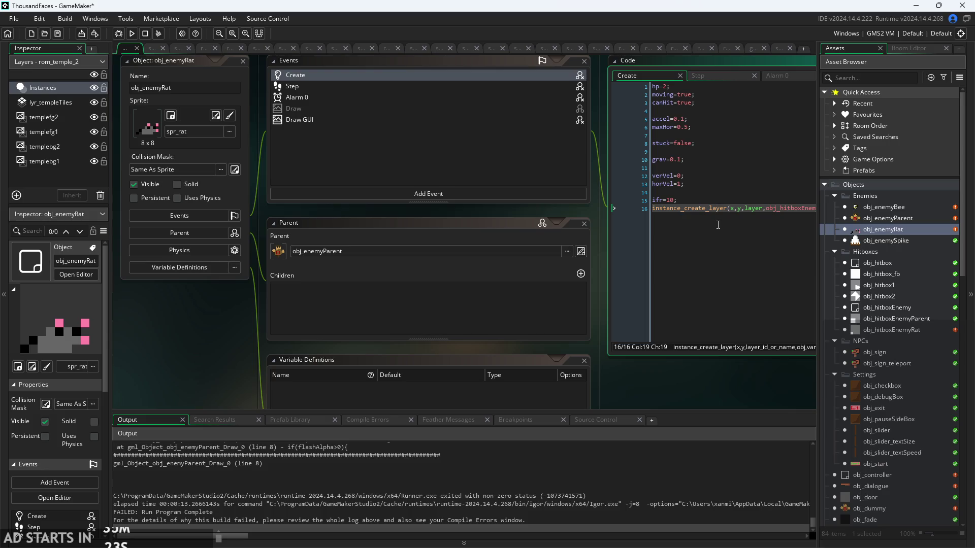
key(Right)
key(Right)
key(Right)
key(Right)
key(Right)
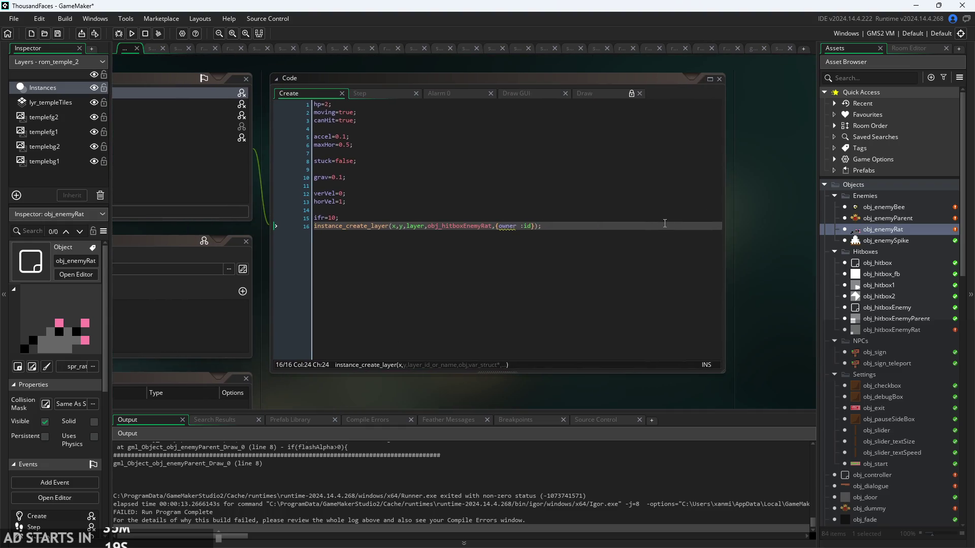
click(665, 223)
key(Return)
key(Return)
text(flashAlpha=0;)
key(Return)
text(flashColor=c_white;)
key(Return)
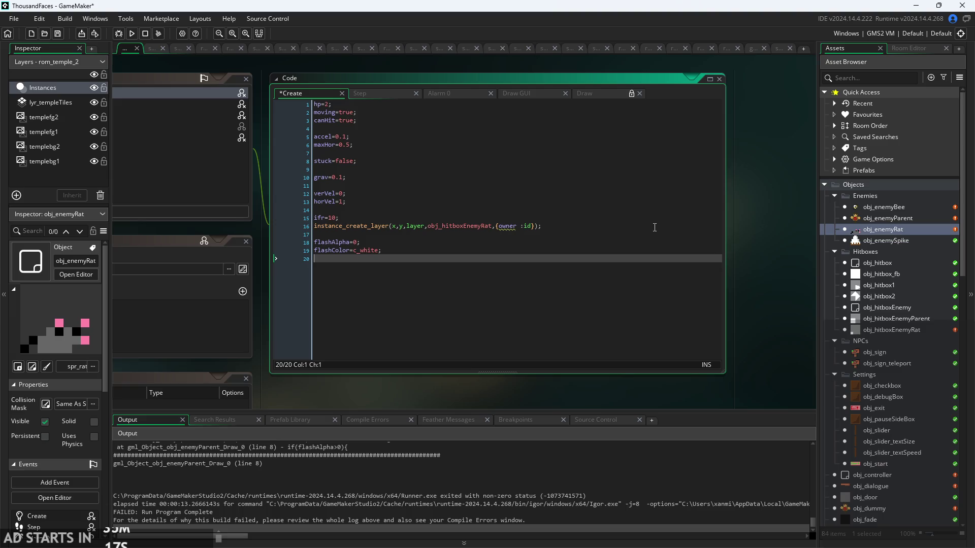
Paste the two flash lines into obj_enemySpike's Create code and save
double_click(927, 241)
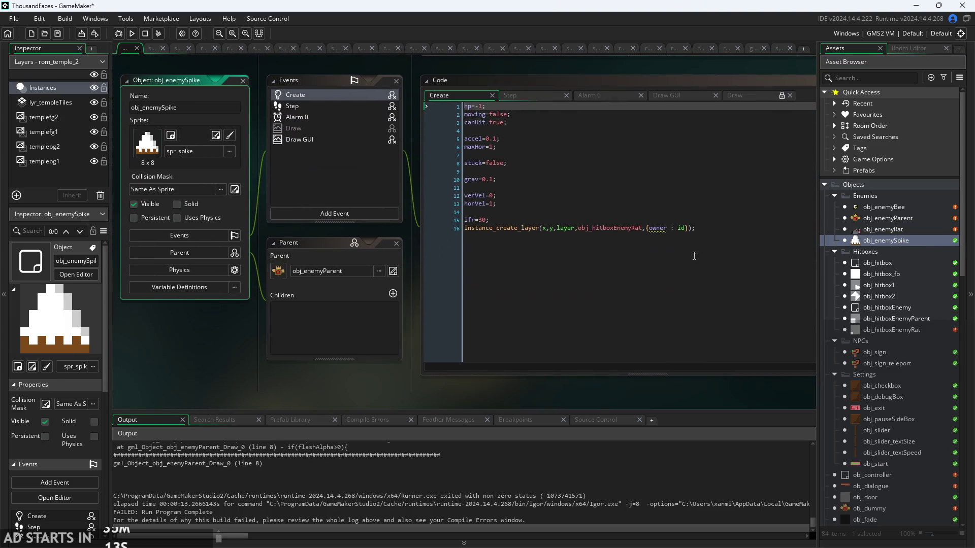
click(740, 225)
key(Return)
key(Return)
key(ctrl+v)
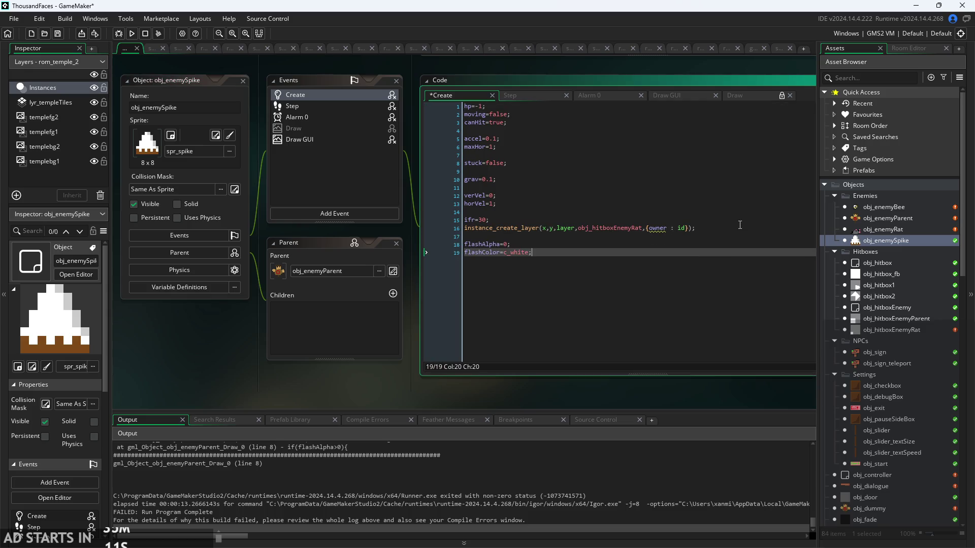
key(ctrl+s)
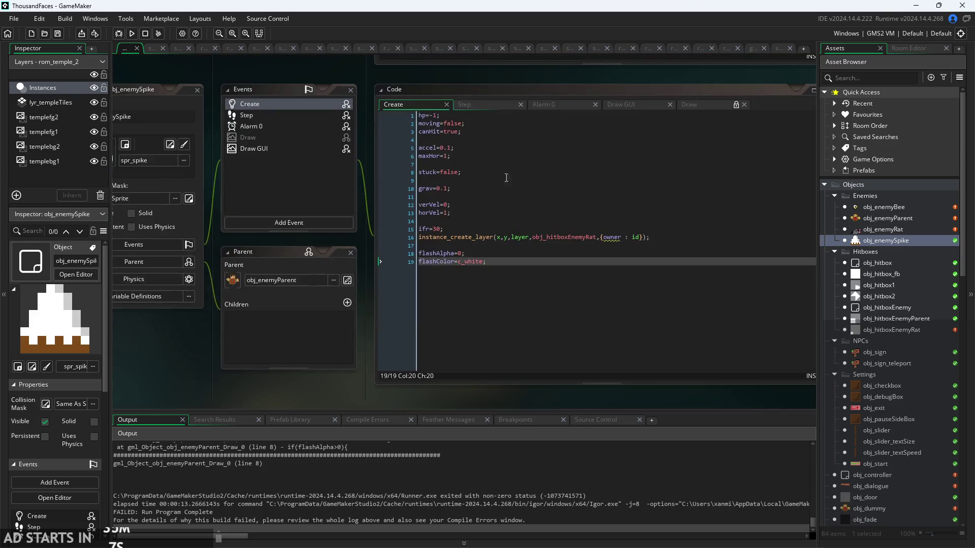
click(552, 104)
click(659, 104)
click(689, 105)
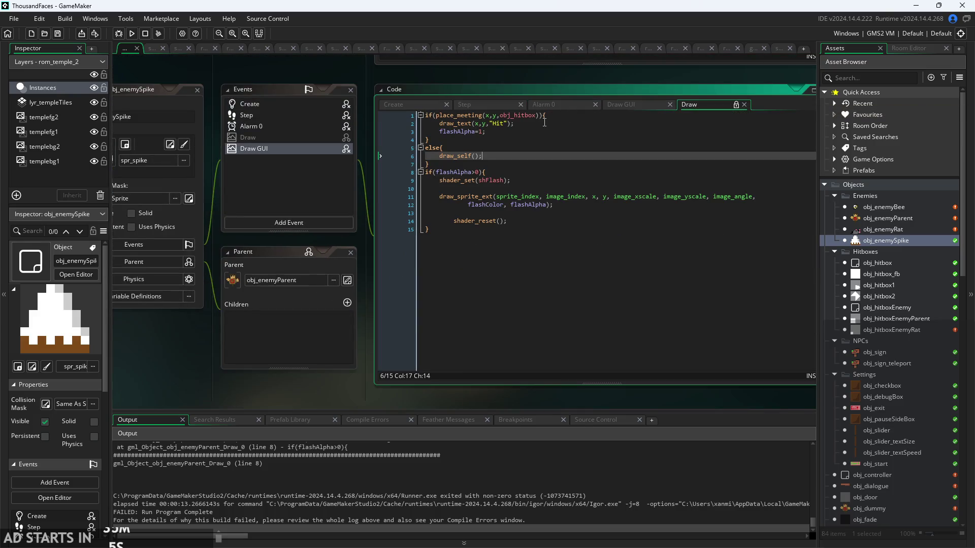
Override obj_enemySpike's inherited Draw event, then open obj_enemyParent
click(487, 148)
click(427, 117)
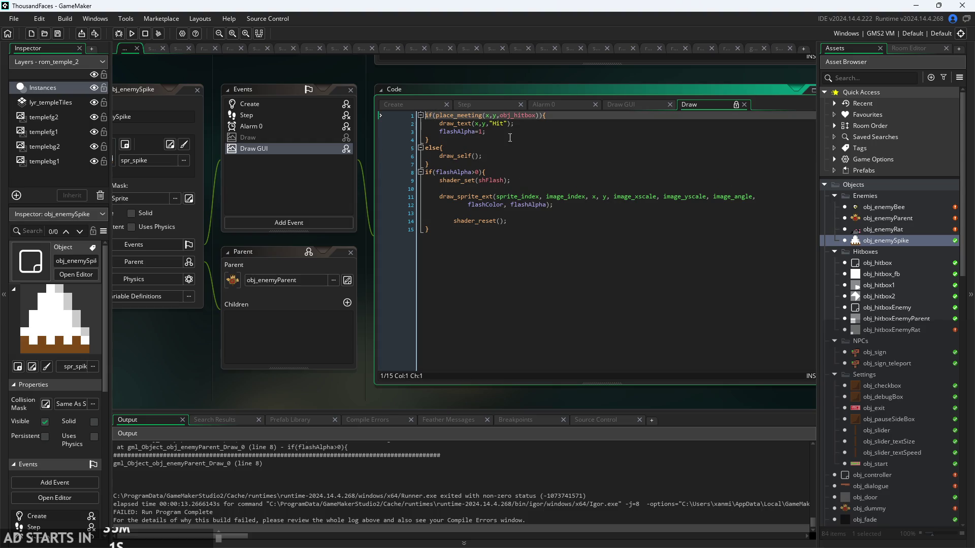
drag(514, 123, 348, 131)
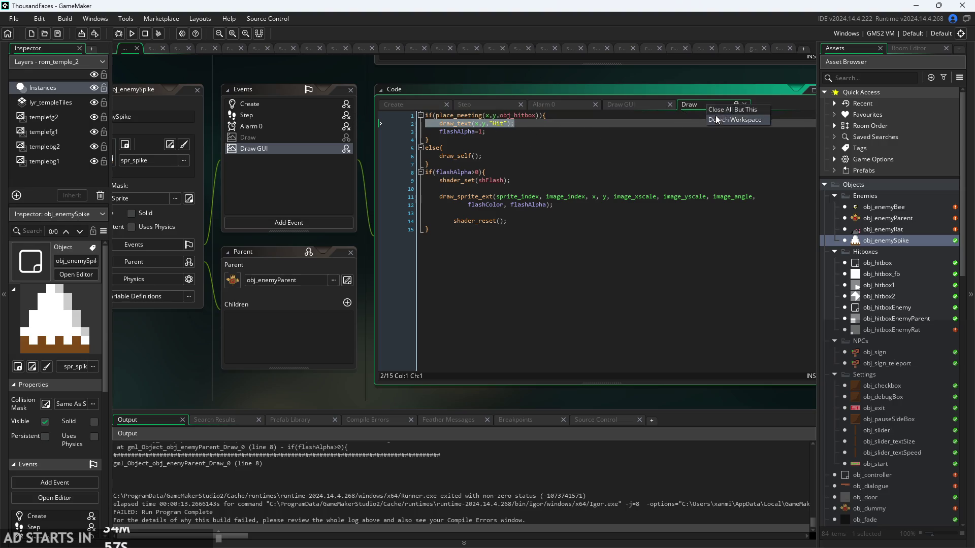
click(346, 138)
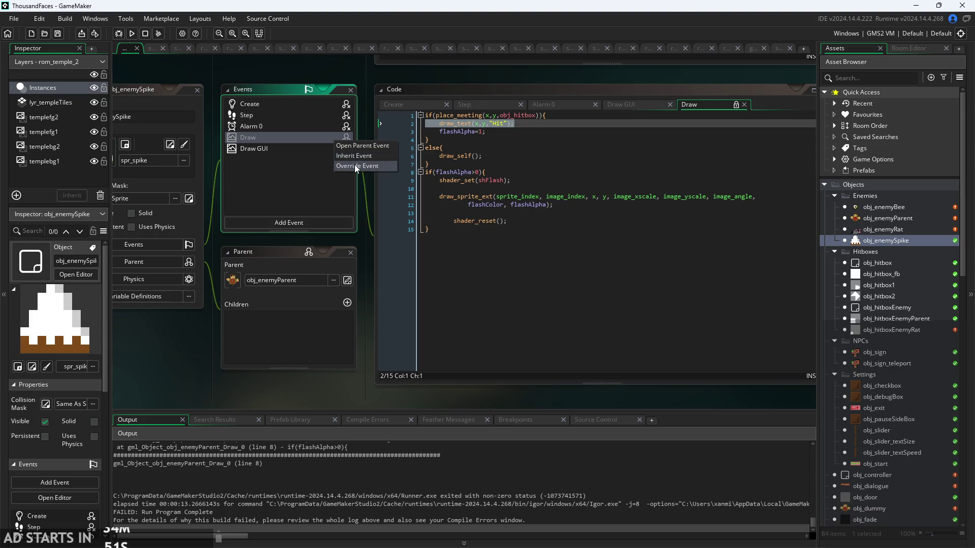
click(355, 165)
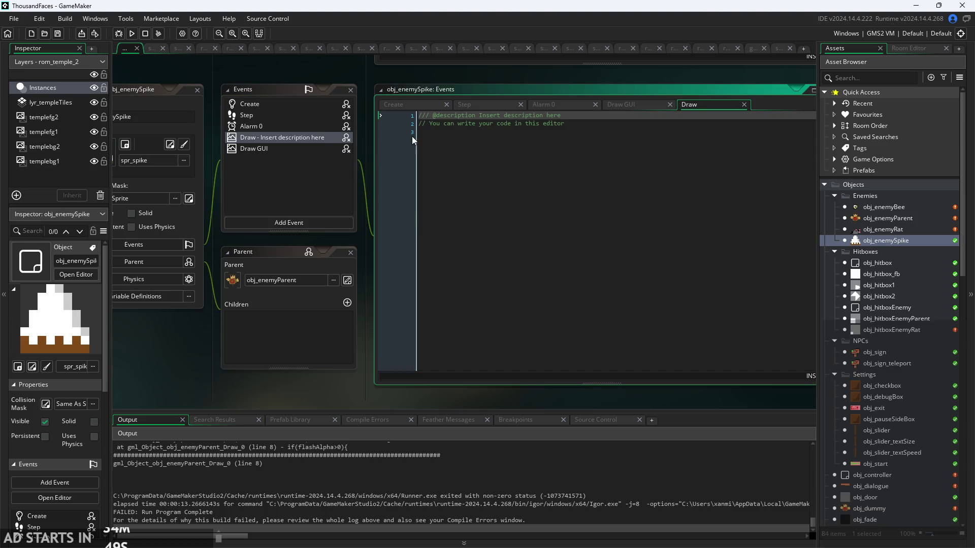
double_click(885, 218)
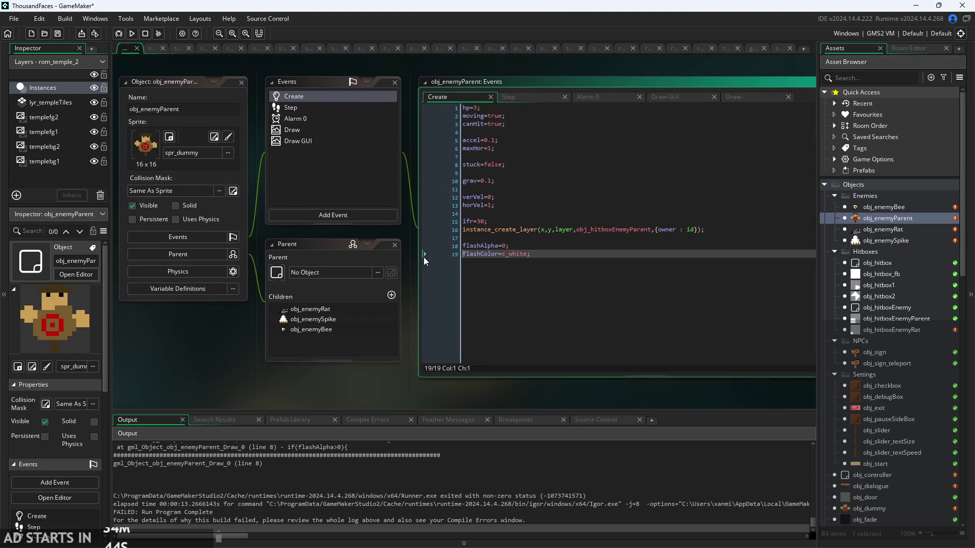
Delete obj_enemyParent's draw_text "Hit" debug line, then open obj_enemyBee and obj_enemySpike
click(306, 147)
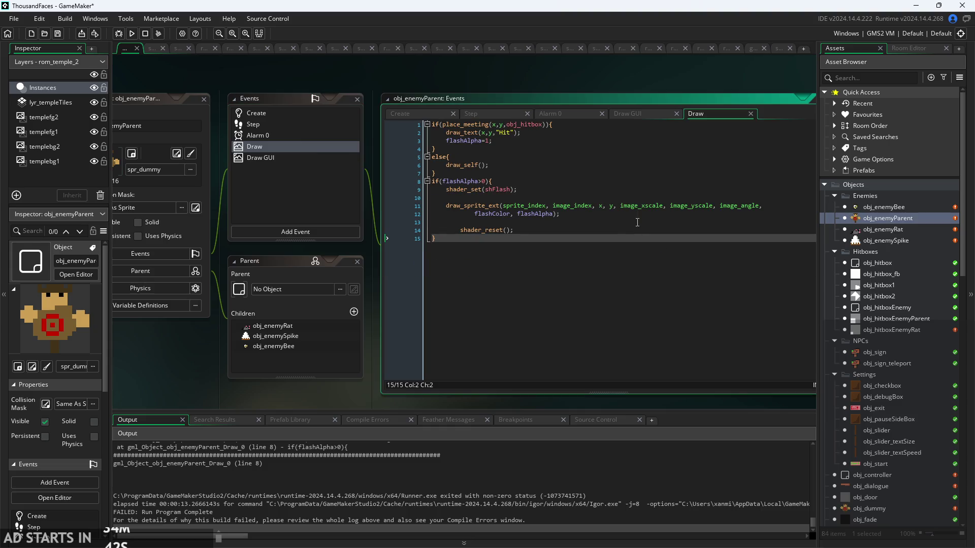
key(ctrl+a)
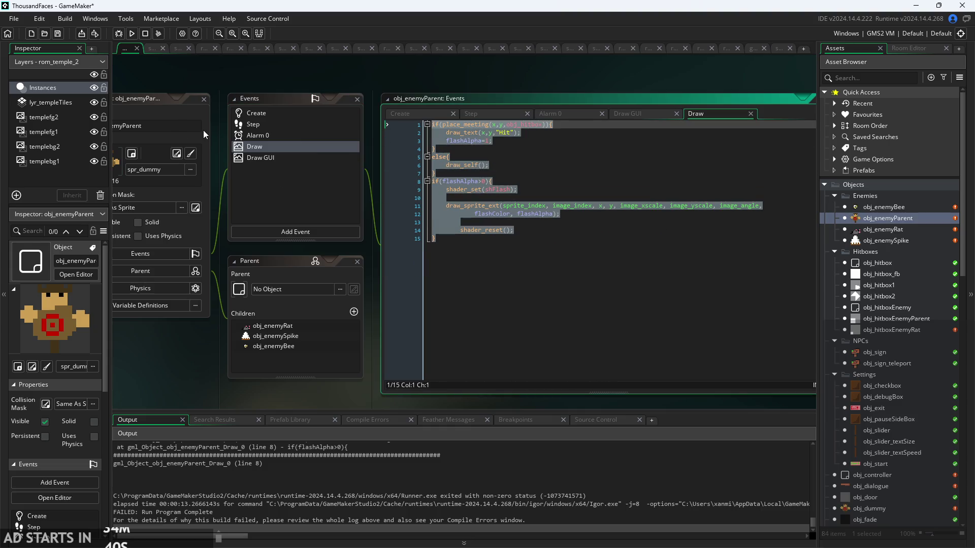
click(522, 130)
key(shift+Home)
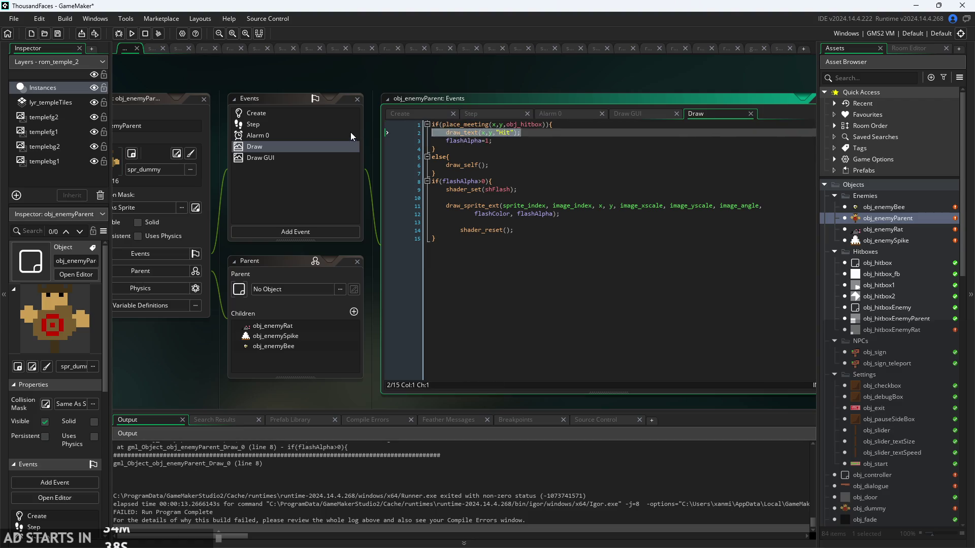
key(BackSpace)
key(BackSpace)
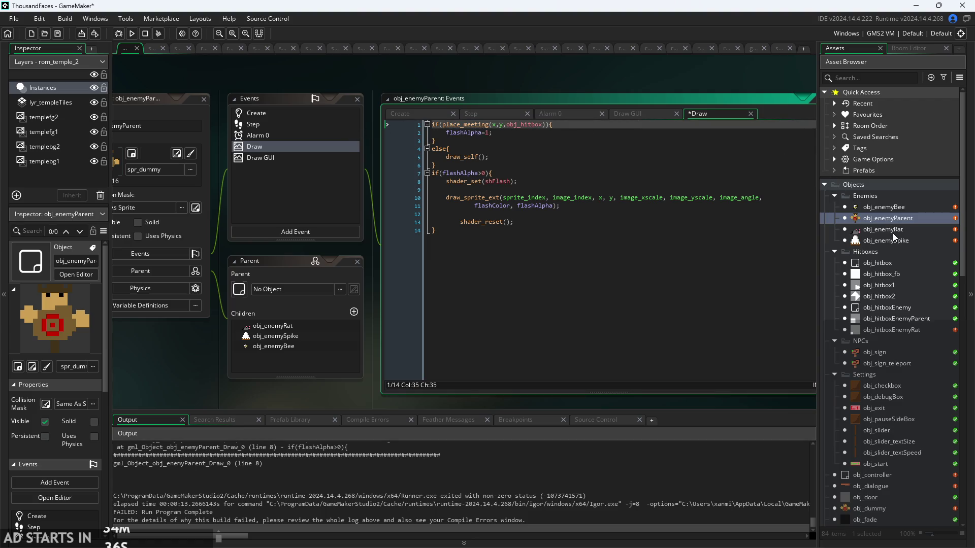
double_click(898, 205)
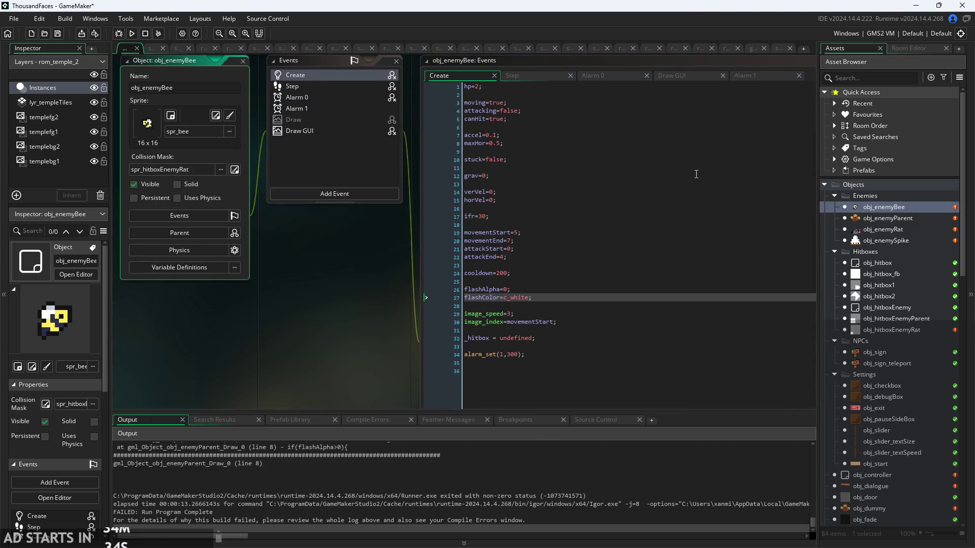
double_click(877, 239)
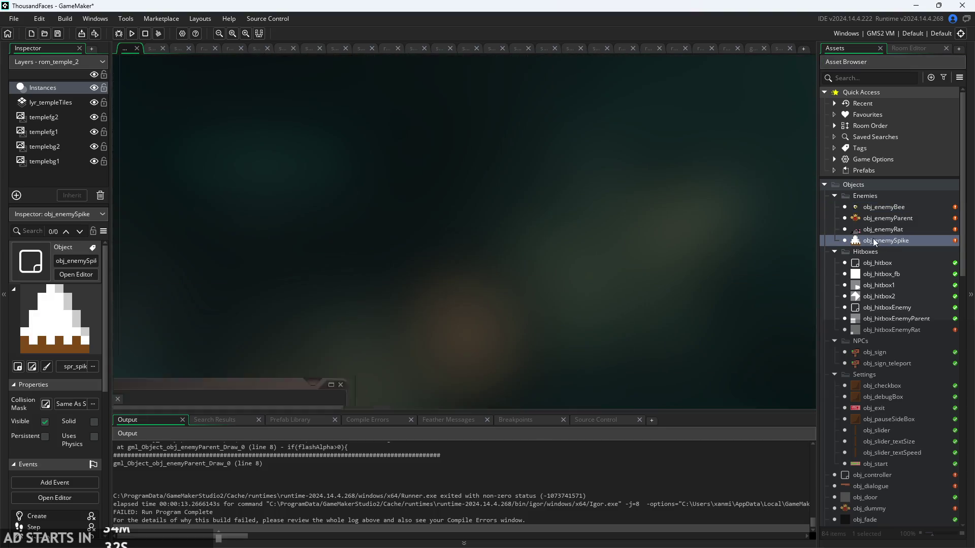
Delete obj_enemySpike's own Draw event and confirm
right_click(359, 134)
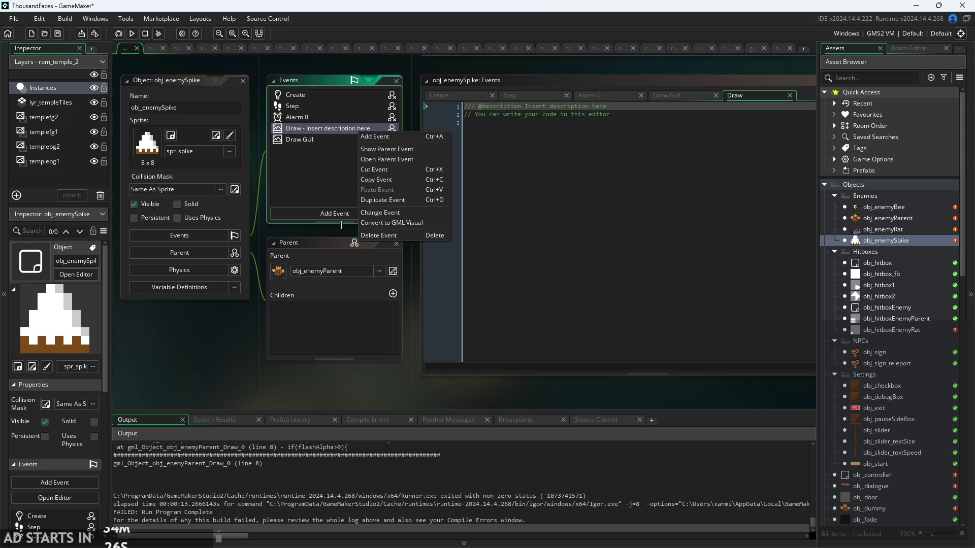
right_click(394, 129)
right_click(392, 127)
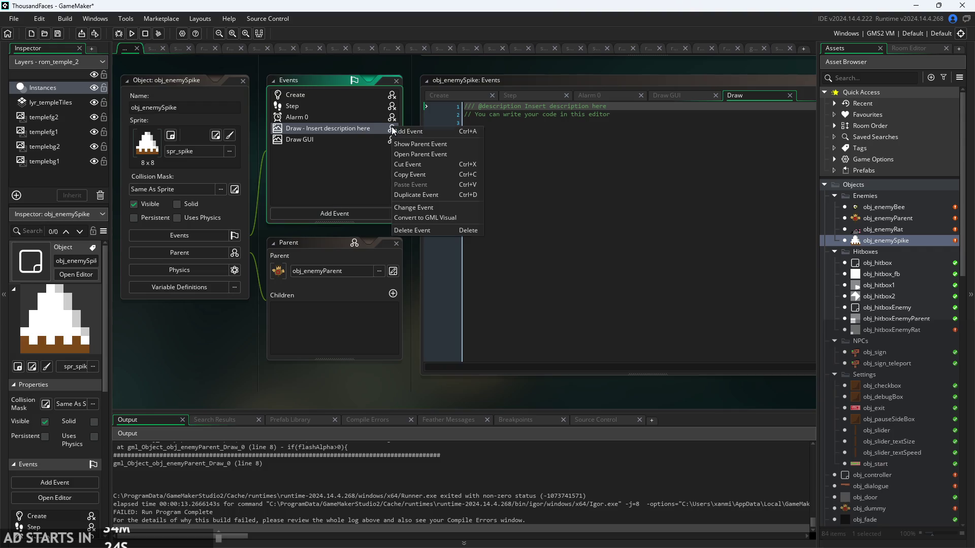
click(431, 229)
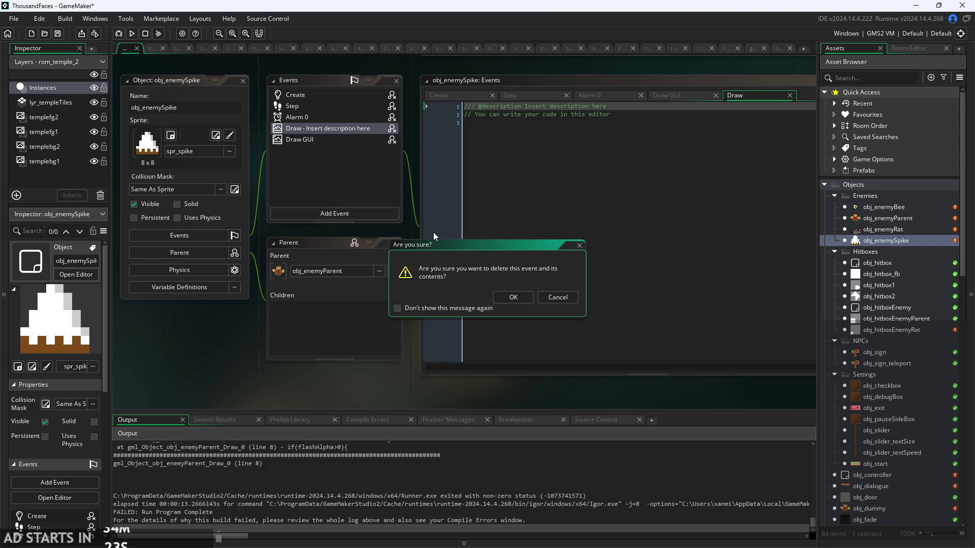
click(505, 300)
Check the Draw code obj_enemySpike now inherits, then open obj_enemyParent
click(361, 132)
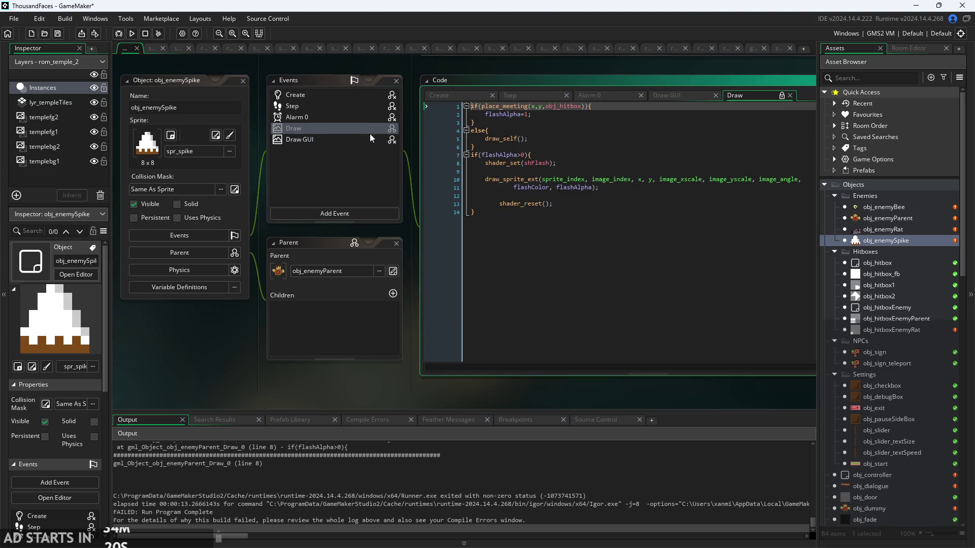
mouse_move(552, 396)
mouse_down()
mouse_move(440, 392)
mouse_move(535, 418)
mouse_up()
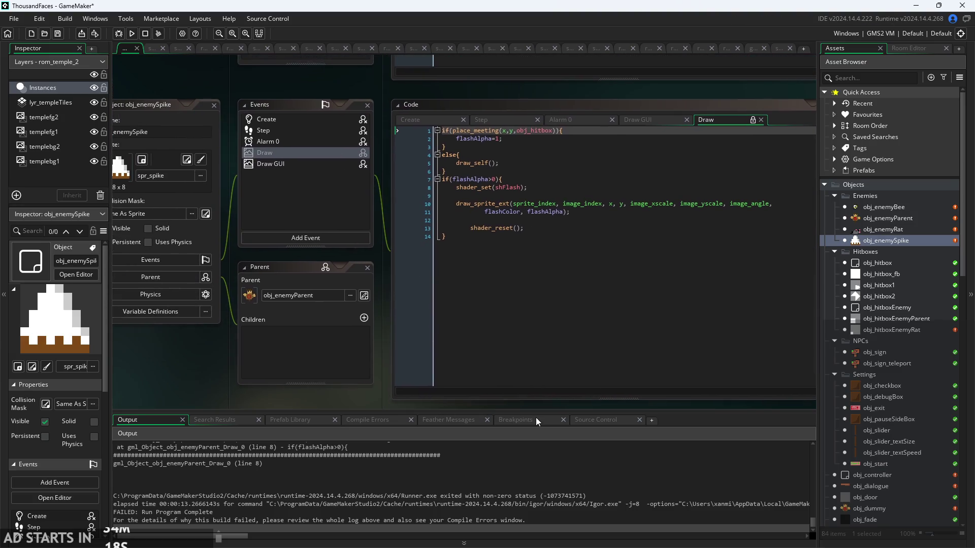
click(450, 130)
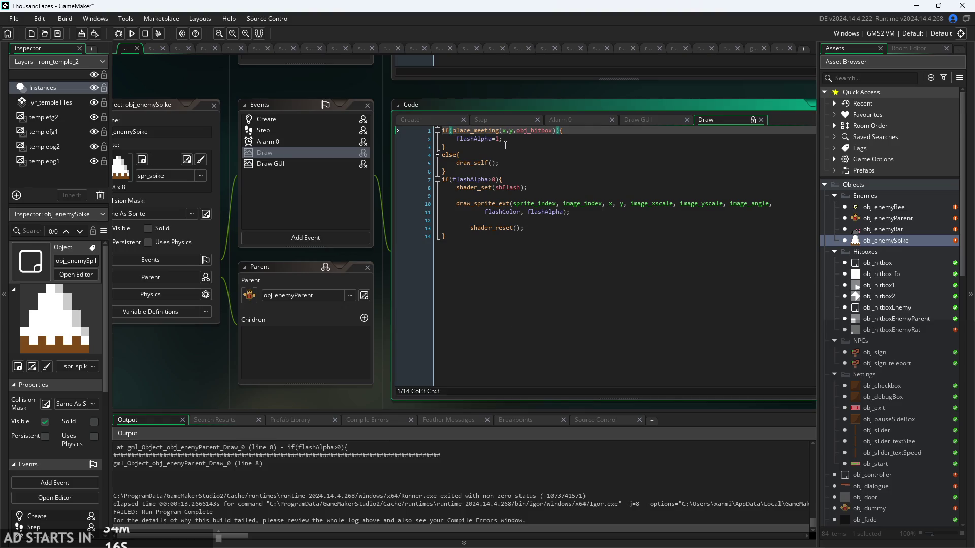
scroll(506, 146, up, 3)
scroll(587, 134, down, 2)
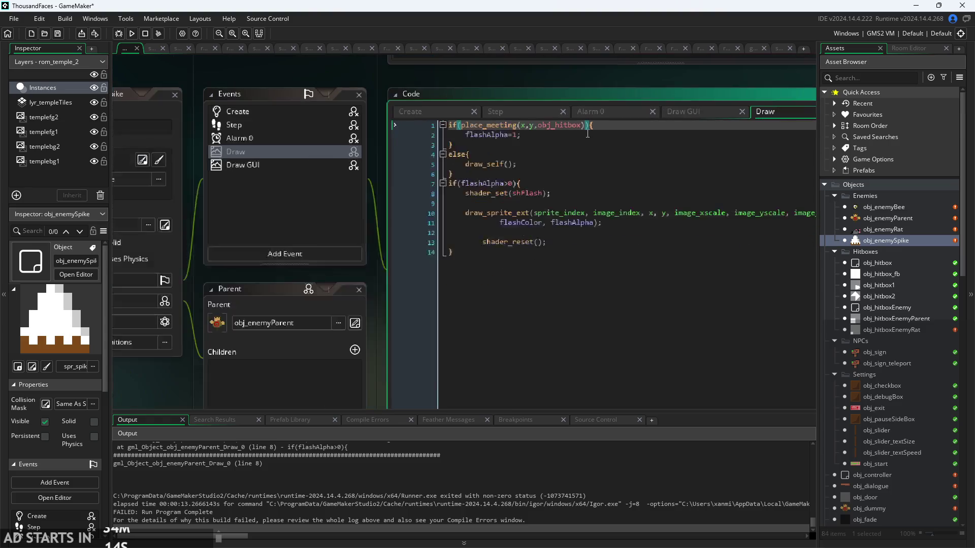
click(588, 133)
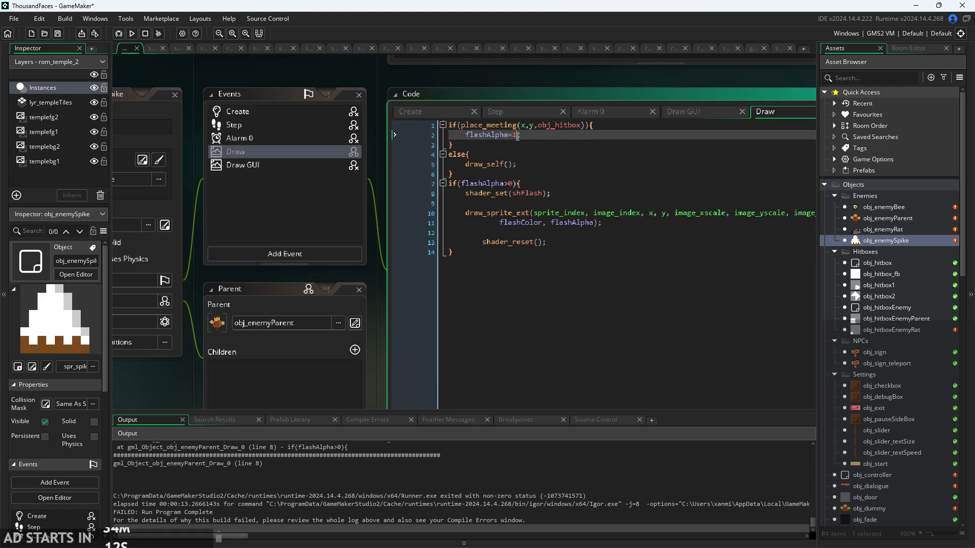
double_click(878, 217)
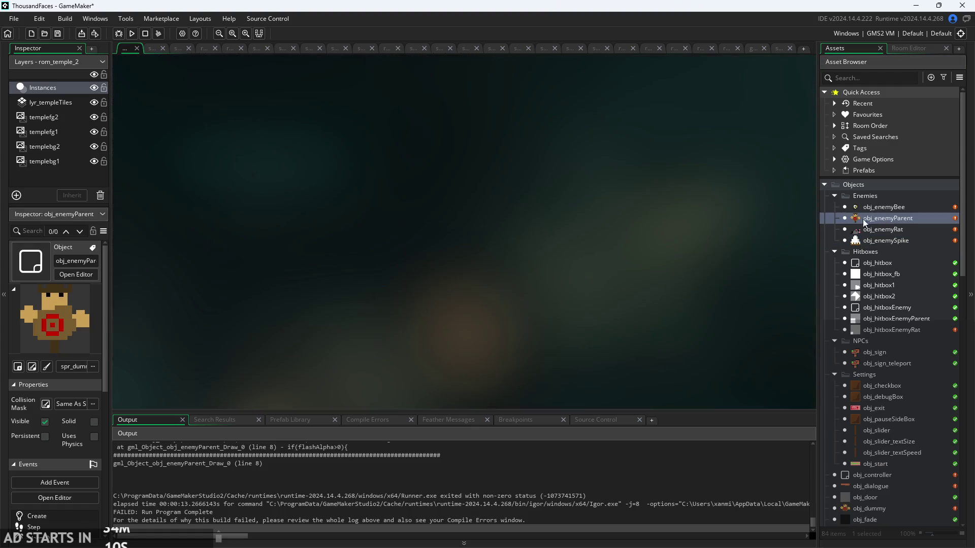
Wrap flashAlpha=1; in obj_enemyParent's Draw code inside an if(hp!=-1){ } block
scroll(556, 148, up, 3)
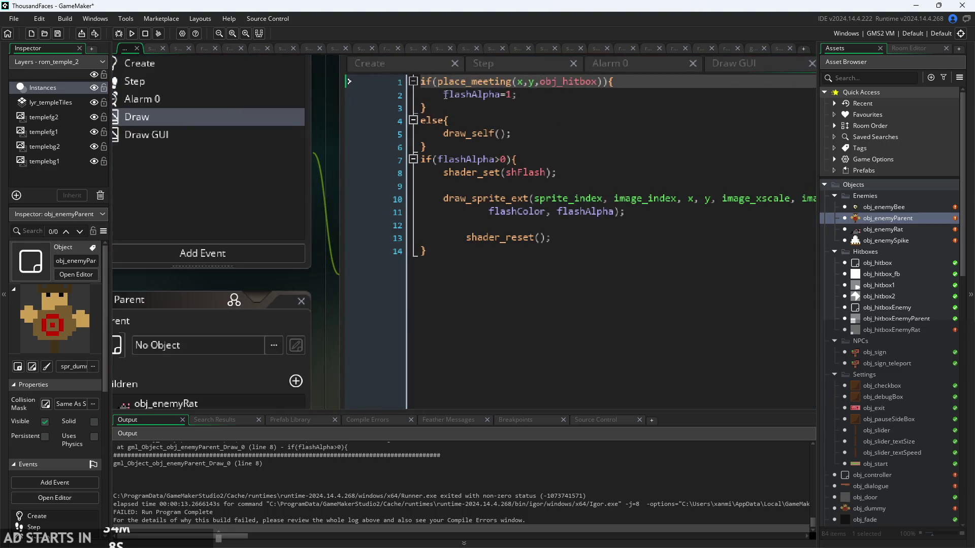
key(Down)
key(Return)
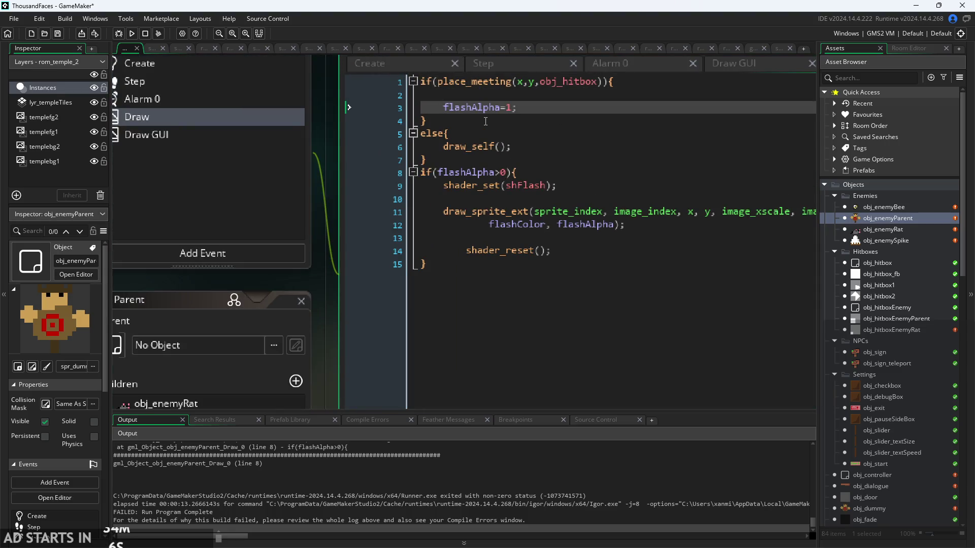
click(535, 106)
key(Return)
key(Up)
key(Up)
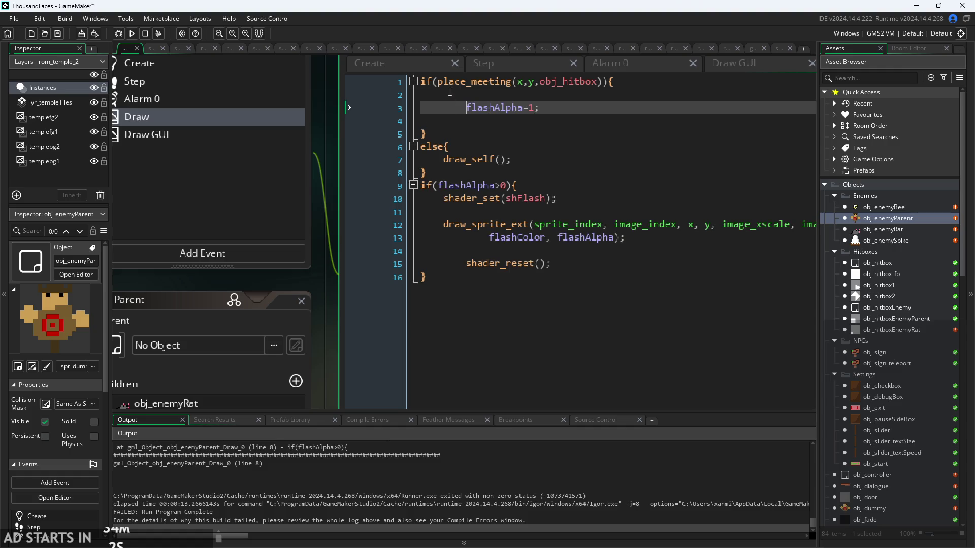
drag(312, 193, 268, 251)
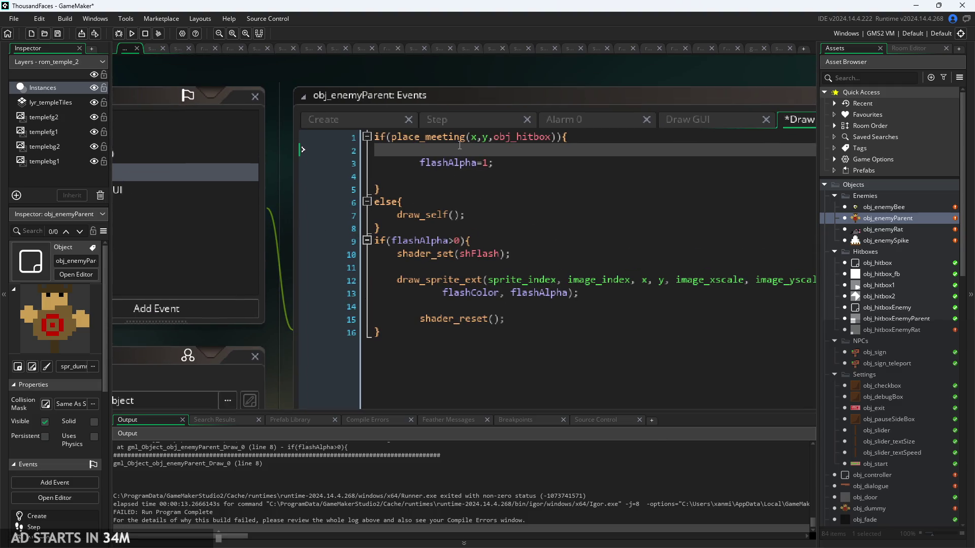
click(457, 148)
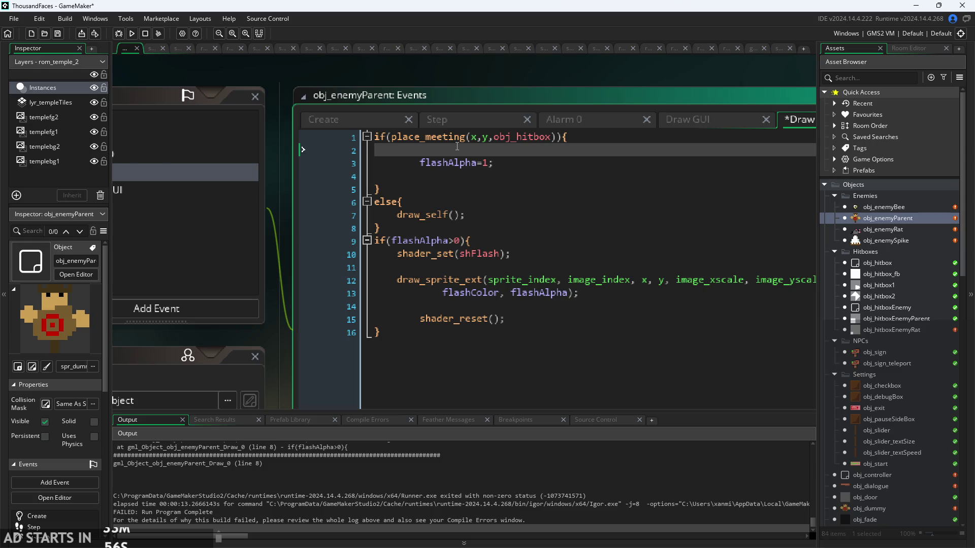
text(if(hp!=-1){)
click(475, 178)
text(})
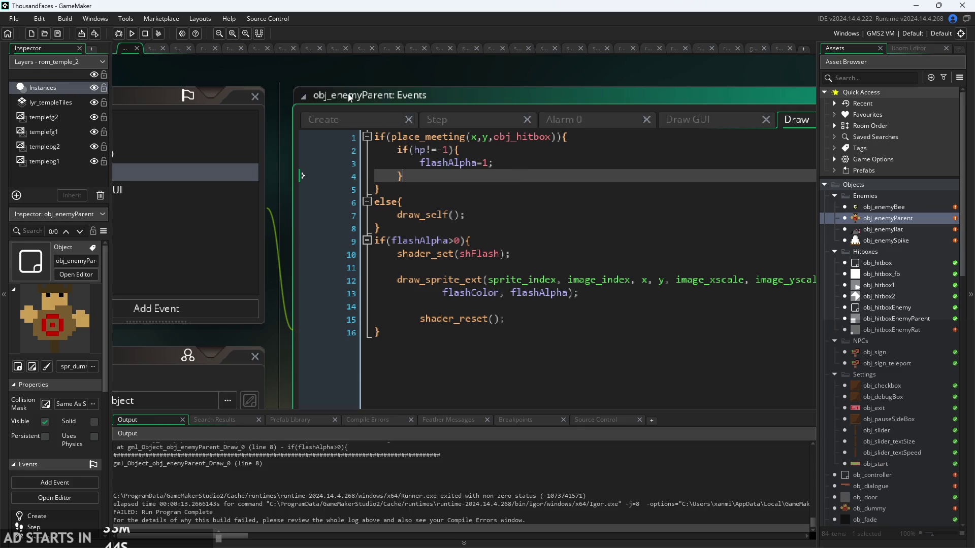
Open obj_enemyRat, then run the game and start it from the title screen
double_click(880, 231)
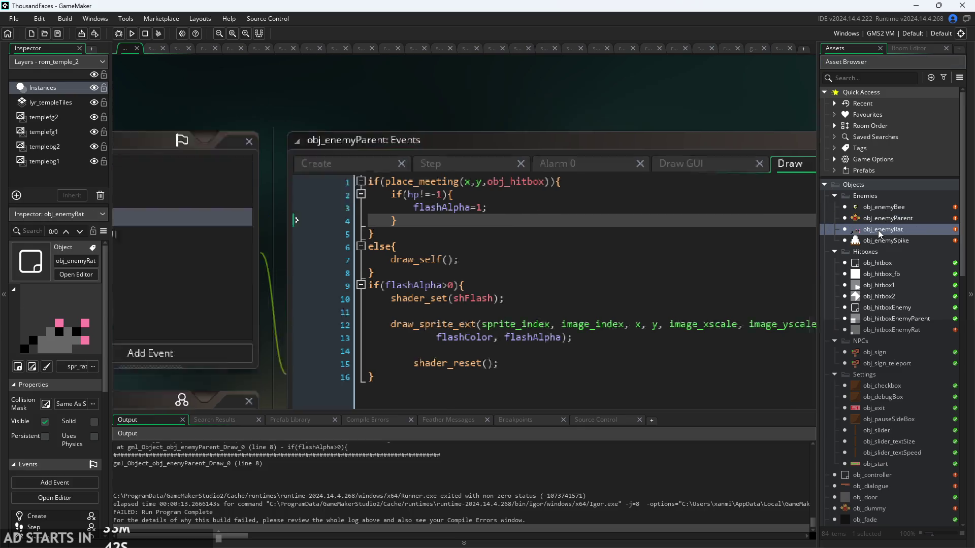
click(132, 33)
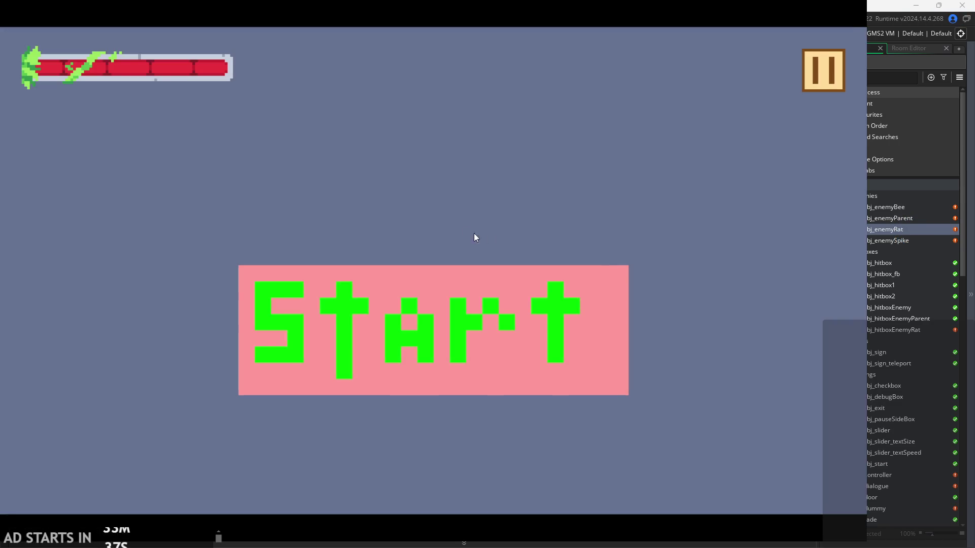
click(478, 337)
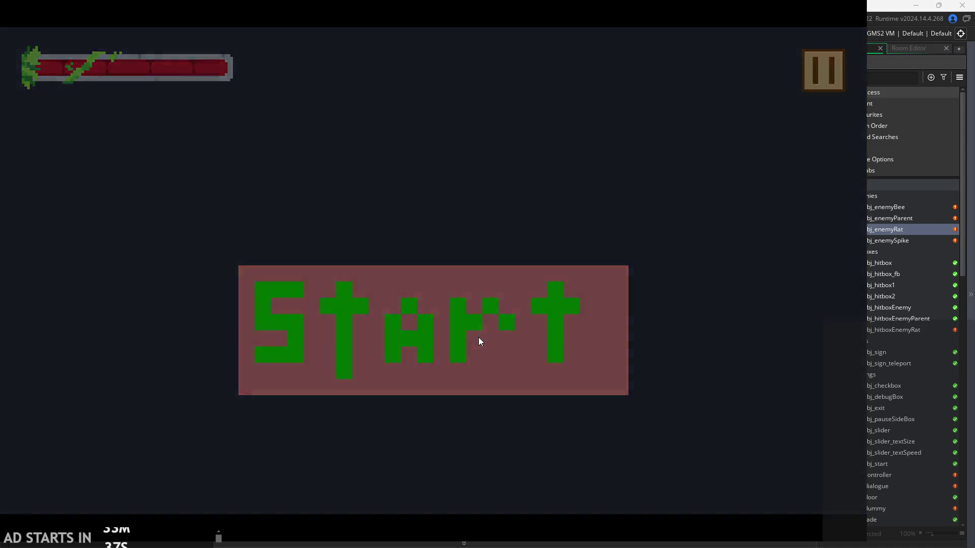
Attack the rat, jump up to strike the bee, and drop onto the spikes to test damage
key(Left)
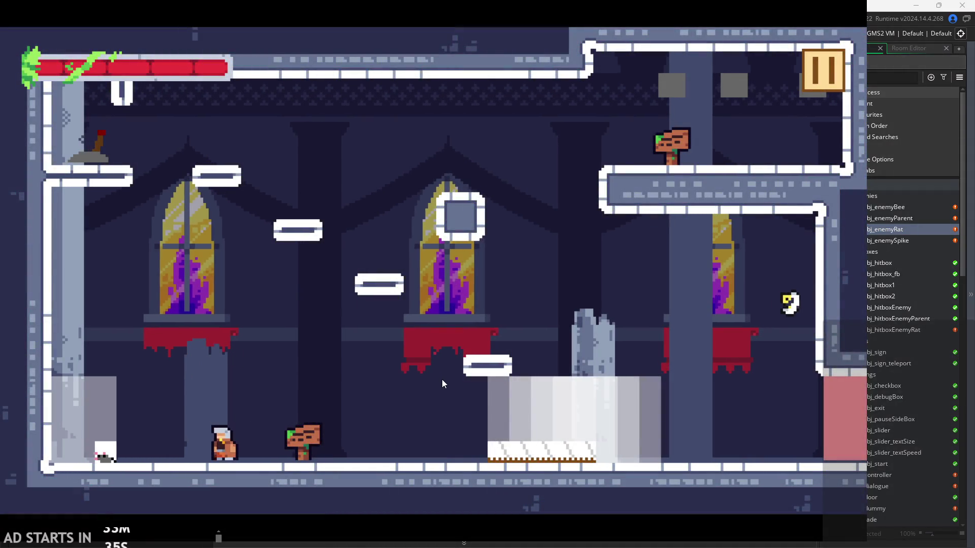
key(x)
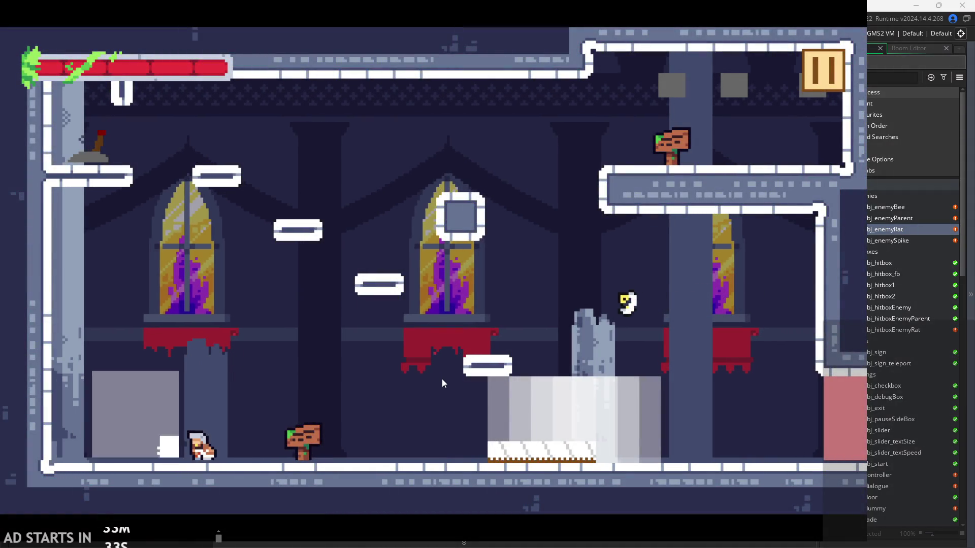
key(Right)
key(space)
key(Right)
key(x)
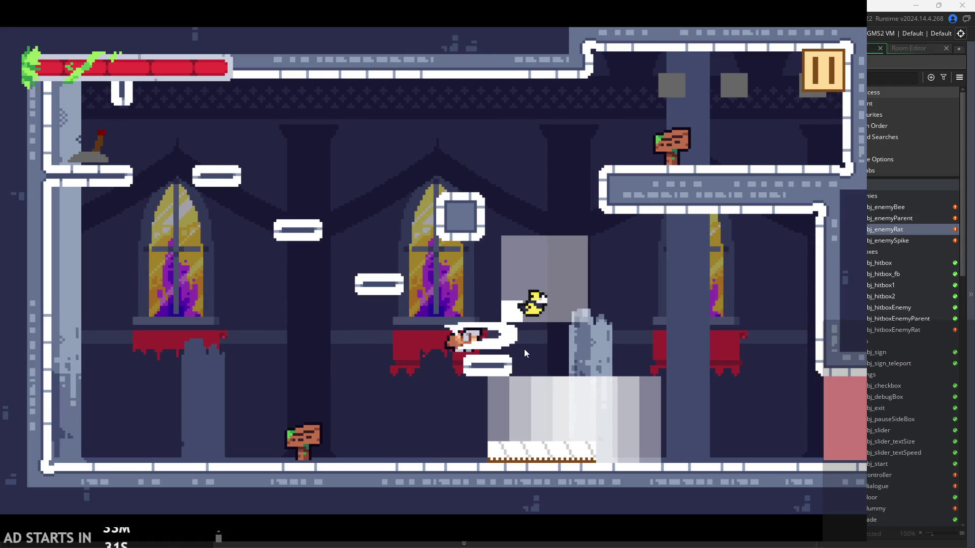
key(space)
key(x)
key(Right)
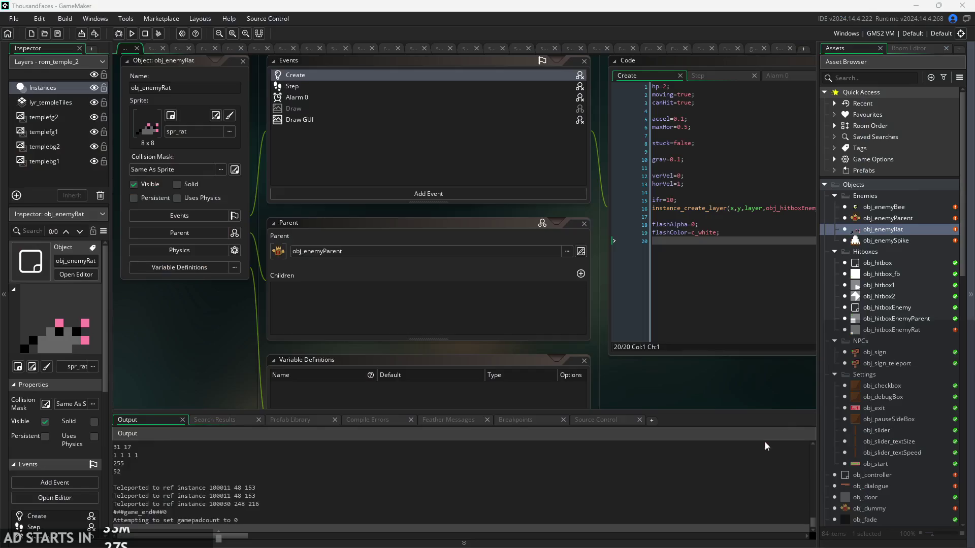
Close the game and bring up obj_enemyBee's Step code with the caret on empty line 58
click(914, 217)
double_click(913, 213)
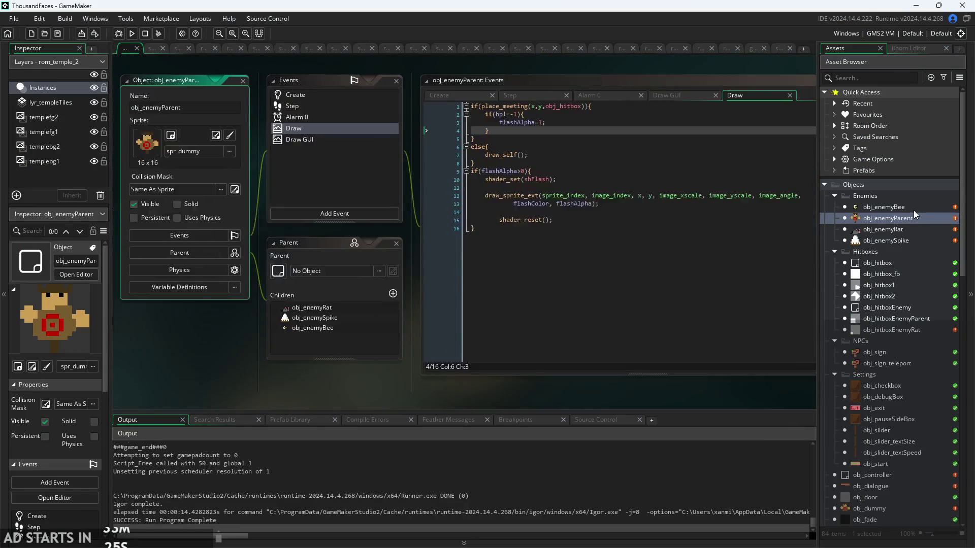
double_click(912, 206)
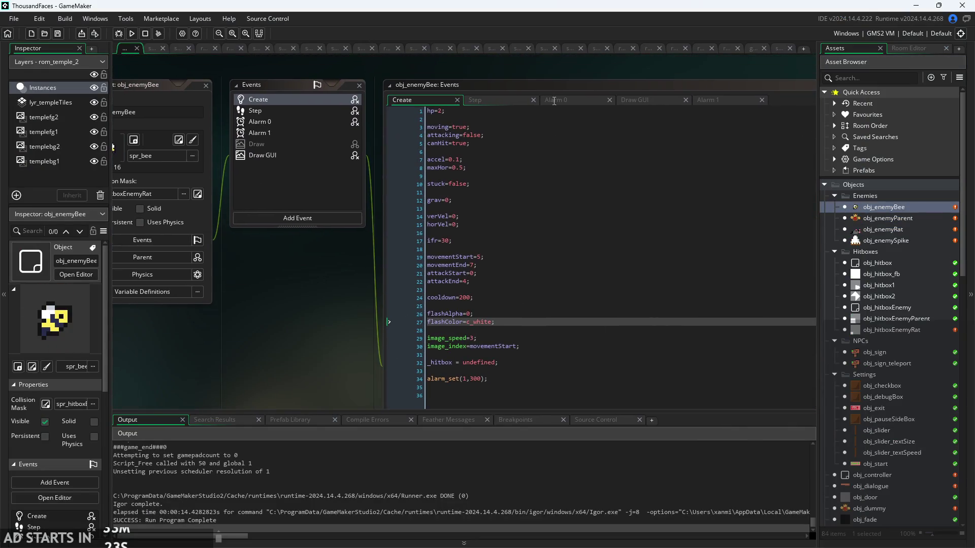
click(512, 79)
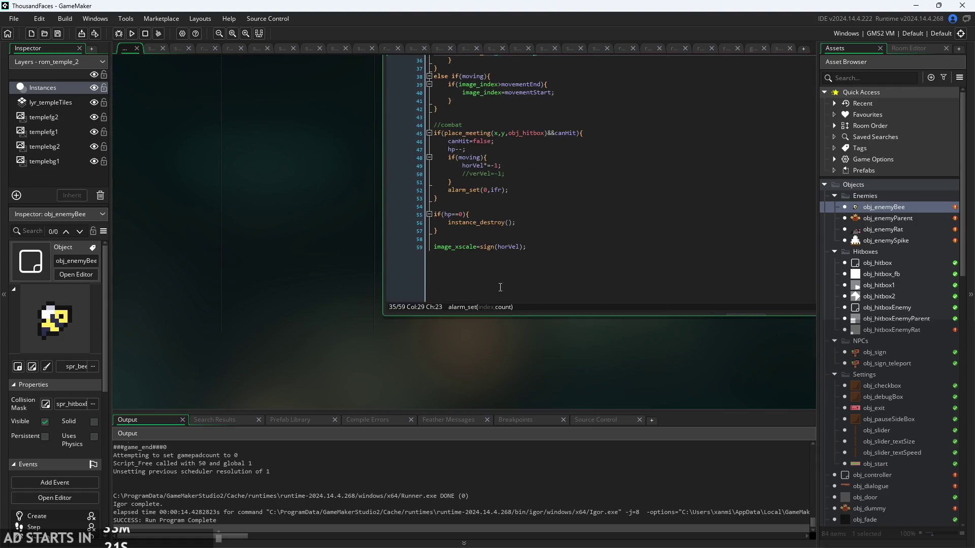
click(543, 243)
Copy the flashAlpha fade-out block from lines 43-45 of obj_enemyParent's Step code
click(927, 221)
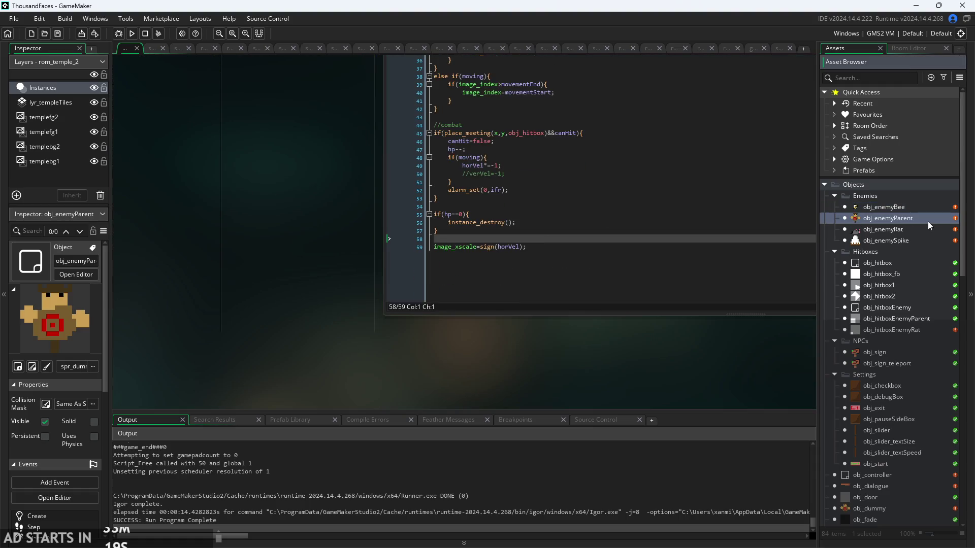
double_click(927, 222)
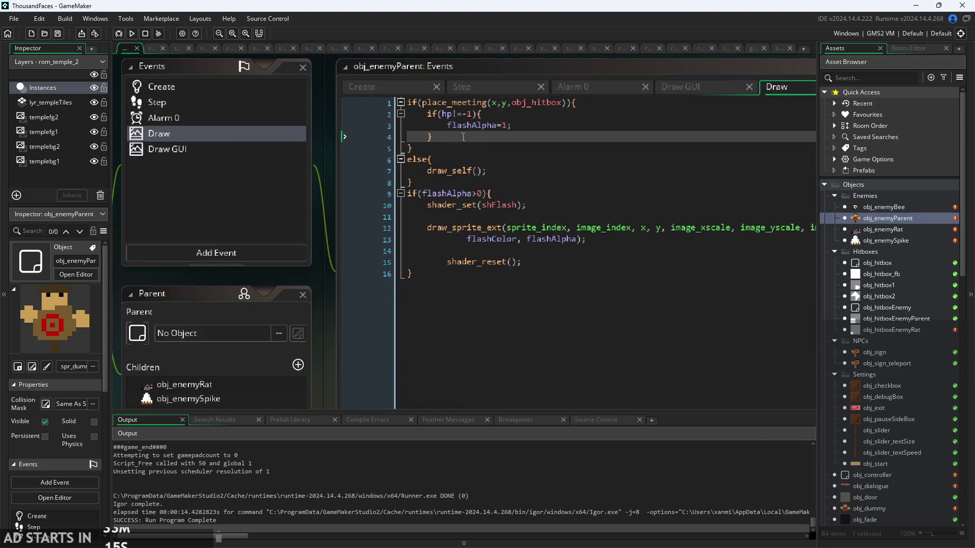
click(430, 137)
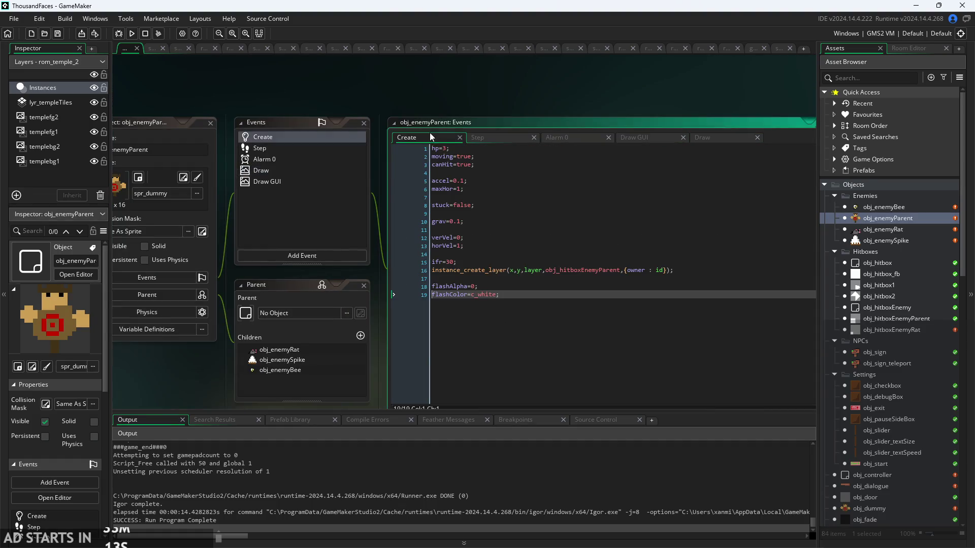
click(520, 134)
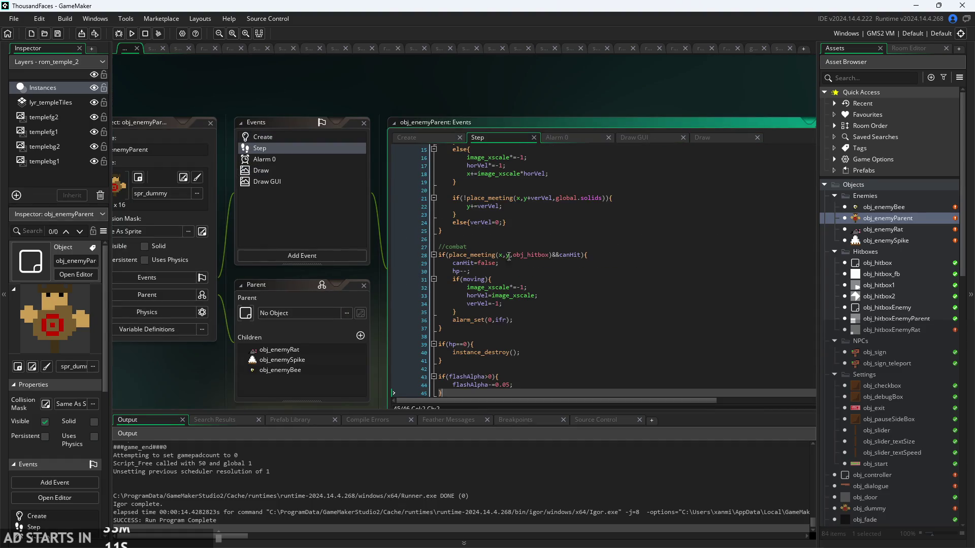
scroll(507, 279, down, 6)
mouse_move(442, 376)
mouse_down()
mouse_move(388, 343)
mouse_move(385, 351)
mouse_up()
key(ctrl+c)
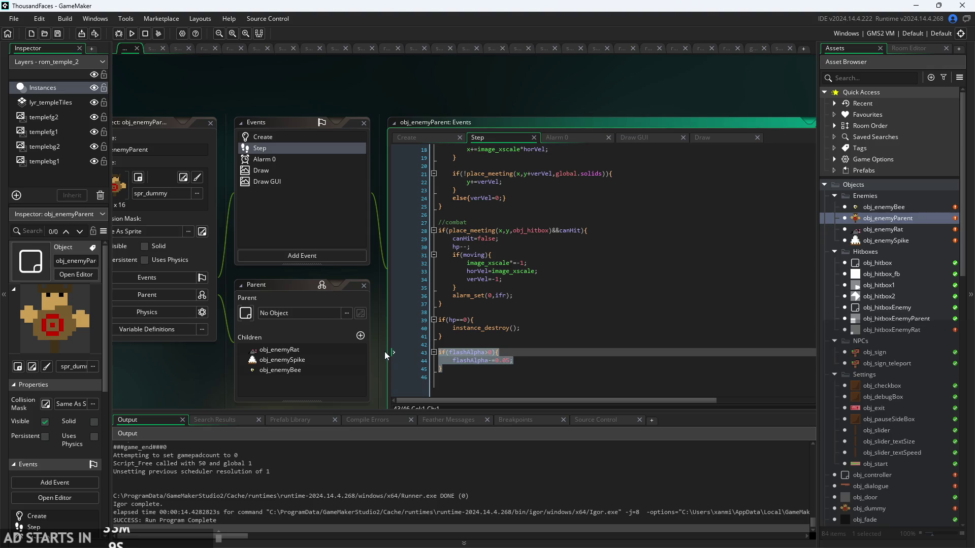
click(608, 361)
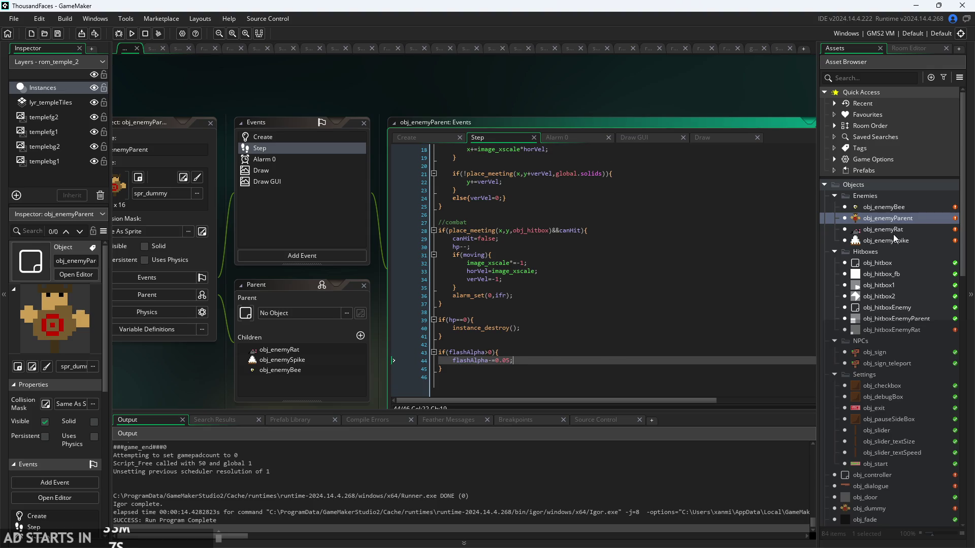
double_click(889, 206)
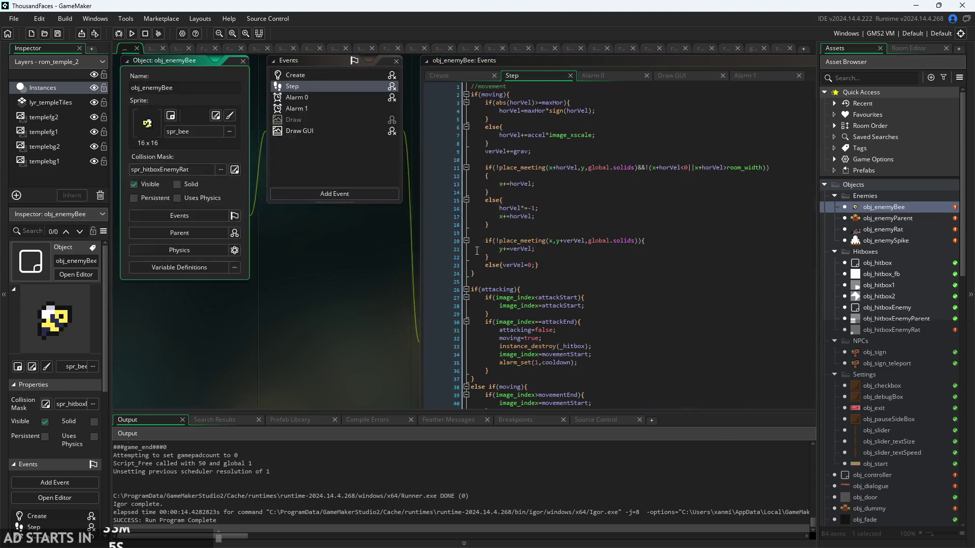
Paste the if(flashAlpha>0) block after the last Step line of obj_enemyBee, obj_enemyRat and obj_enemySpike
scroll(508, 229, down, 12)
click(575, 243)
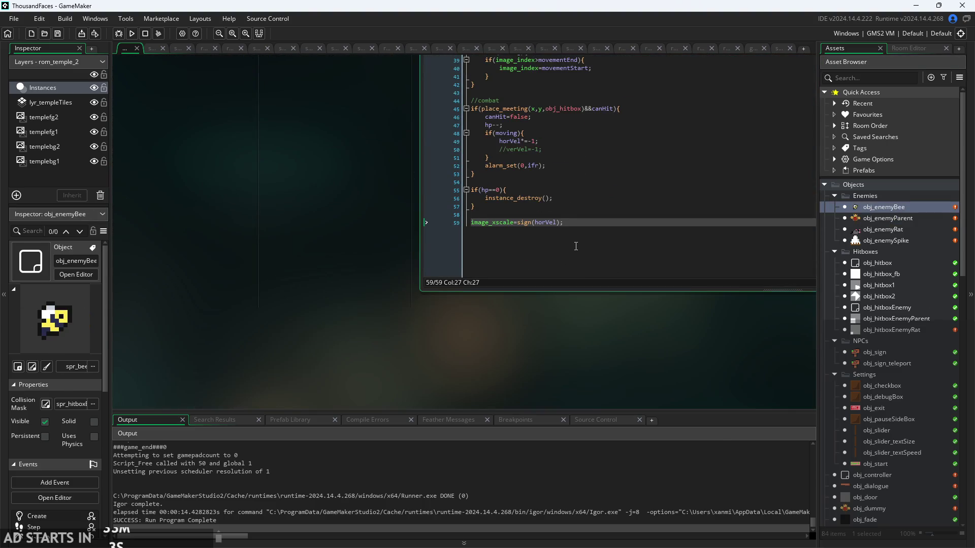
key(ctrl+v)
click(921, 221)
click(922, 239)
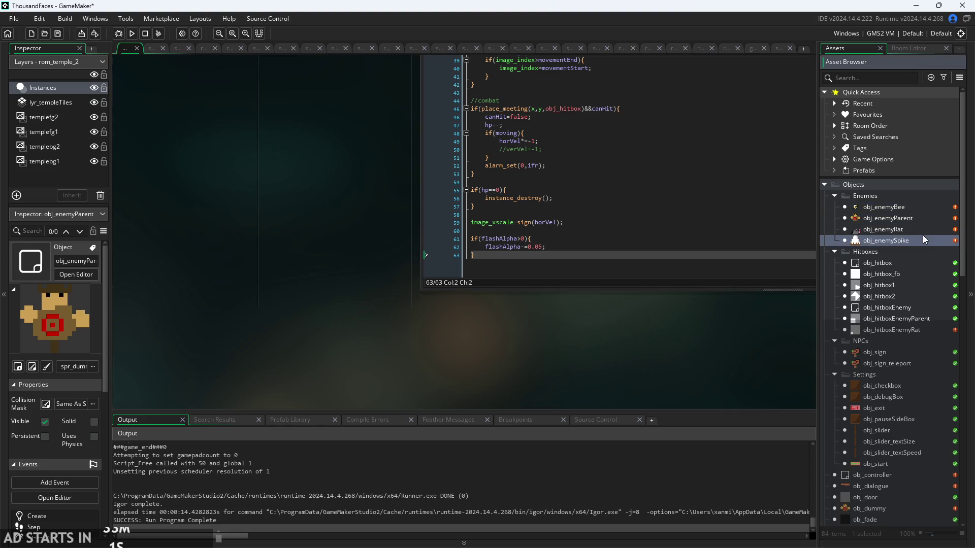
double_click(922, 229)
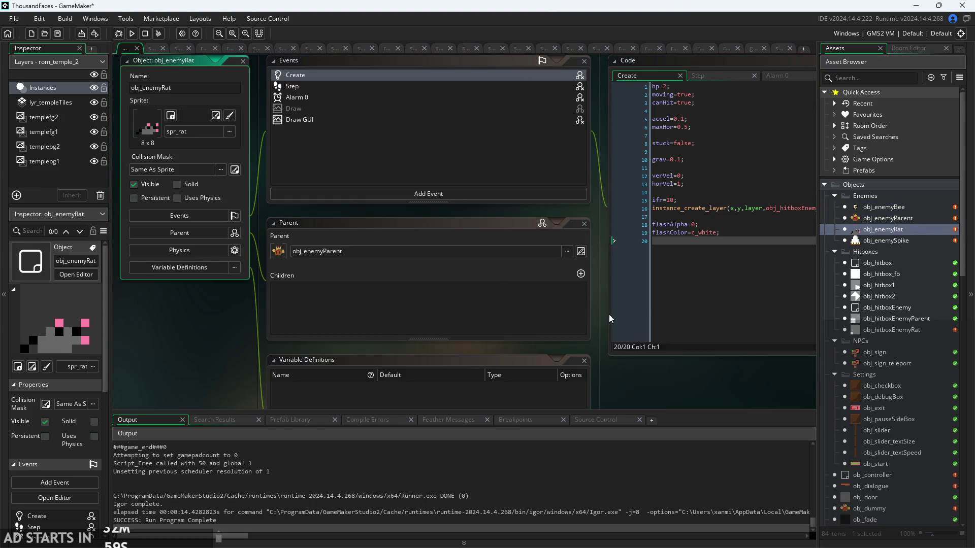
drag(608, 315, 285, 304)
click(409, 68)
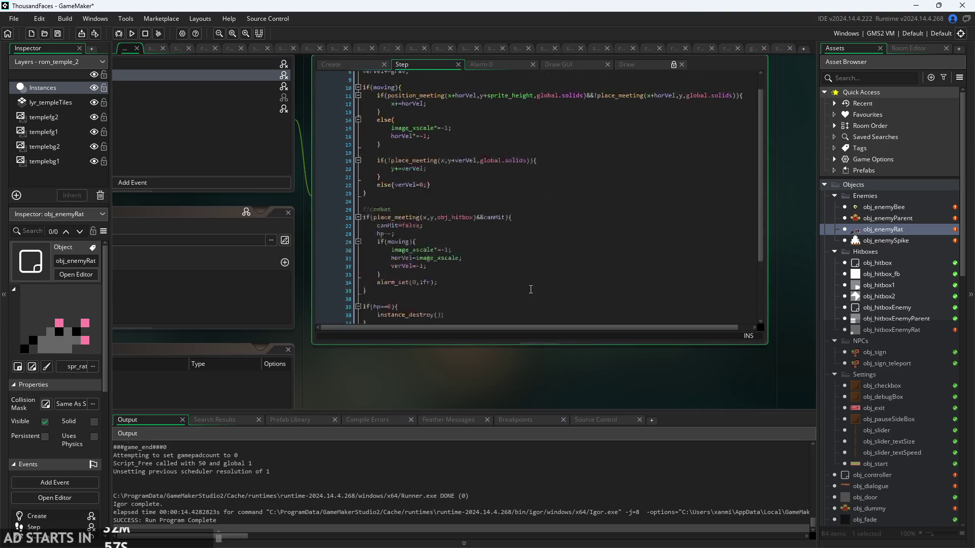
key(ctrl+v)
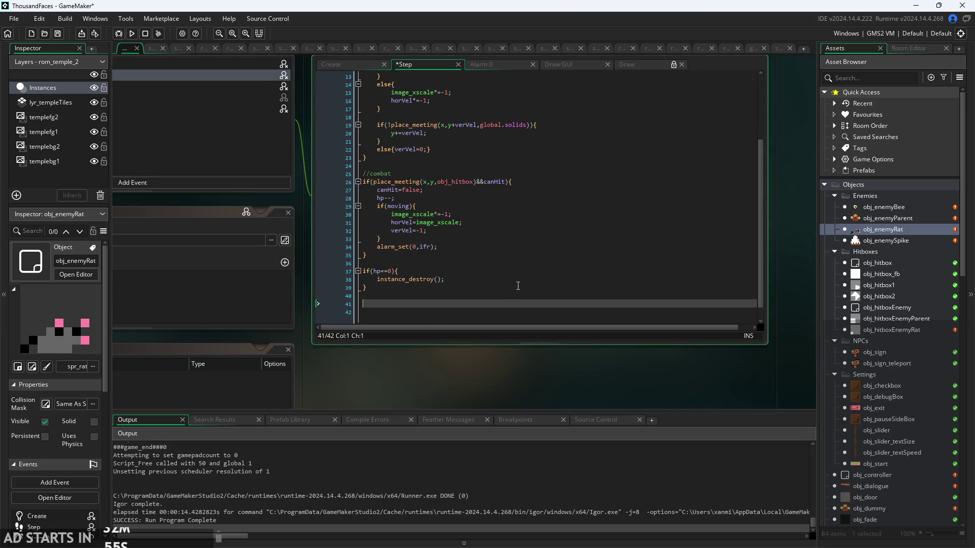
double_click(886, 235)
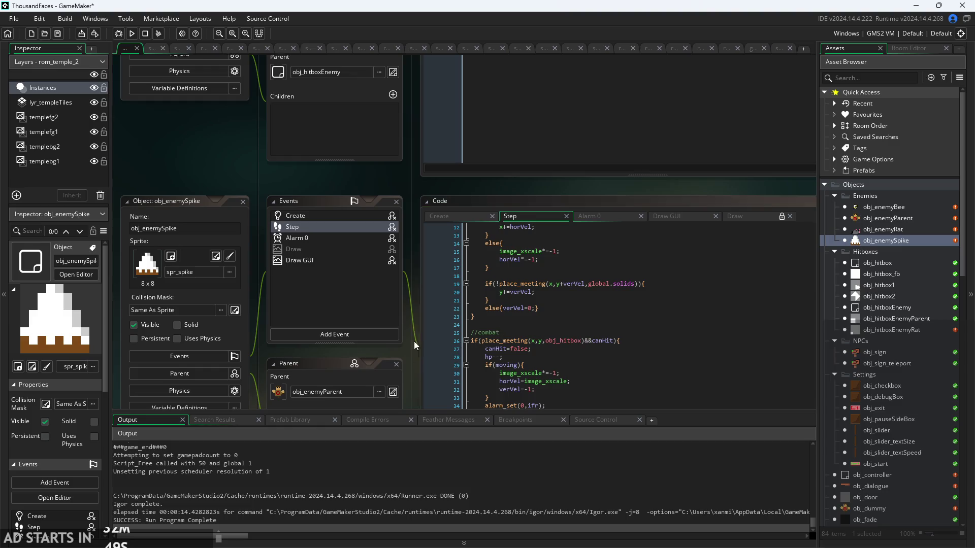
click(510, 284)
key(ctrl+v)
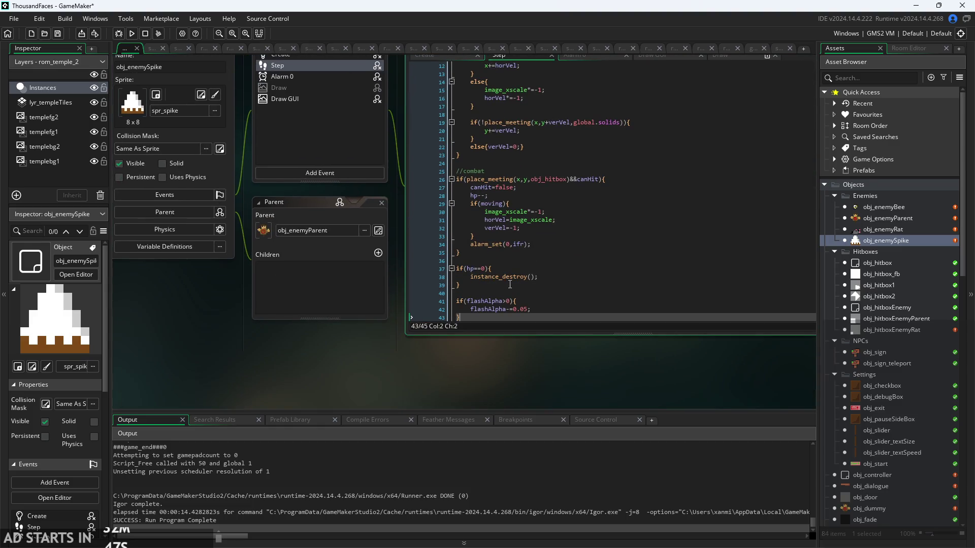
Build and run the game, start it, and run the player left and right
click(132, 33)
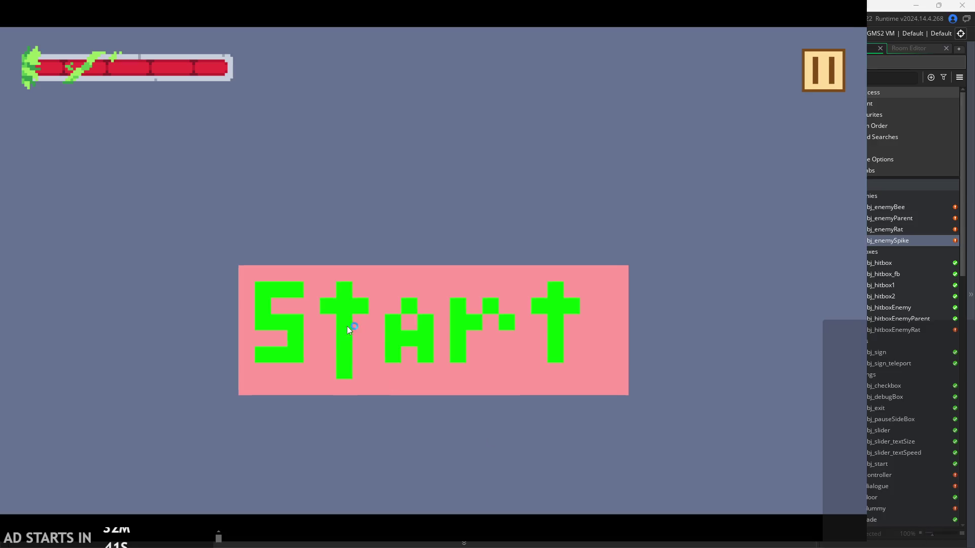
click(348, 330)
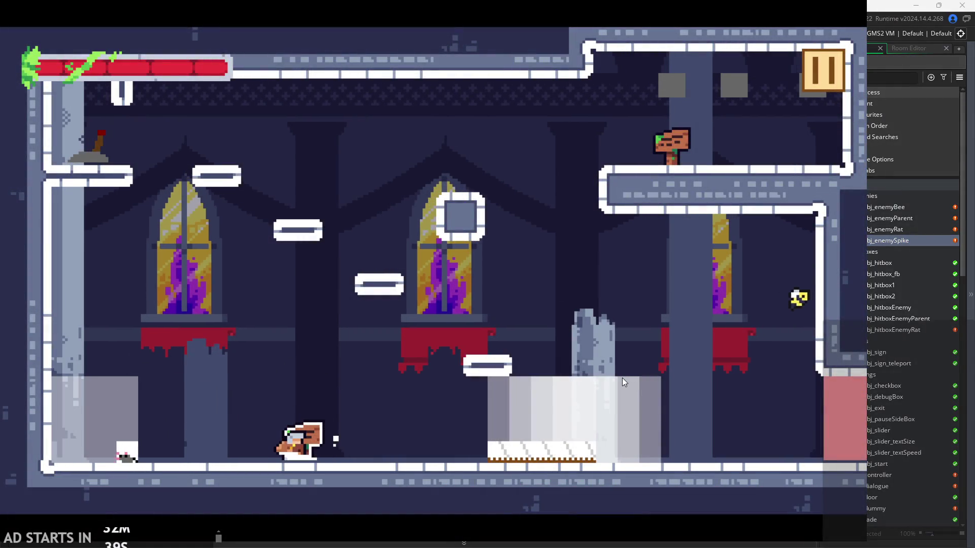
key(Left)
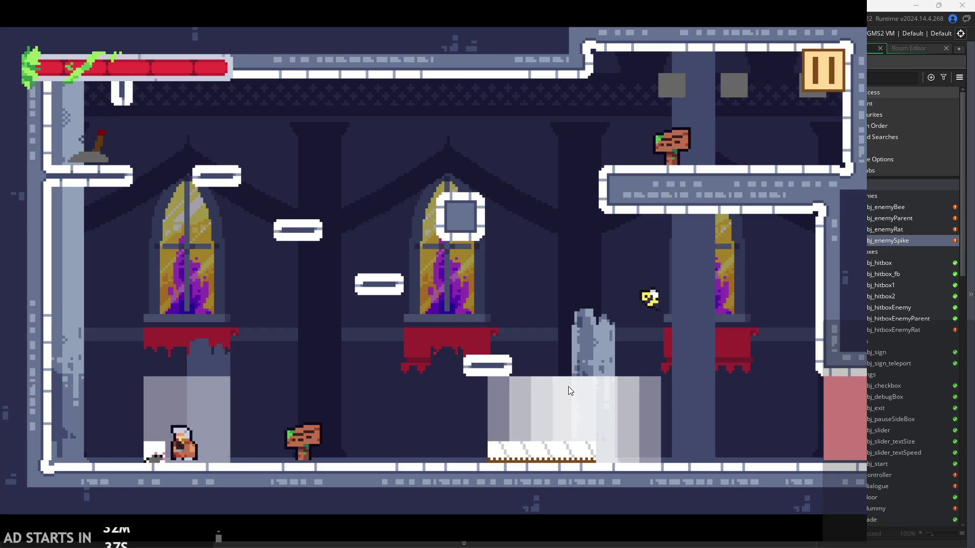
key(Right)
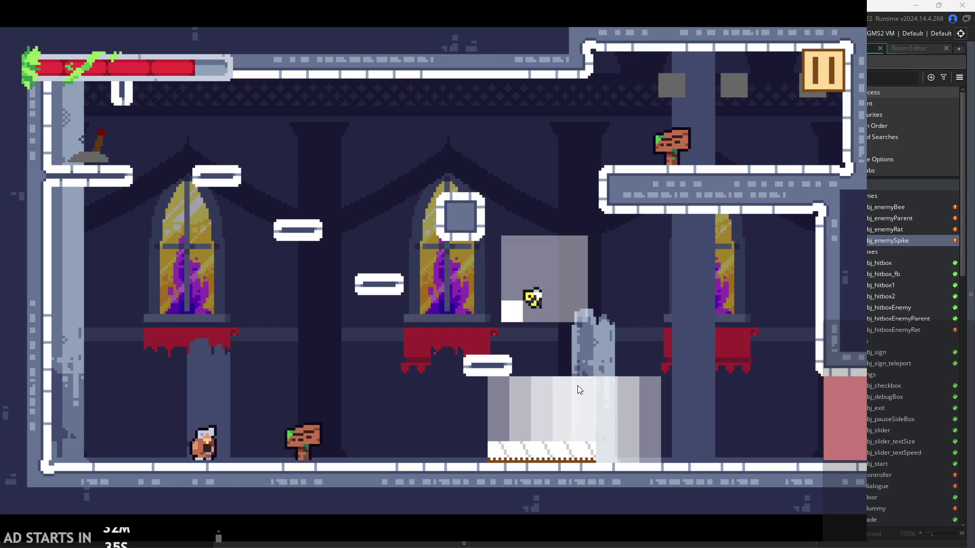
key(Right)
Jump and dash across the platforms, landing on the white block and dropping off with a slash
key(space)
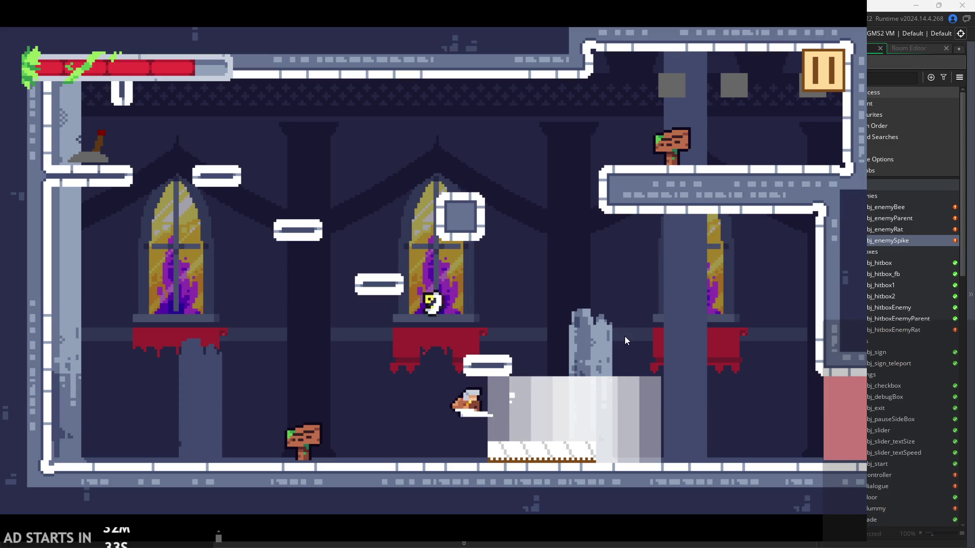
key(space)
key(Left)
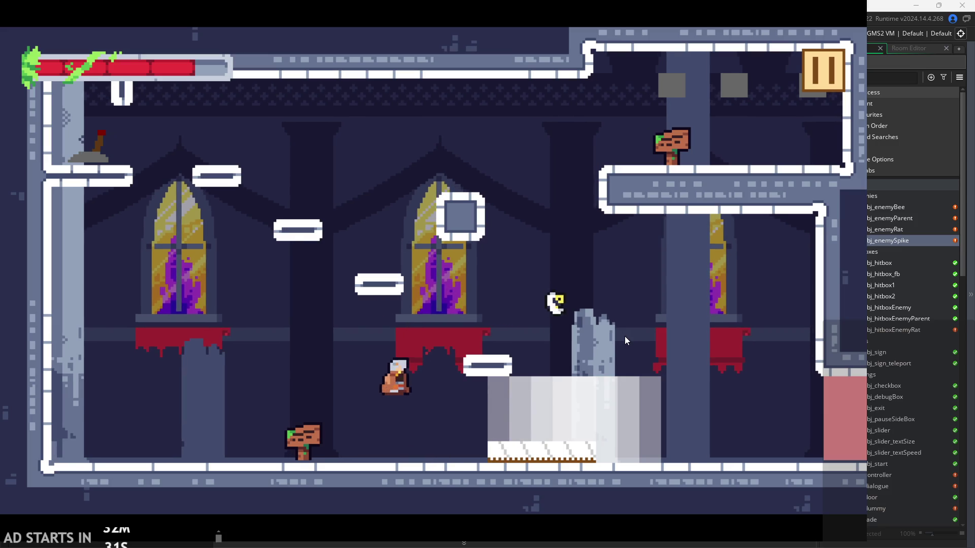
key(Right)
key(space)
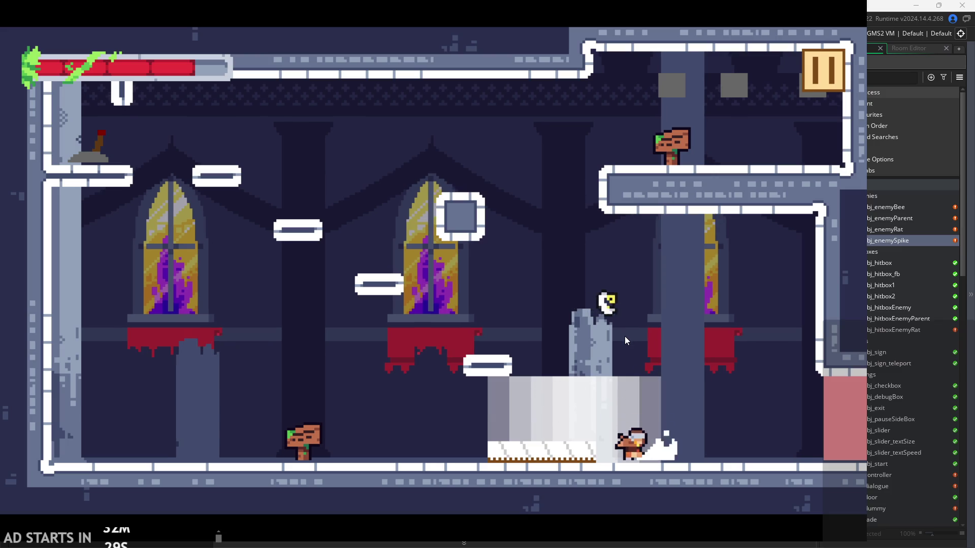
key(space)
key(Right)
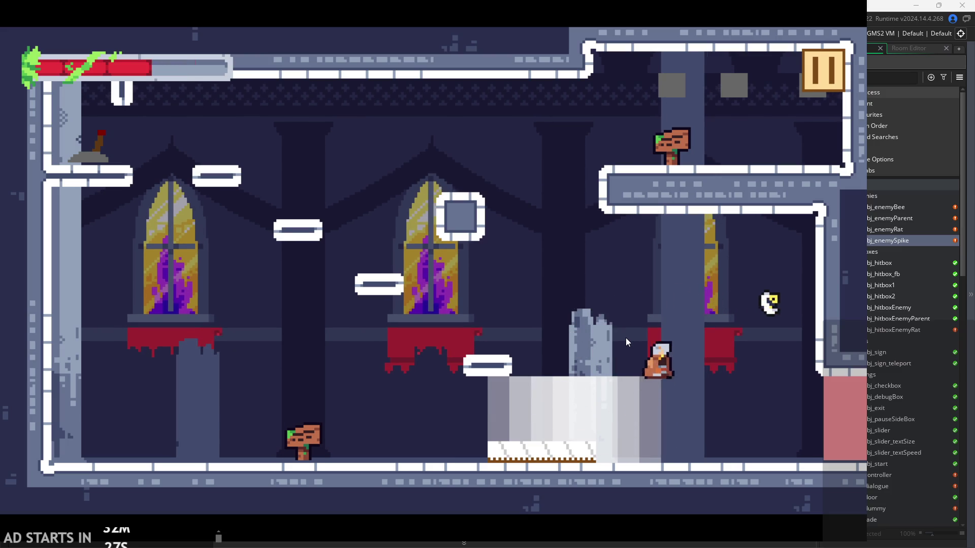
key(Right)
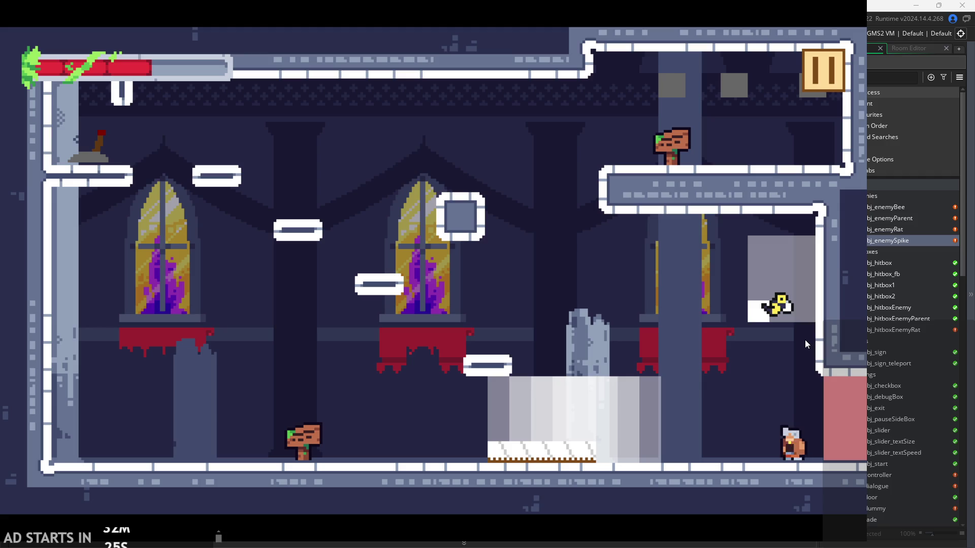
Jump toward the bee and slash at it, then steer back toward the spike block
key(space)
key(Left)
key(Right)
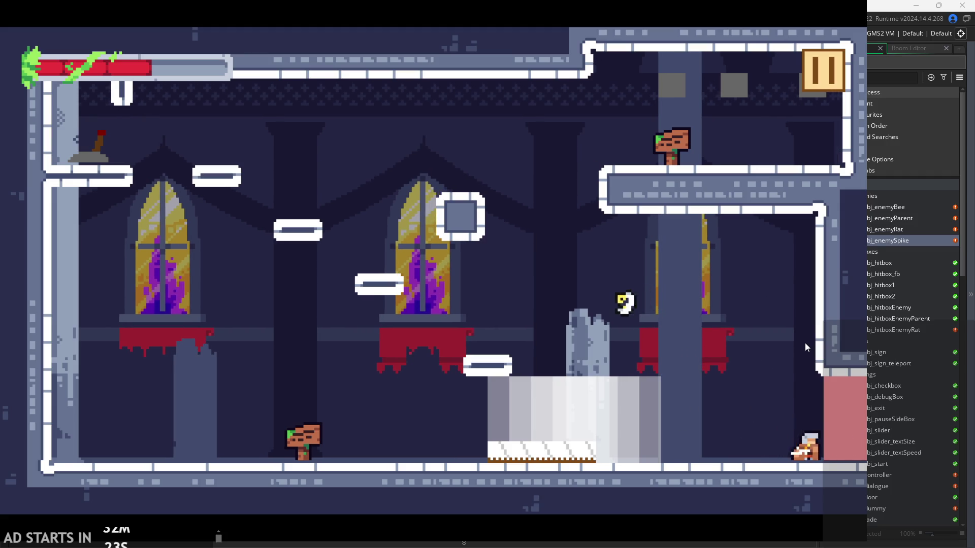
key(space)
key(Left)
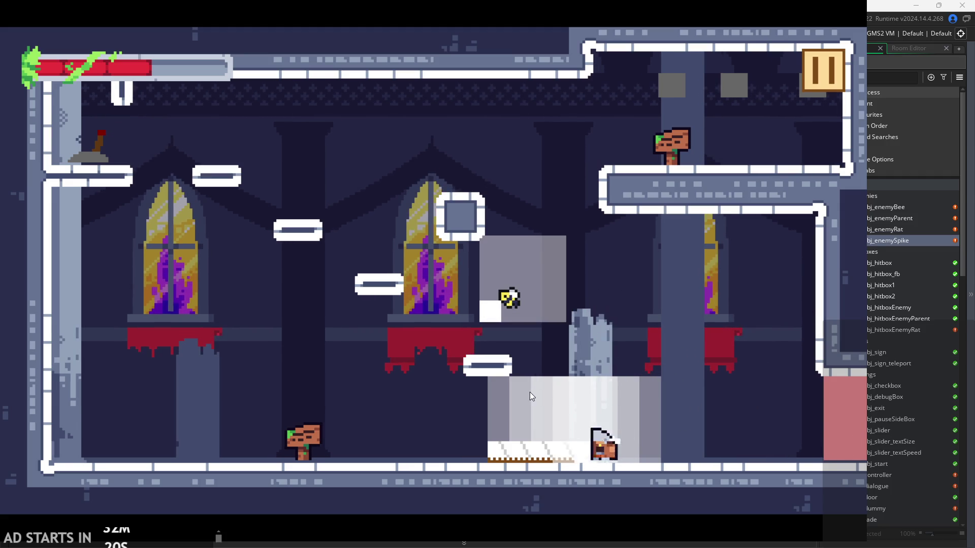
key(space)
key(Left)
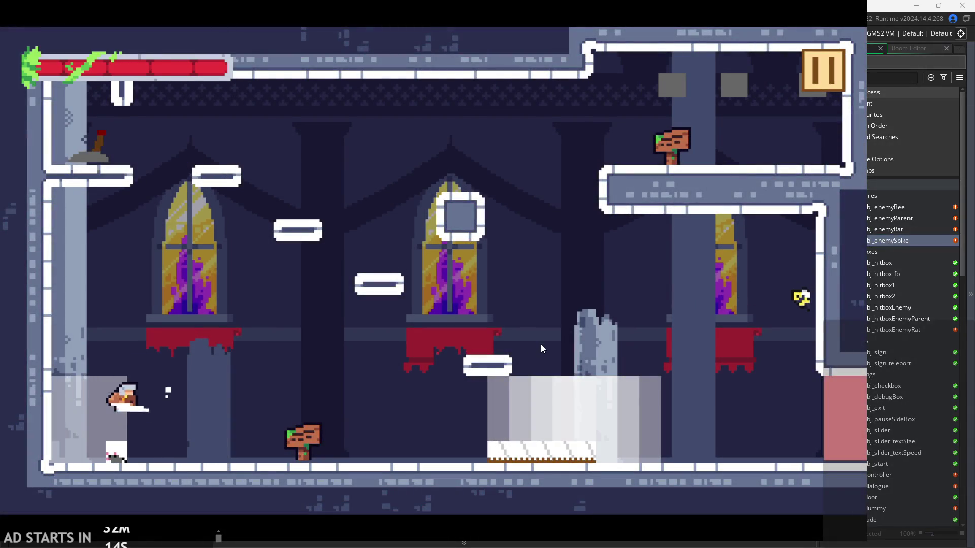
After respawning, dash right and jump toward the bee again
key(Right)
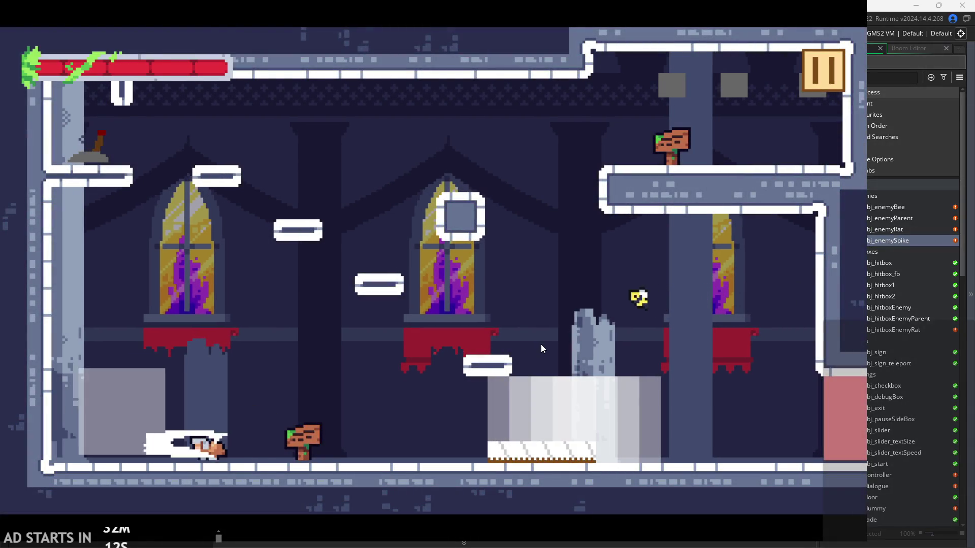
key(Right)
key(space)
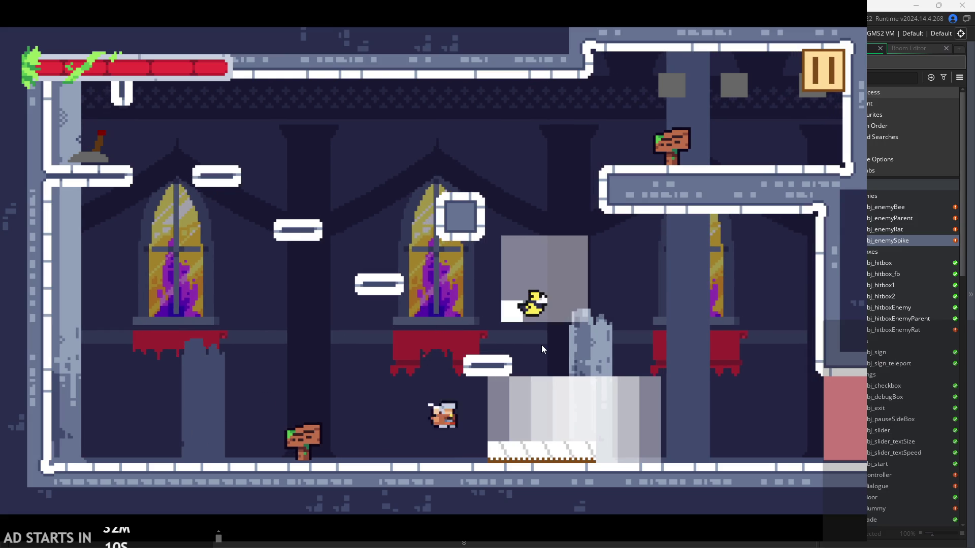
key(Left)
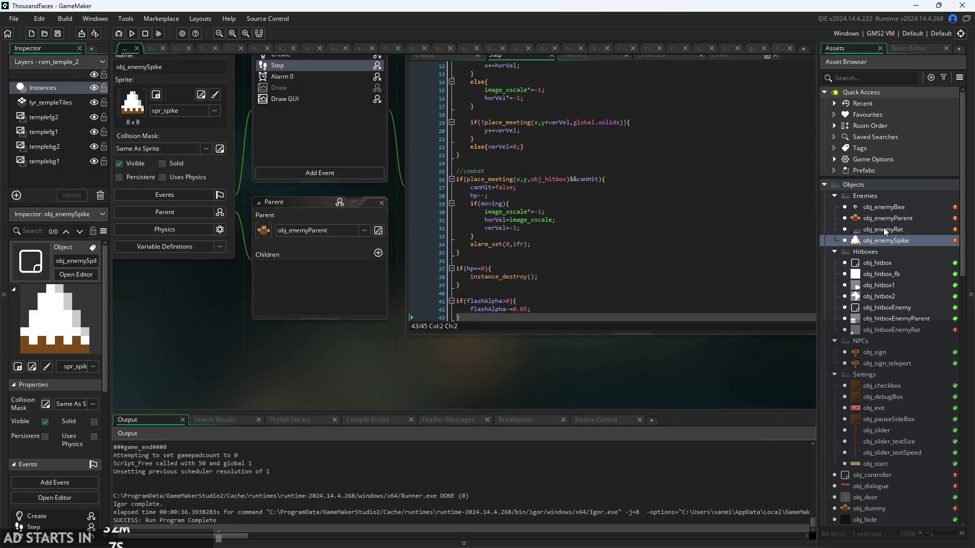
Edit line 15 of obj_enemyRat's Create event from ifr=10 to ifr=20, then run the game
click(883, 229)
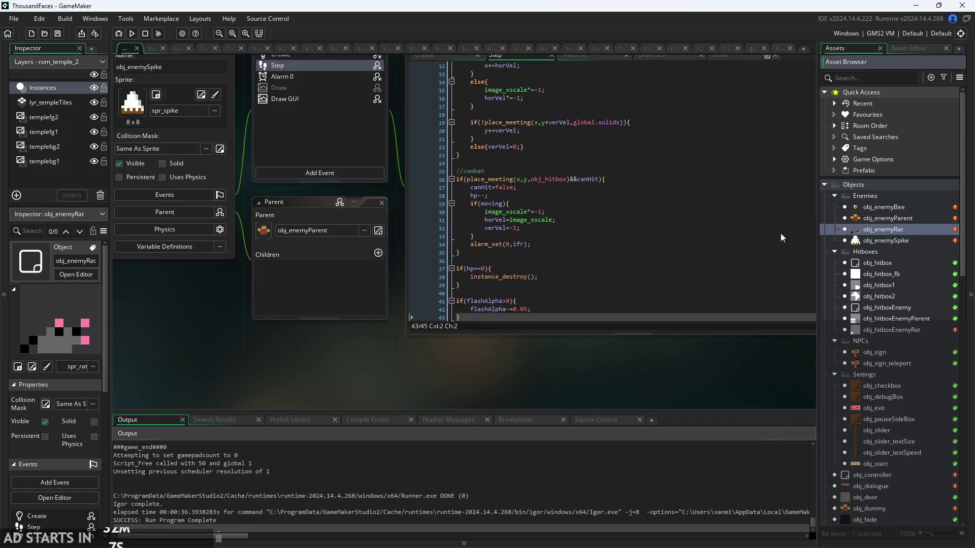
double_click(922, 229)
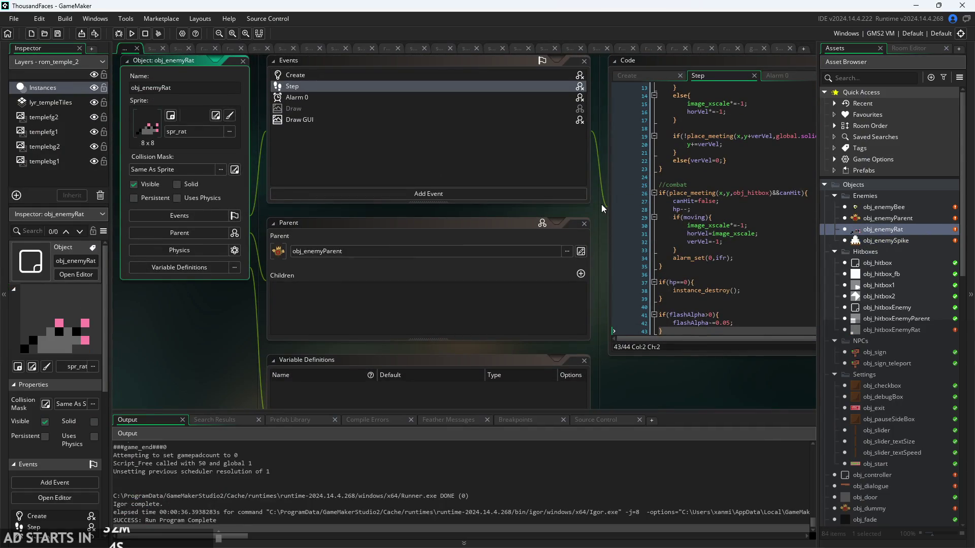
click(513, 91)
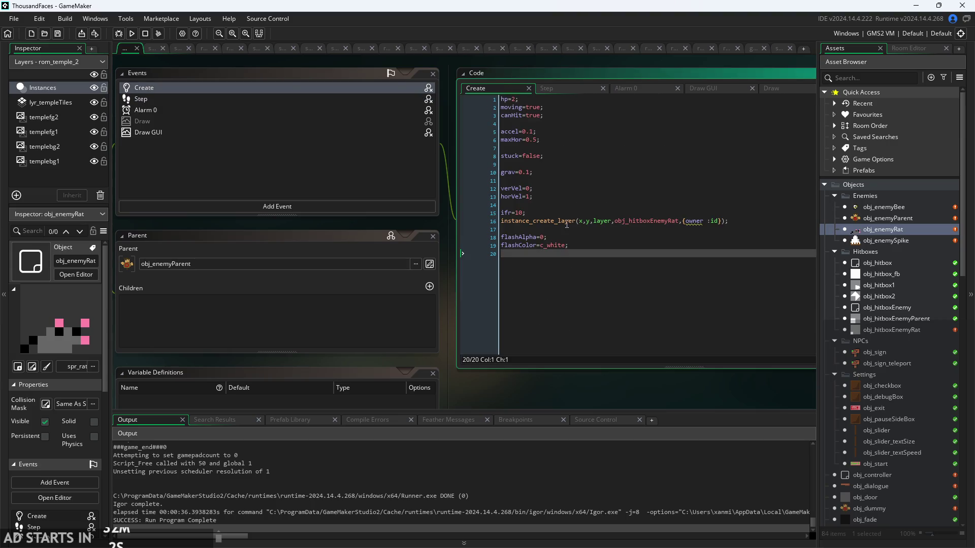
click(500, 209)
key(BackSpace)
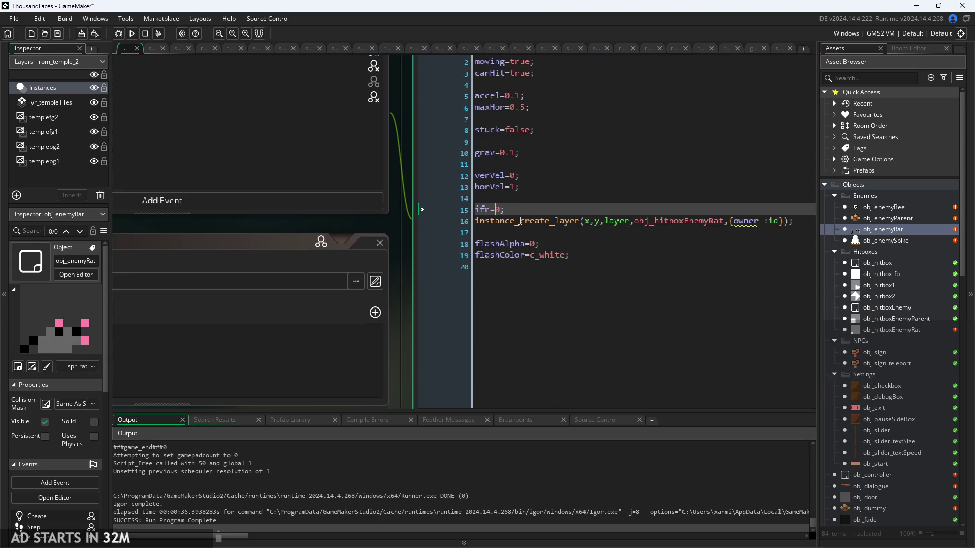
text(2)
click(132, 34)
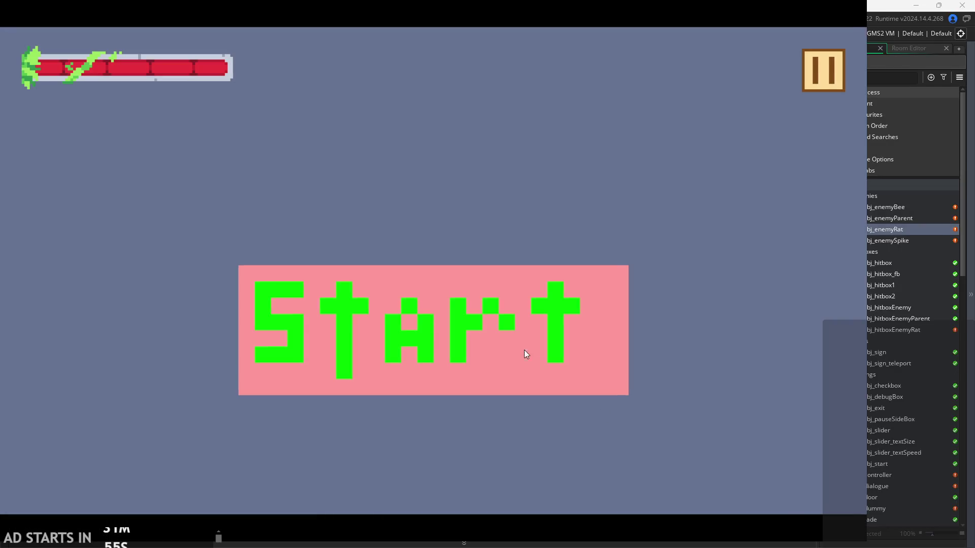
Start the game and run and jump around the room near the bee and the pillar
click(526, 354)
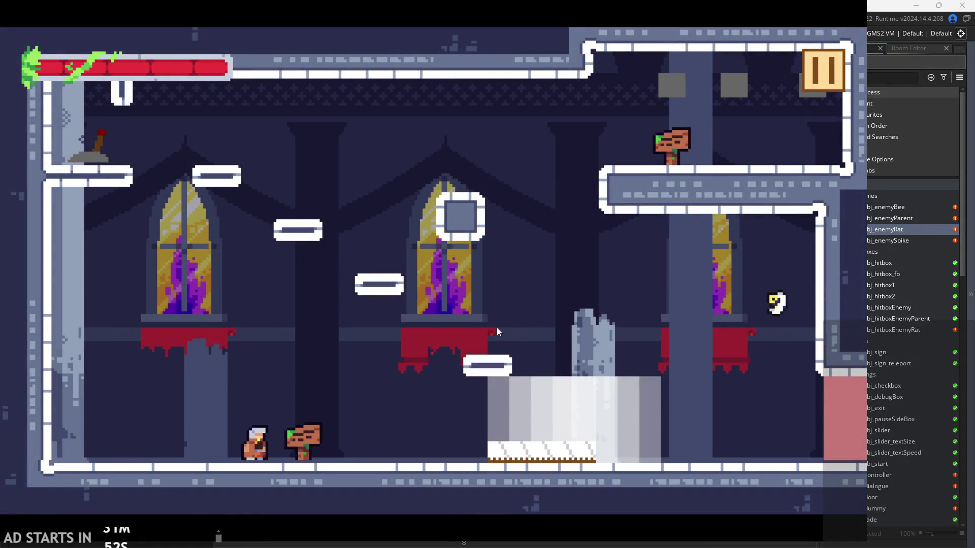
key(Right)
key(space)
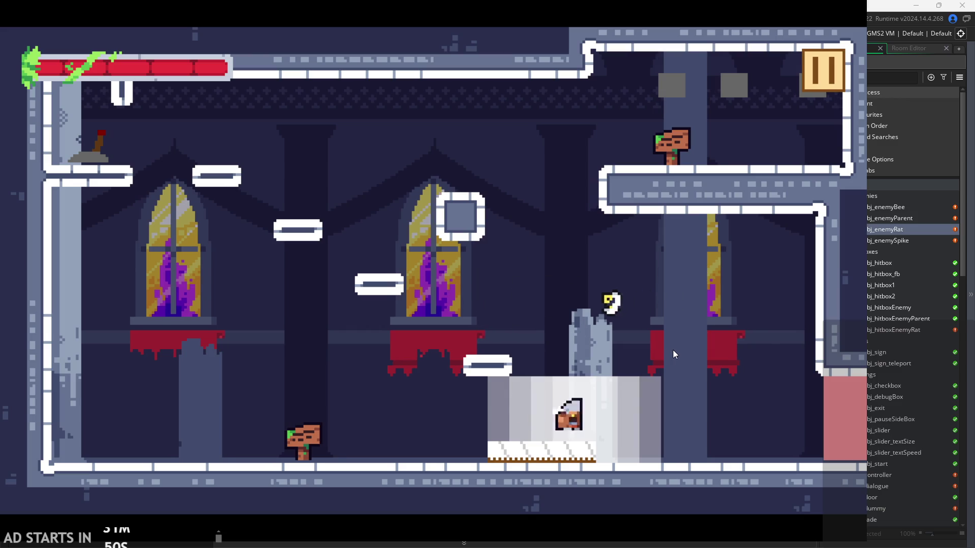
key(Left)
key(space)
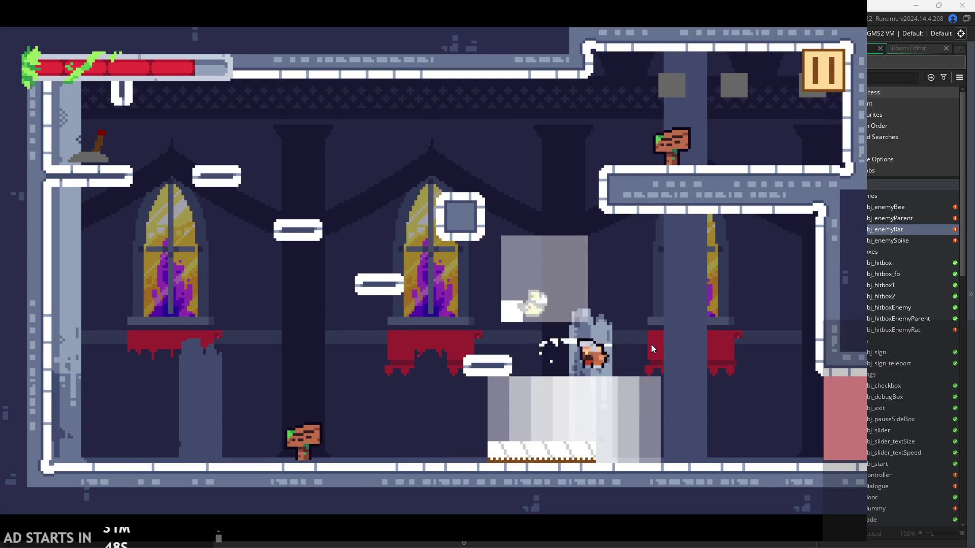
key(Left)
key(Left)
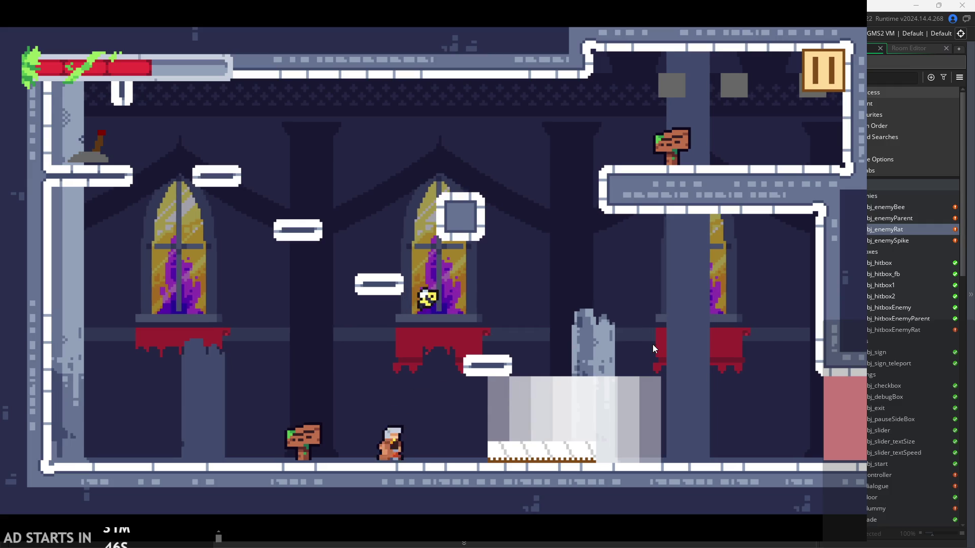
key(space)
key(Right)
key(Left)
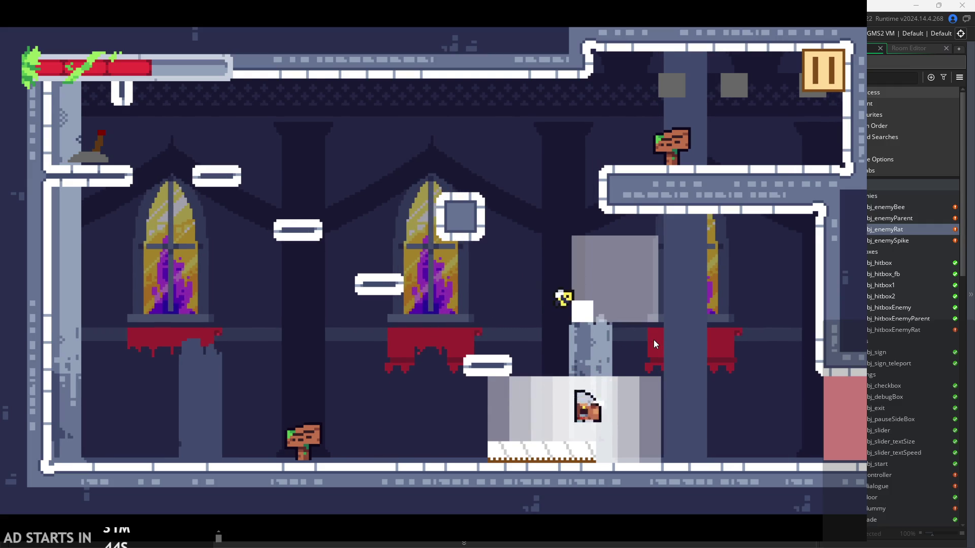
key(space)
Jump onto the small platform, toward the right wall, and back across the room
key(space)
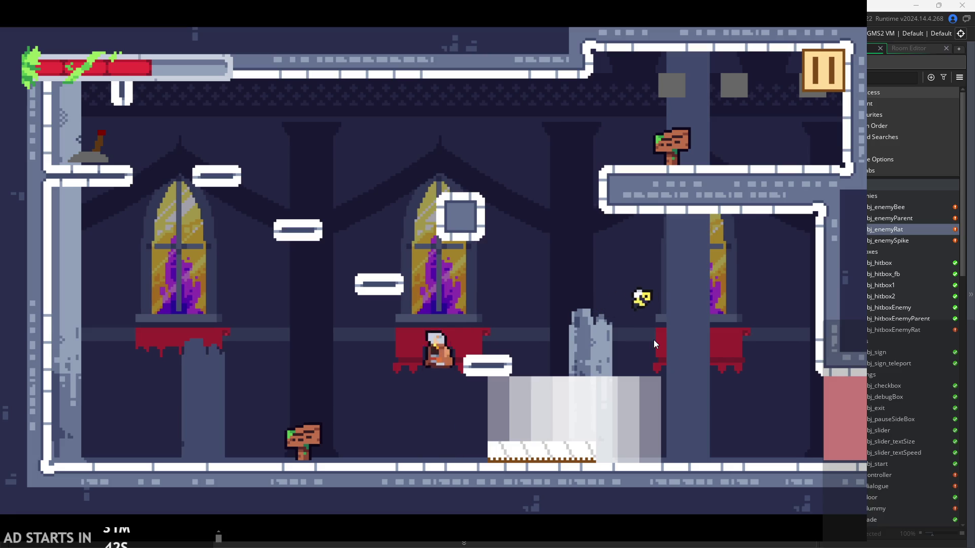
key(Right)
key(space)
key(Right)
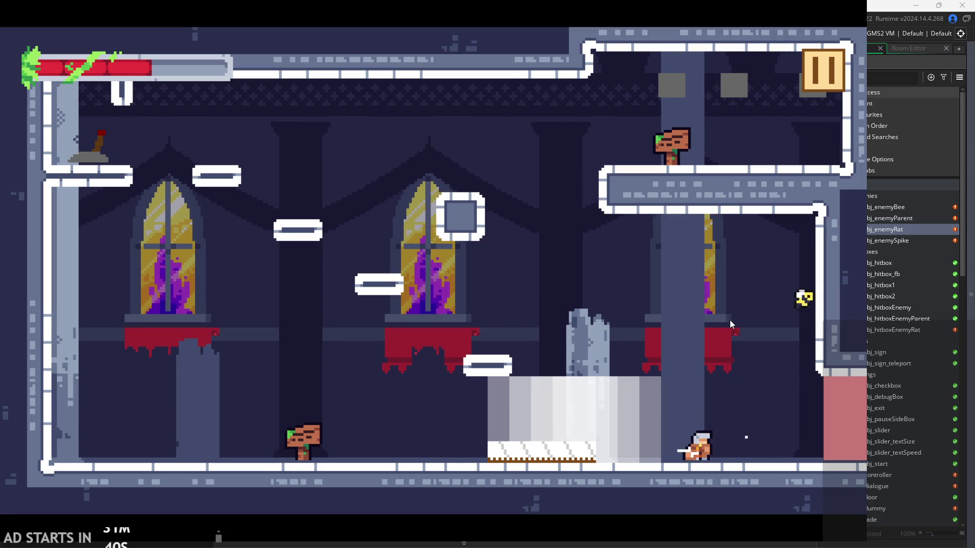
key(space)
key(Left)
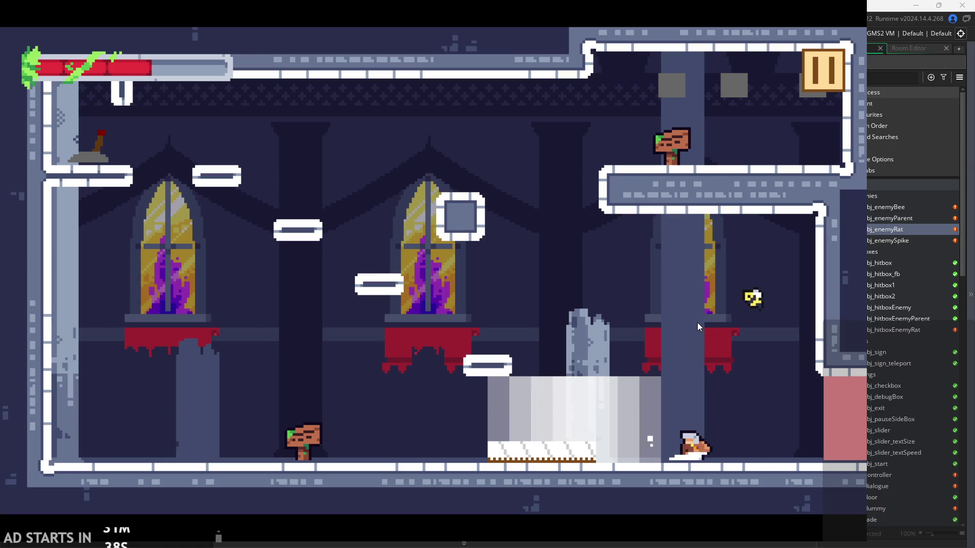
key(space)
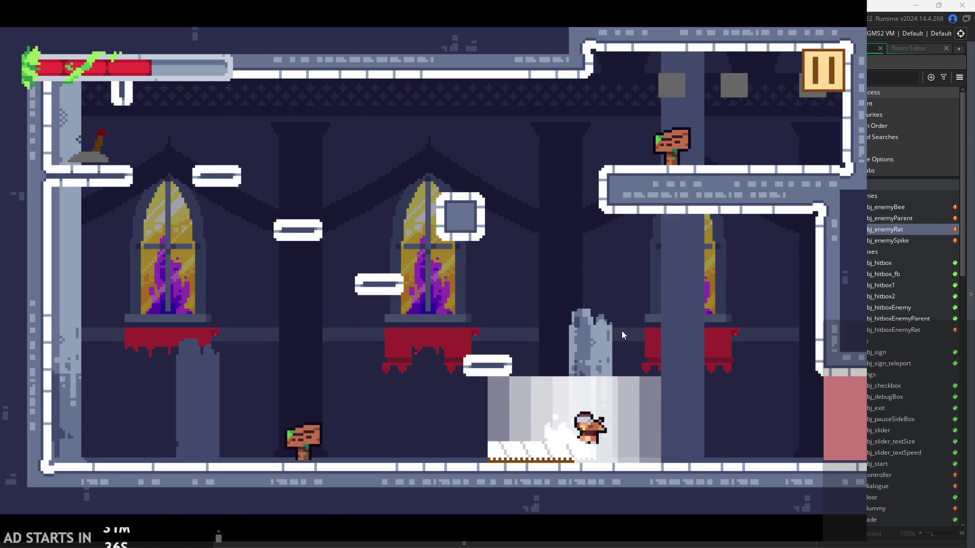
key(space)
key(Right)
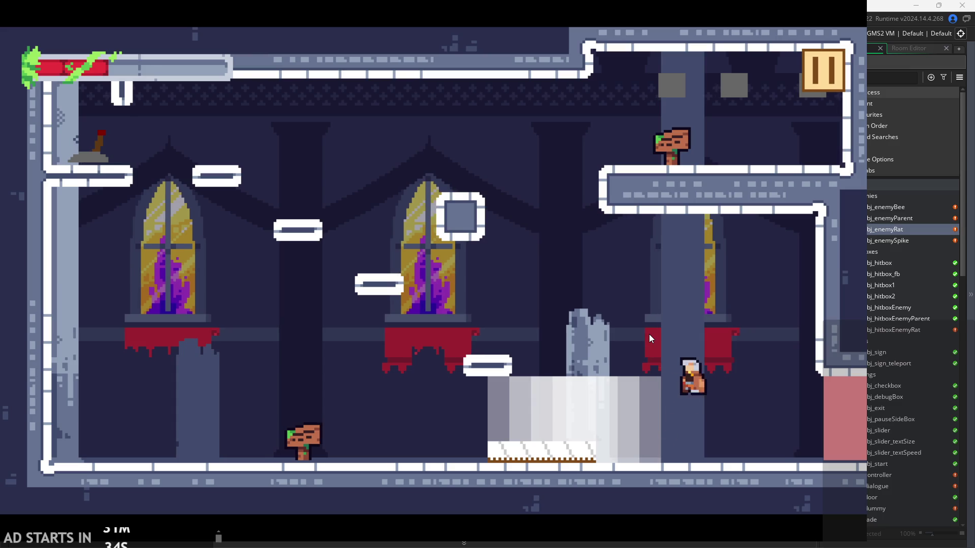
key(Left)
key(space)
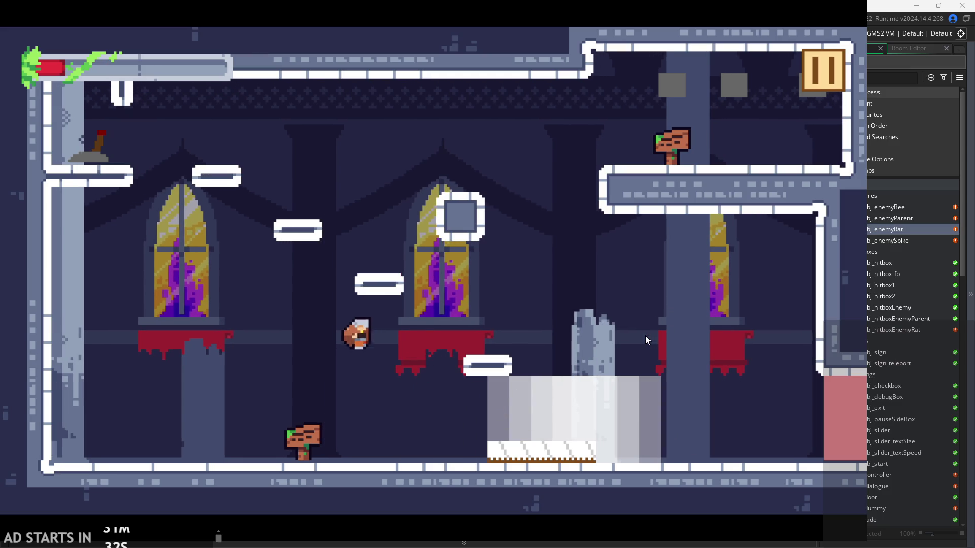
key(Right)
key(space)
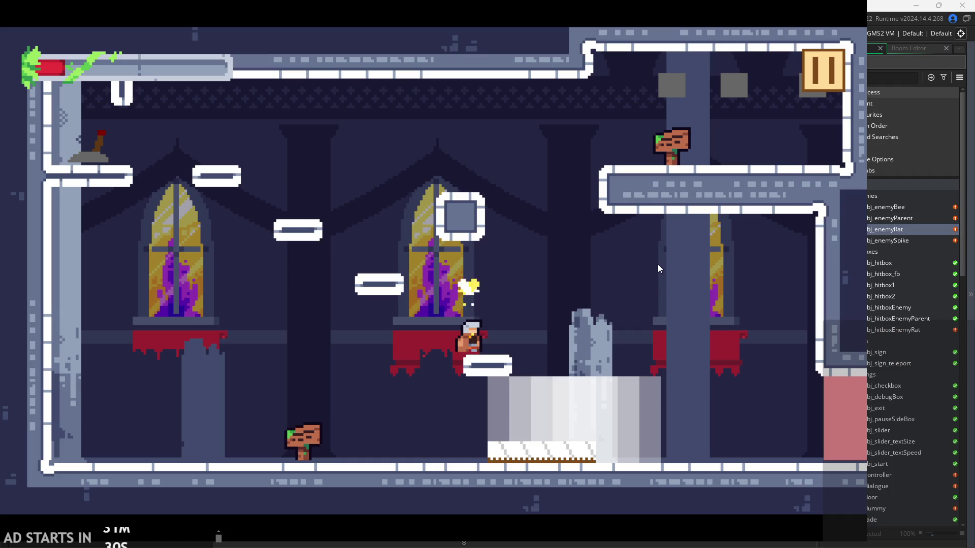
key(space)
key(Right)
Jump against the wall to test wall sliding, pause and resume, then close the game
key(space)
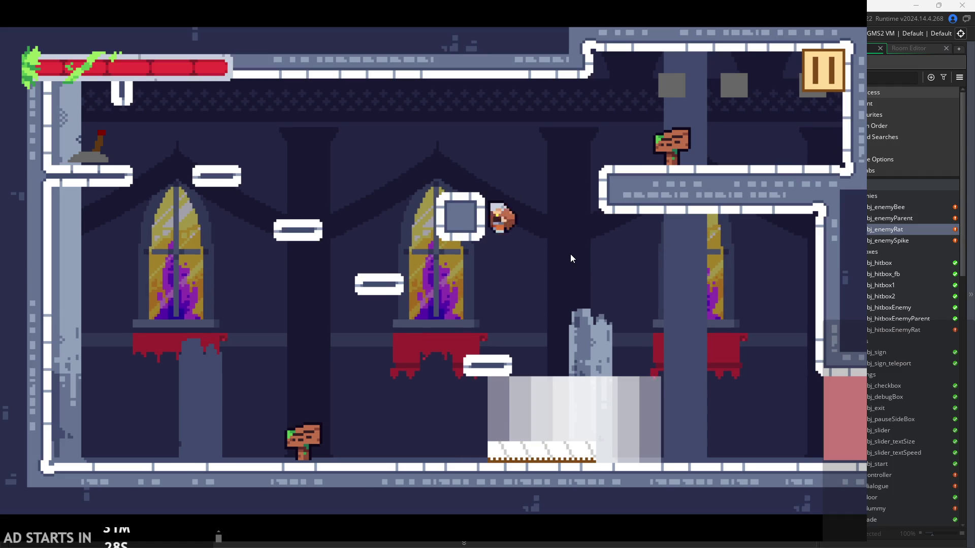
key(Right)
key(Left)
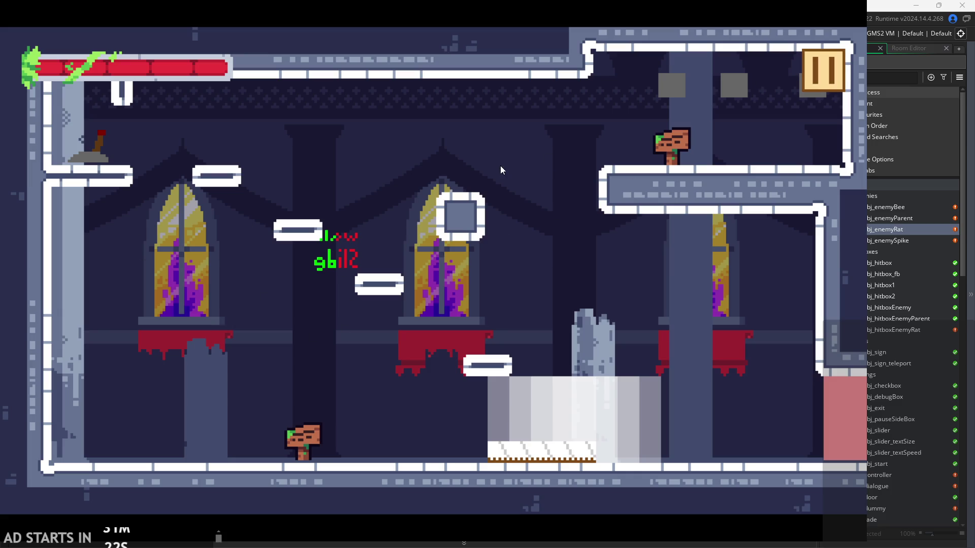
click(811, 76)
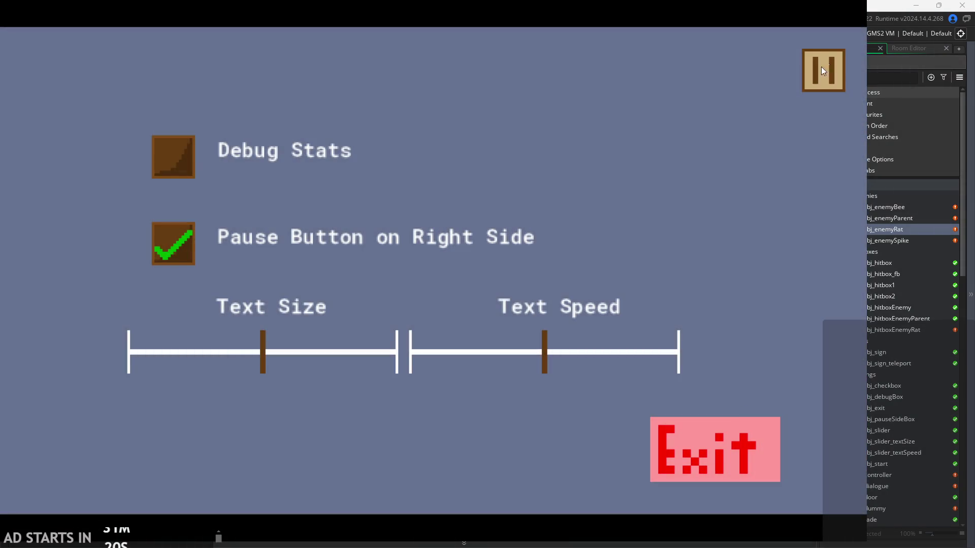
click(821, 69)
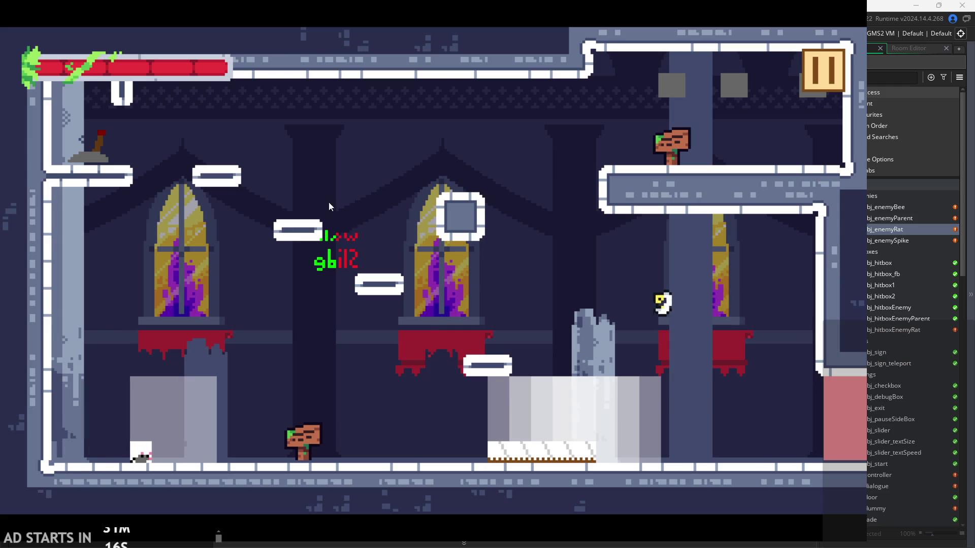
click(837, 72)
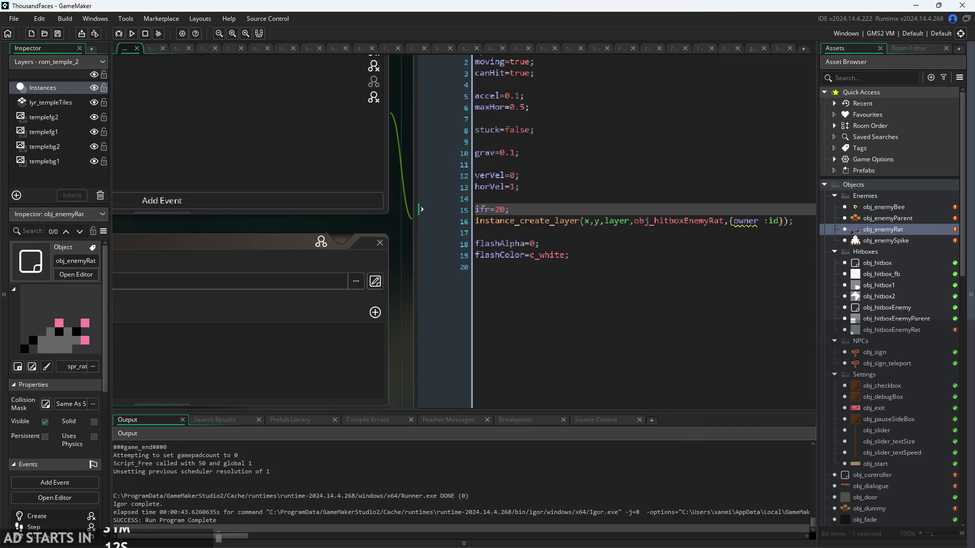
In the Asset Browser, collapse Enemy Sprites, expand Settings and Player Animations, and open spr_heroCharacter
scroll(869, 416, down, 5)
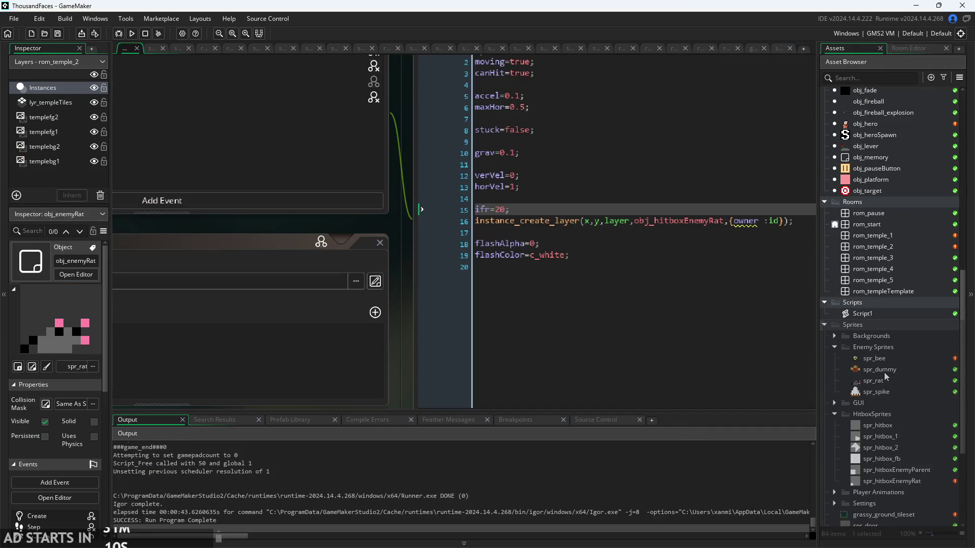
scroll(886, 356, down, 5)
scroll(887, 455, up, 3)
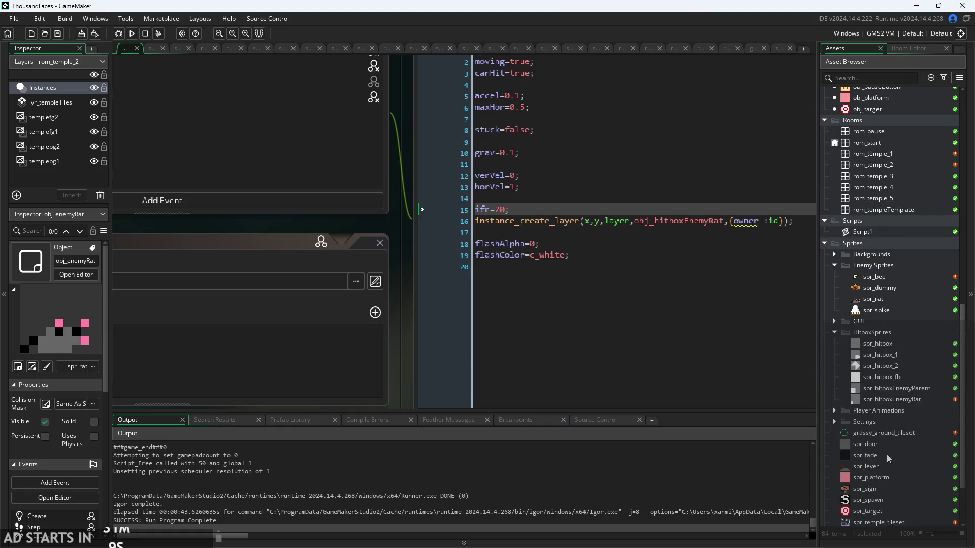
scroll(883, 430, down, 3)
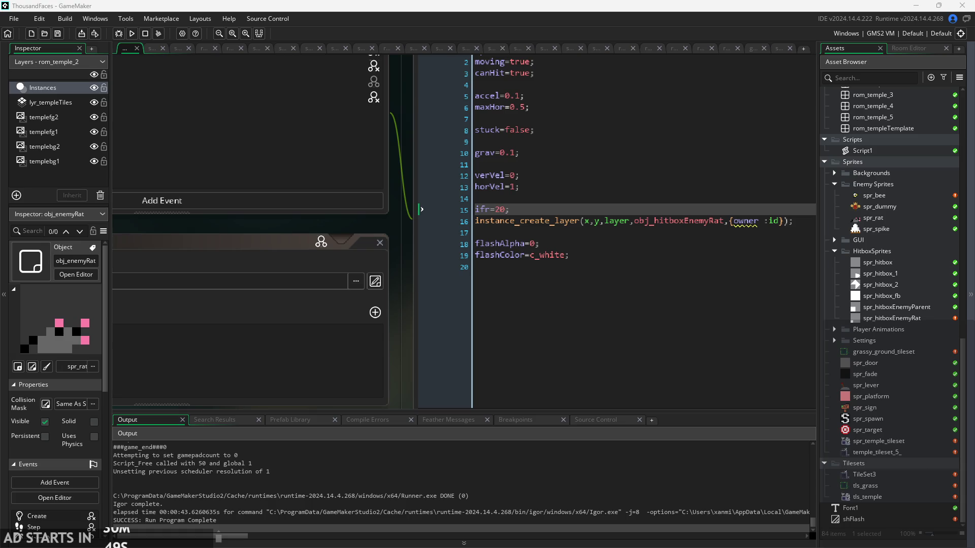
click(895, 495)
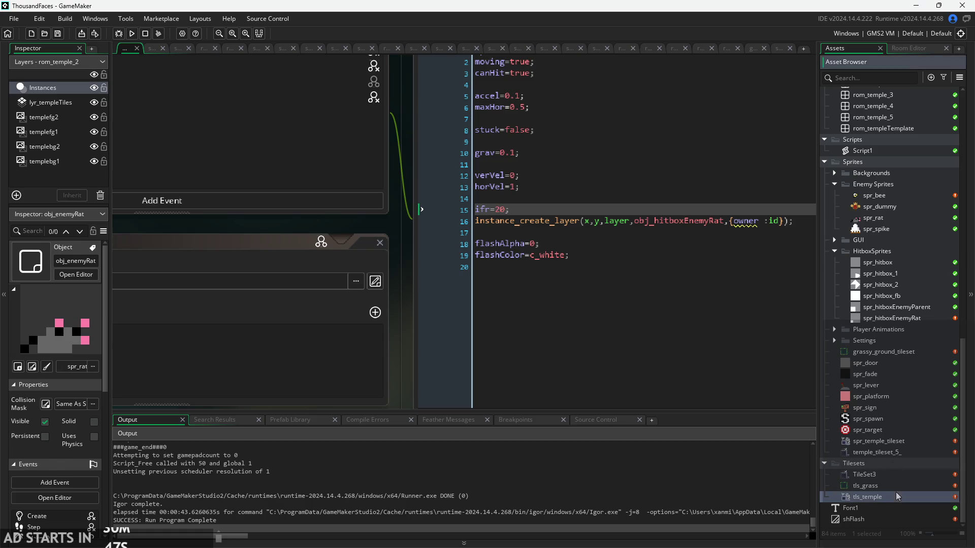
click(838, 183)
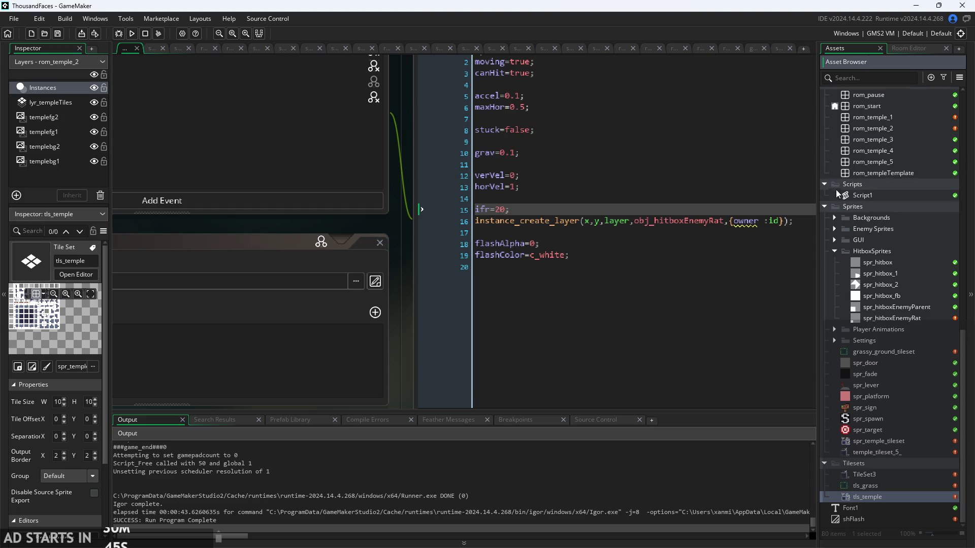
click(834, 340)
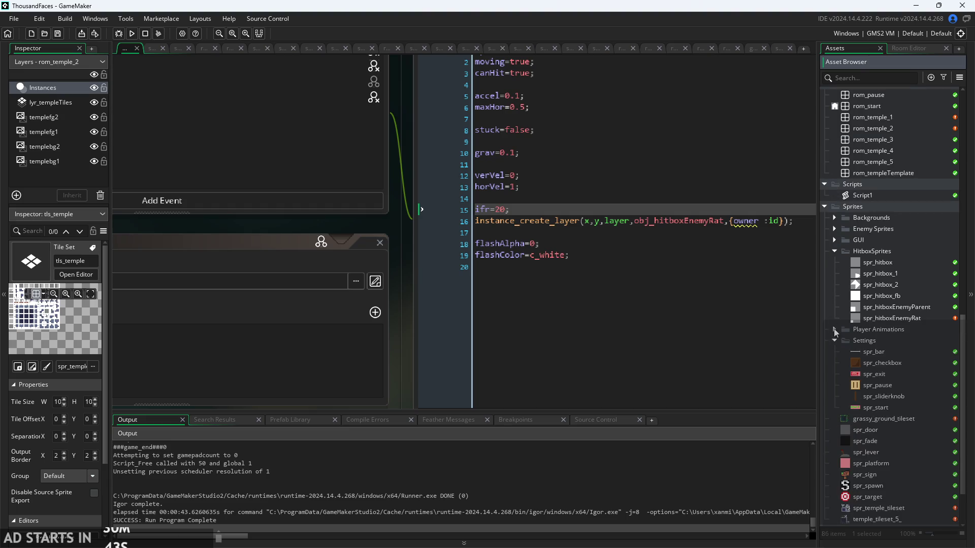
click(835, 329)
double_click(881, 396)
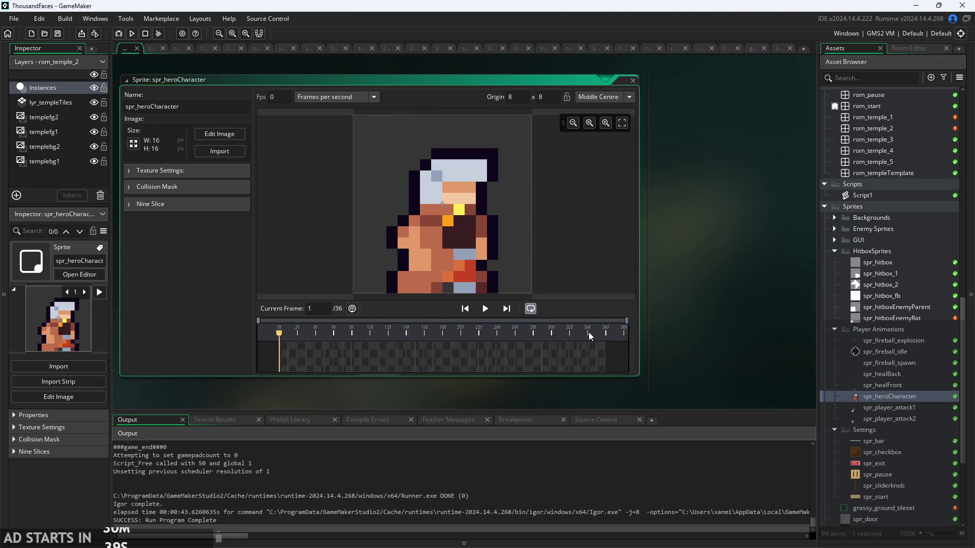
Open spr_heroCharacter's image editor showing frame 36, the Wall Slide frame
click(600, 361)
click(213, 132)
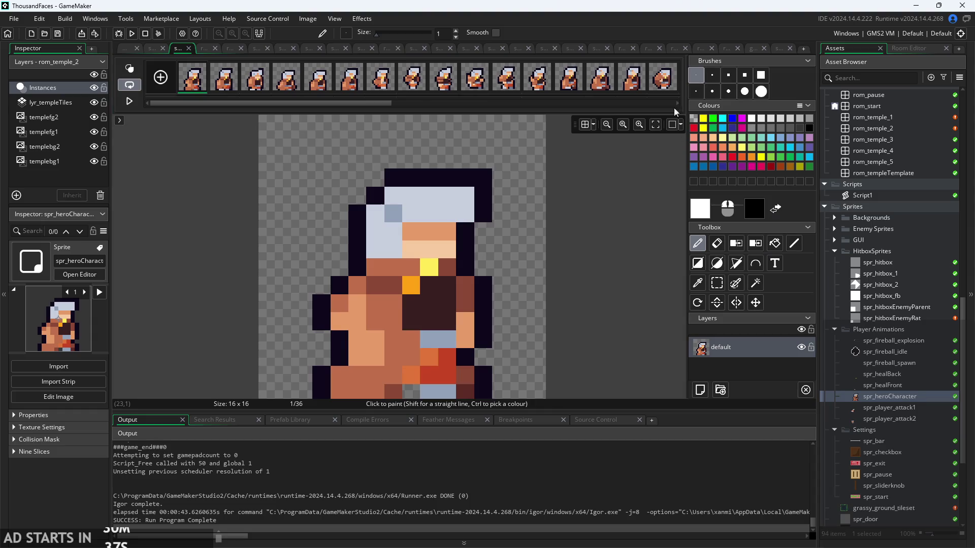
drag(400, 108, 726, 133)
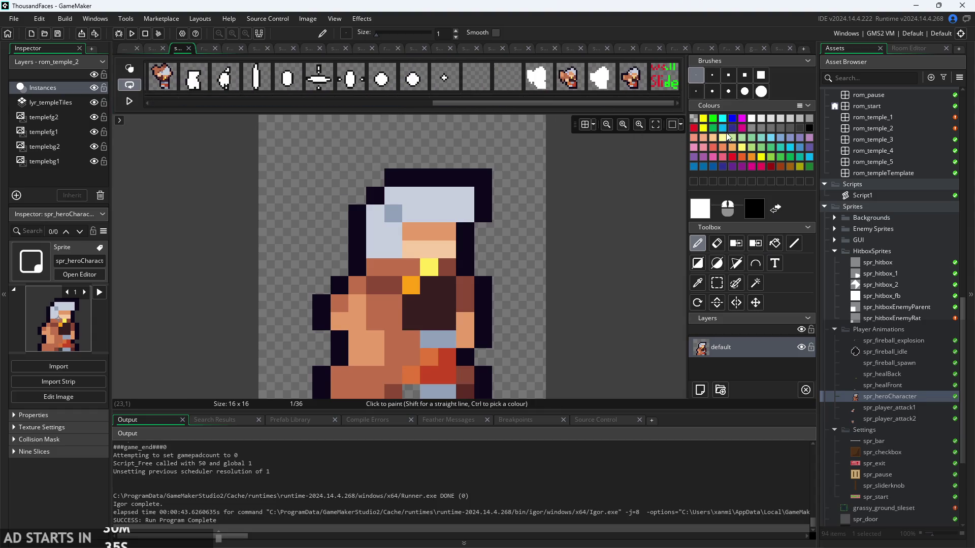
click(665, 84)
Add an empty frame after Wall Slide, delete it again, and return to the sprite window
right_click(671, 84)
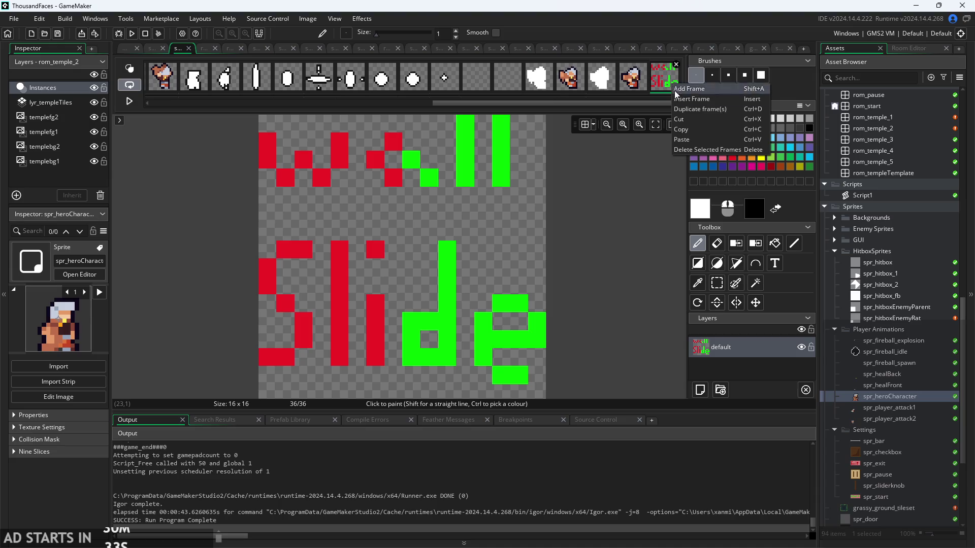
click(684, 102)
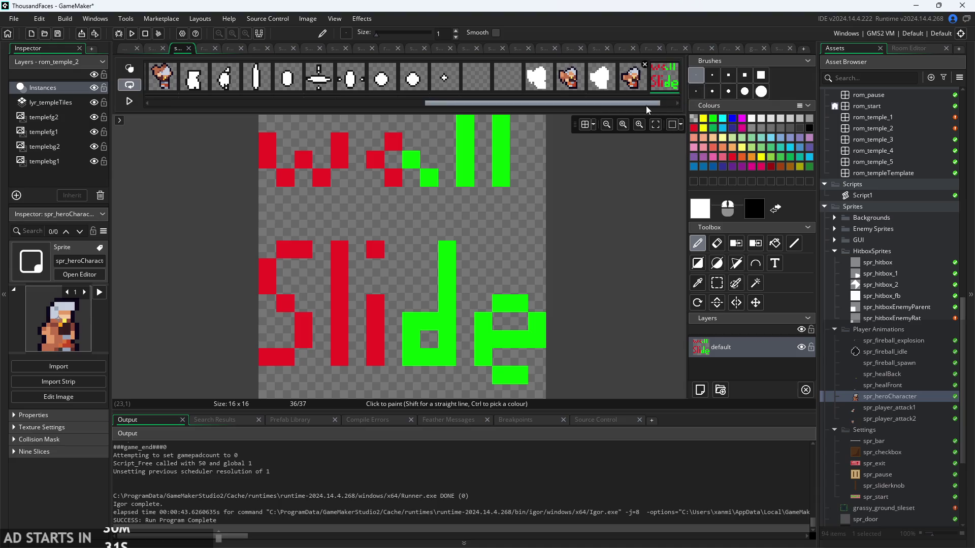
drag(645, 106, 660, 106)
click(677, 65)
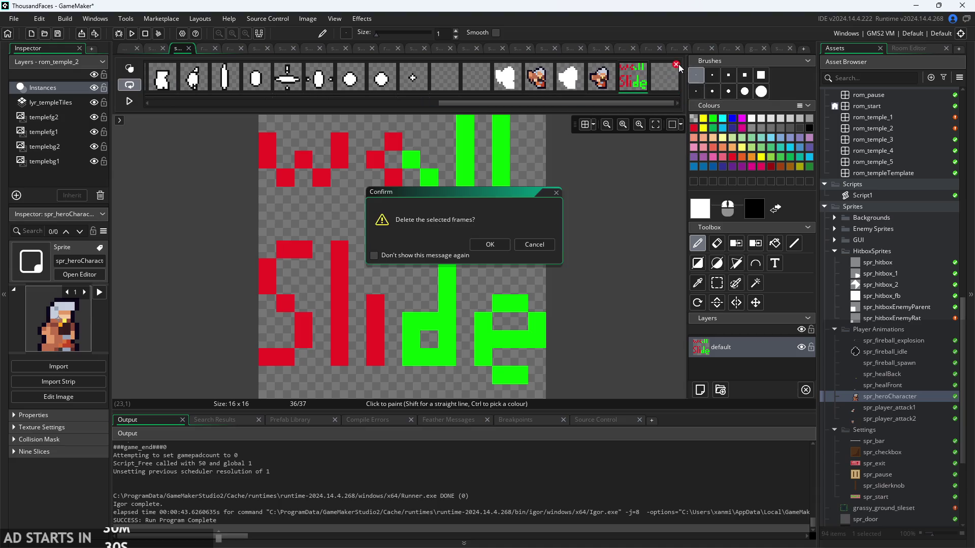
click(490, 244)
click(125, 47)
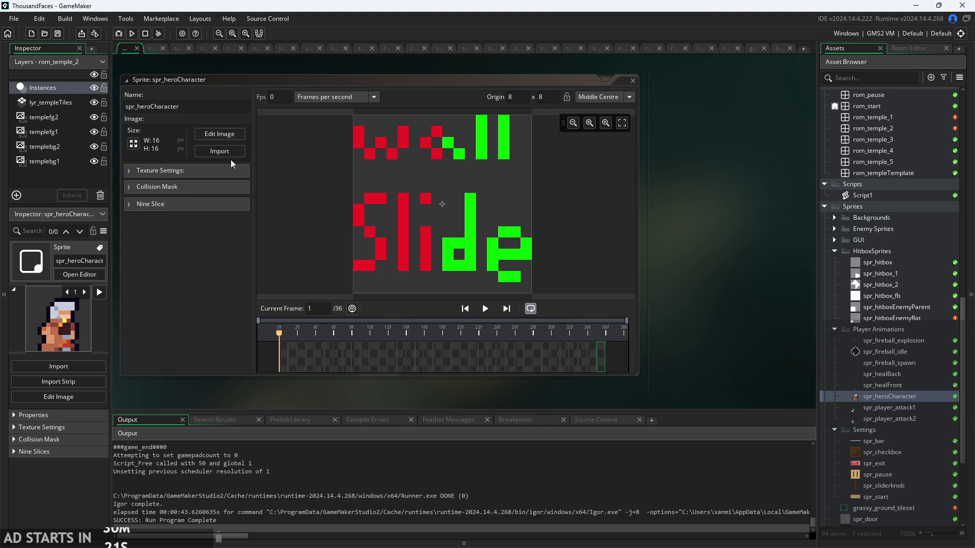
Add the wall-slide image as a new player_wall_slide sprite and inspect its frame
click(133, 144)
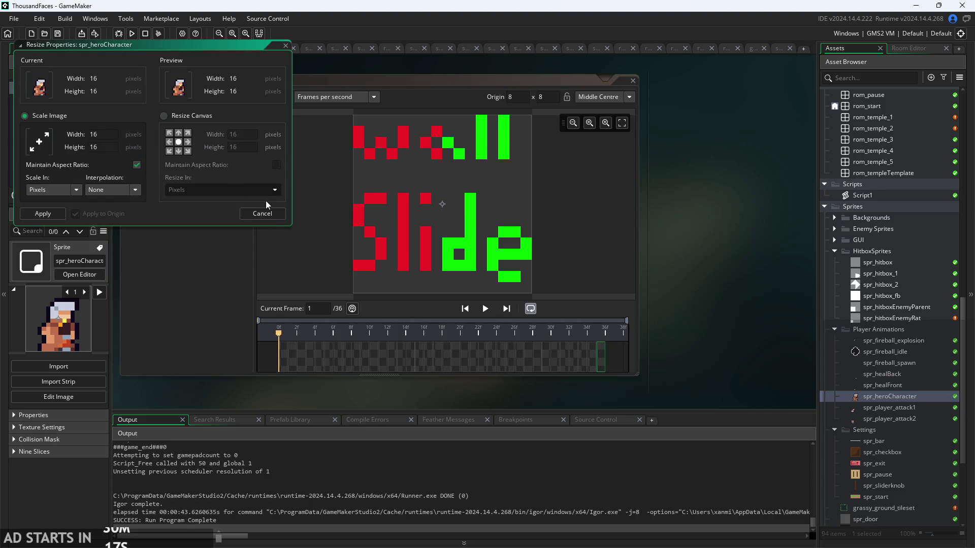
key(Escape)
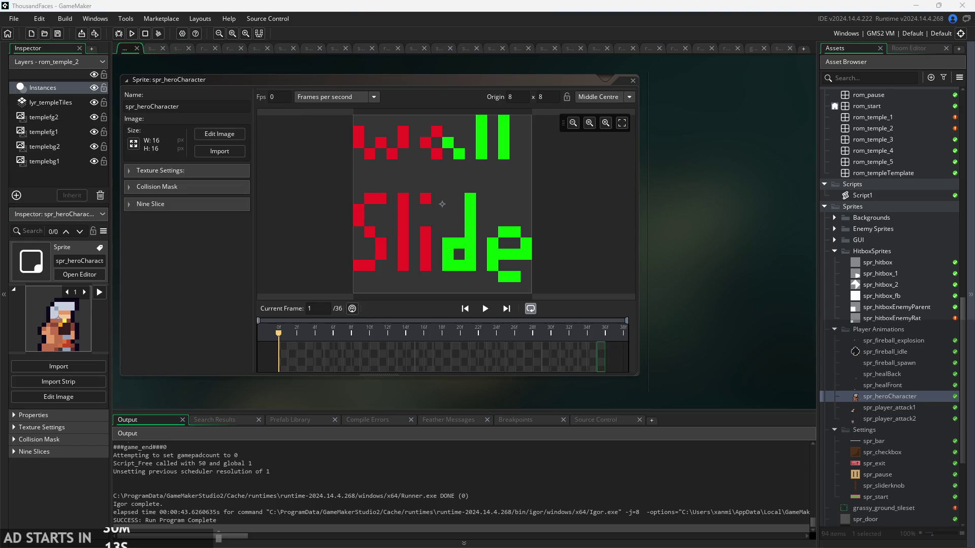
drag(897, 359, 889, 330)
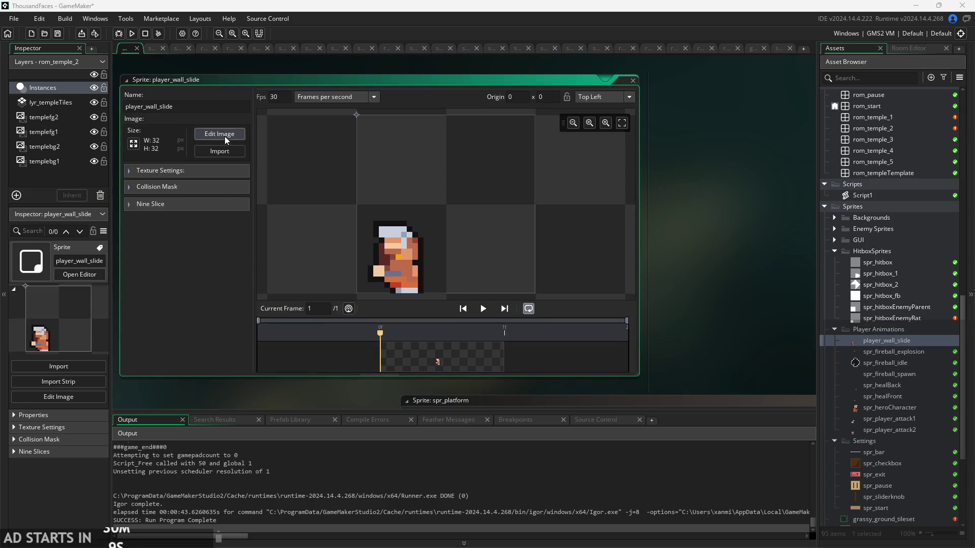
click(224, 136)
right_click(212, 81)
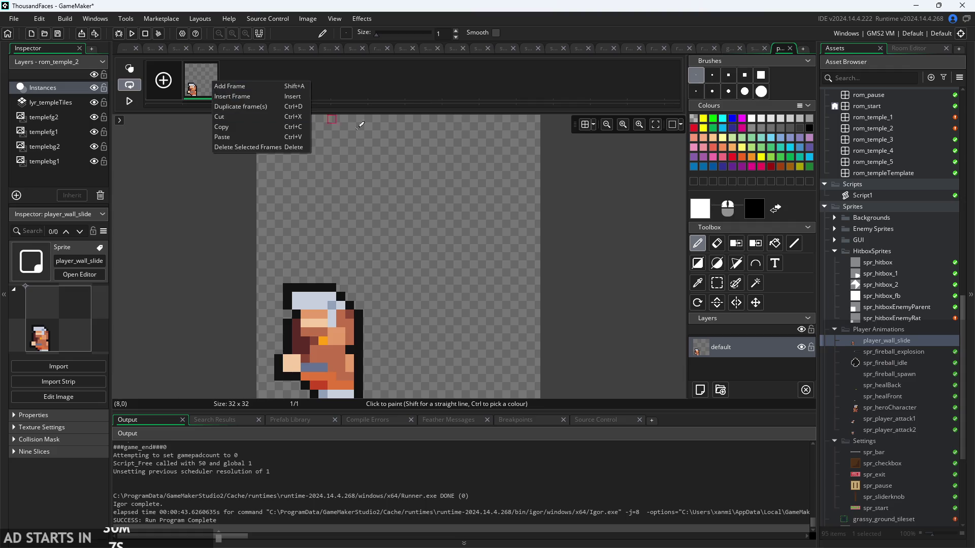
click(403, 91)
click(125, 51)
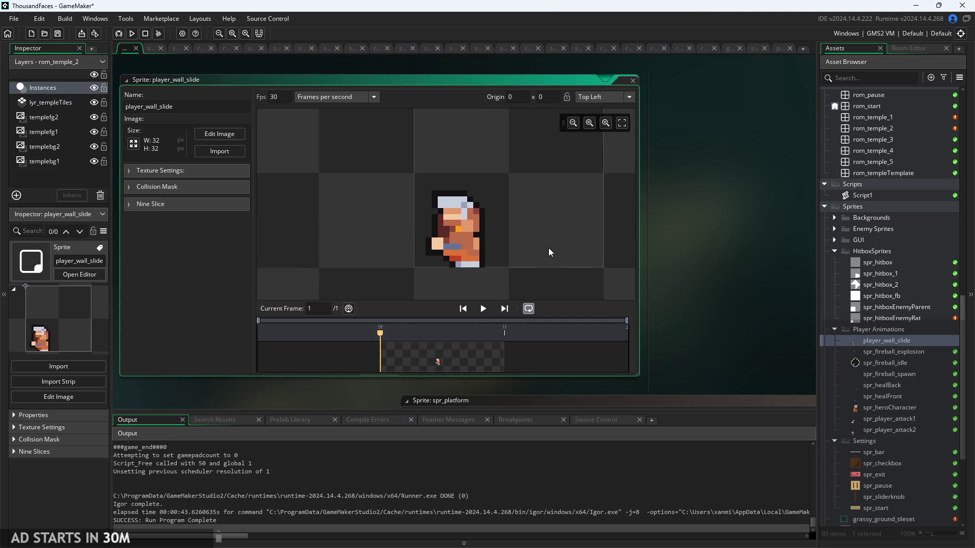
scroll(548, 248, up, 2)
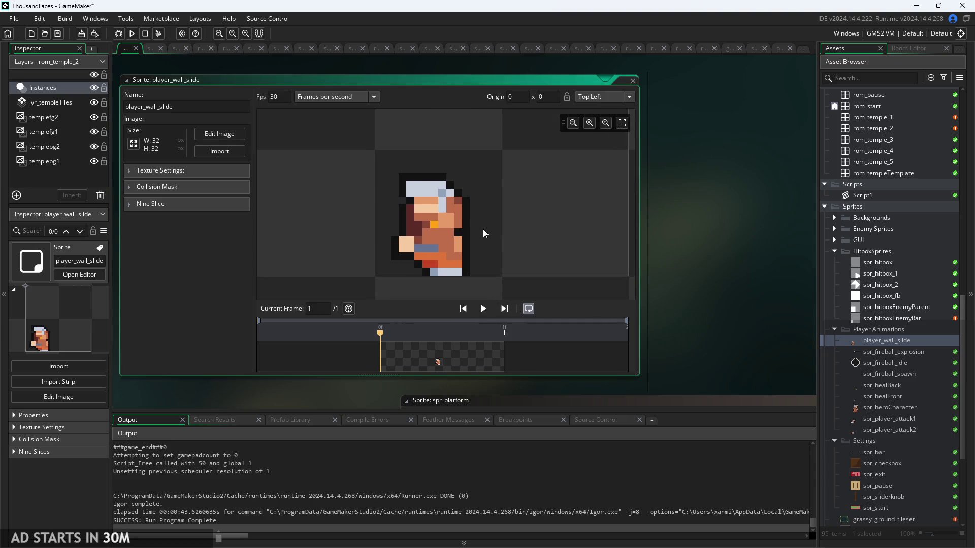
click(222, 137)
click(127, 51)
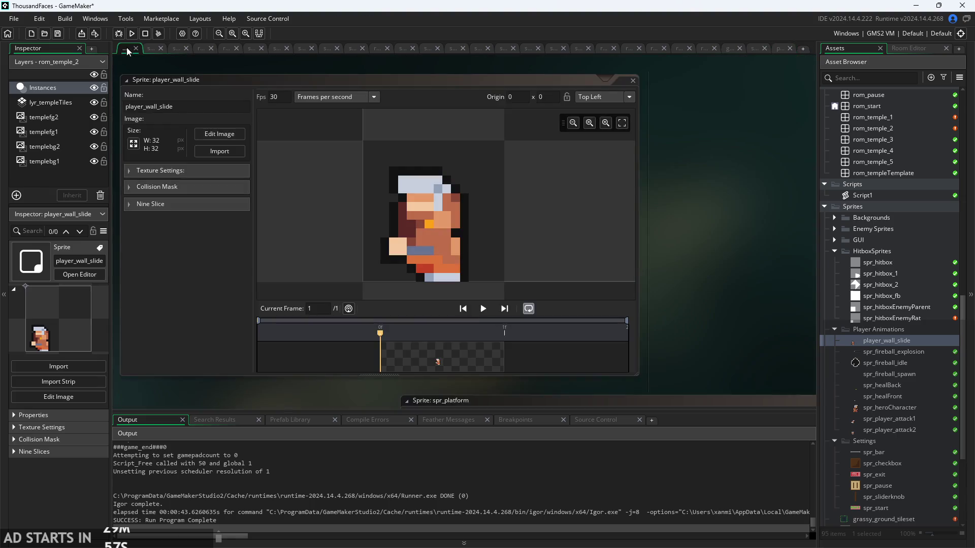
Crop player_wall_slide's canvas to 16×16, anchored at the bottom-left, without scaling
click(135, 147)
click(171, 151)
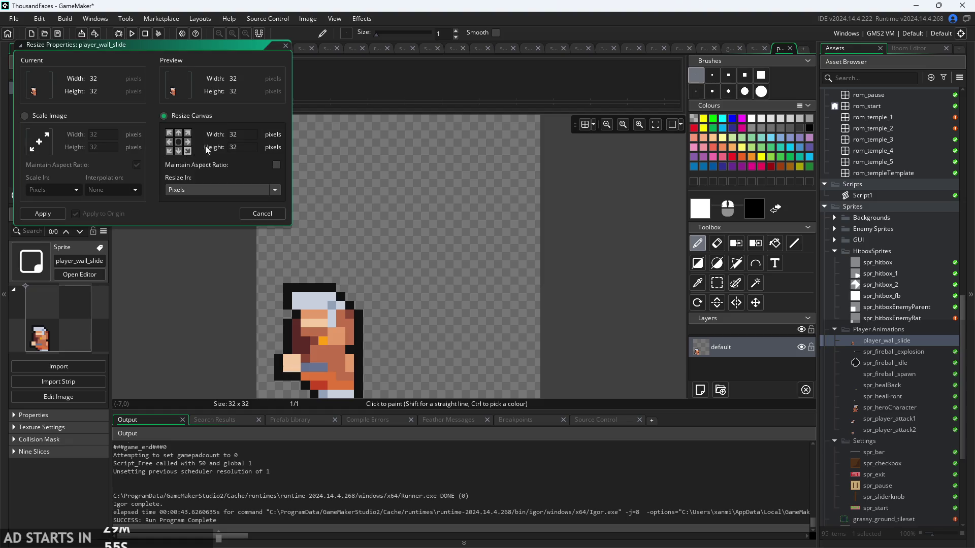
click(170, 150)
text(16)
key(Tab)
text(16)
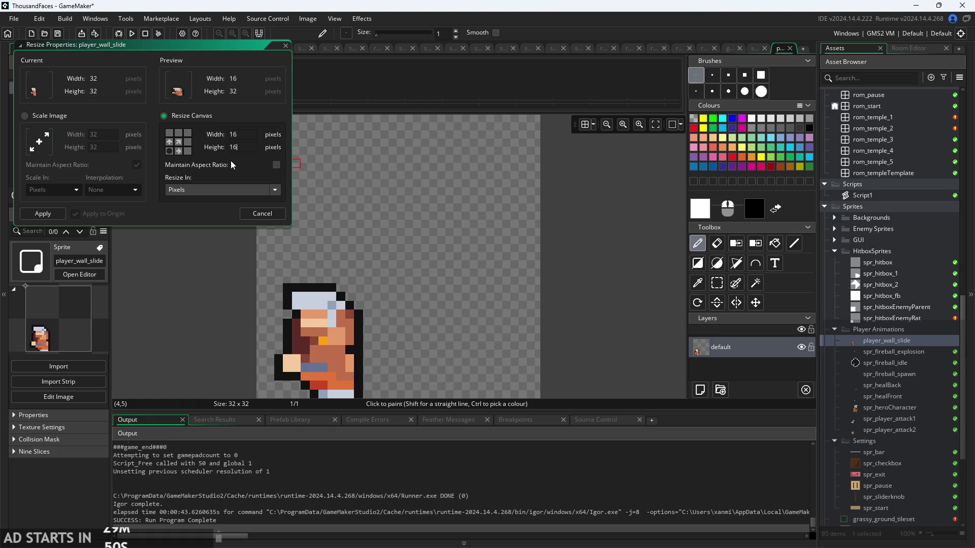
click(43, 214)
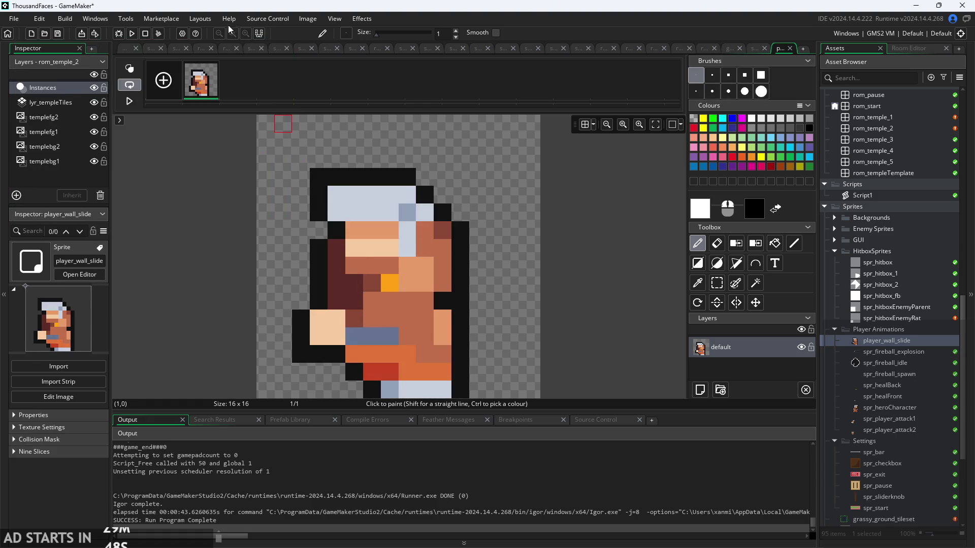
Mirror the selected character horizontally, undoing an accidental vertical flip
click(717, 282)
mouse_move(305, 172)
mouse_down()
mouse_move(351, 192)
mouse_move(506, 401)
mouse_move(468, 394)
mouse_up()
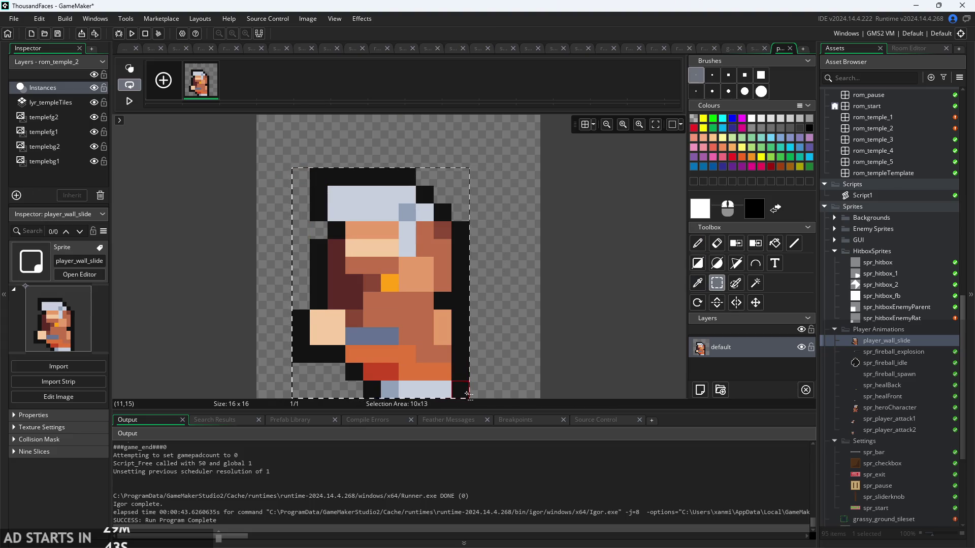
click(308, 18)
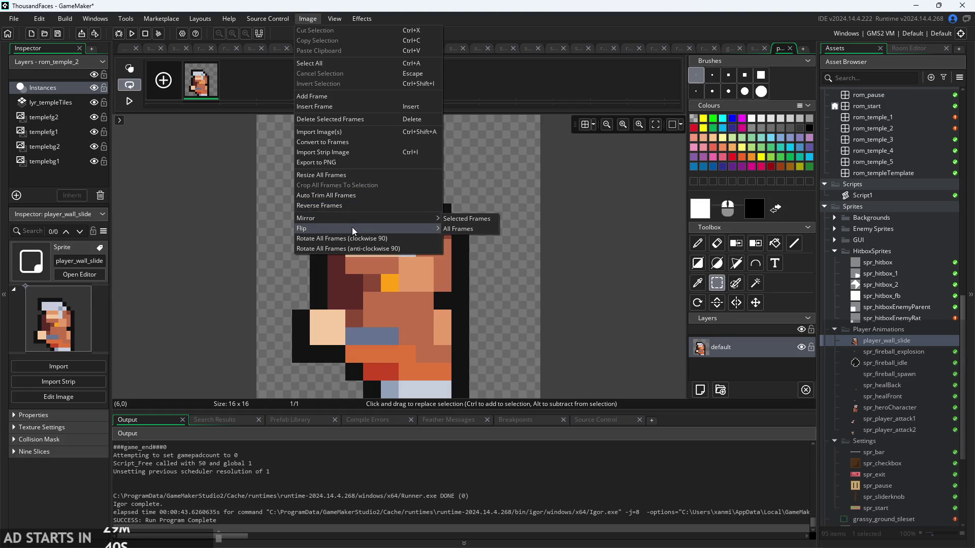
mouse_move(352, 228)
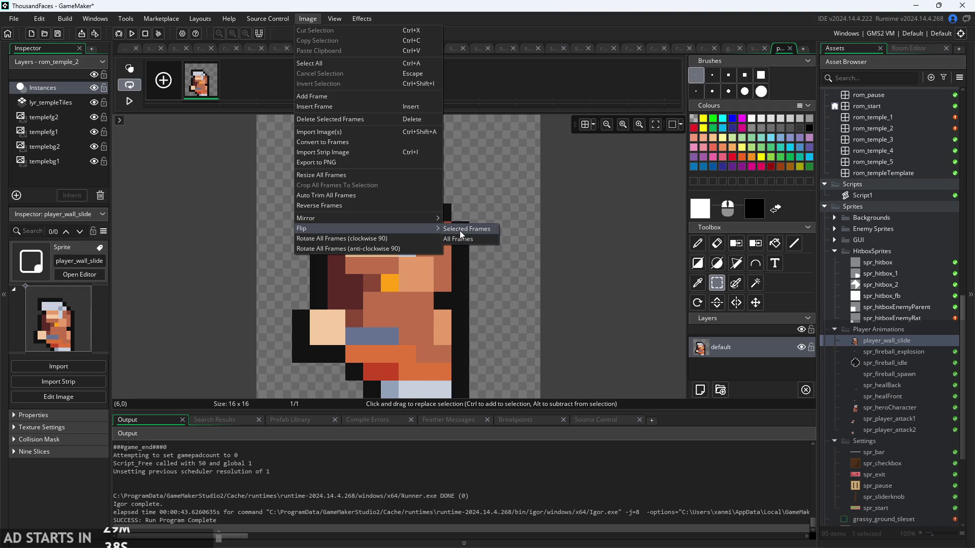
click(459, 230)
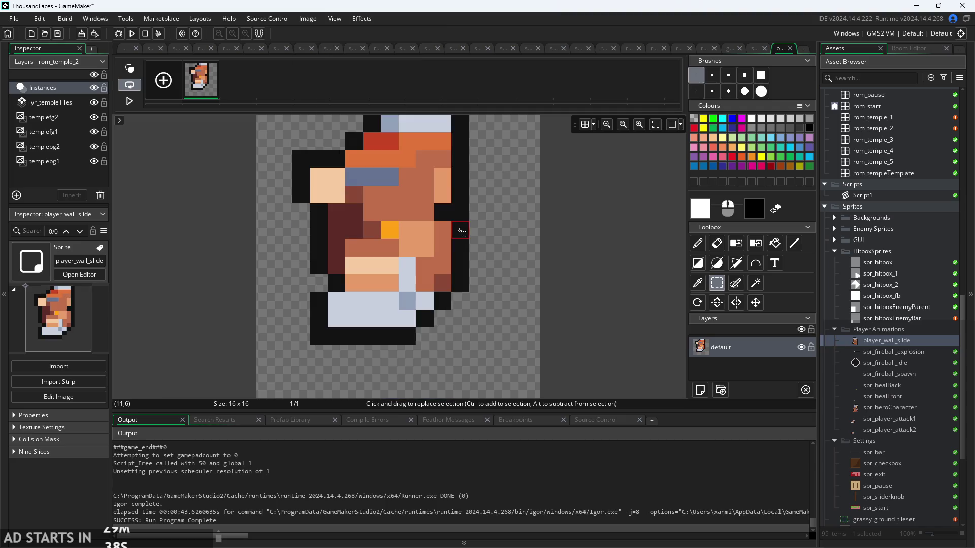
click(319, 20)
mouse_move(385, 229)
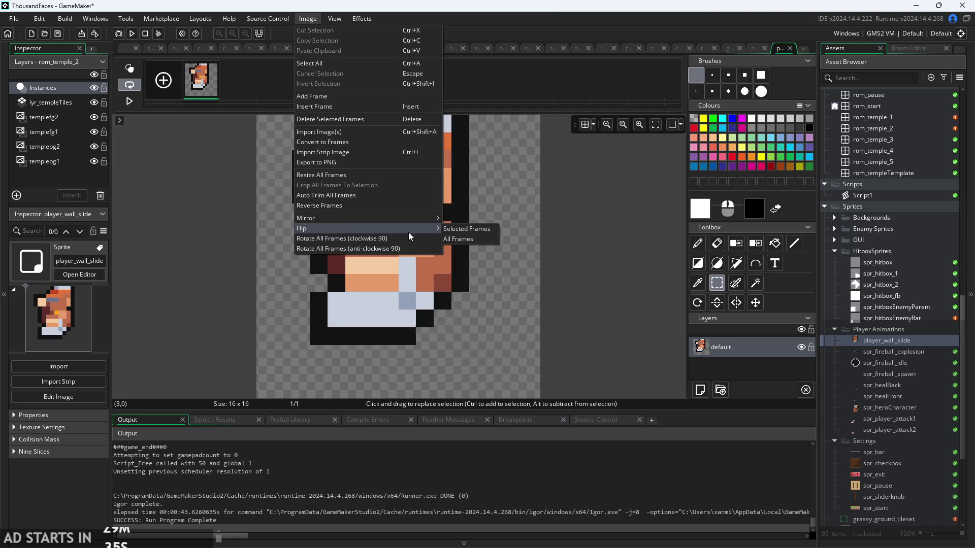
click(470, 236)
click(308, 19)
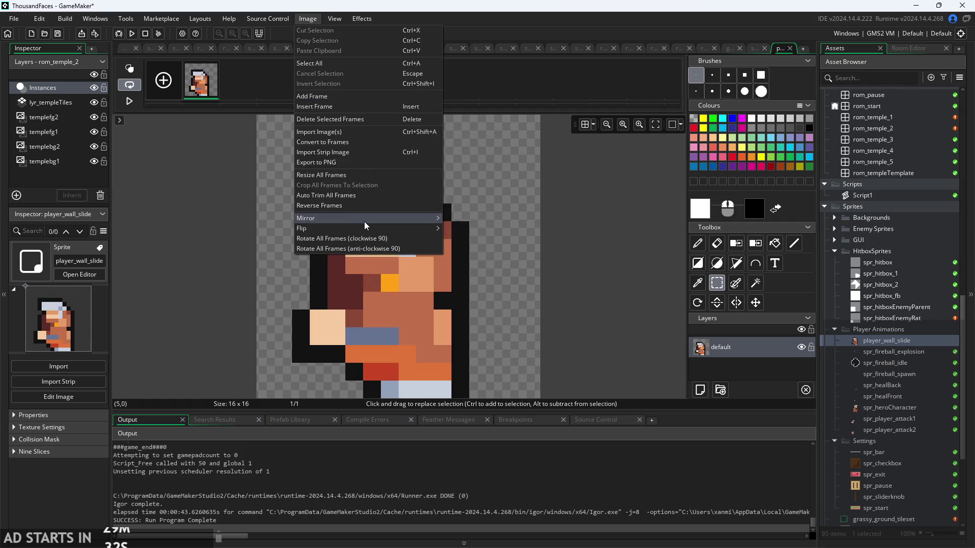
mouse_move(364, 221)
click(488, 218)
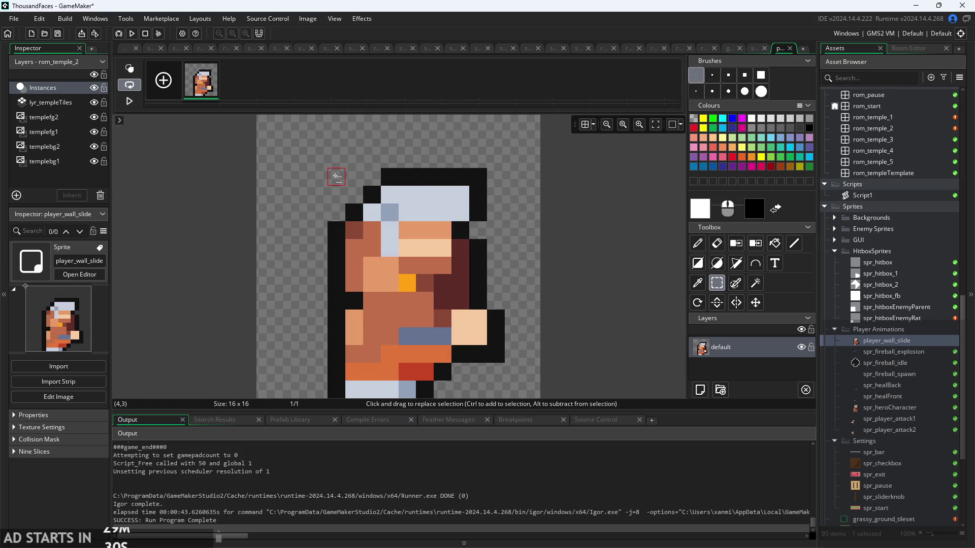
Move the character 5 pixels left and 1 pixel up in the 16×16 frame
drag(336, 177, 500, 394)
drag(467, 344, 378, 327)
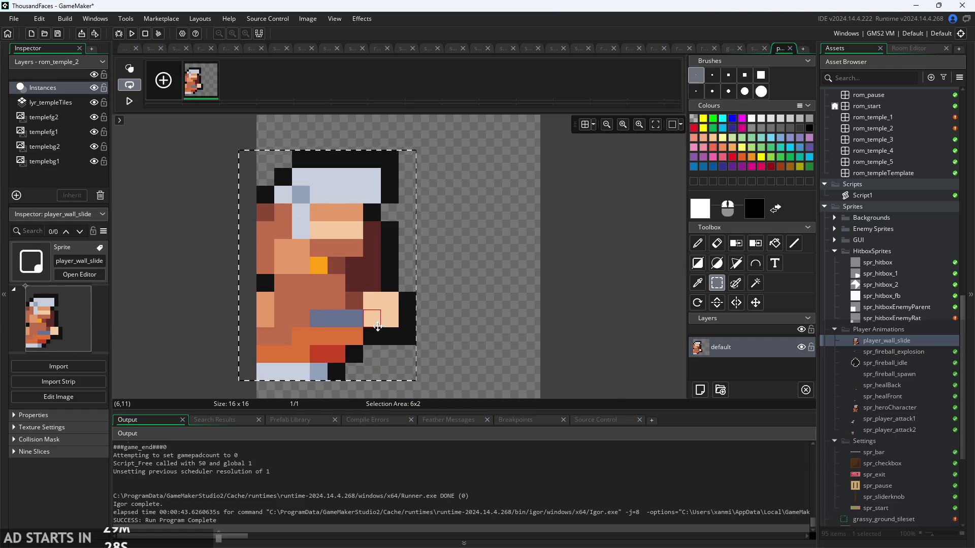
click(377, 326)
scroll(579, 284, down, 2)
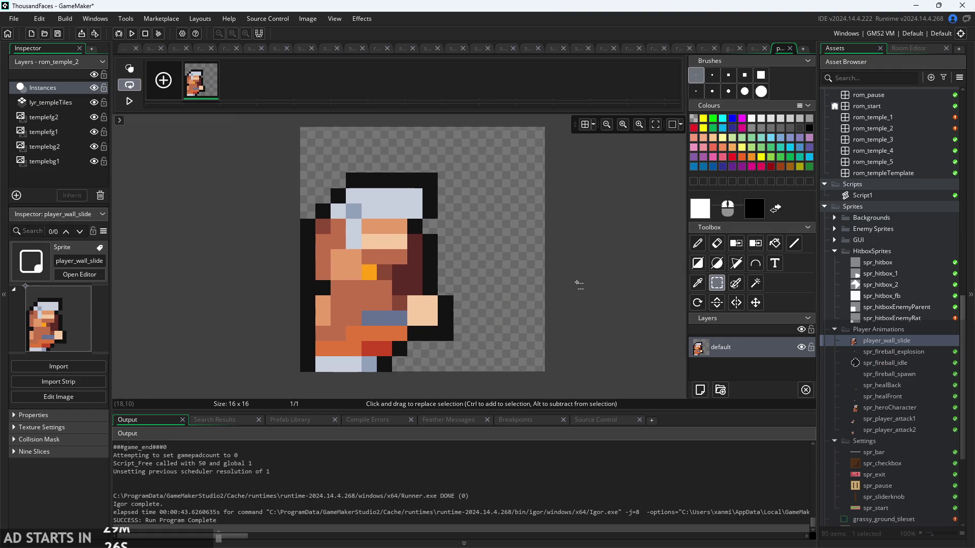
Reopen player_wall_slide in the image editor and copy its mirrored frame
click(125, 51)
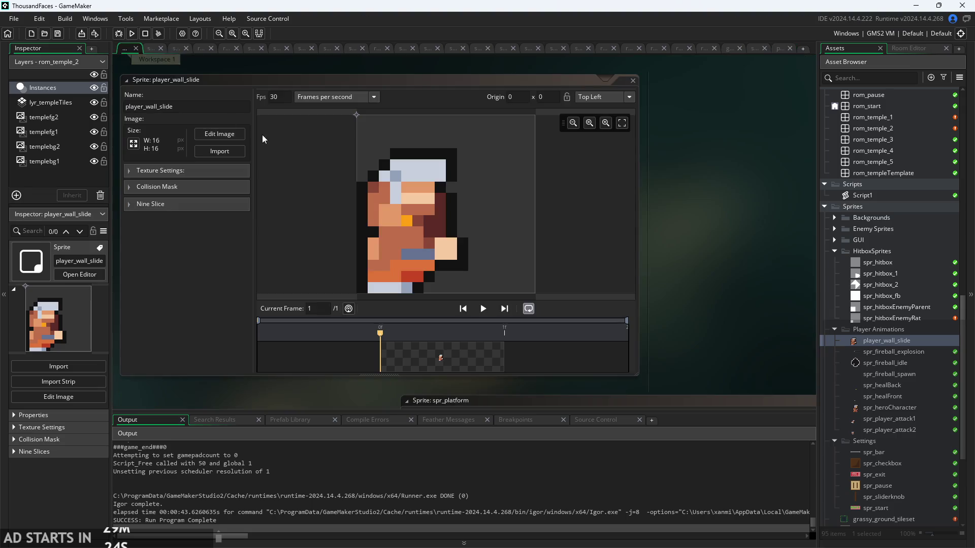
scroll(681, 244, right, 3)
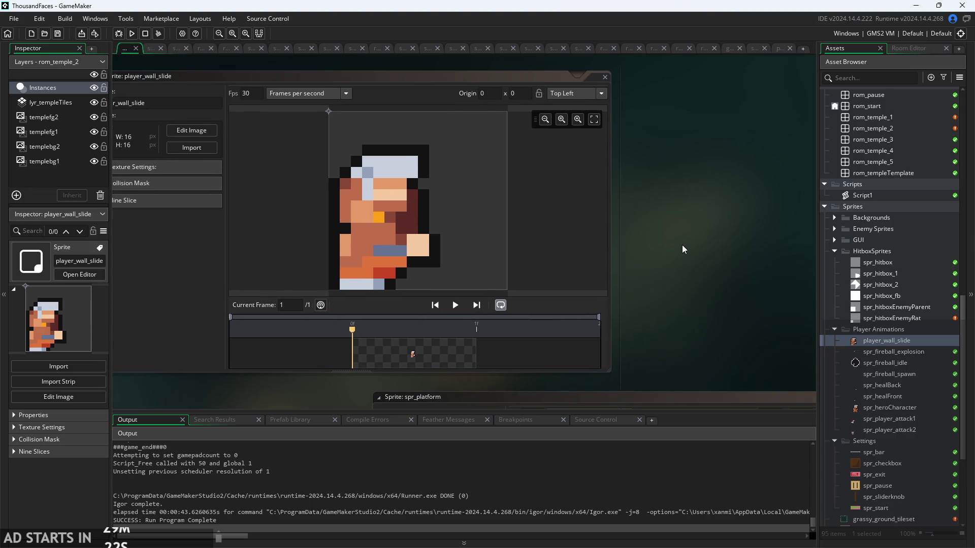
drag(667, 238, 670, 247)
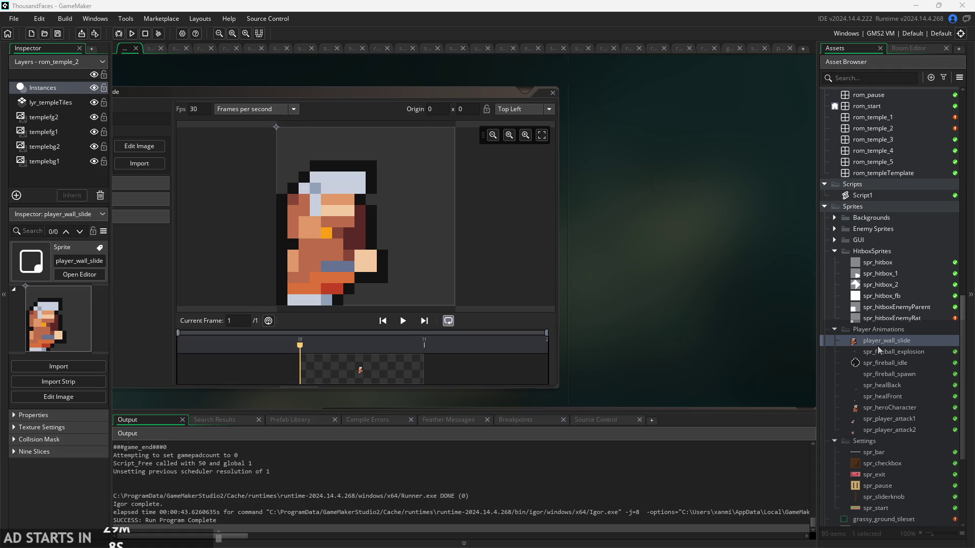
click(245, 147)
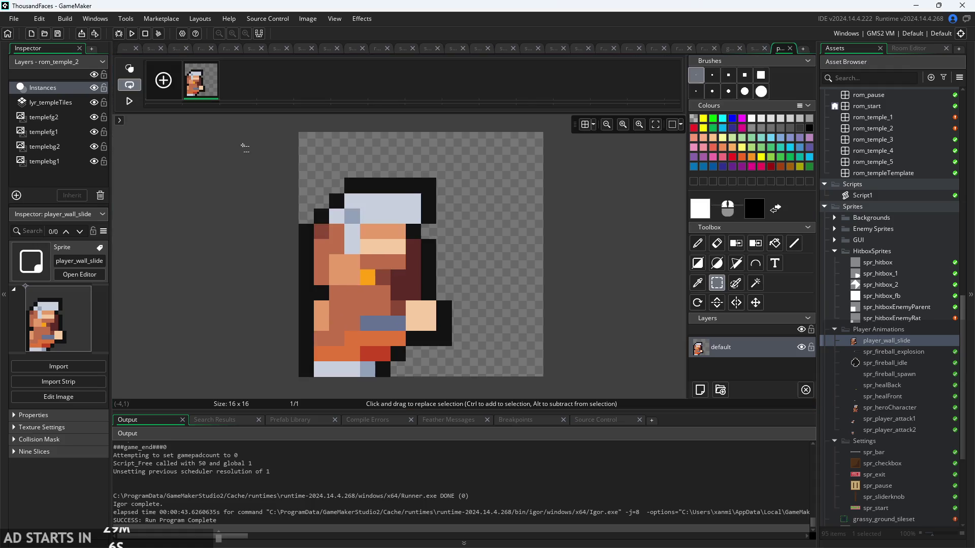
right_click(192, 97)
click(221, 133)
Paste the wall-slide character into spr_heroCharacter, delete the Wall Slide placeholder, and run the game
double_click(905, 409)
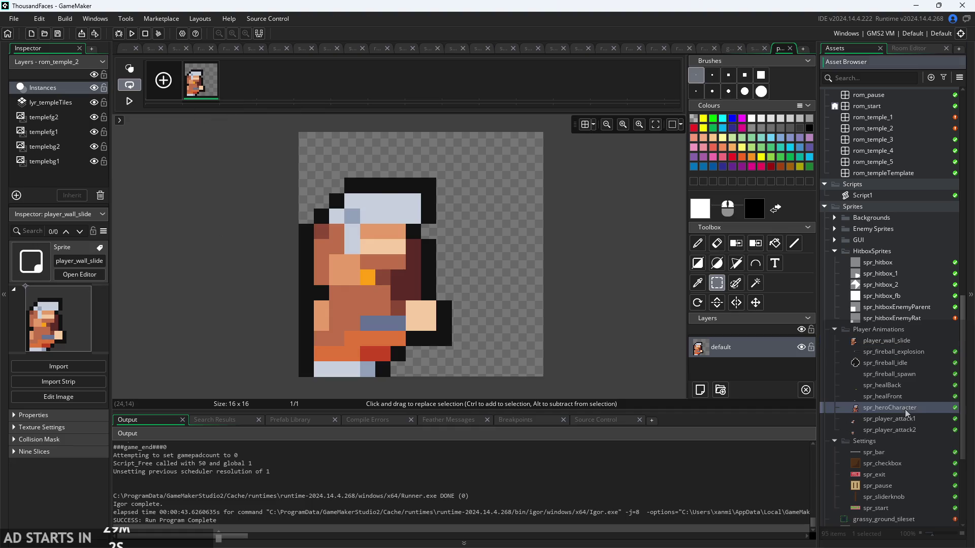
click(241, 151)
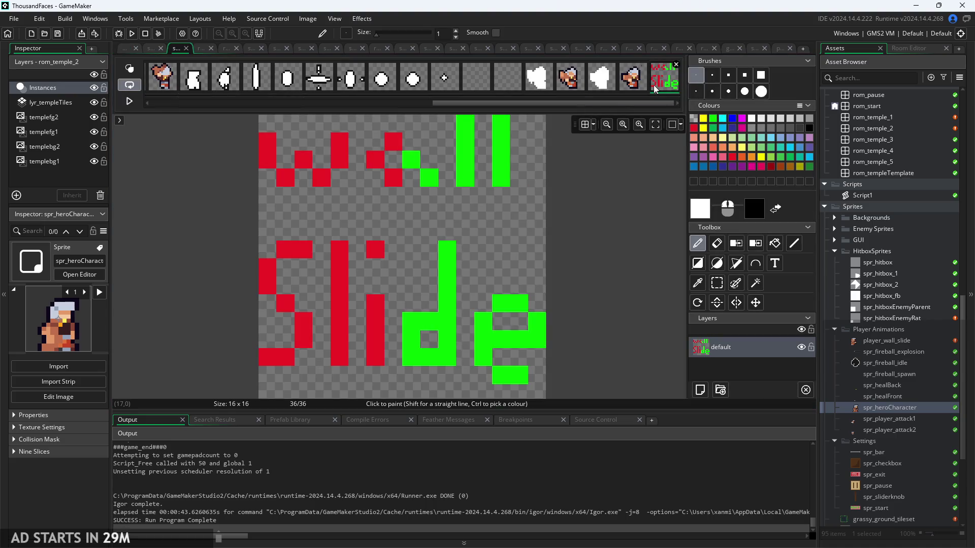
right_click(674, 76)
click(698, 130)
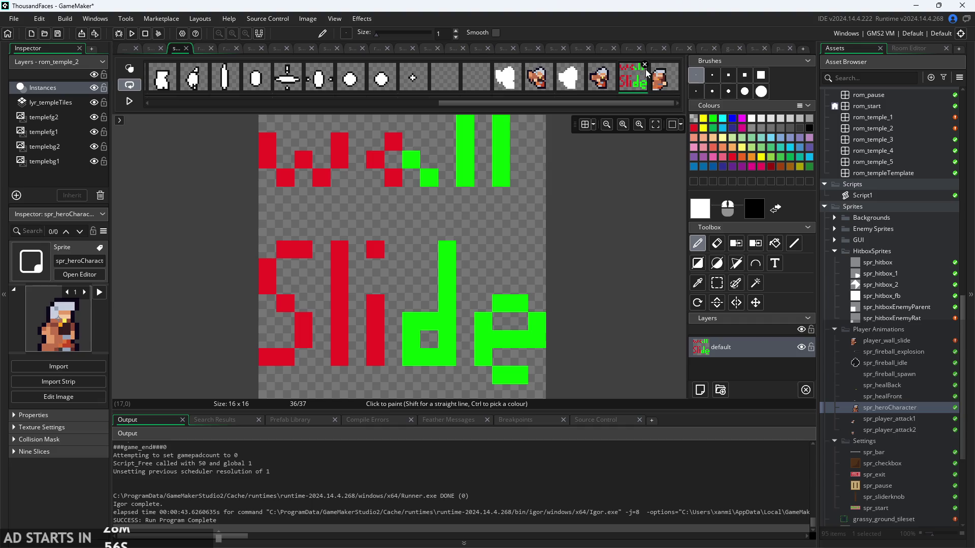
click(645, 65)
click(485, 245)
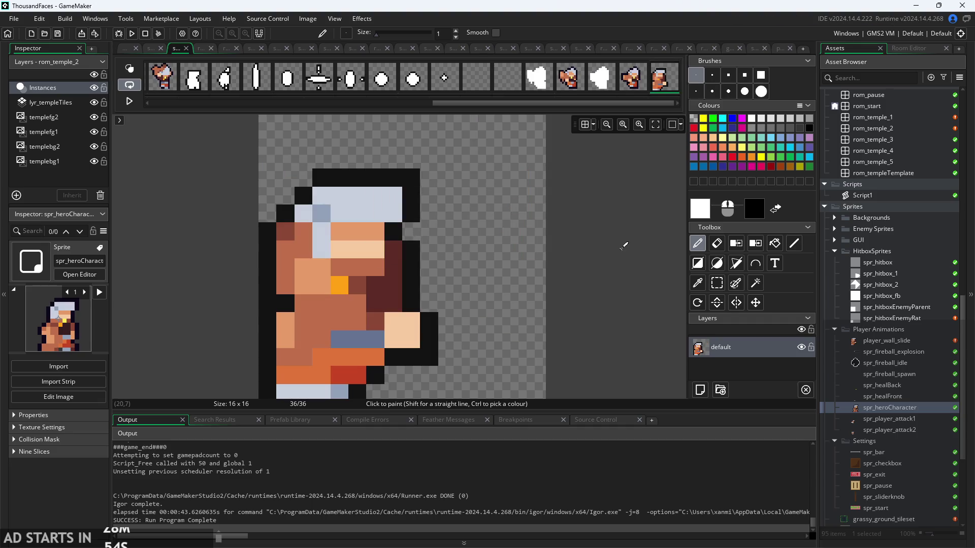
click(132, 33)
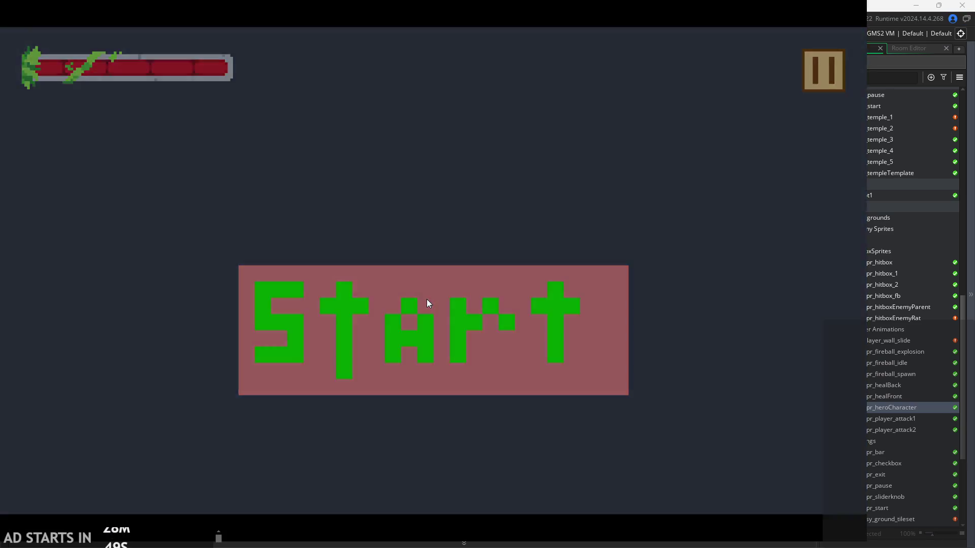
Start rom_temple_2, move and jump the hero to try the wall-slide pose, then exit
click(425, 313)
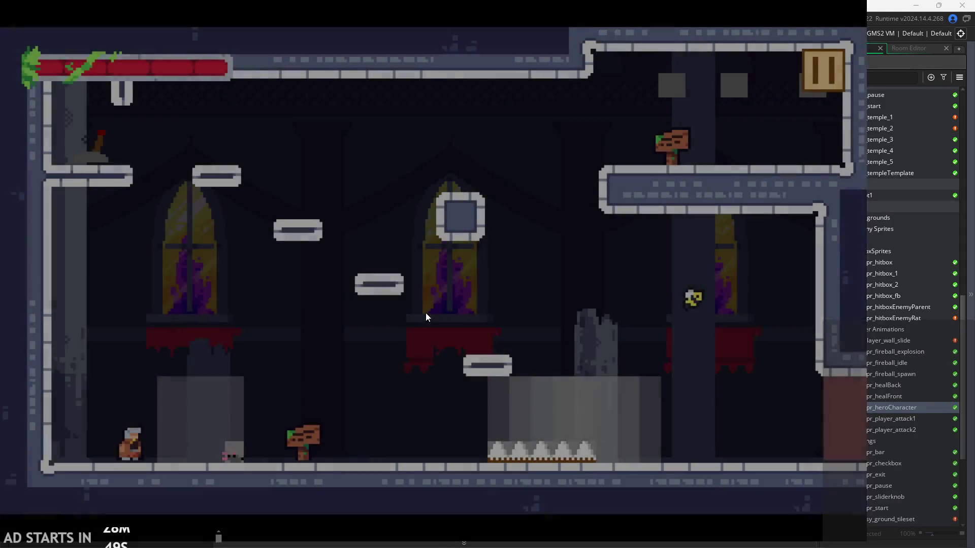
key(Right)
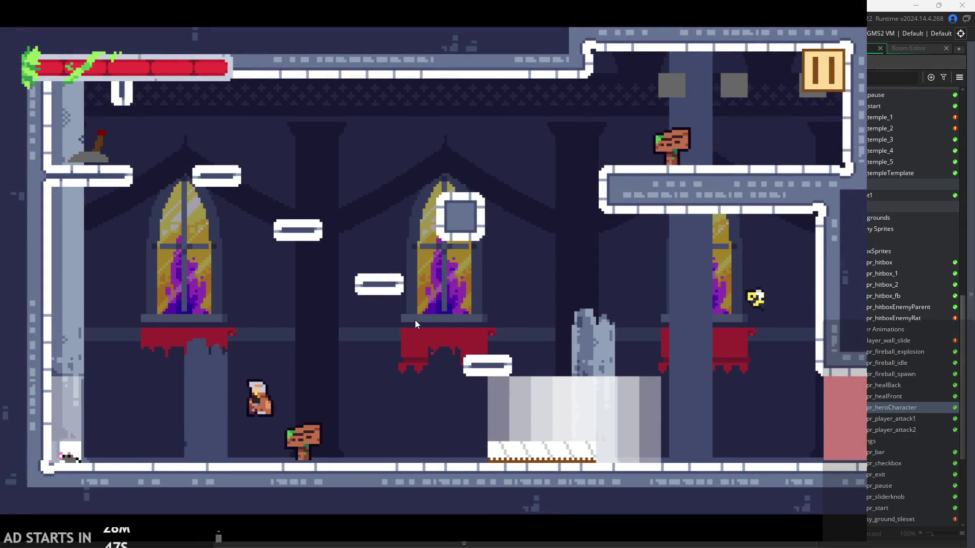
key(Left)
key(space)
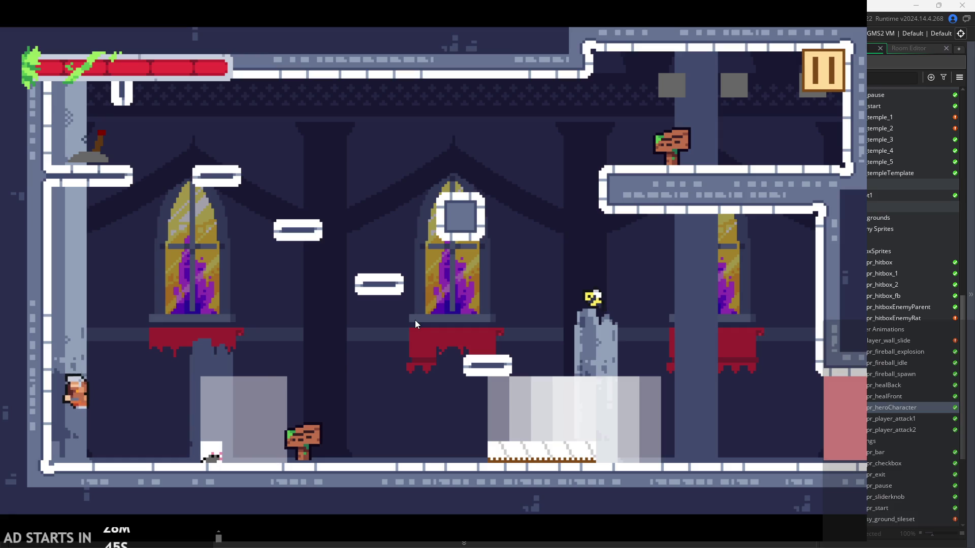
key(Right)
click(821, 58)
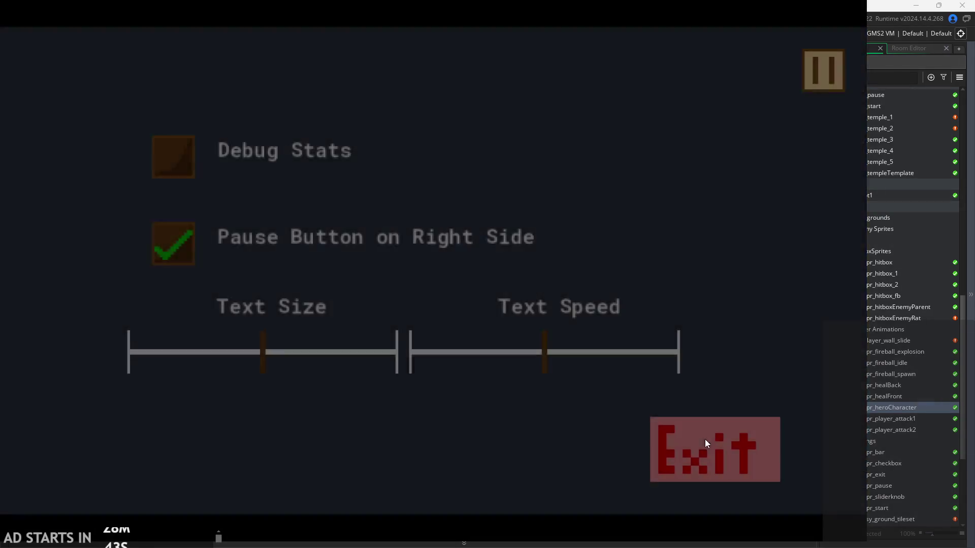
click(705, 440)
right_click(664, 80)
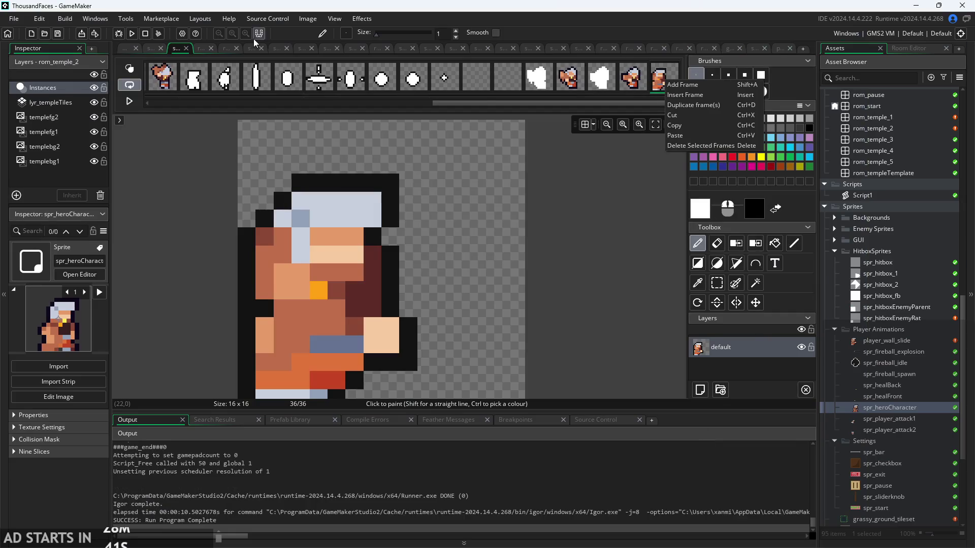
Mirror spr_heroCharacter's wall-slide frame 36 horizontally and launch a new test run
click(308, 18)
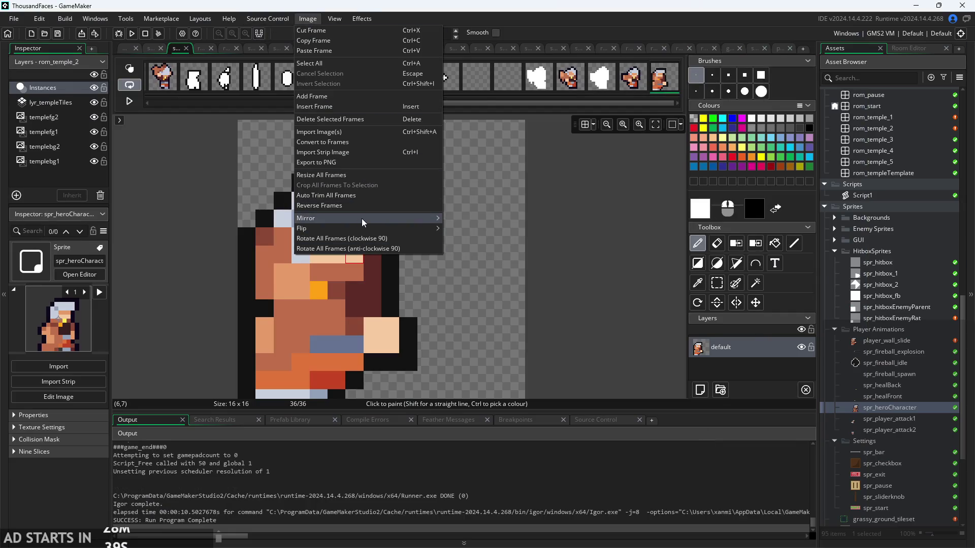
mouse_move(363, 218)
click(458, 219)
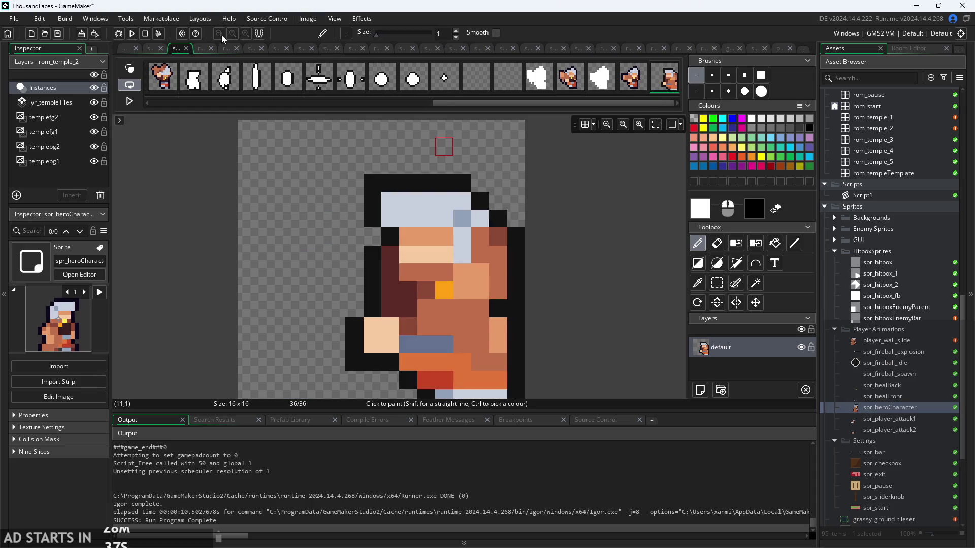
click(131, 34)
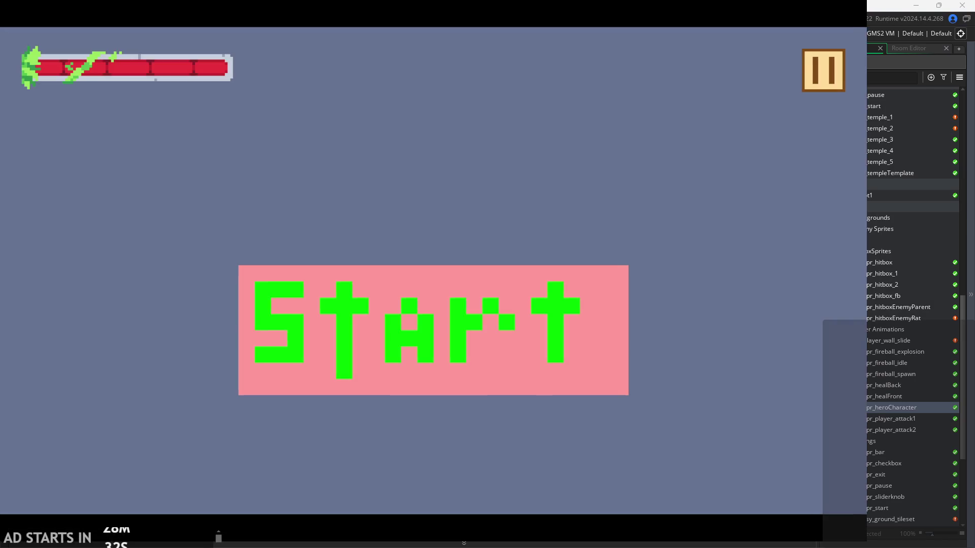
Start the level, jump the hero onto the left wall to check the pose, then exit
click(504, 367)
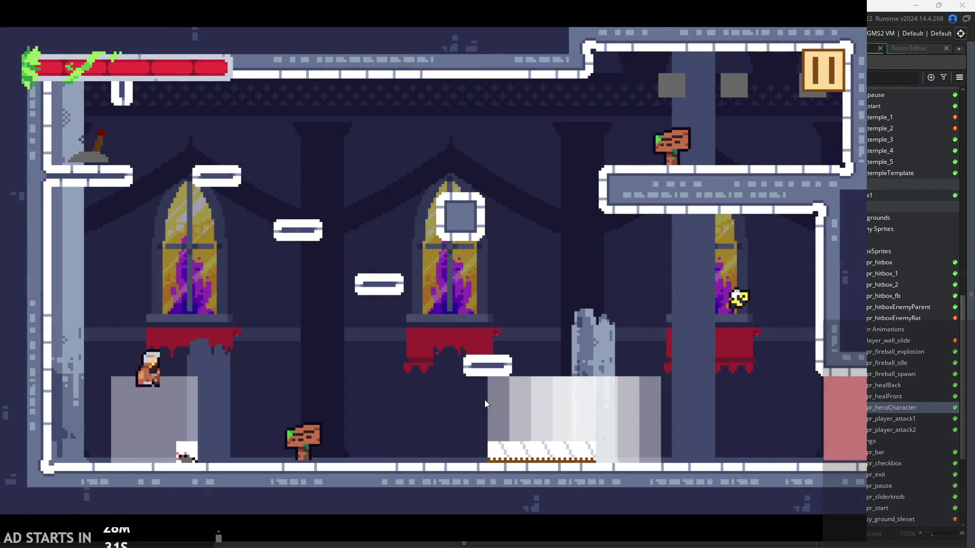
key(Right)
key(Left)
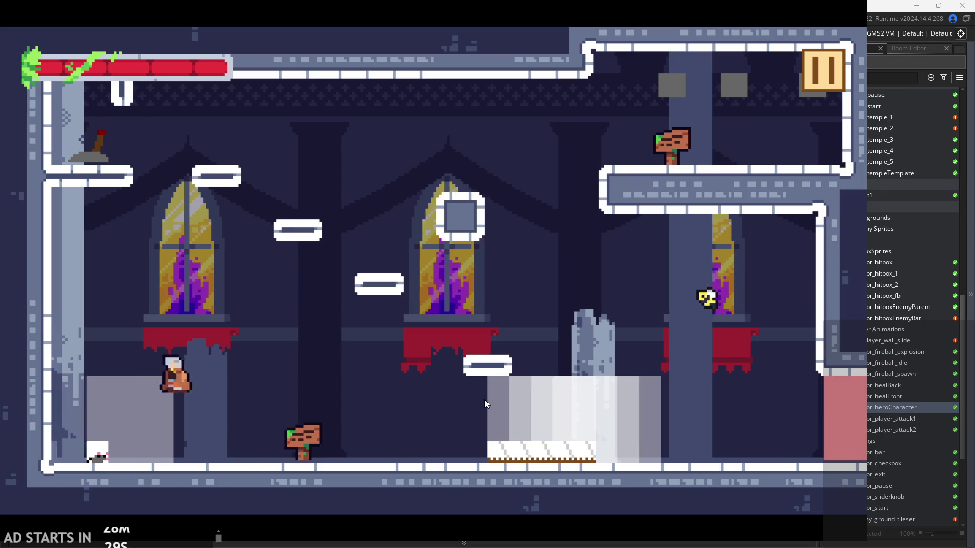
key(Left)
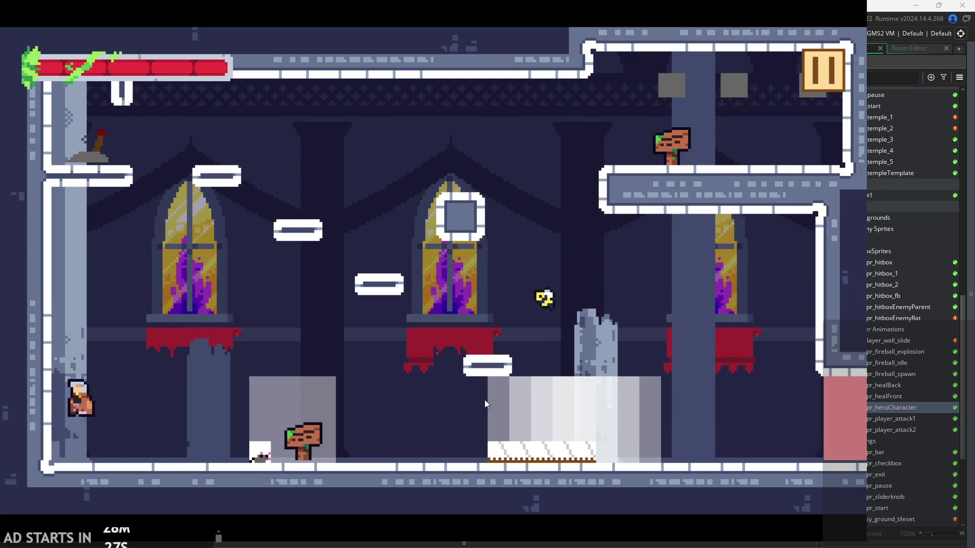
key(Right)
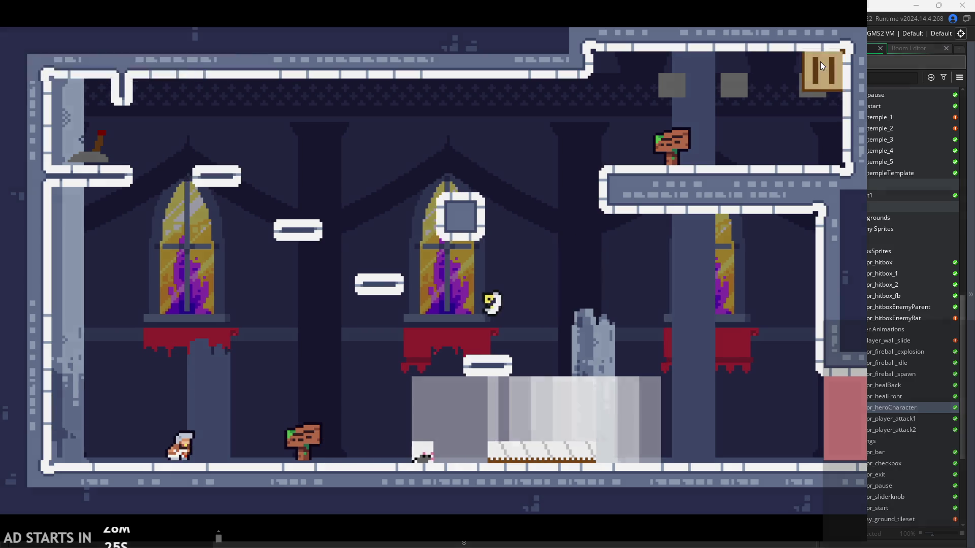
click(822, 65)
click(660, 461)
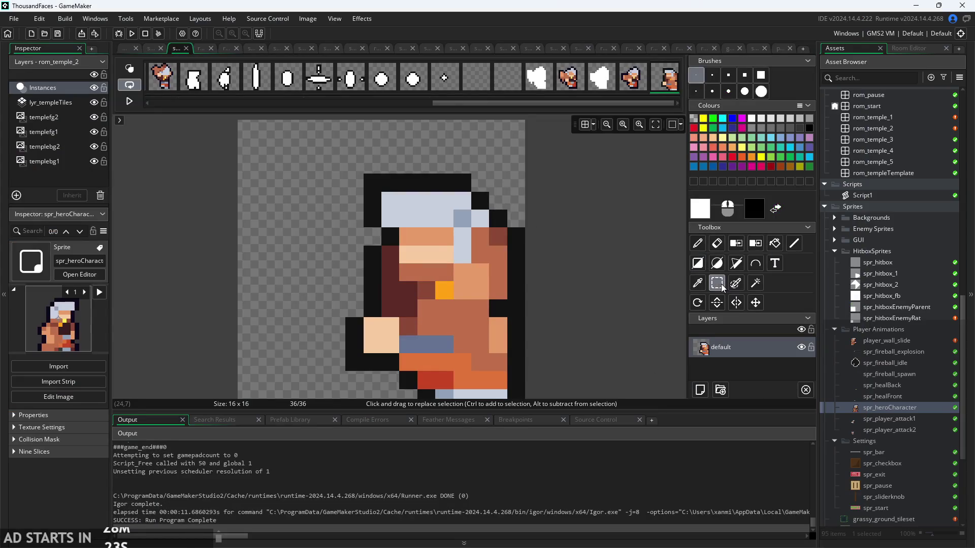
Shift the hero's pixels in the wall-slide frame one pixel left
drag(345, 174, 515, 406)
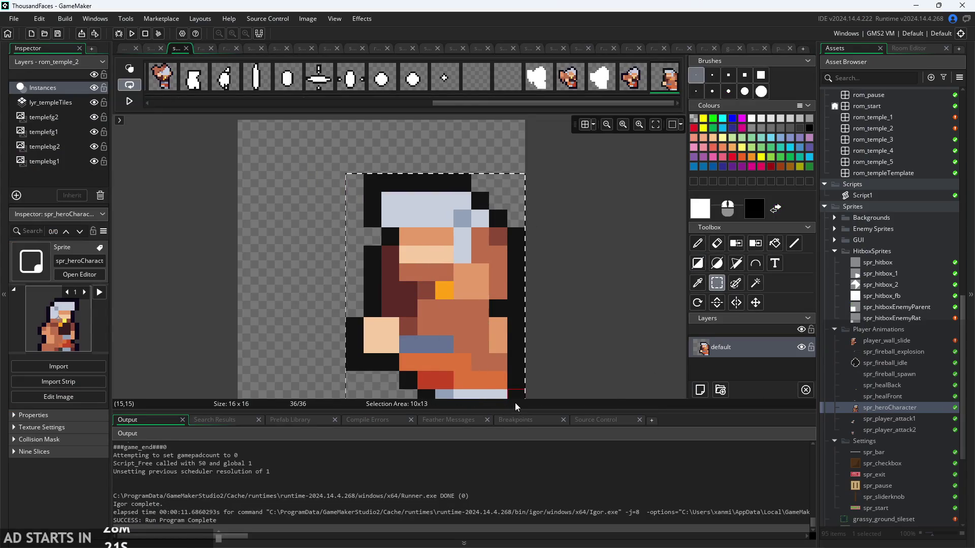
scroll(573, 348, down, 3)
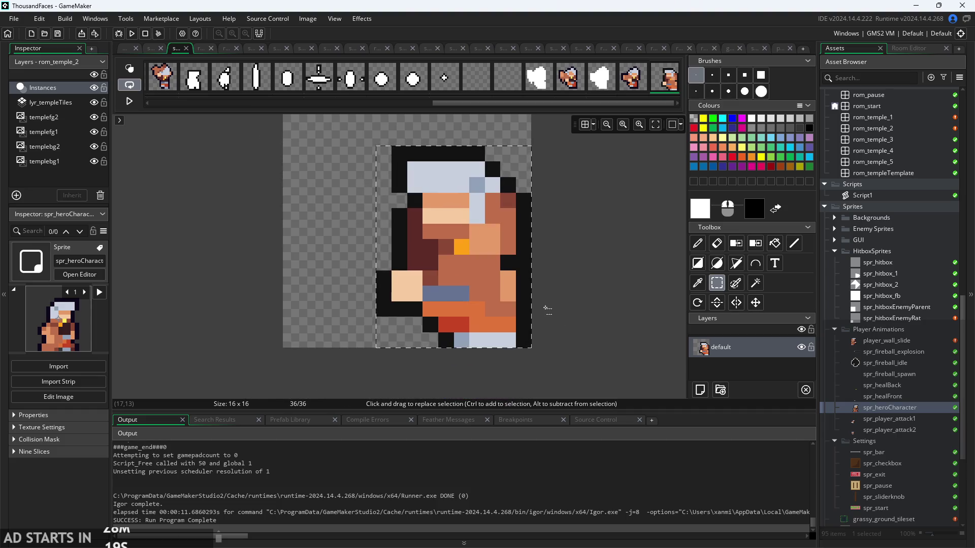
scroll(578, 304, left, 3)
click(576, 357)
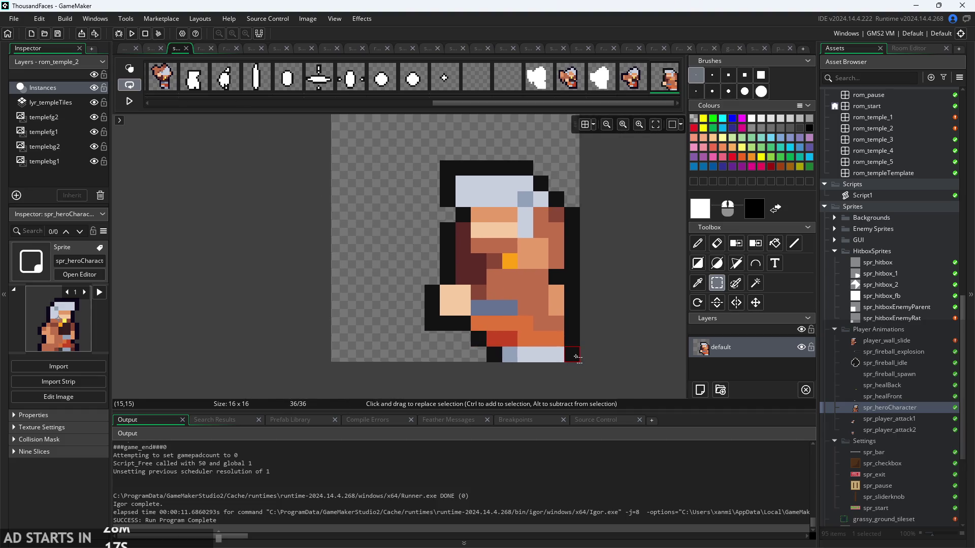
drag(578, 357, 425, 162)
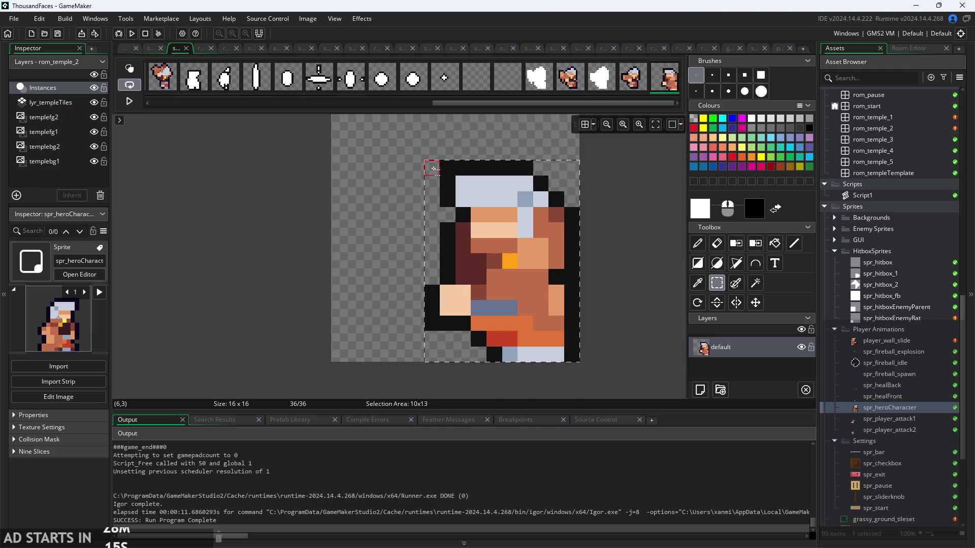
key(Left)
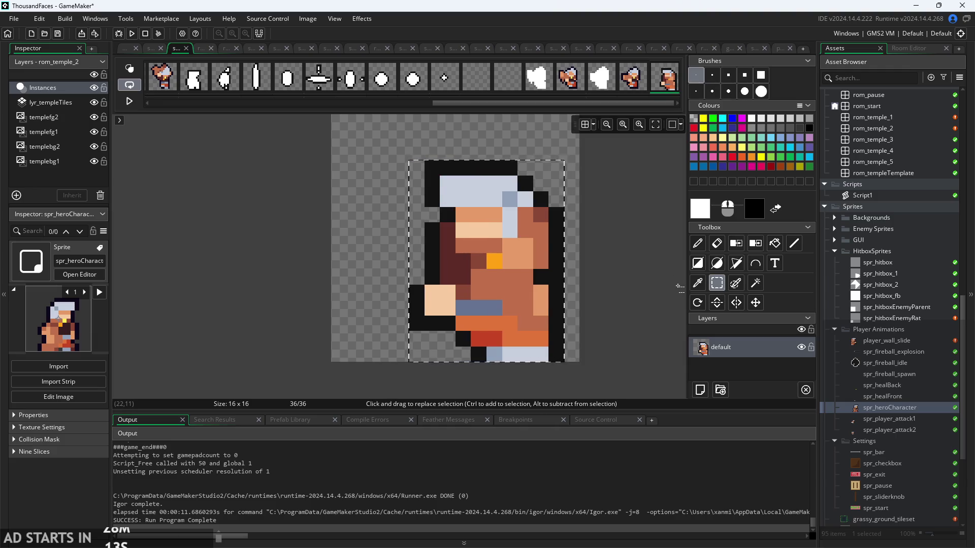
scroll(638, 328, up, 2)
scroll(639, 328, down, 2)
Run the game with F5, test the shifted pose, and exit back to the editor
key(F5)
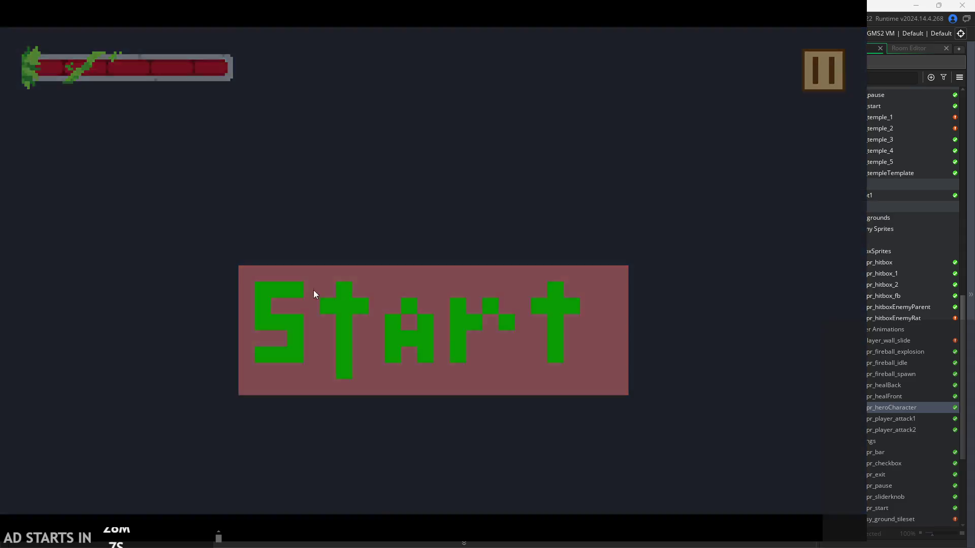
click(313, 291)
key(Right)
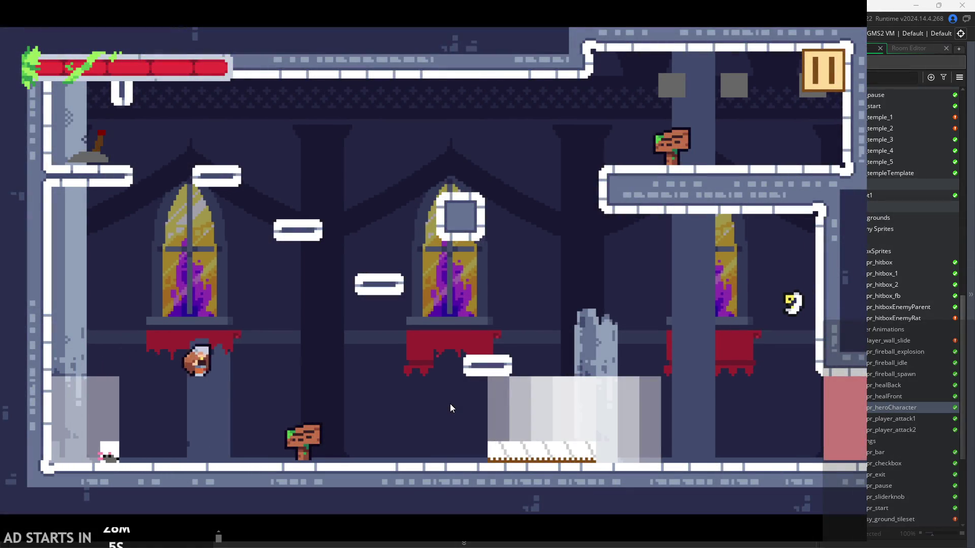
click(823, 70)
click(705, 458)
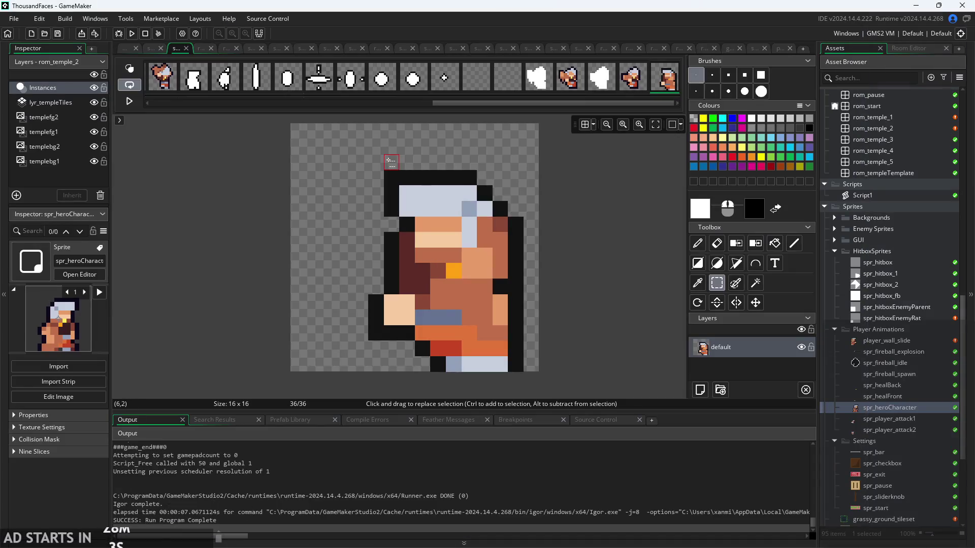
Nudge the hero another pixel left, deselect, and compare frame 36 against frame 20
drag(373, 175, 514, 375)
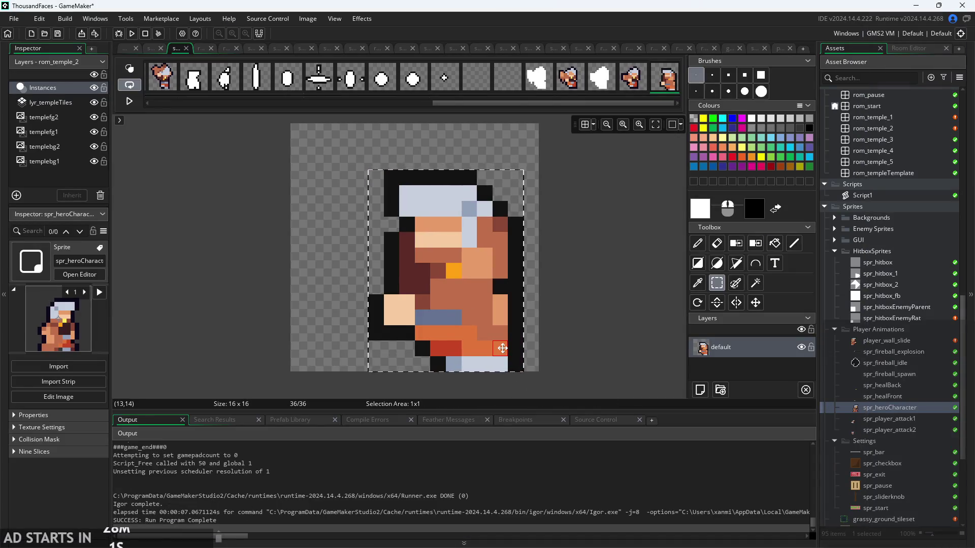
key(Left)
click(564, 341)
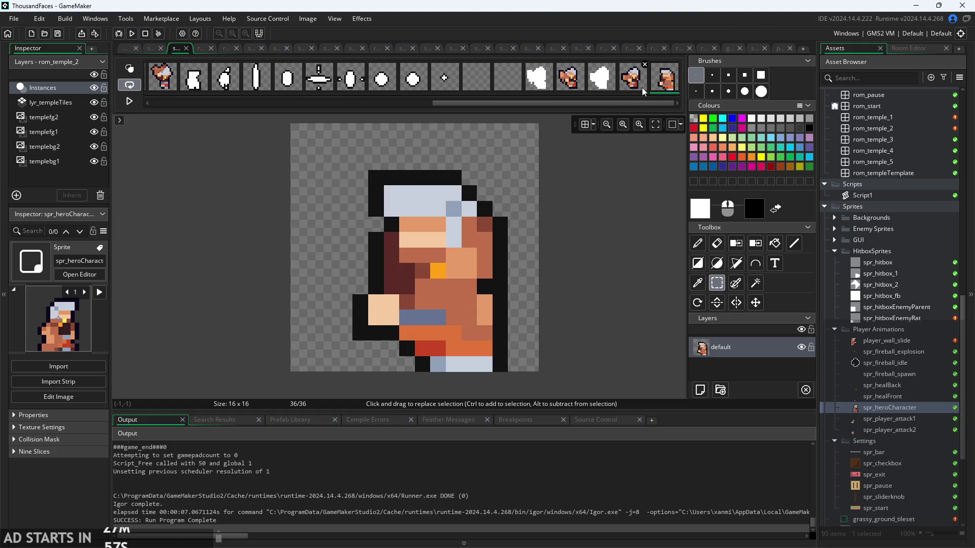
click(173, 83)
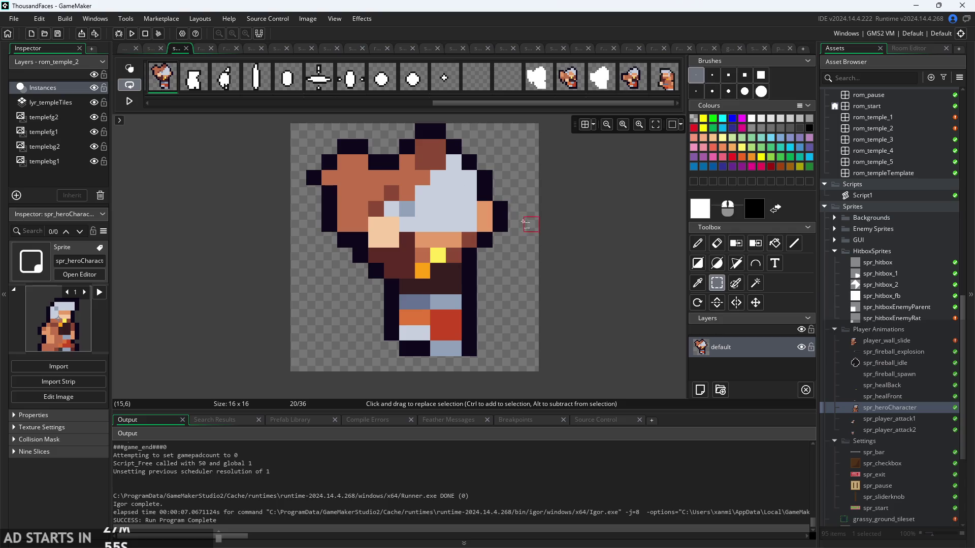
click(651, 91)
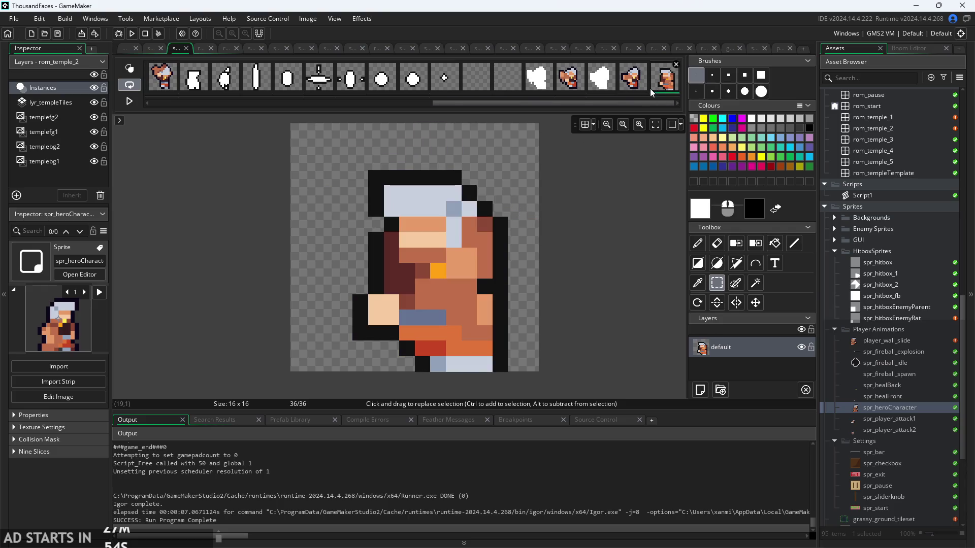
Run a fresh test, start the level, and slide the hero down the left wall
click(132, 33)
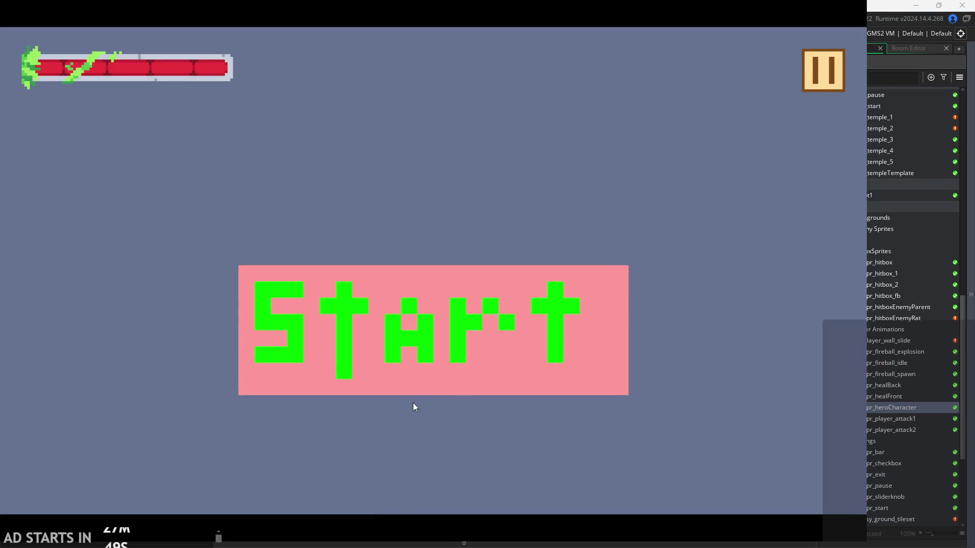
click(418, 391)
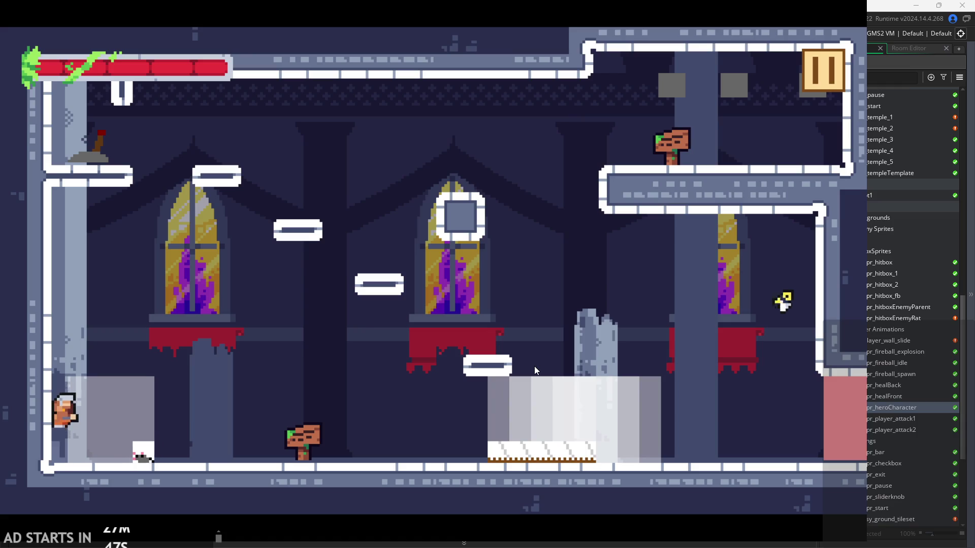
key(space)
key(Right)
key(Left)
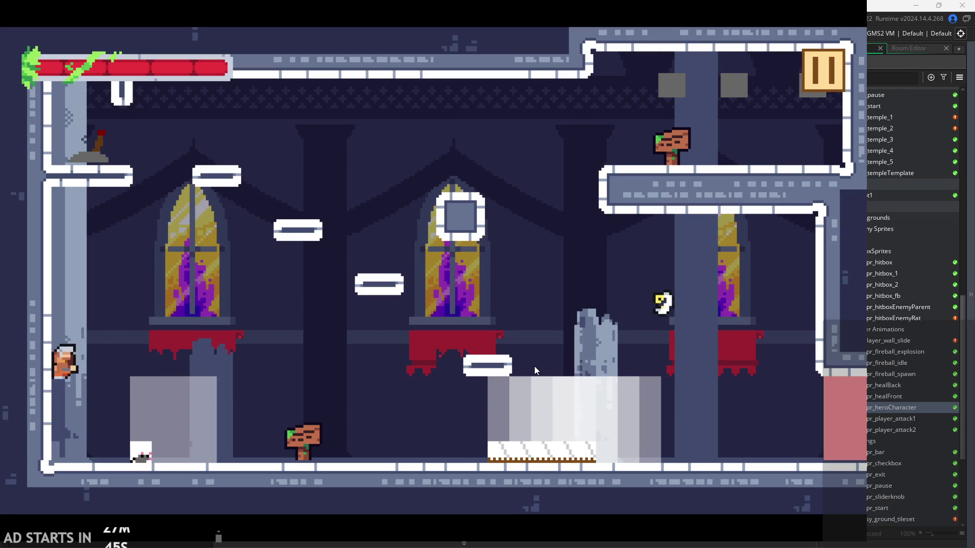
key(Right)
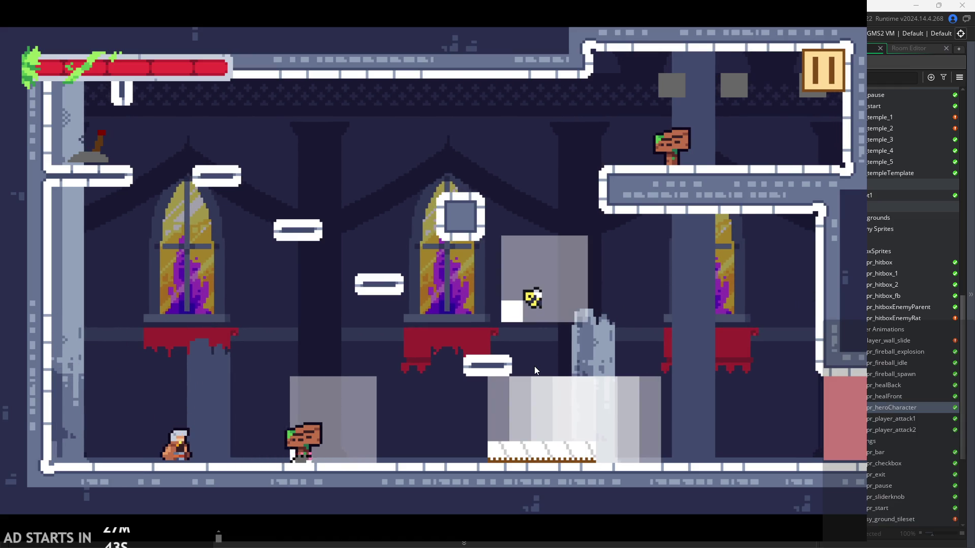
Run the hero right and jump across the platforms, recovering after a knockback
key(Right)
key(space)
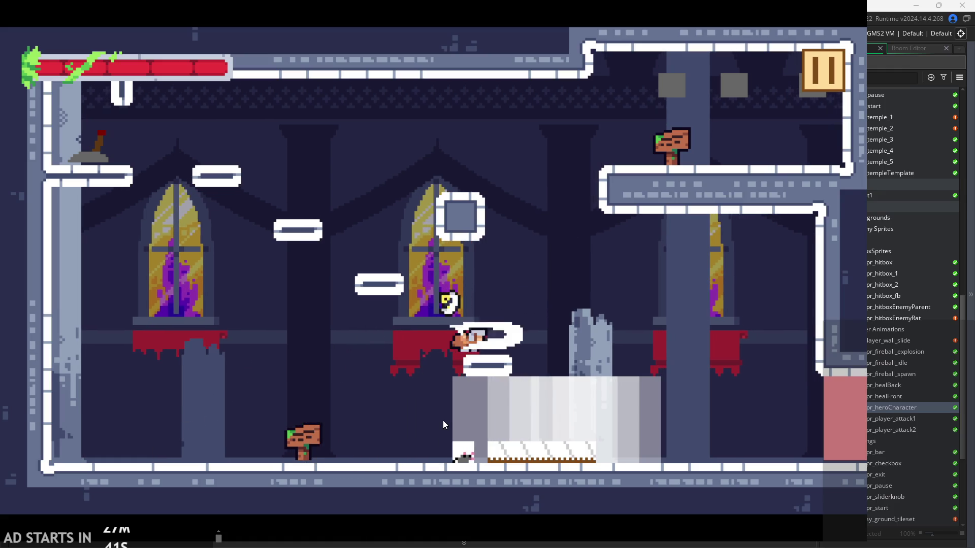
key(Right)
key(Left)
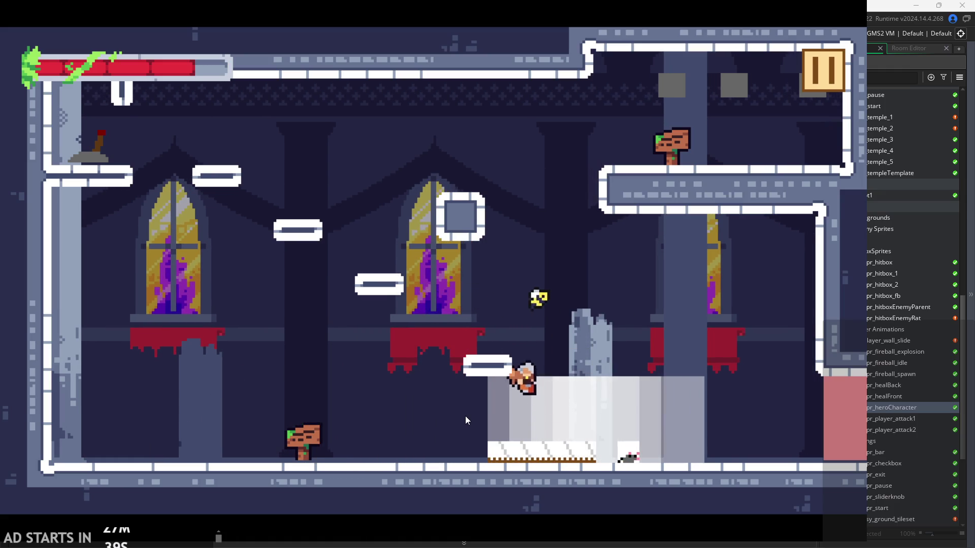
key(Left)
key(space)
key(Right)
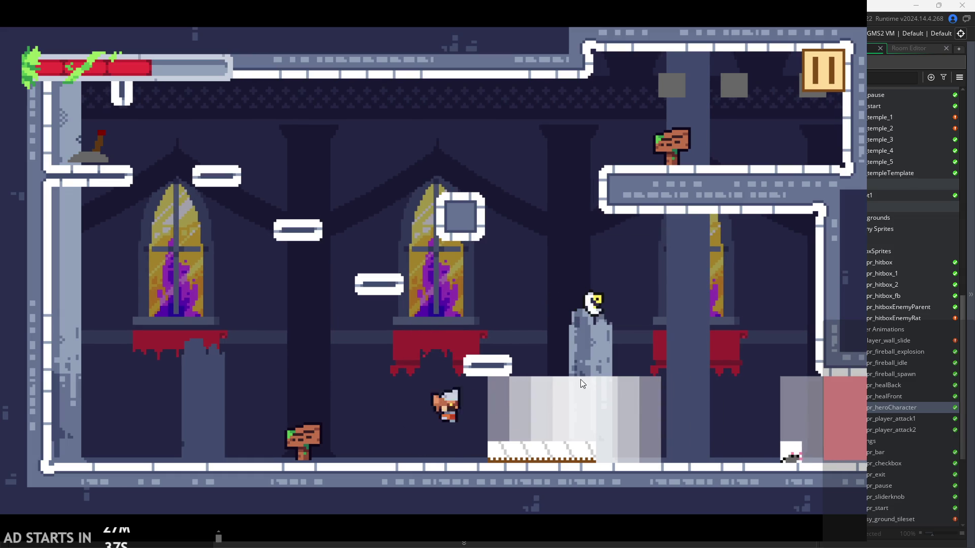
key(Left)
key(space)
key(Right)
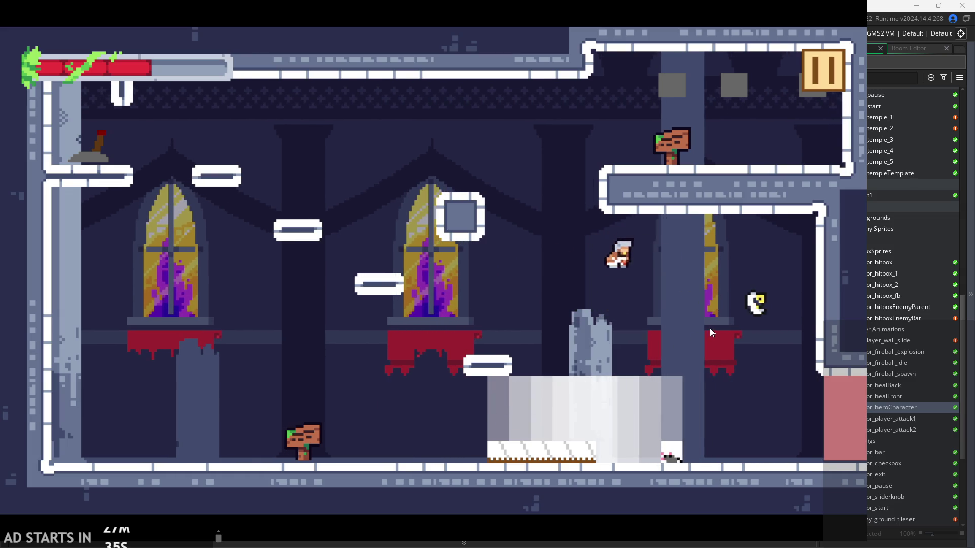
key(Left)
key(space)
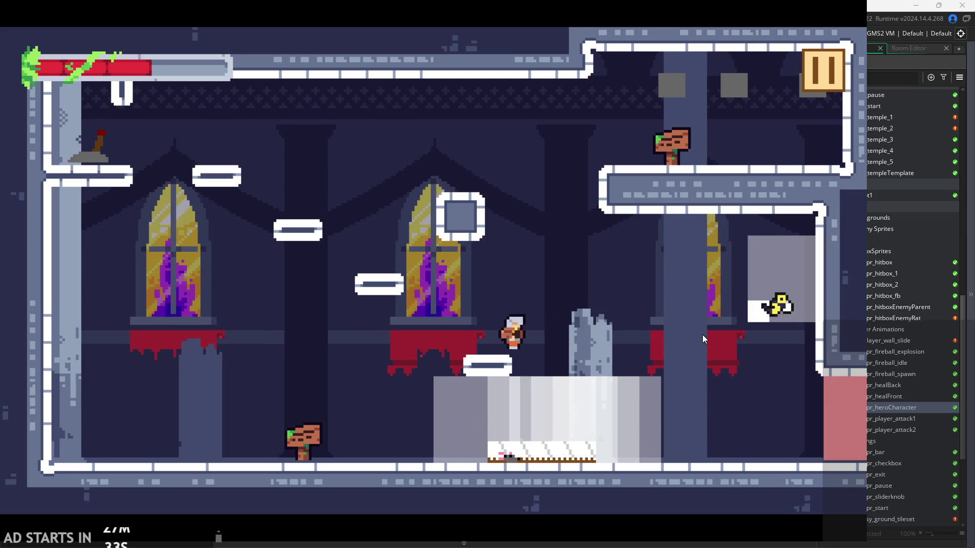
key(Right)
key(Left)
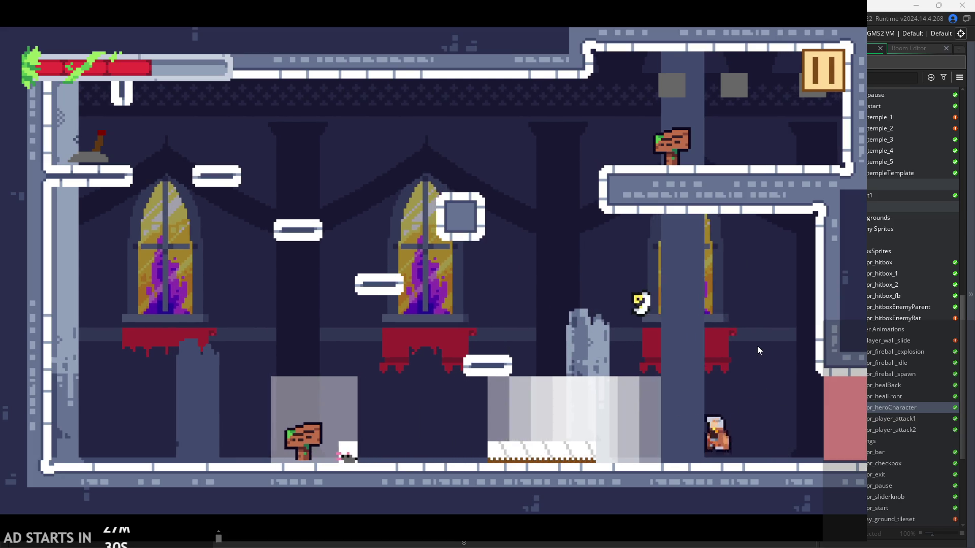
Climb the hero up-left onto the upper-left ledge to reach the lever
key(Left)
key(space)
key(space)
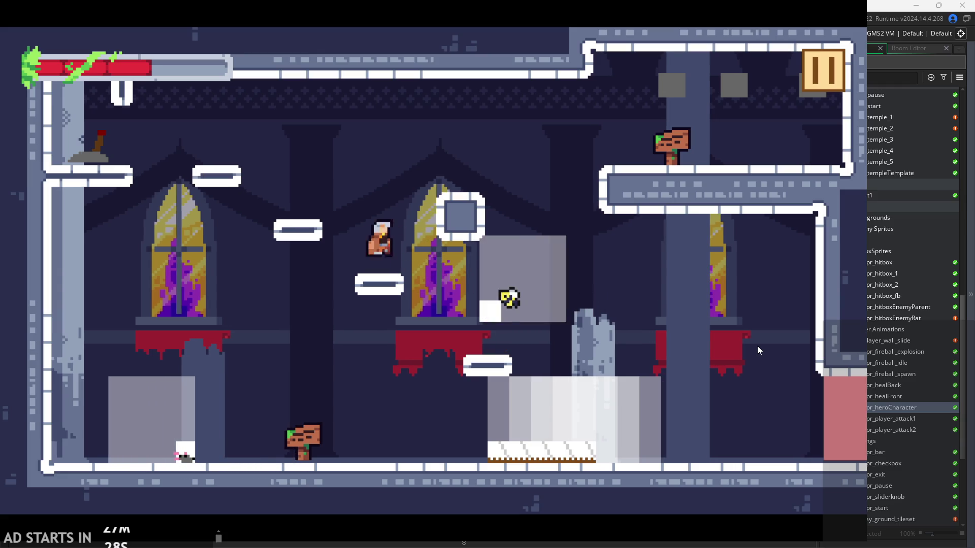
key(Right)
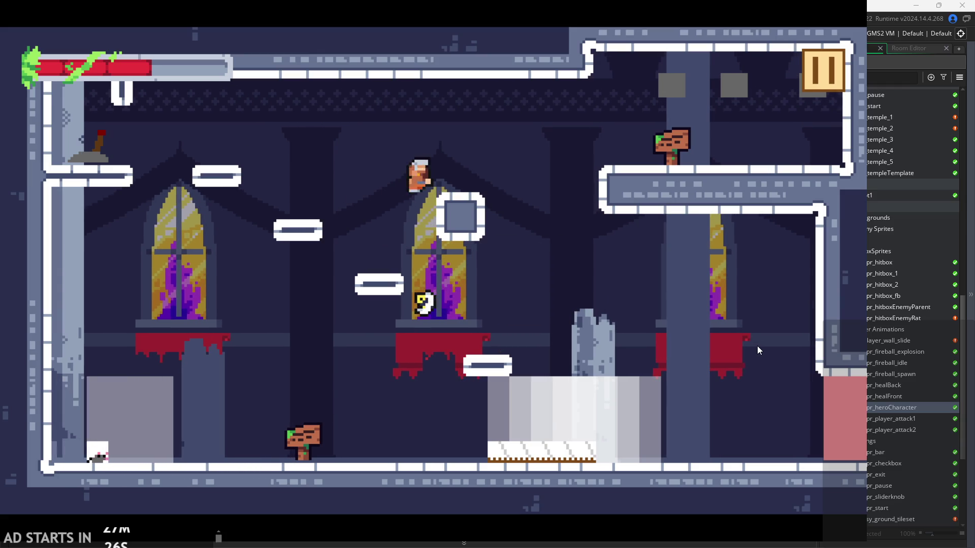
key(Left)
key(Right)
key(Left)
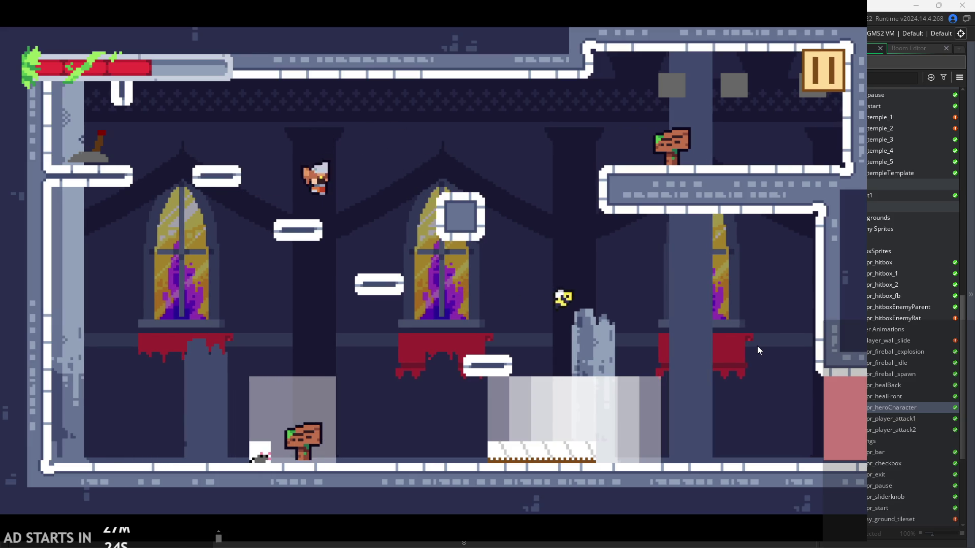
key(space)
key(Right)
key(Left)
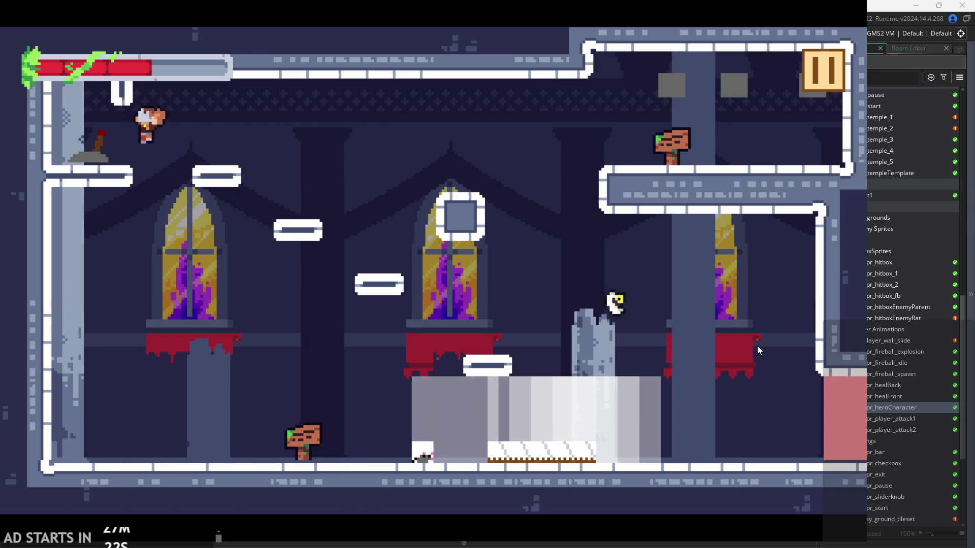
key(space)
key(Right)
key(Left)
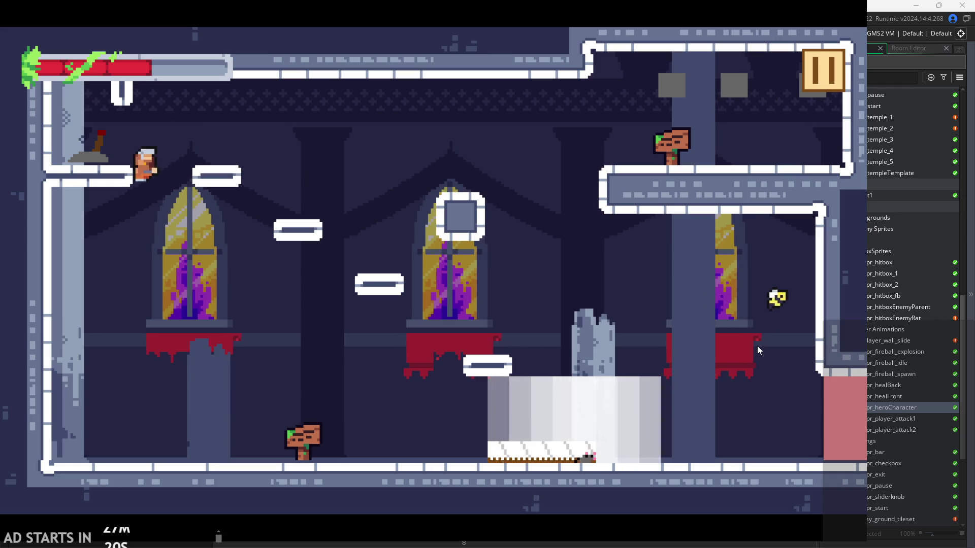
key(space)
key(Left)
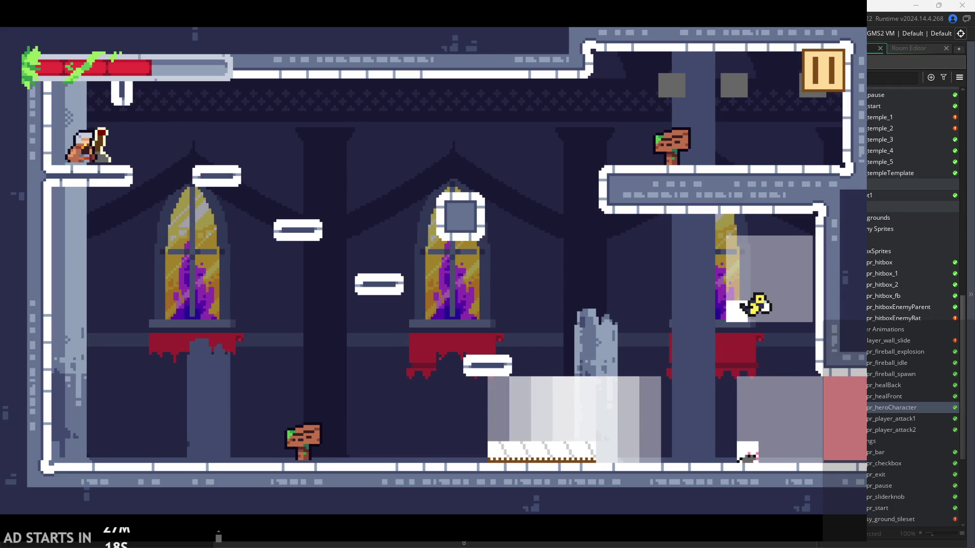
Exit the test run, delete the player_wall_slide sprite, and select obj_hero
click(830, 72)
click(736, 465)
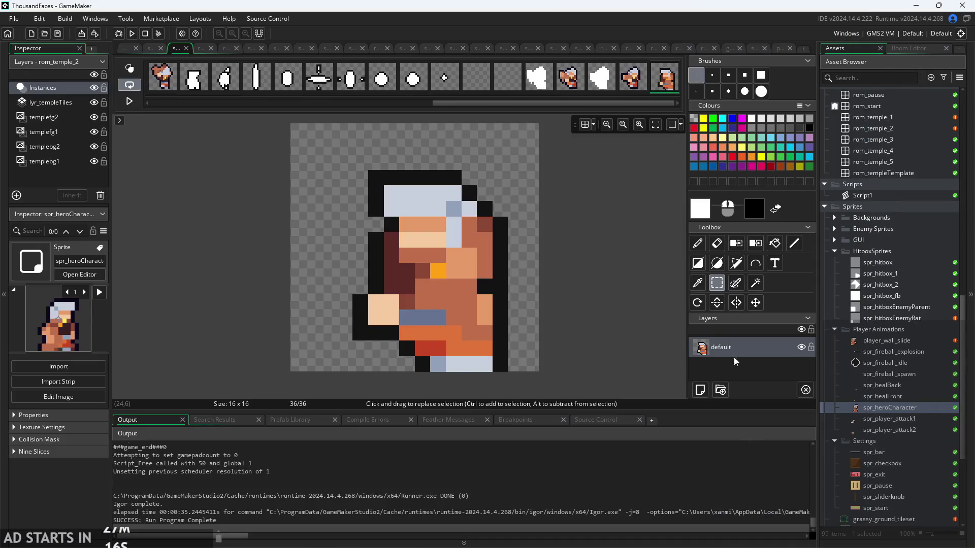
double_click(886, 342)
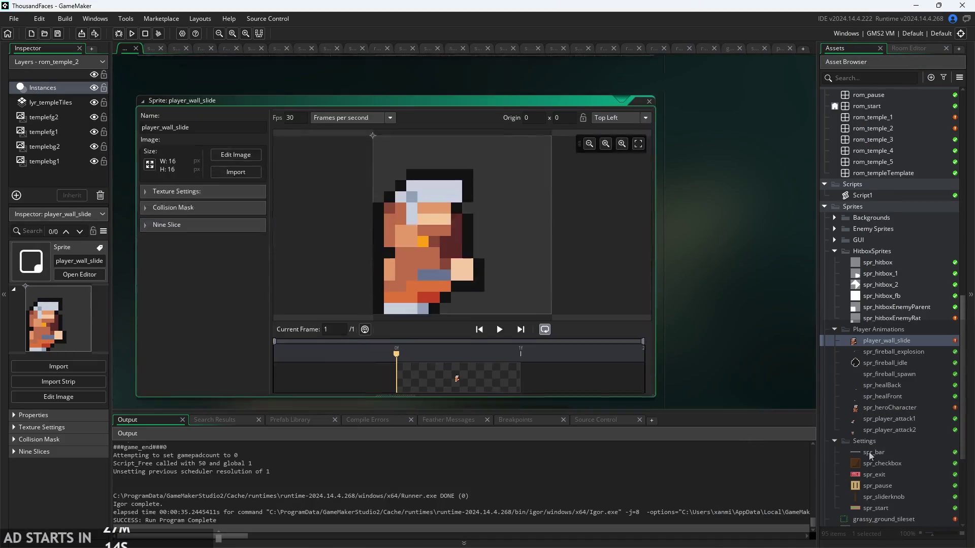
right_click(896, 342)
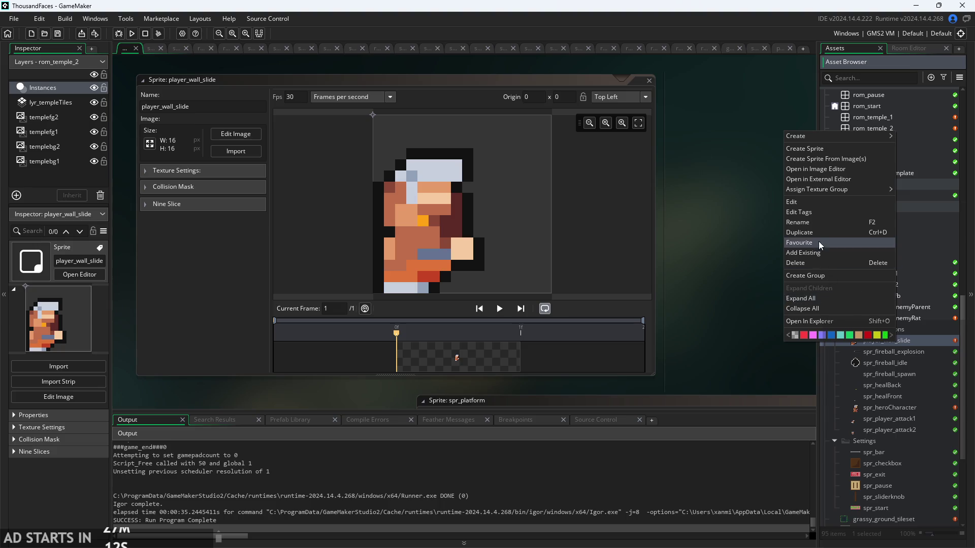
click(815, 263)
click(508, 298)
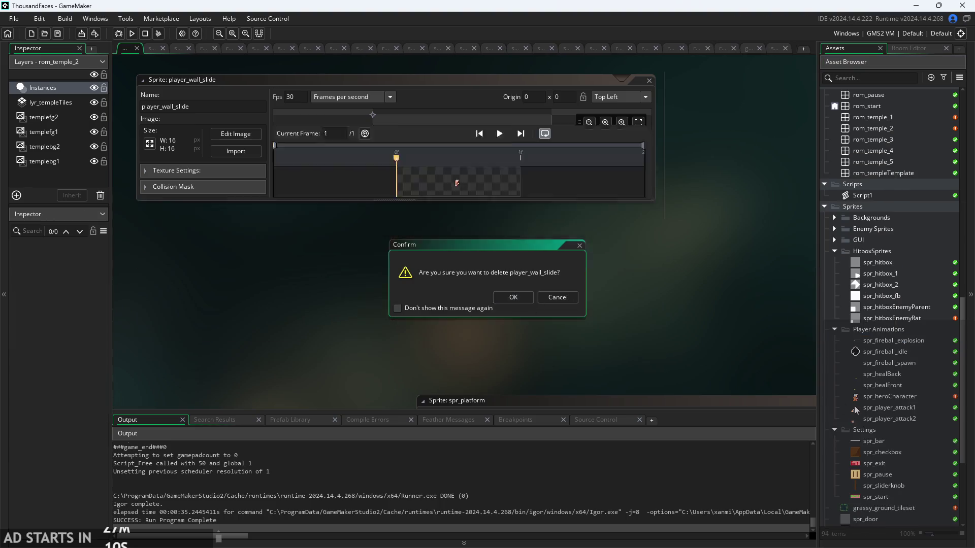
scroll(854, 406, up, 5)
click(863, 290)
Open obj_hero's Create code and scroll to the wallSliding=false; section
double_click(863, 290)
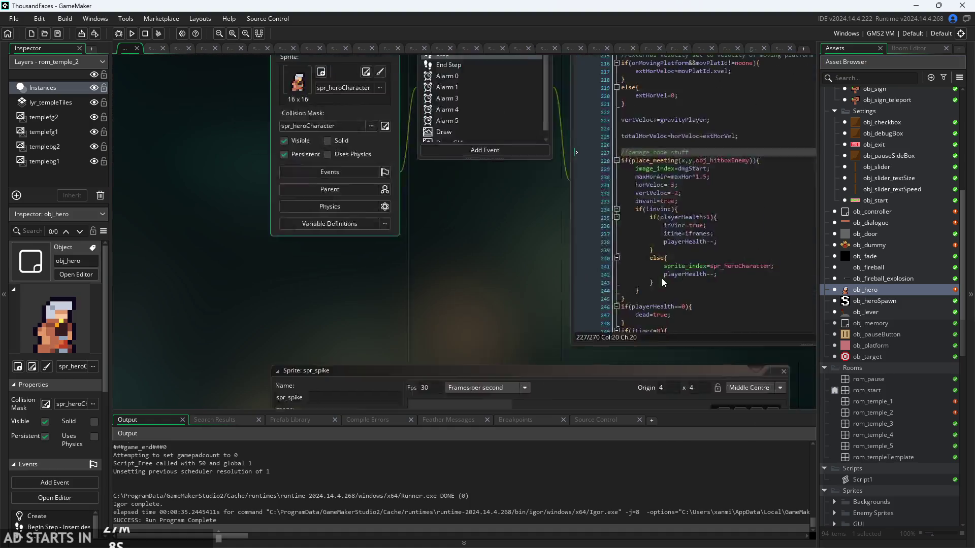
scroll(233, 310, up, 5)
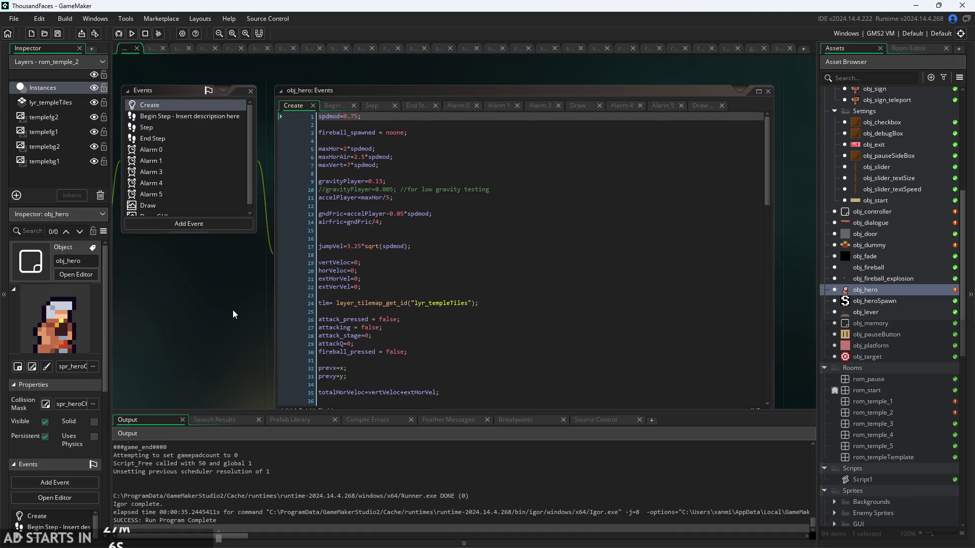
scroll(385, 184, down, 20)
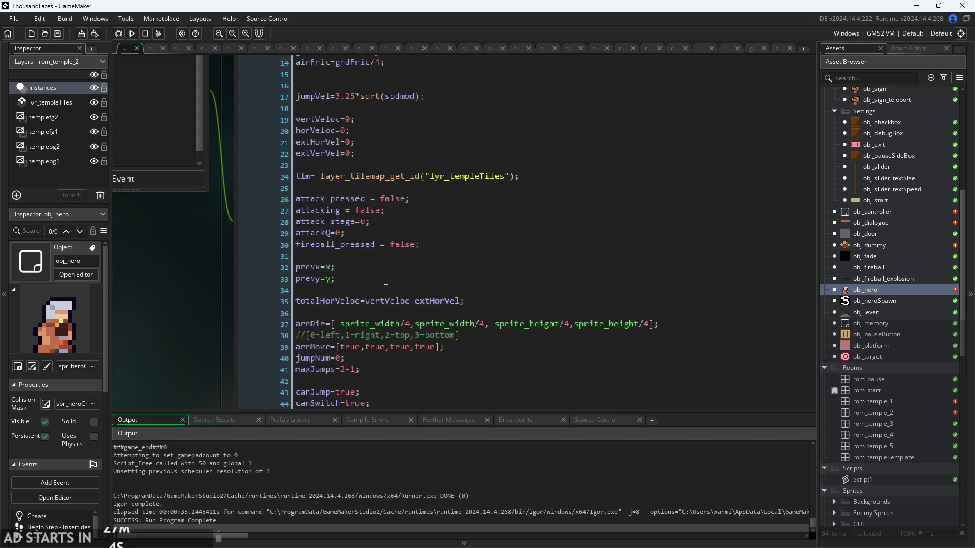
scroll(207, 238, down, 2)
scroll(206, 233, down, 4)
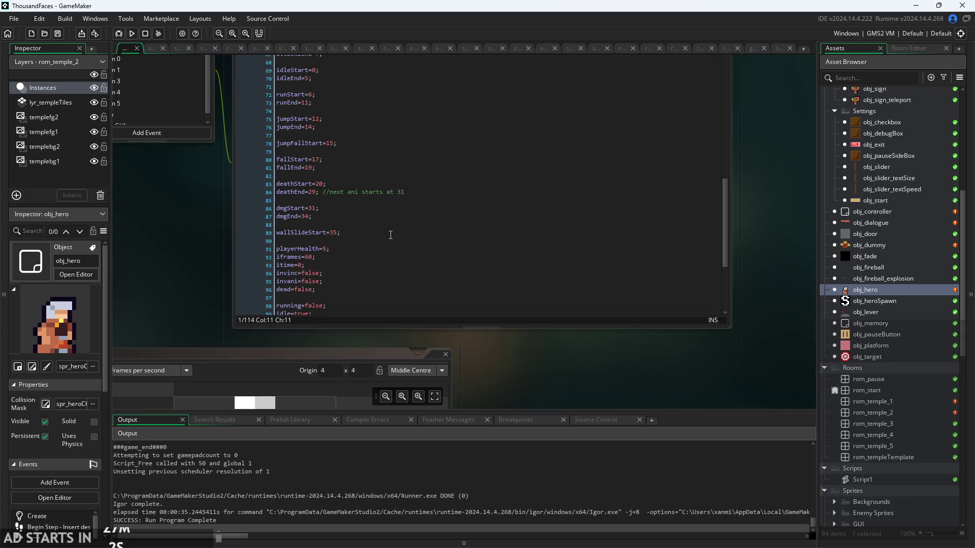
scroll(270, 325, up, 6)
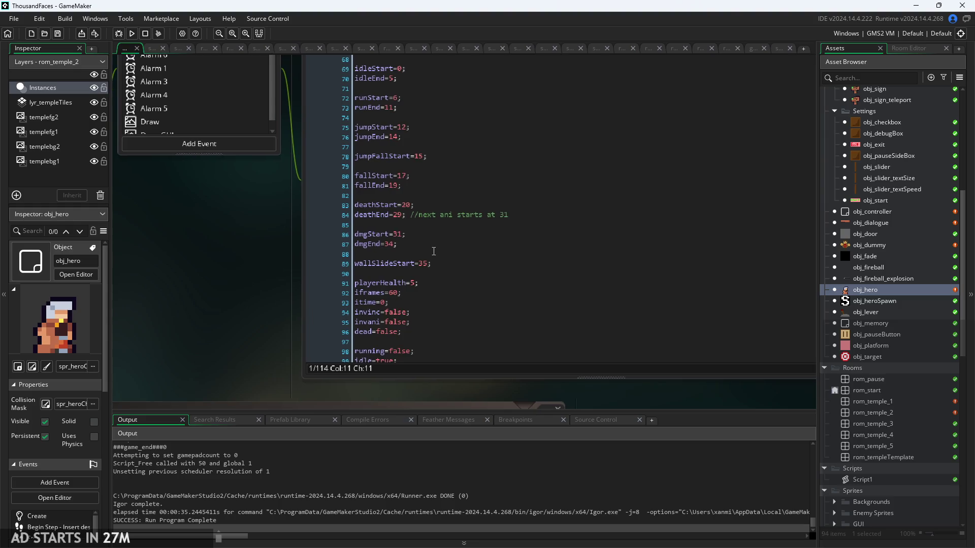
Insert blank lines after line 106, below wallSliding=false;
click(457, 258)
scroll(462, 294, down, 6)
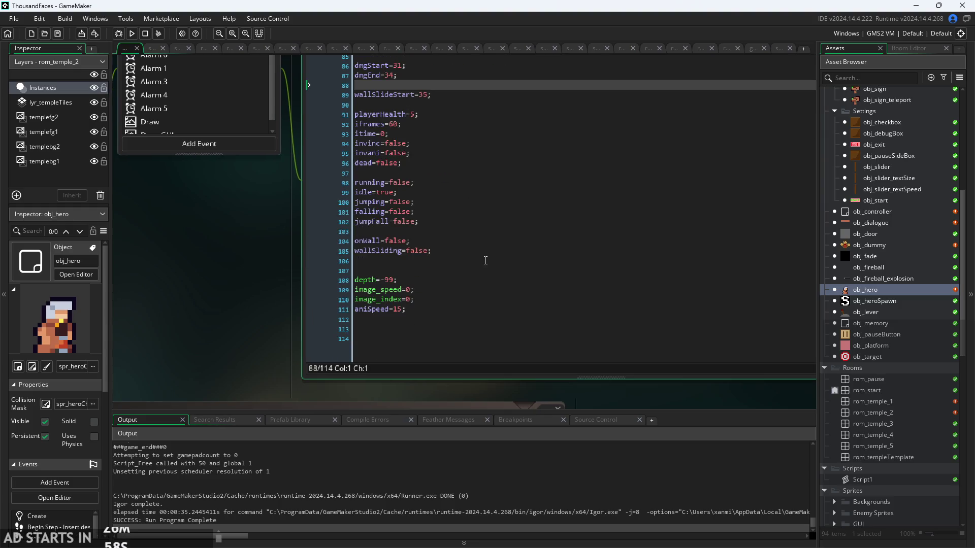
click(486, 261)
key(Return)
key(Return)
key(Return)
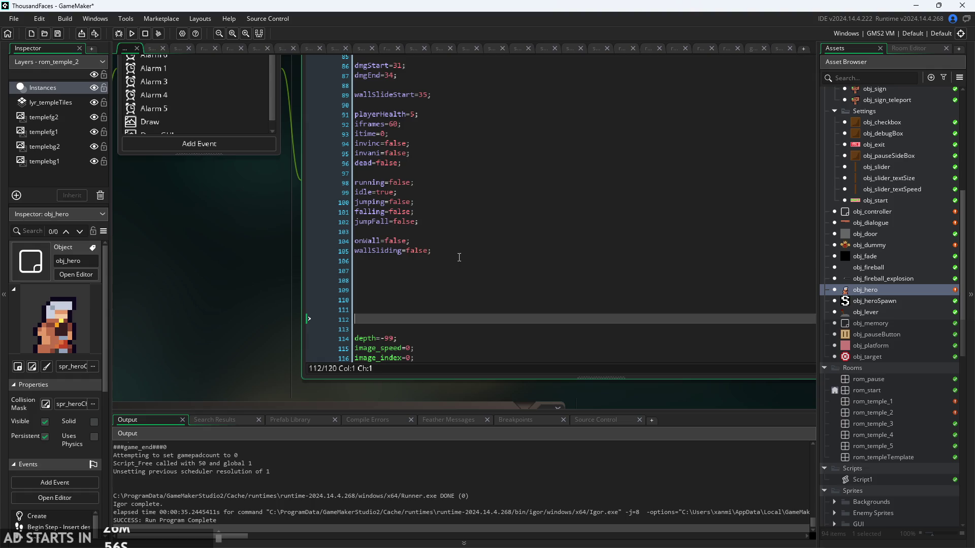
Begin the new unlock variable on empty line 107 by typing 'unlock'
click(459, 269)
click(431, 251)
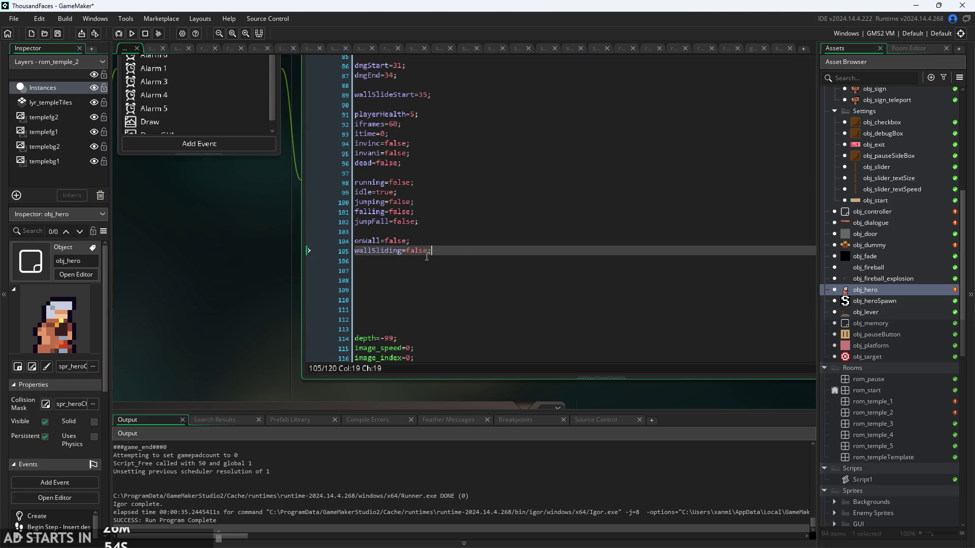
click(447, 300)
click(530, 276)
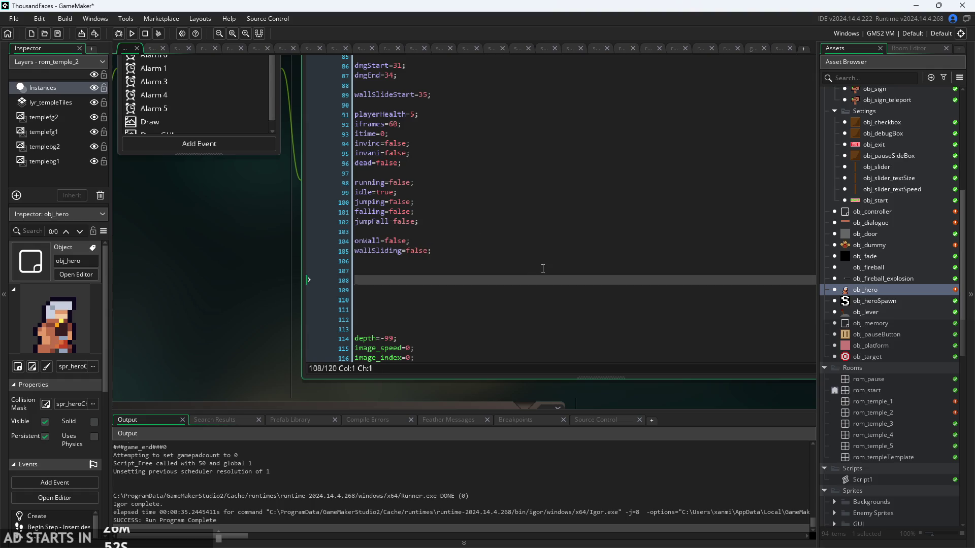
click(544, 269)
text(unlo)
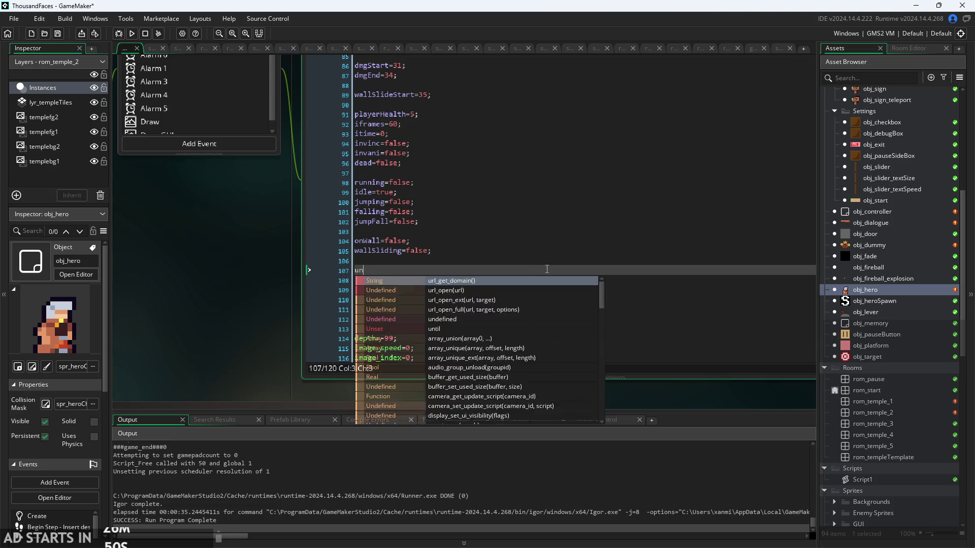
key(BackSpace)
key(BackSpace)
key(BackSpace)
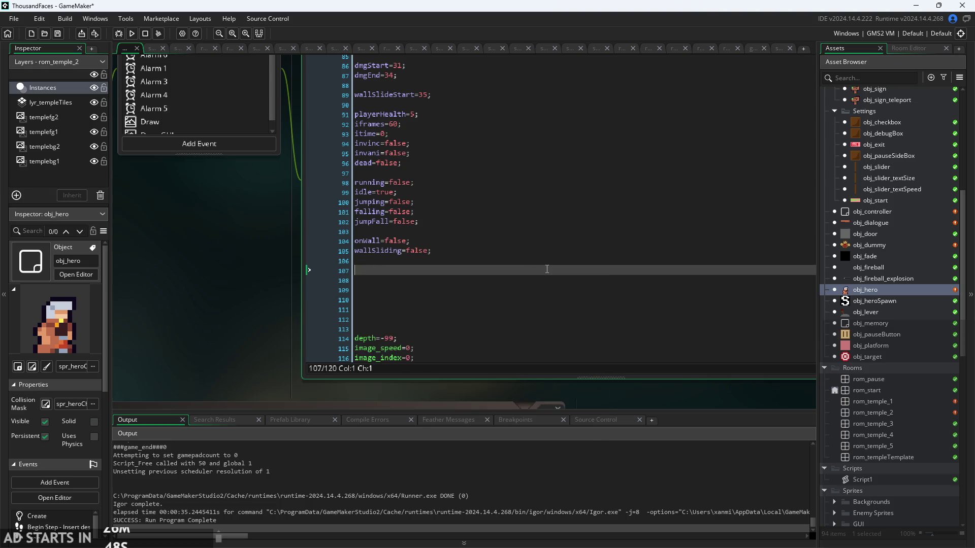
text(unlockedFireball=false)
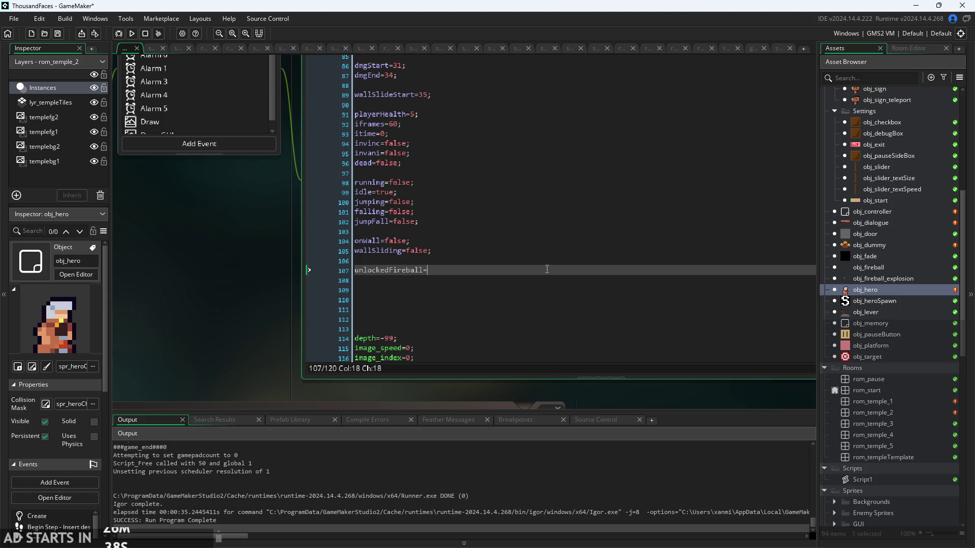
Add unlockedHealing=false; below unlockedFireball=false in obj_hero's Create code and save
text(;)
key(Return)
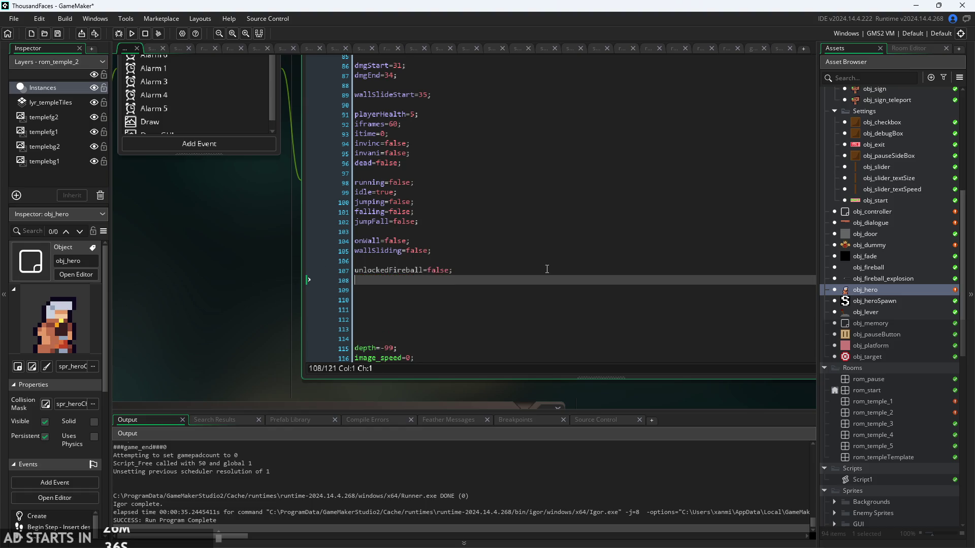
text(unlocked)
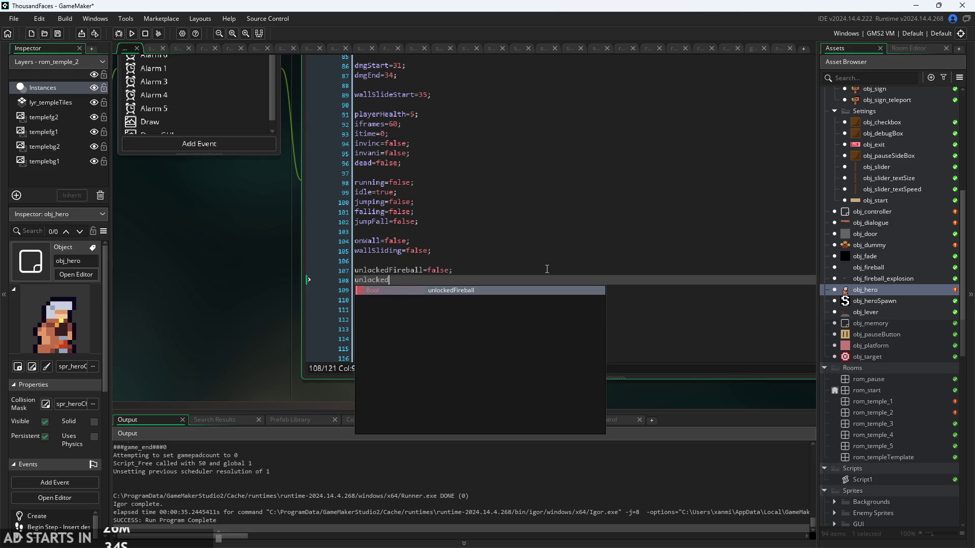
text(GH)
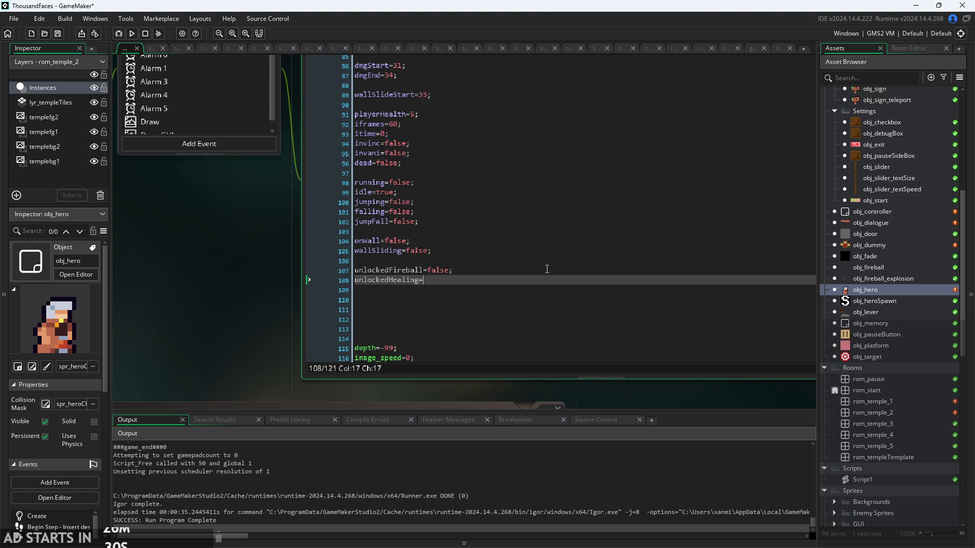
text(fa)
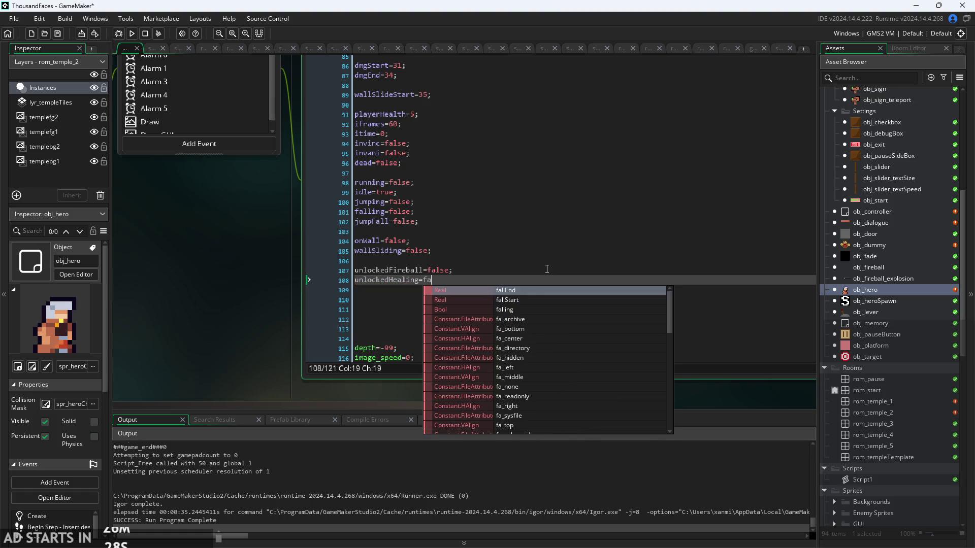
text(lse;)
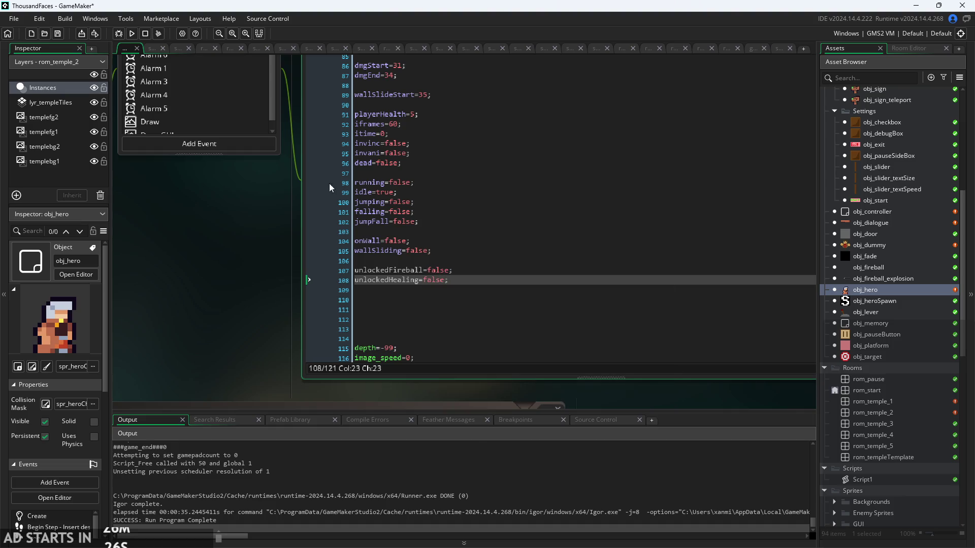
key(ctrl+s)
scroll(225, 293, down, 3)
Review the hero's Begin Step input checks, including the fireball input on line 5
scroll(213, 328, up, 2)
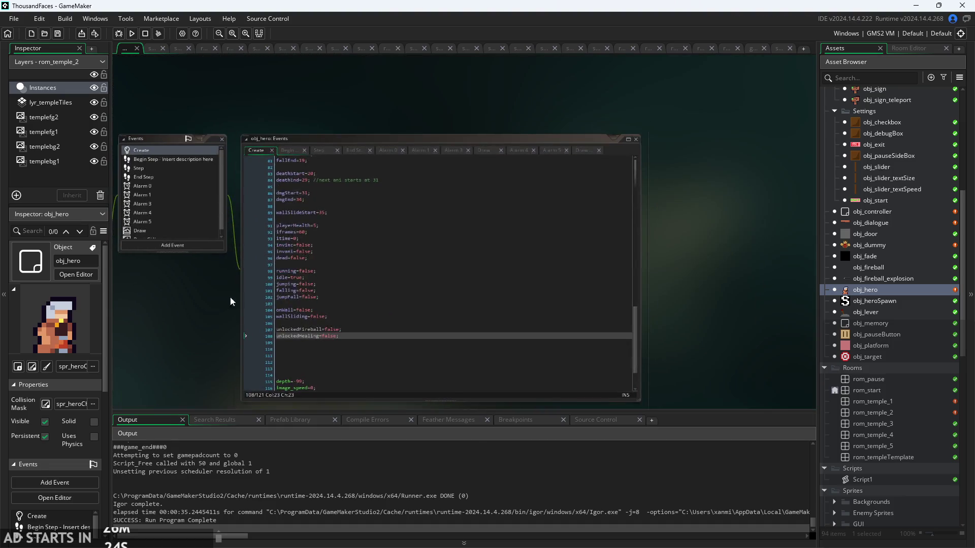
click(315, 66)
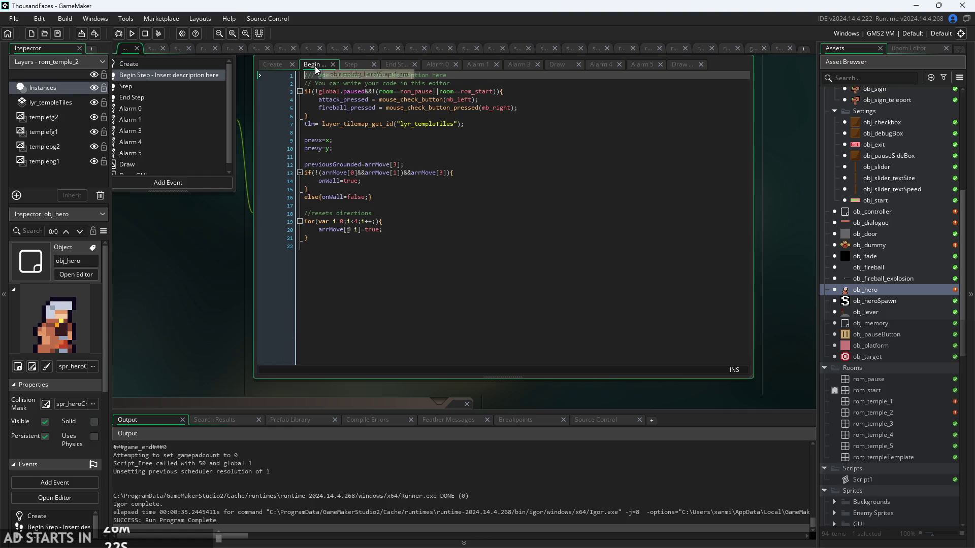
click(356, 65)
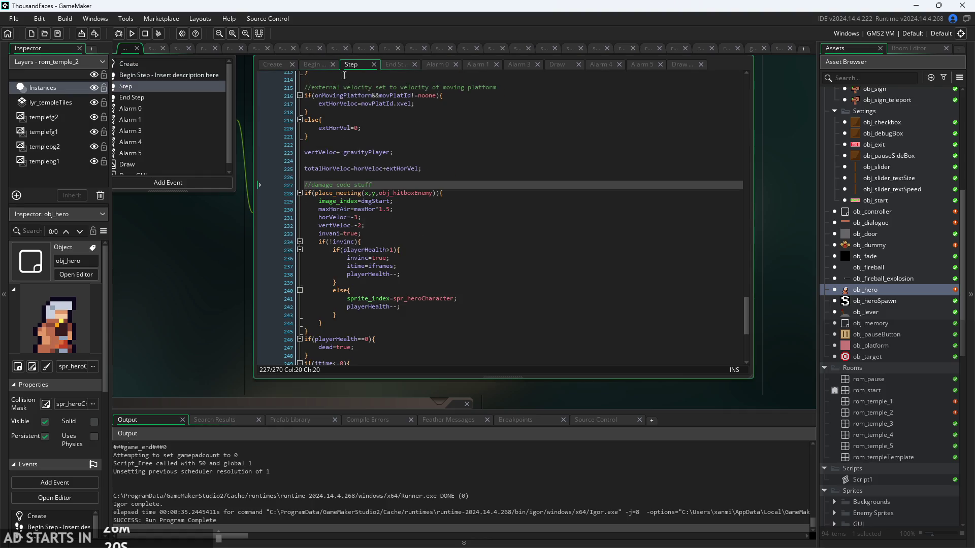
click(312, 65)
scroll(370, 99, up, 3)
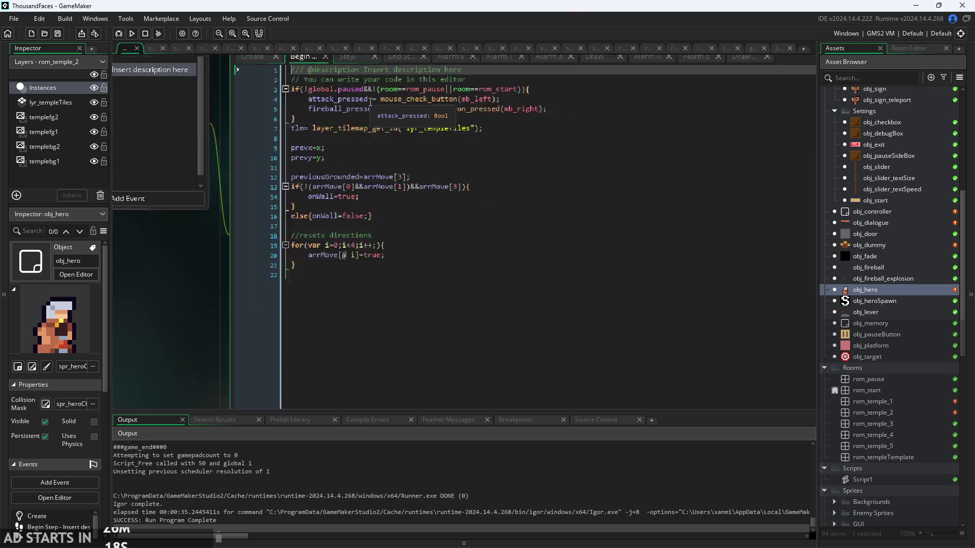
click(396, 111)
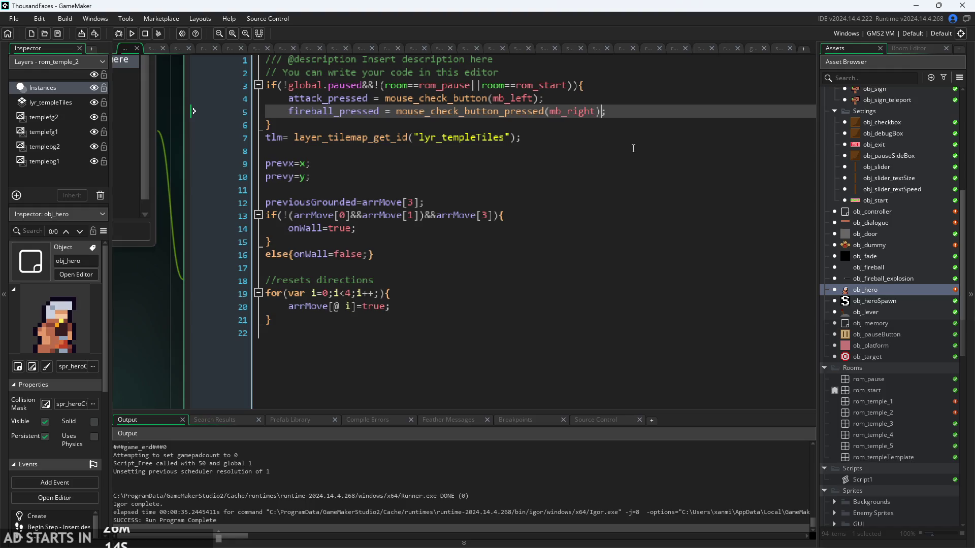
scroll(174, 321, down, 3)
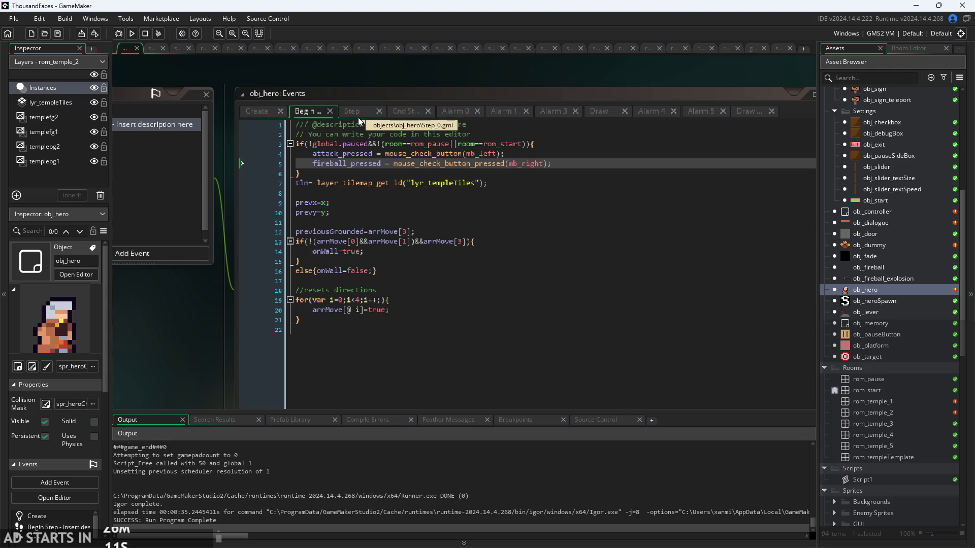
Show the hero's Step event code scrolled to the top
click(358, 116)
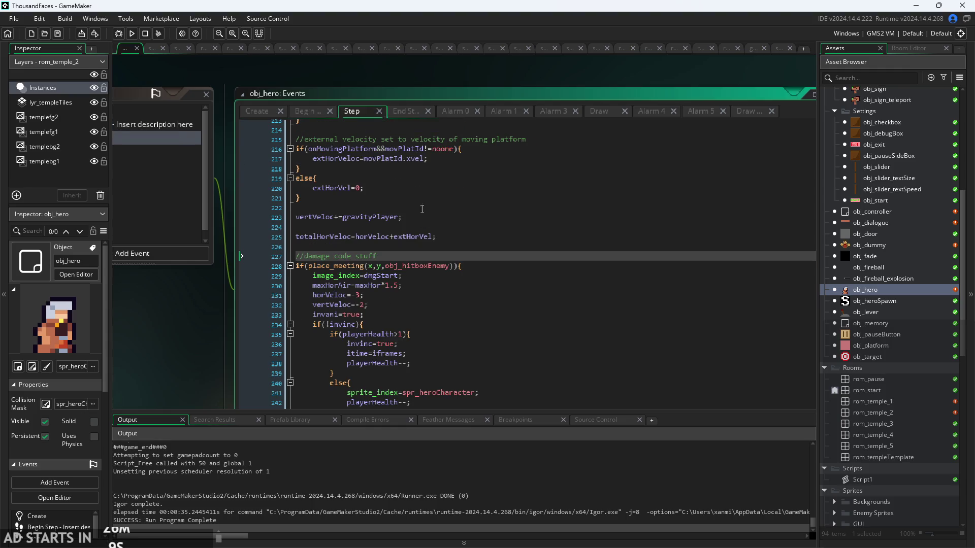
scroll(422, 208, down, 8)
scroll(272, 332, down, 3)
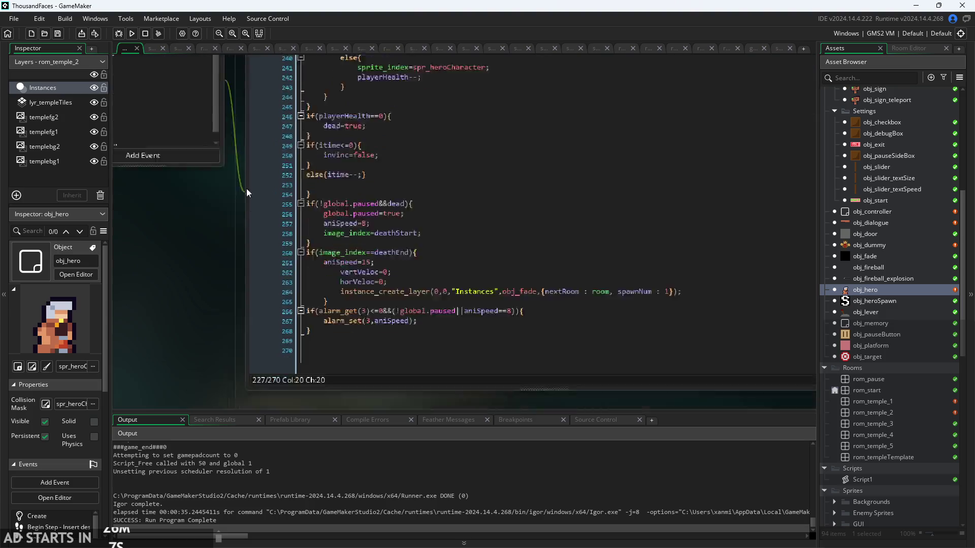
scroll(395, 240, up, 5)
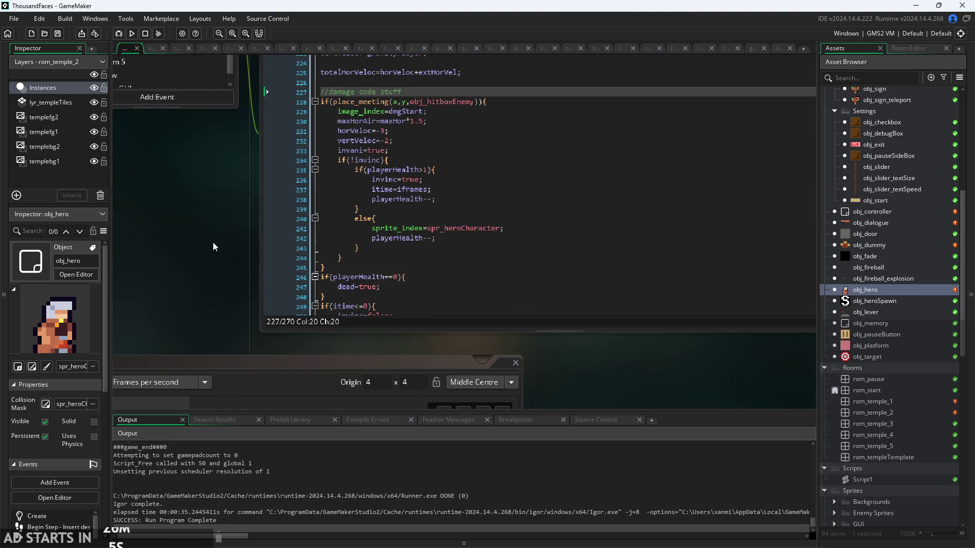
scroll(213, 247, up, 2)
scroll(461, 324, up, 15)
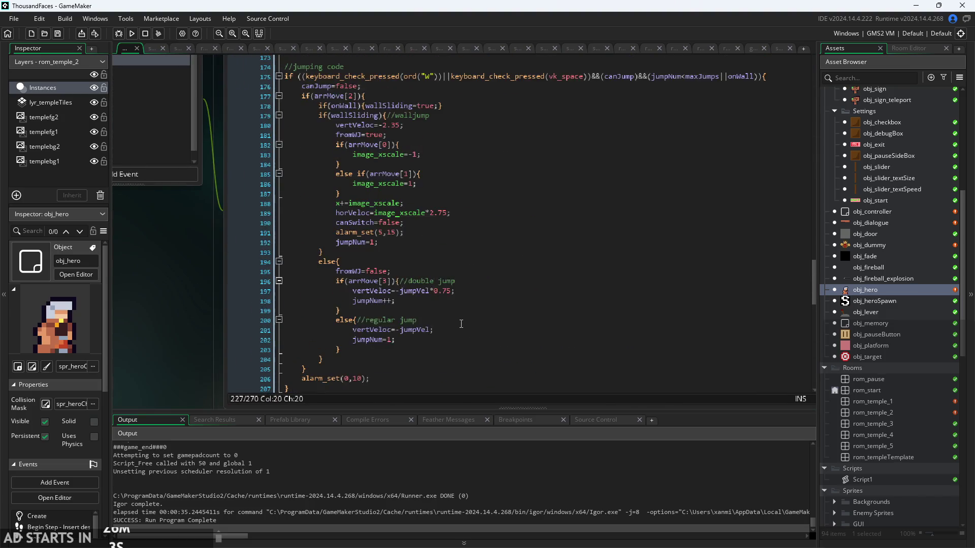
scroll(461, 325, up, 19)
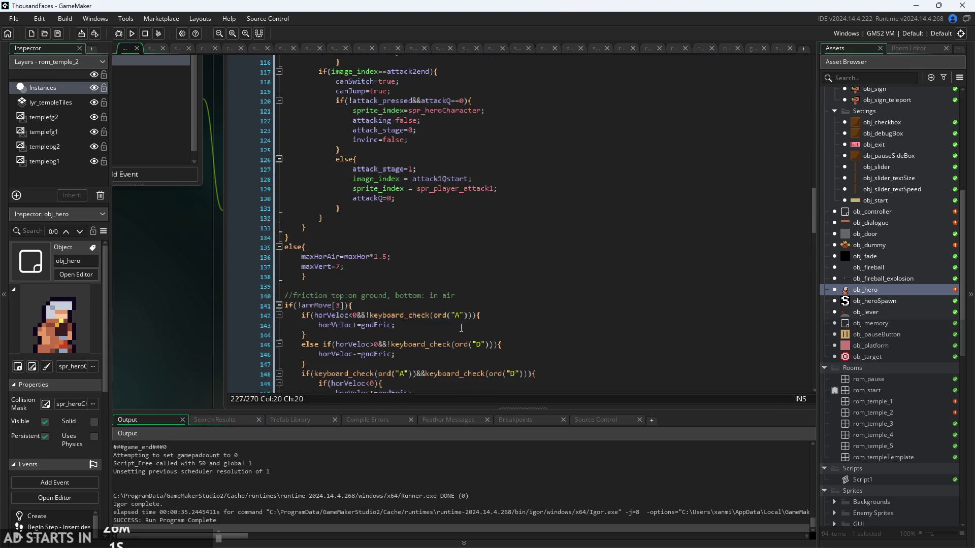
scroll(461, 328, up, 20)
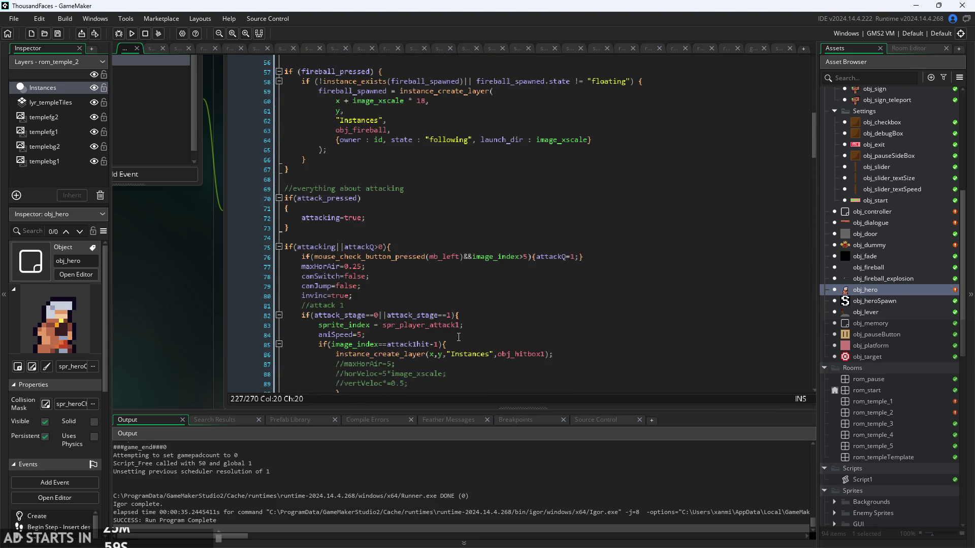
scroll(458, 337, up, 15)
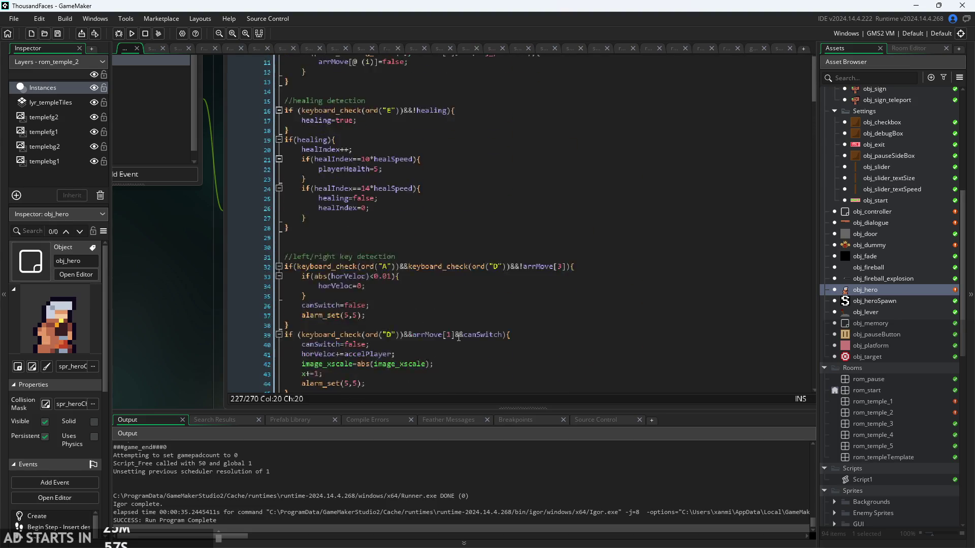
scroll(458, 337, up, 3)
scroll(188, 351, up, 2)
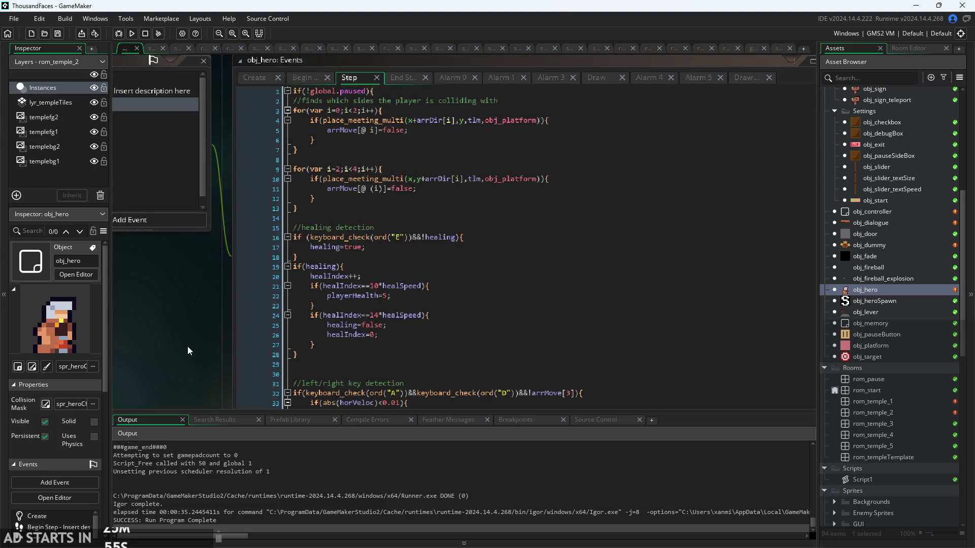
Append &&unlockedHealing to the healing check on line 16
click(458, 239)
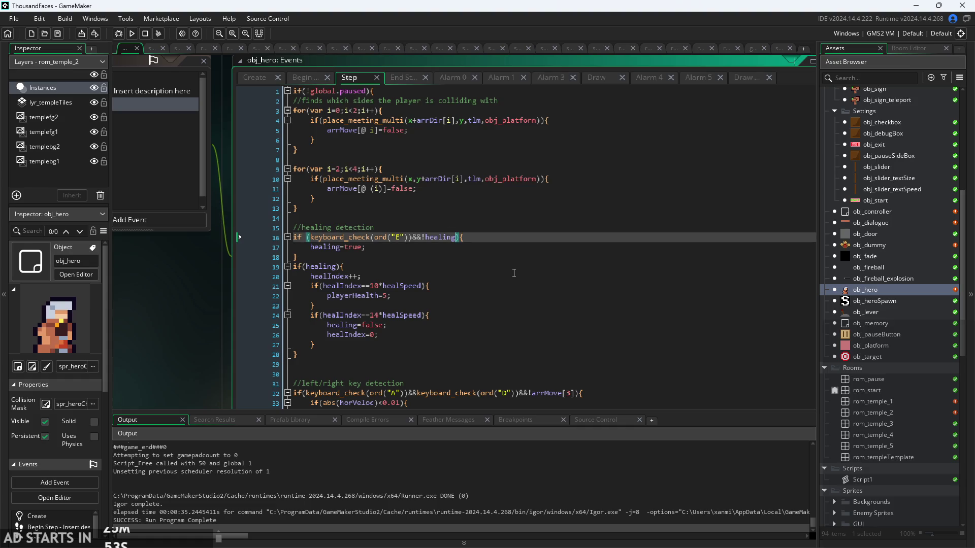
text(&&unlockedHealing)
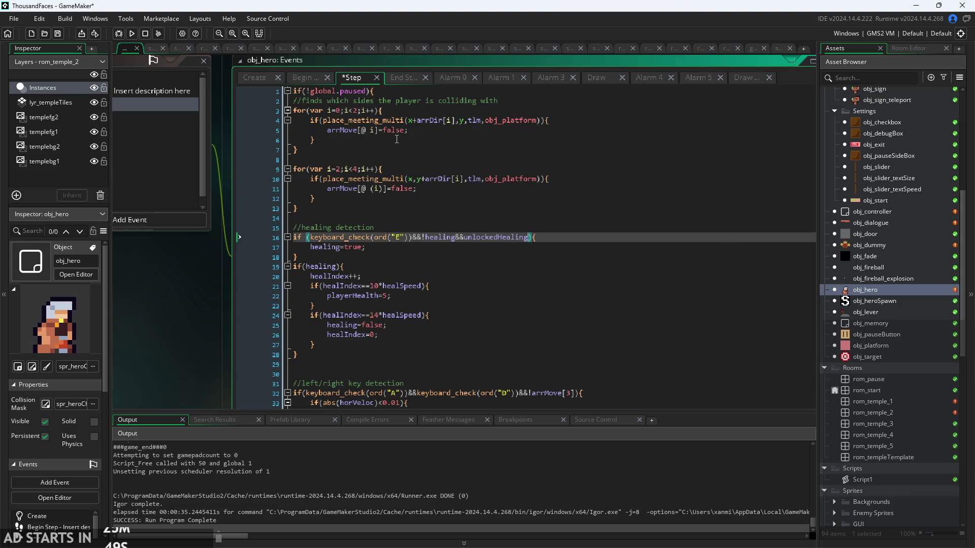
scroll(417, 199, down, 13)
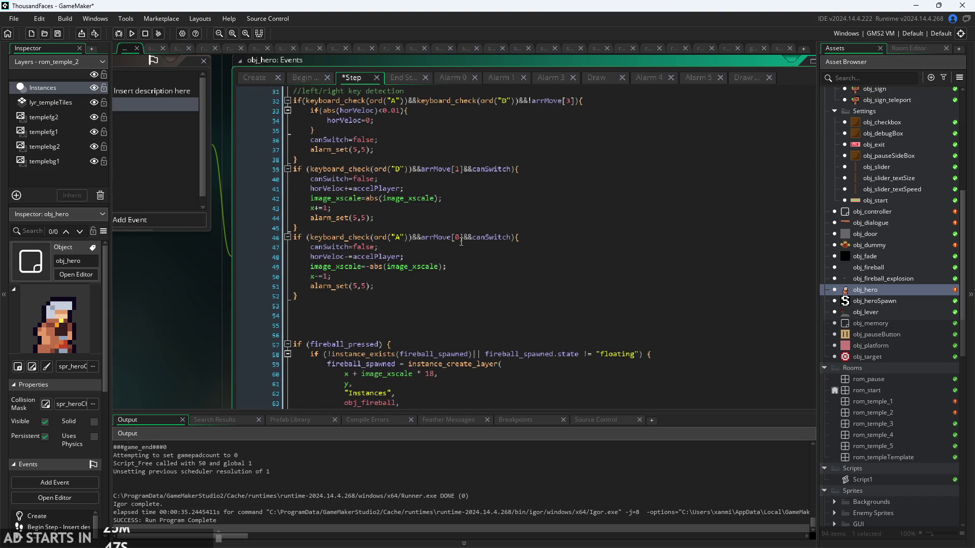
Append &&unlockedFireball to the fireball_pressed check on line 57, then run the game
click(347, 241)
text(//Fireballs)
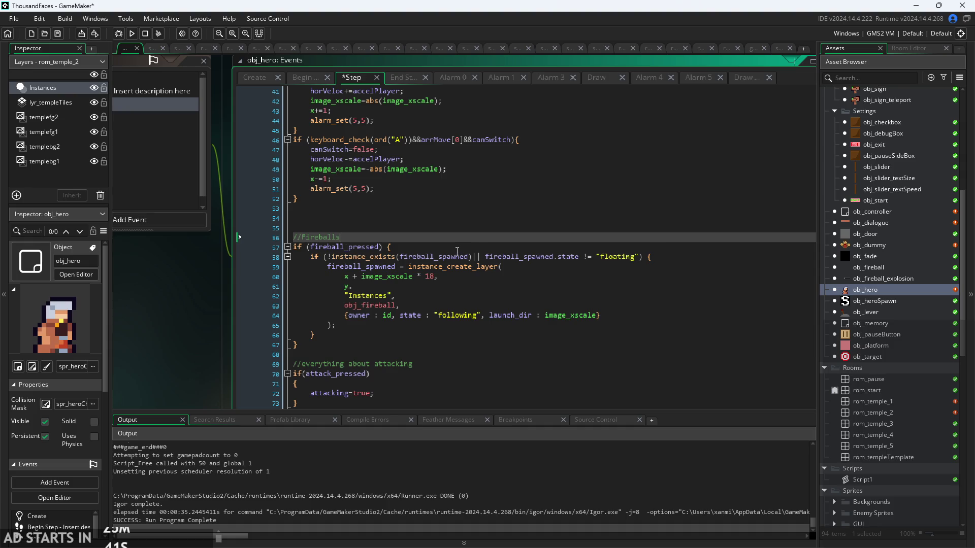
click(378, 248)
text(&&)
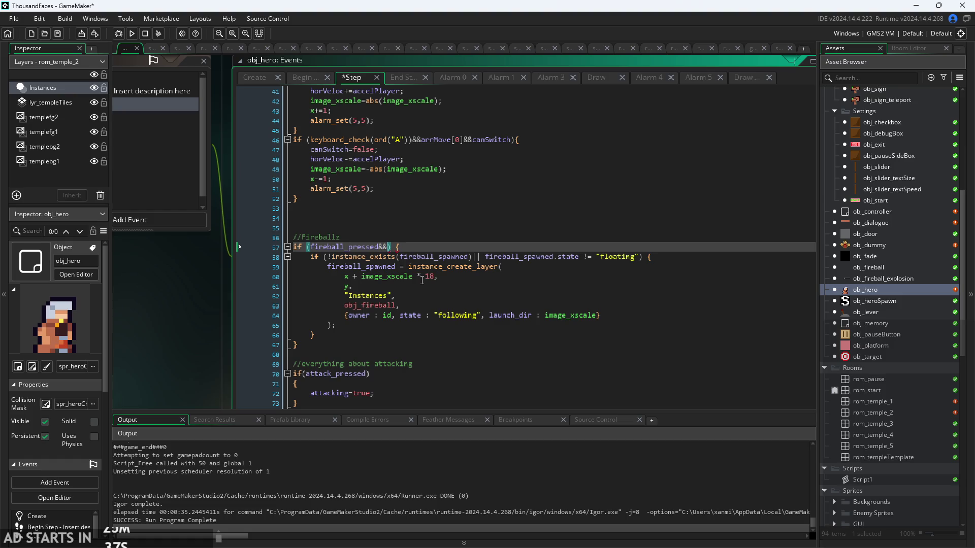
text(unlocked)
key(Return)
click(130, 34)
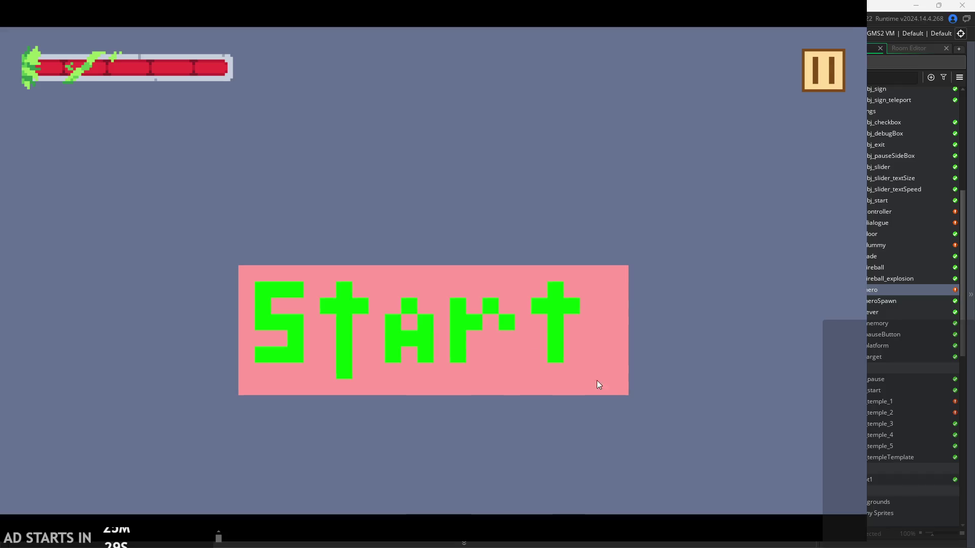
Start the game from the title screen and test chained double jumps around the castle room
click(597, 384)
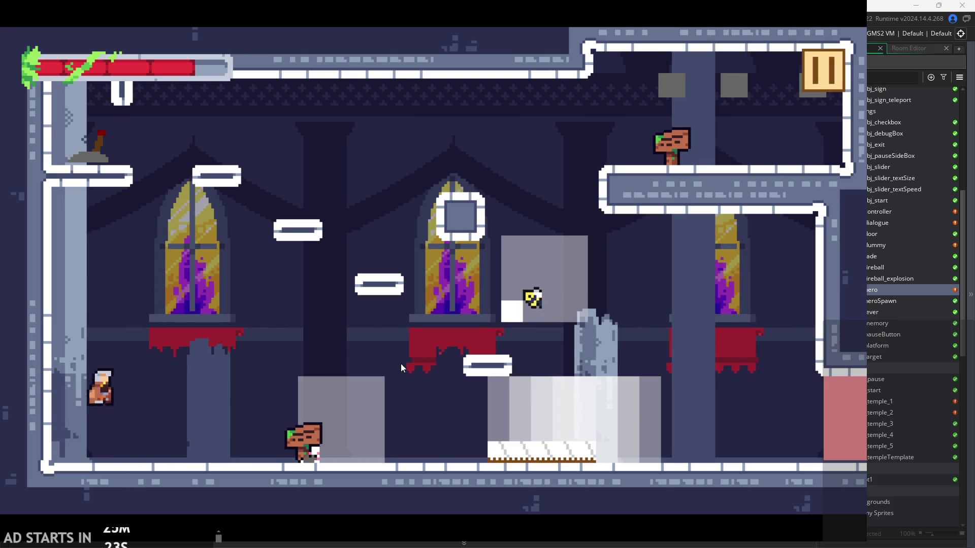
key(Right)
key(space)
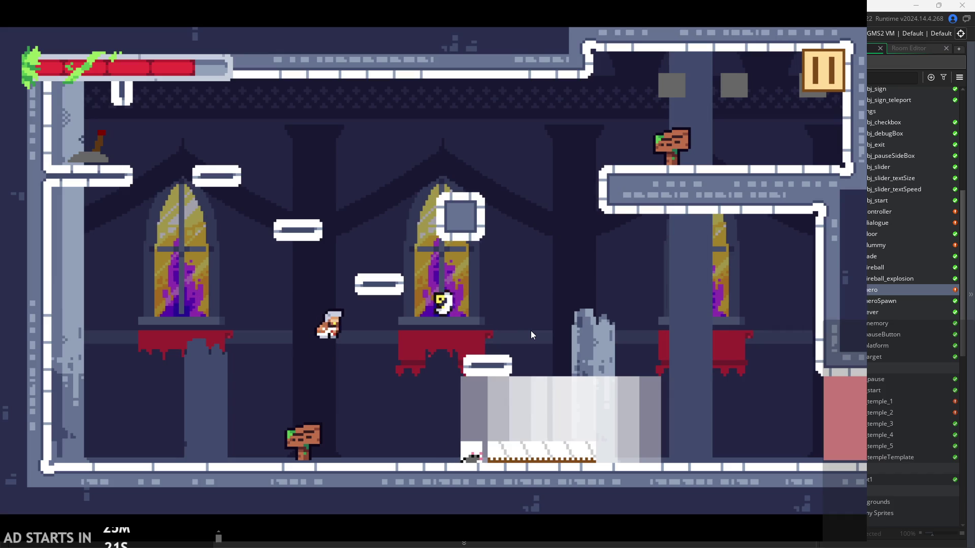
key(Left)
key(space)
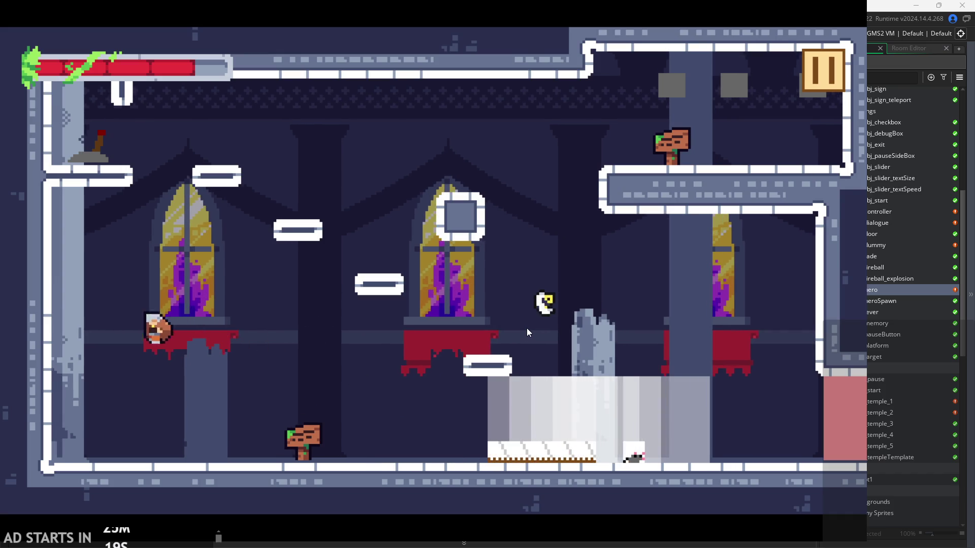
key(space)
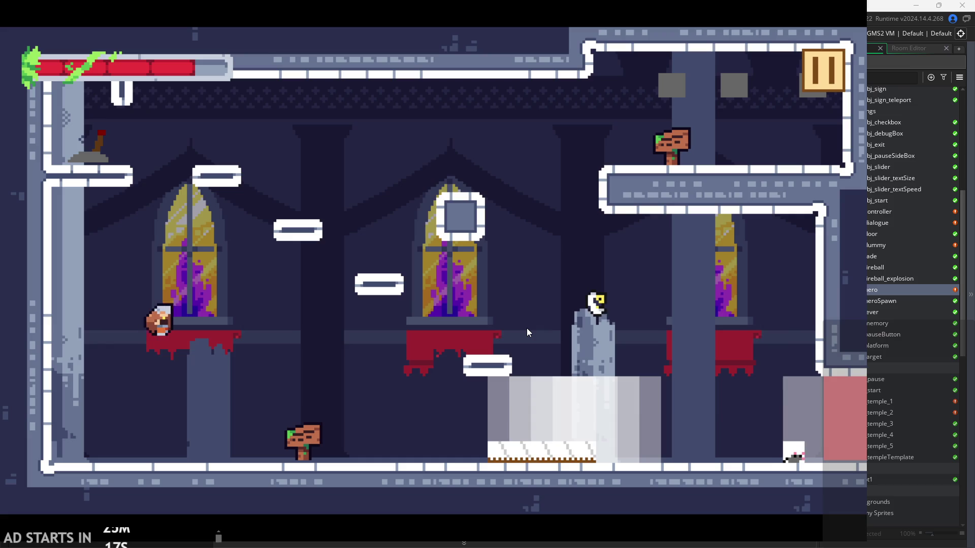
key(Left)
key(space)
key(Right)
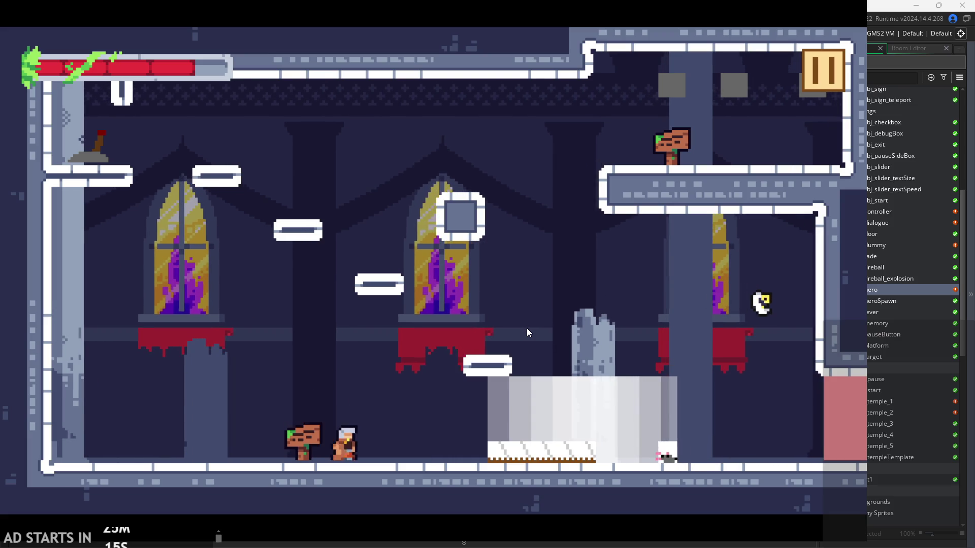
key(space)
key(Left)
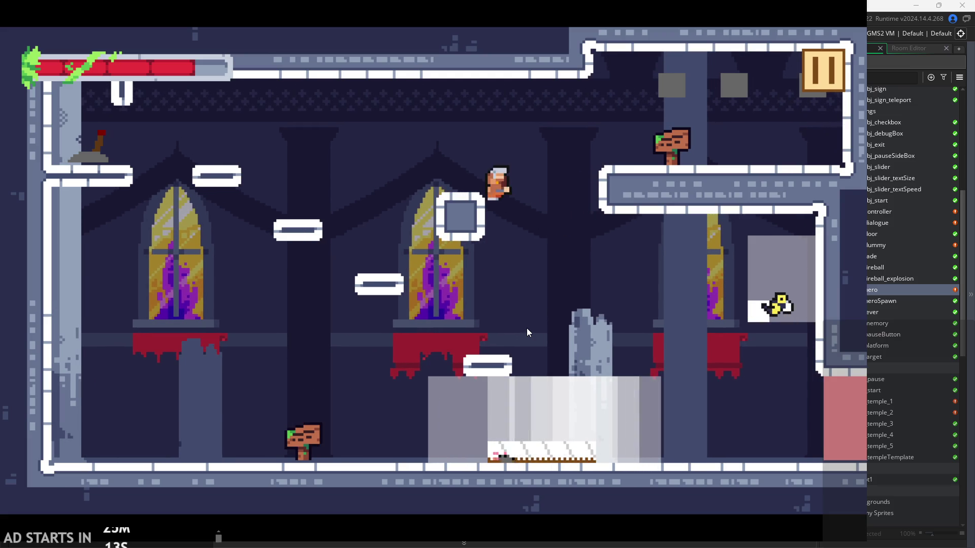
key(space)
key(Left)
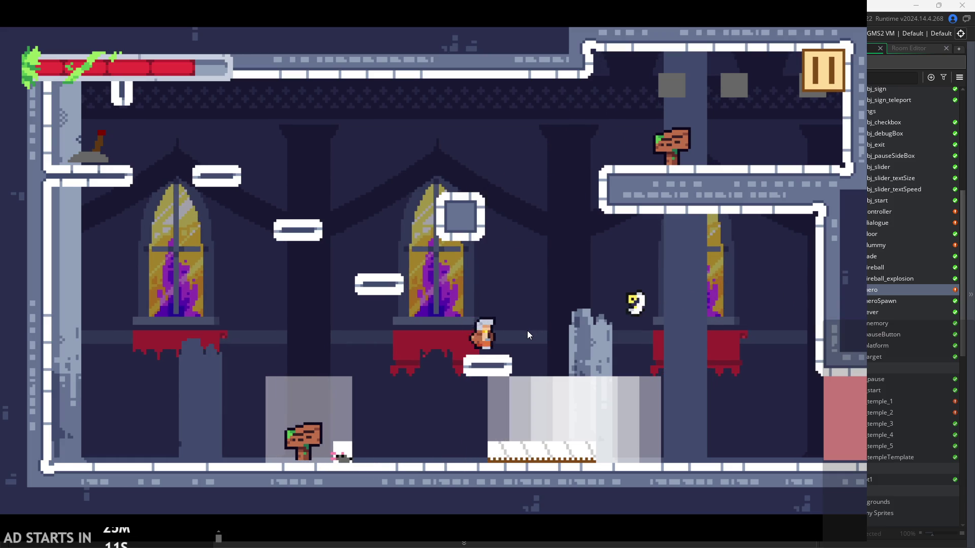
key(space)
key(Right)
key(Left)
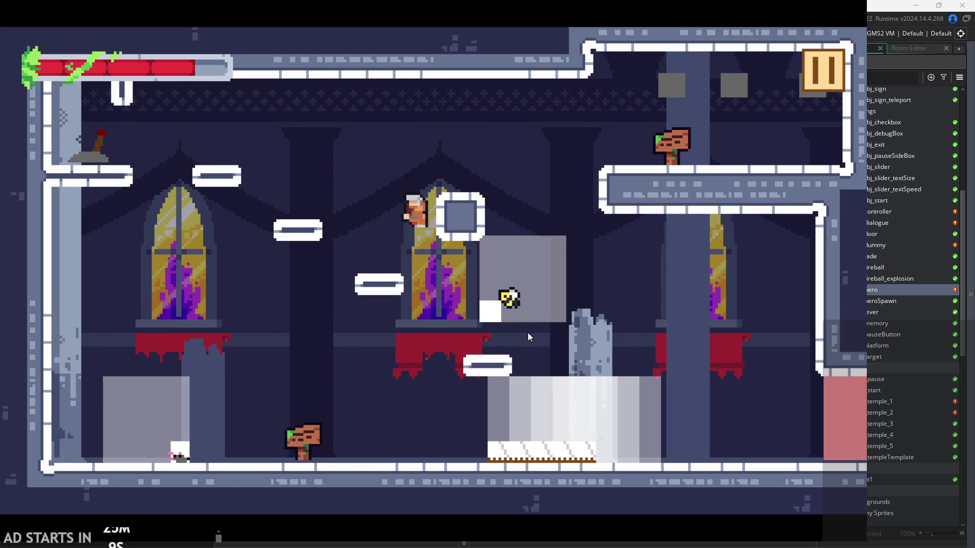
key(space)
key(Left)
key(Right)
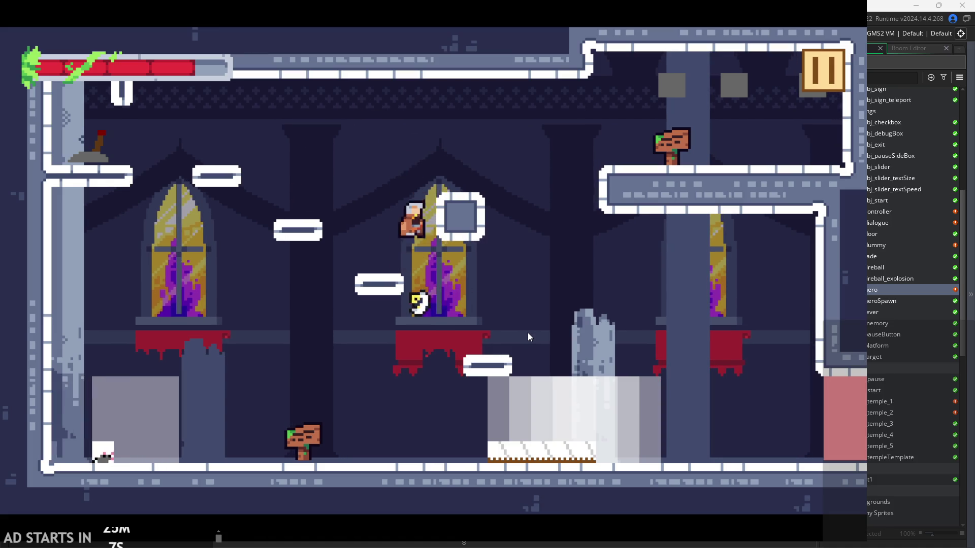
key(space)
key(space)
key(Left)
key(Right)
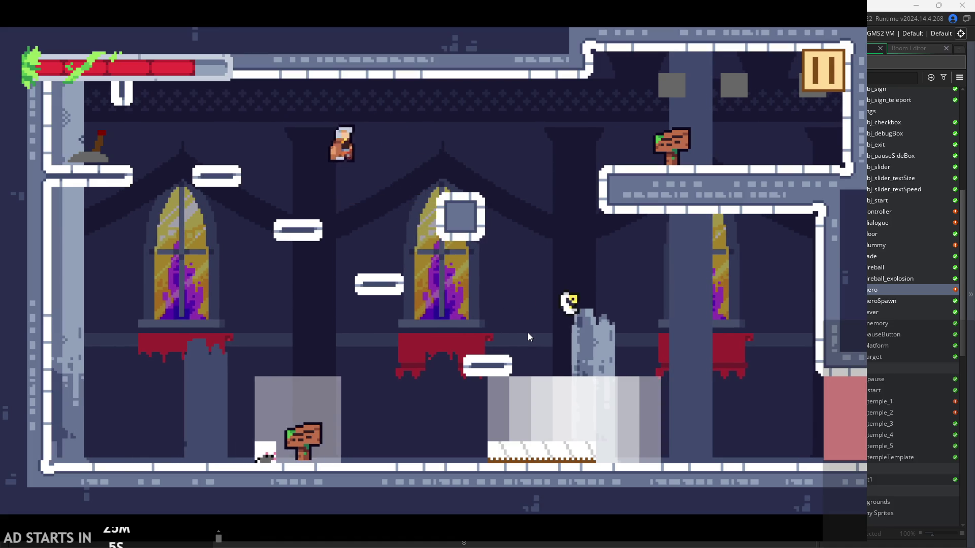
key(Right)
key(space)
key(Left)
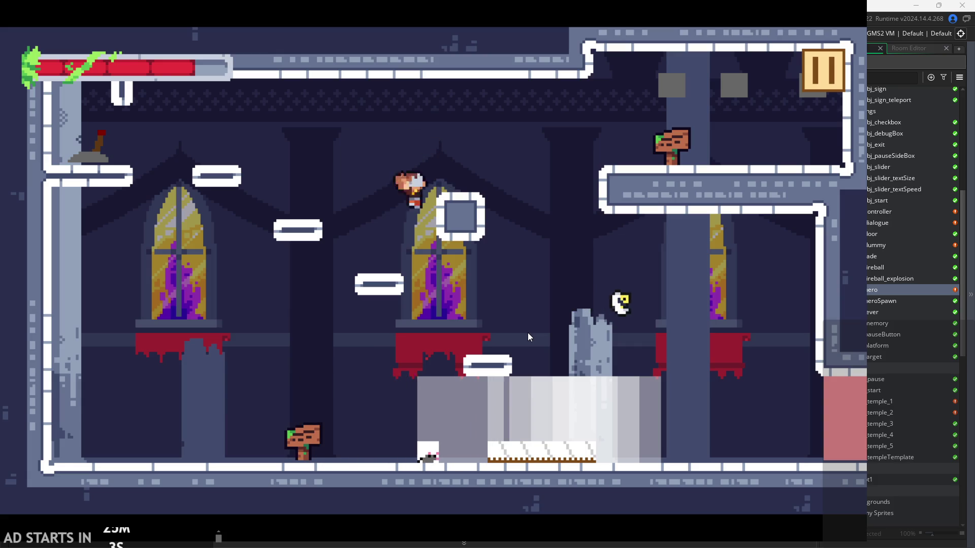
key(space)
key(Left)
key(space)
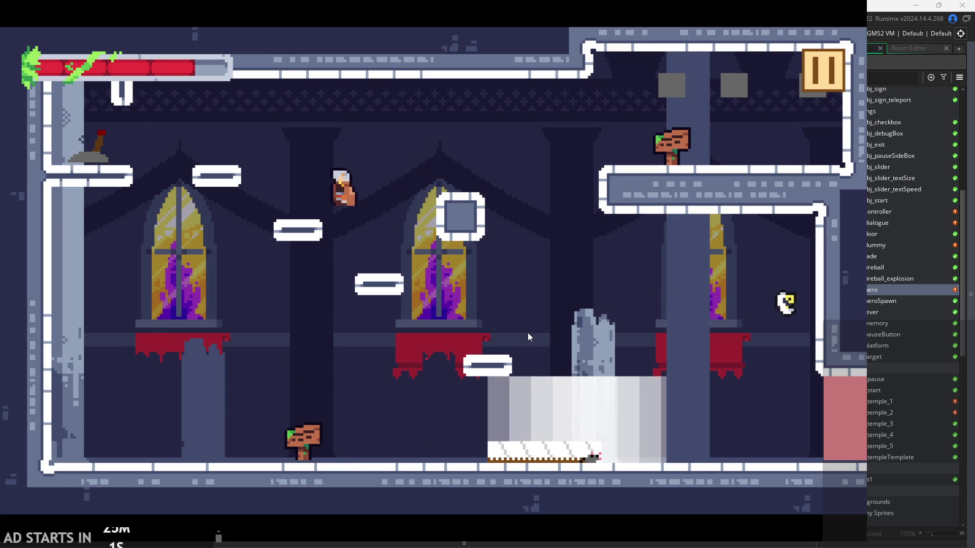
key(Right)
key(space)
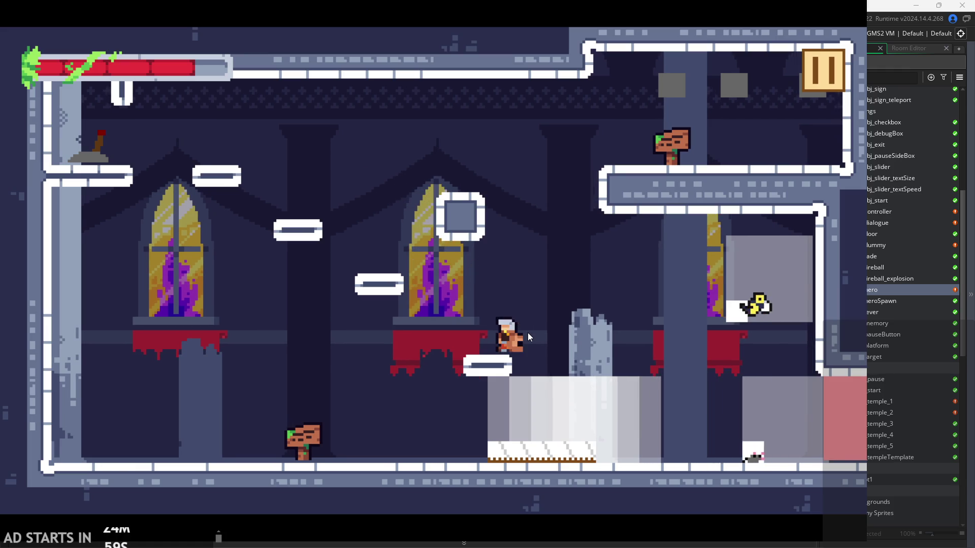
key(space)
key(space)
Run and jump across the floor and small platform, taking a knockback hit from the enemy
key(Right)
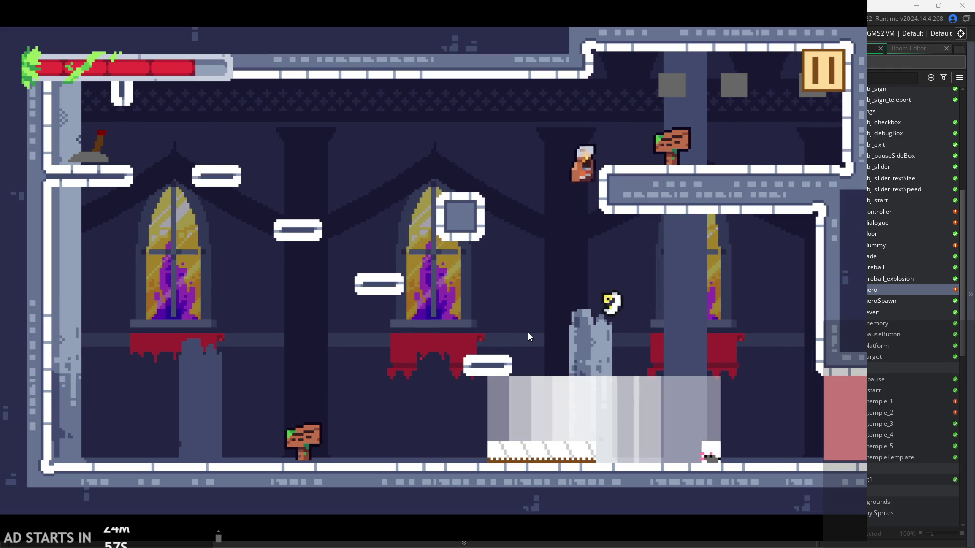
key(Left)
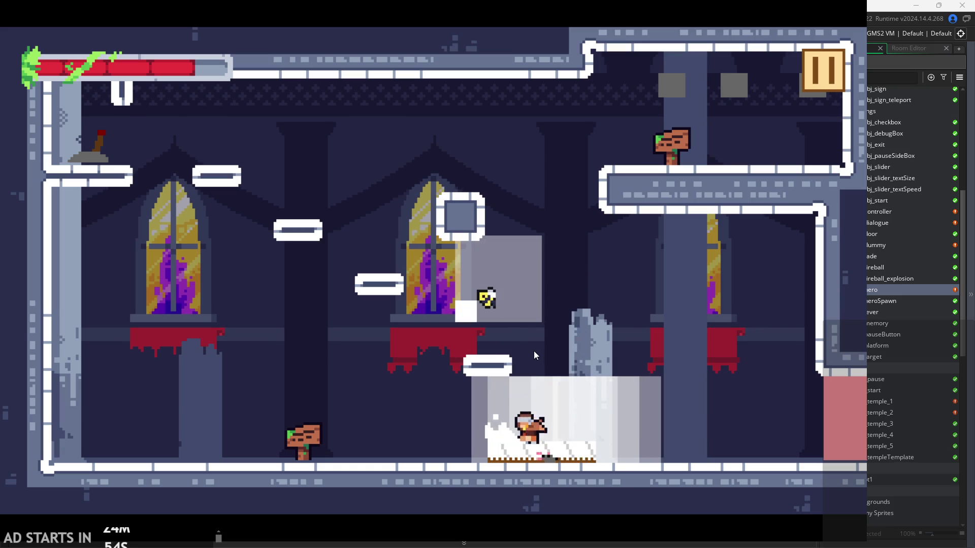
key(Left)
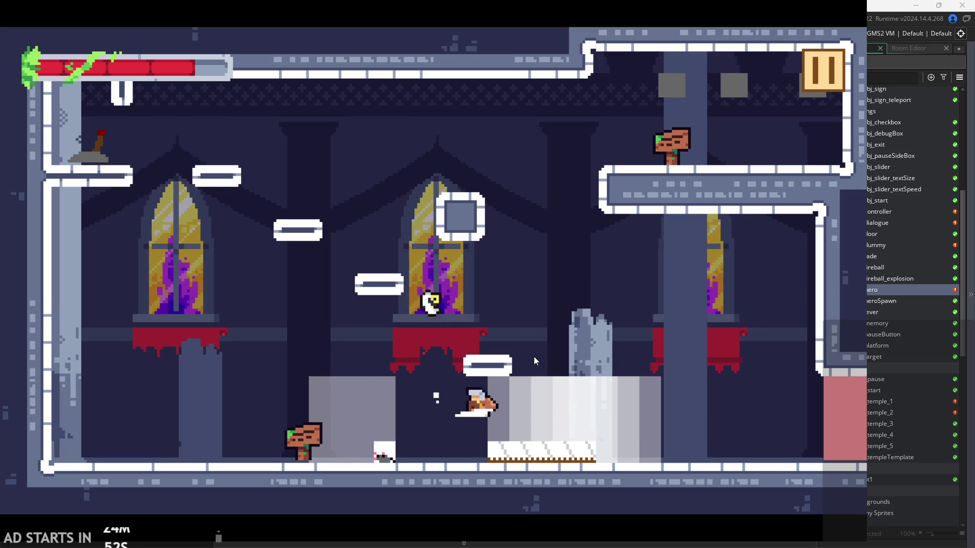
key(space)
key(Right)
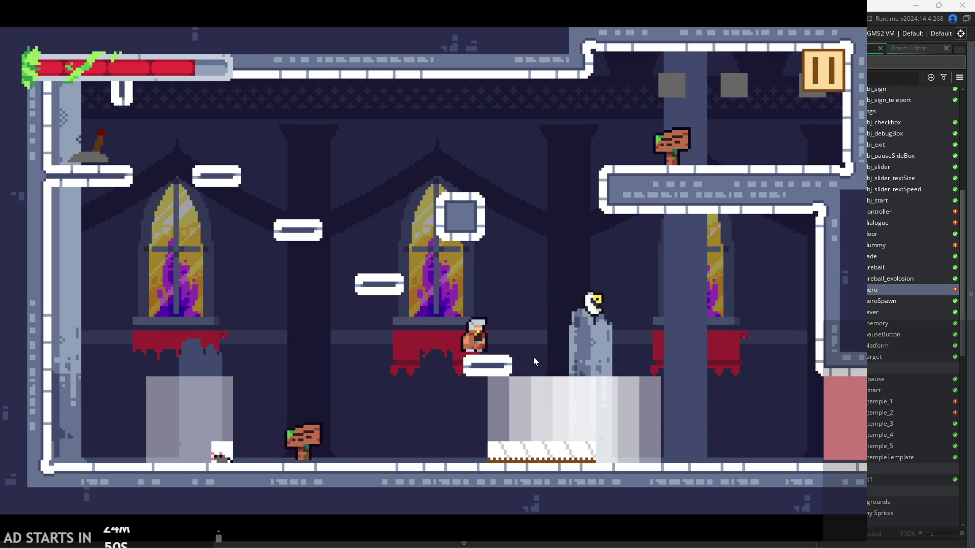
key(space)
key(Right)
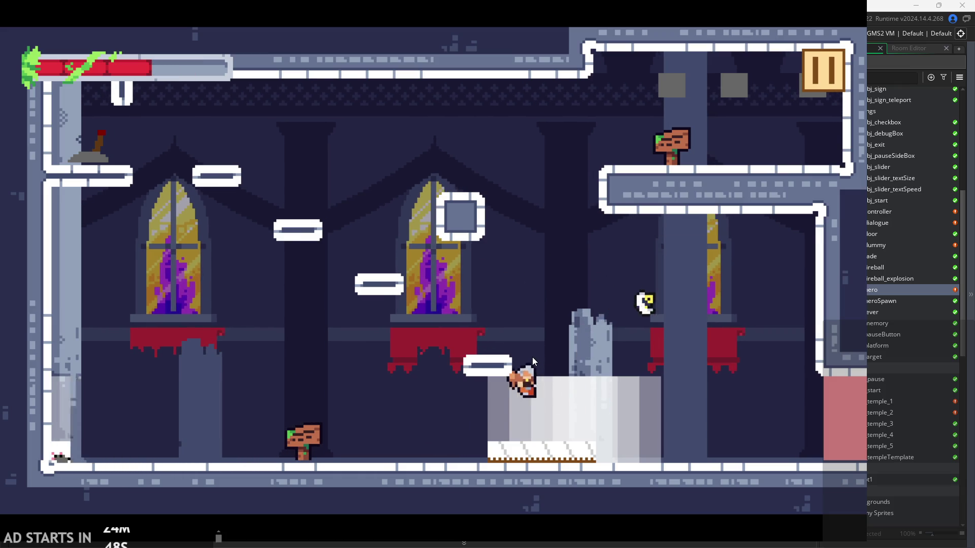
key(space)
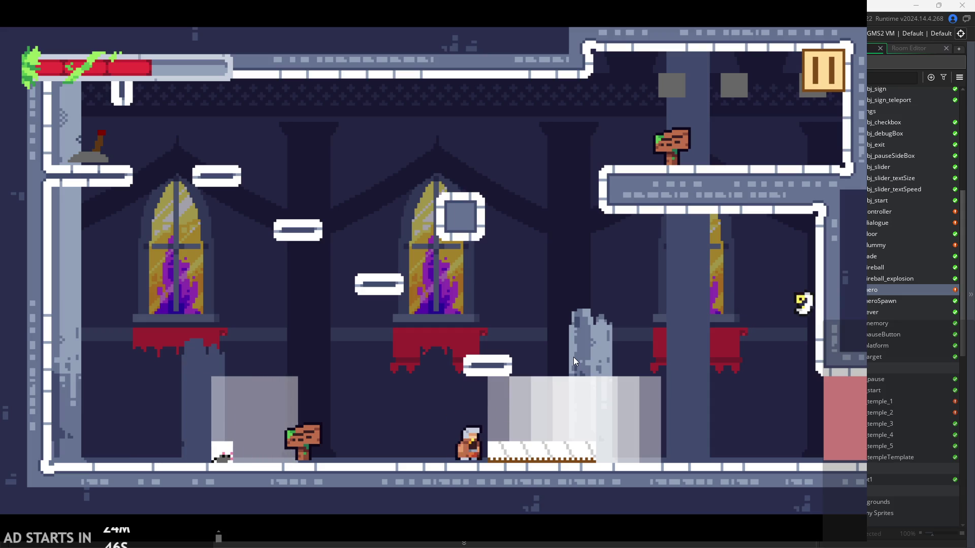
key(space)
key(Right)
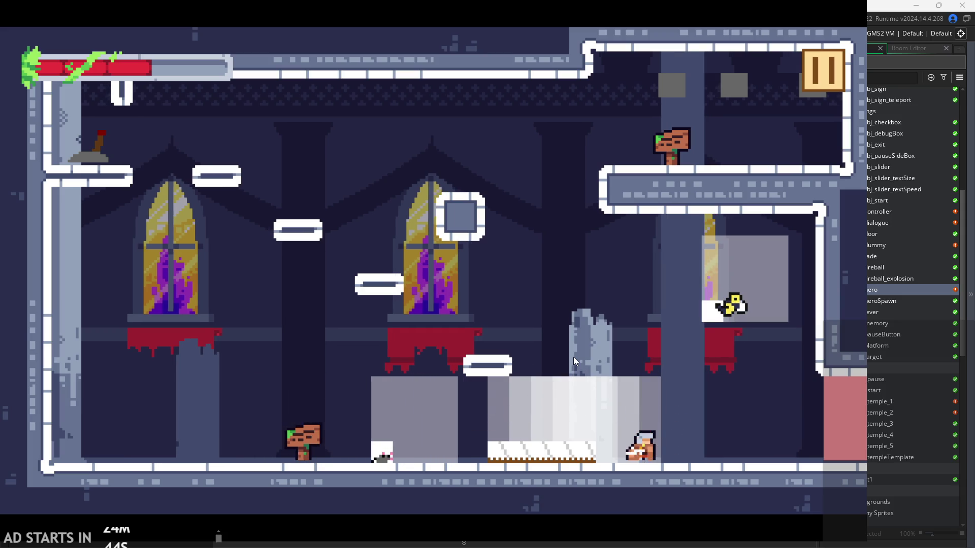
key(space)
key(Left)
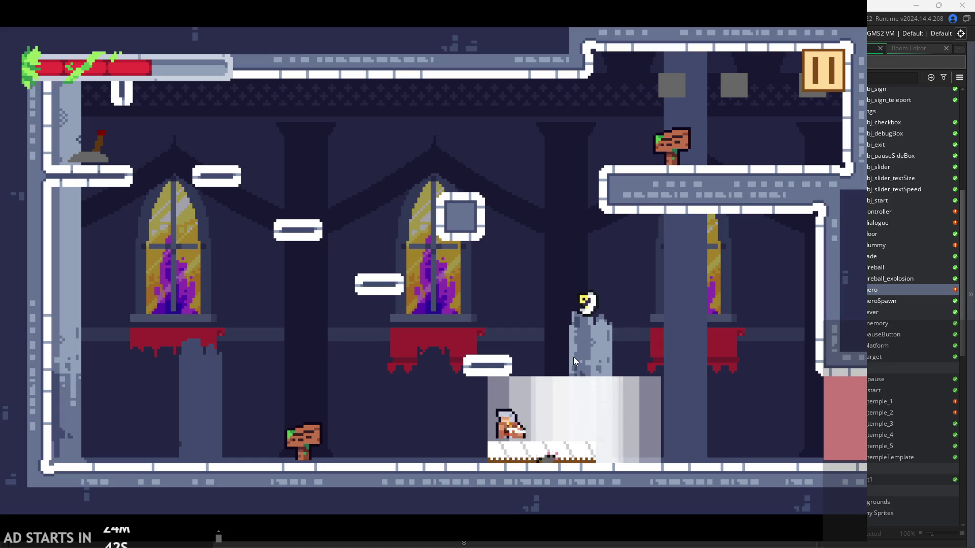
Cling to and wall-jump off the left wall, then climb onto the central platform and window ledge
key(Left)
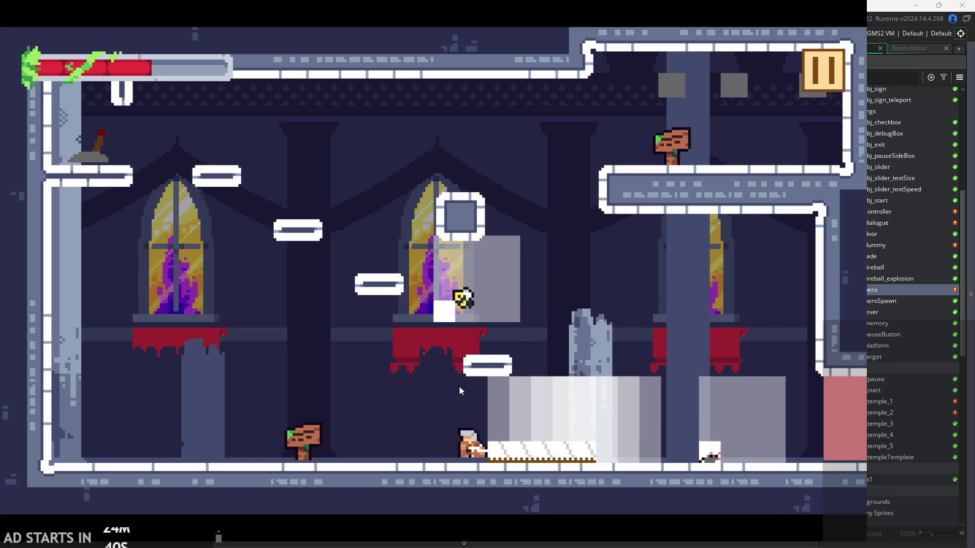
key(Left)
key(space)
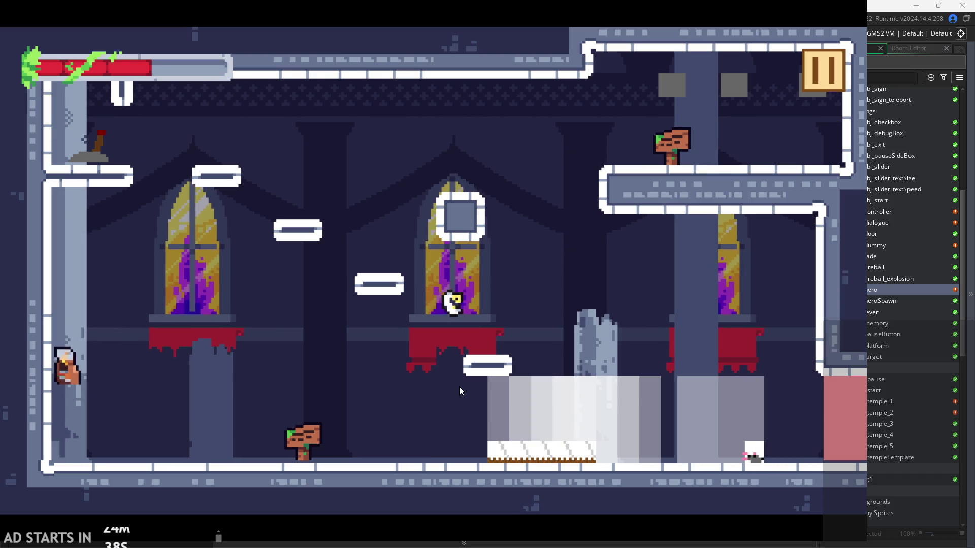
key(space)
key(Left)
key(space)
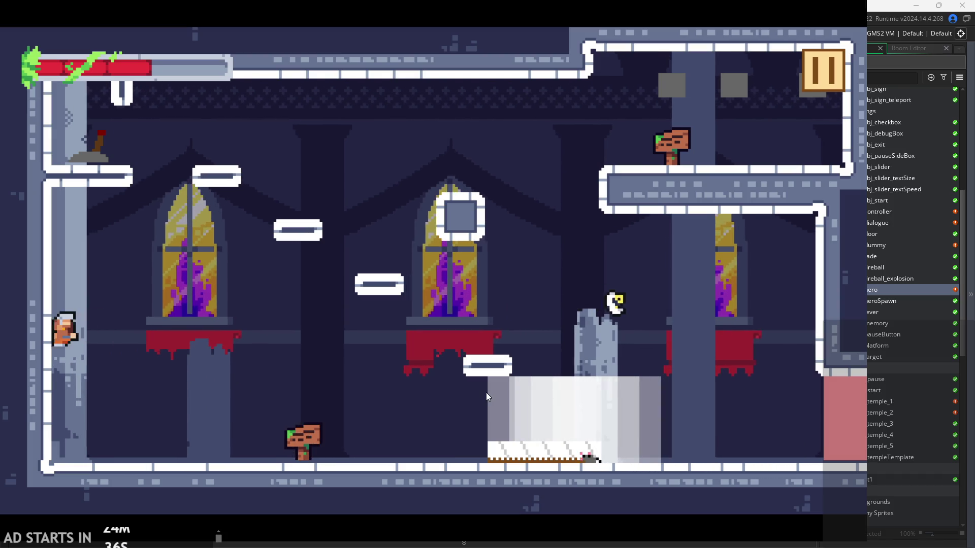
key(space)
key(Right)
key(space)
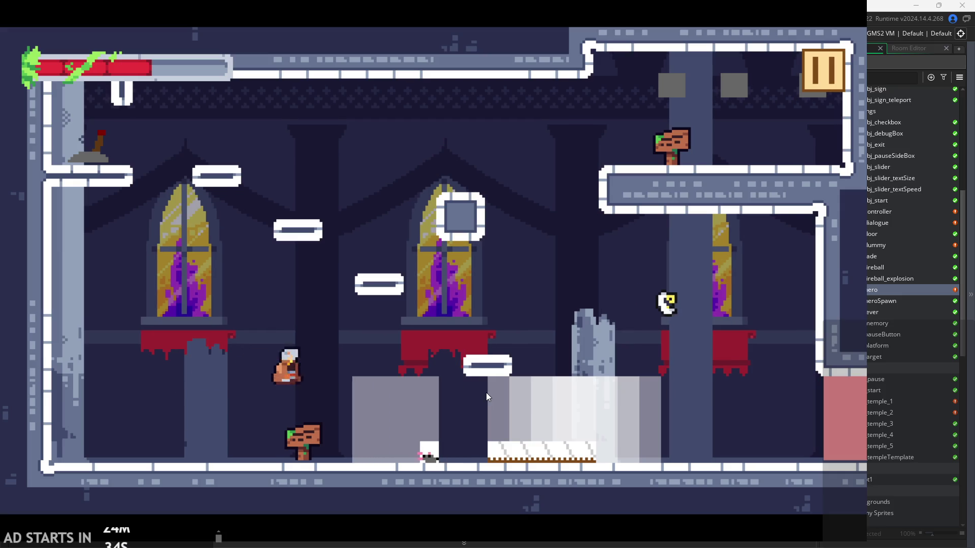
key(Left)
key(space)
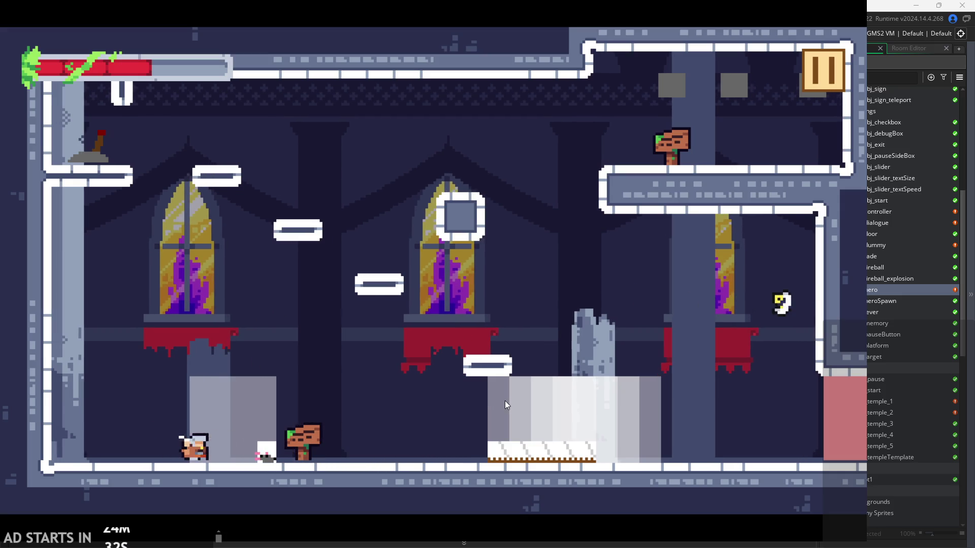
key(Right)
key(space)
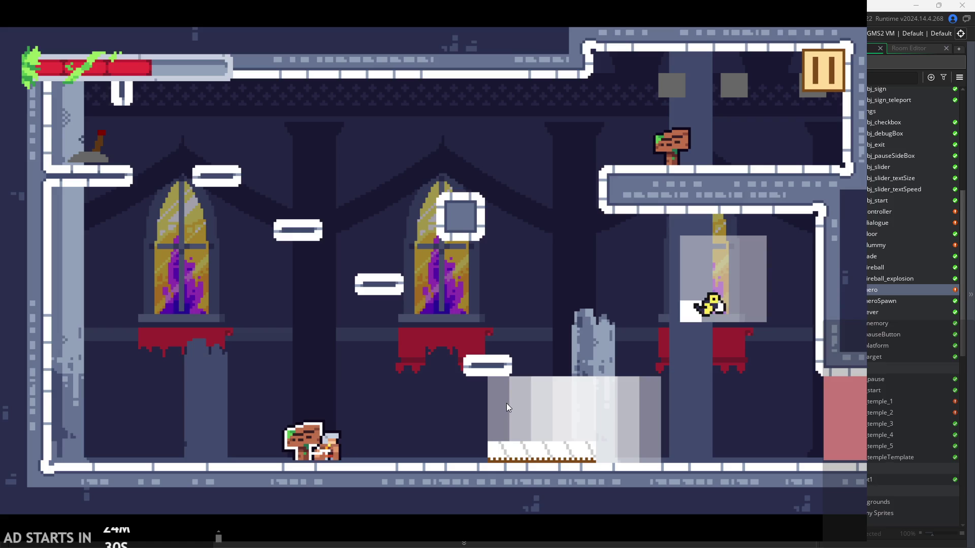
key(Right)
key(space)
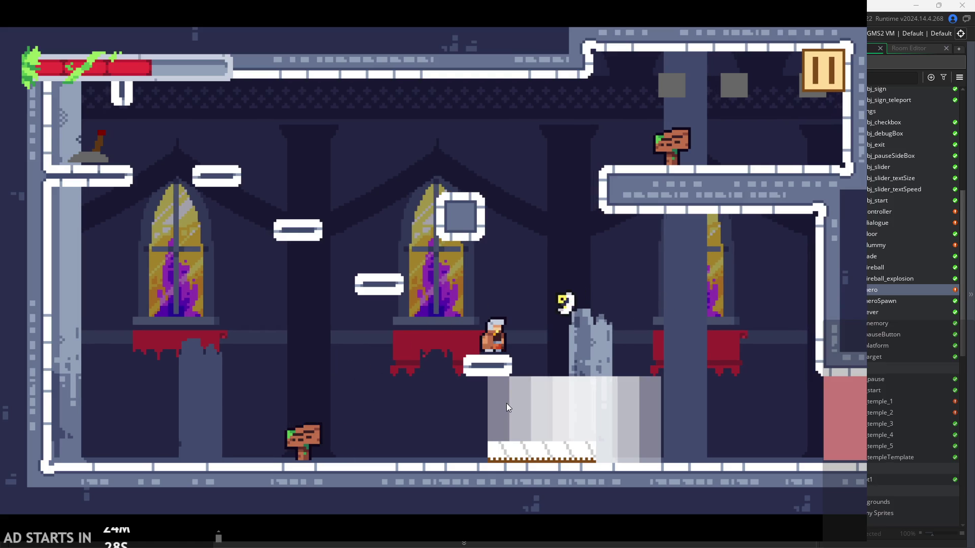
key(space)
key(Left)
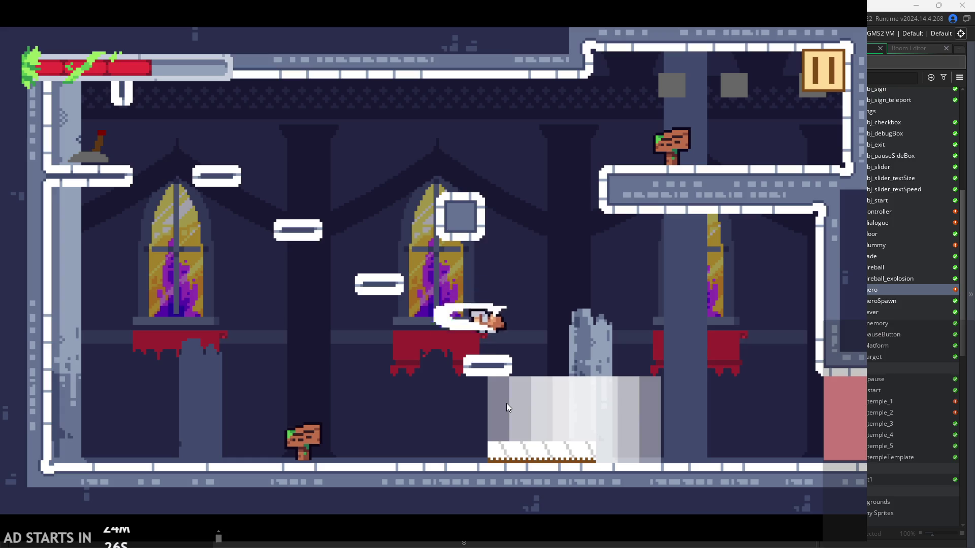
key(space)
key(Right)
key(Right)
key(space)
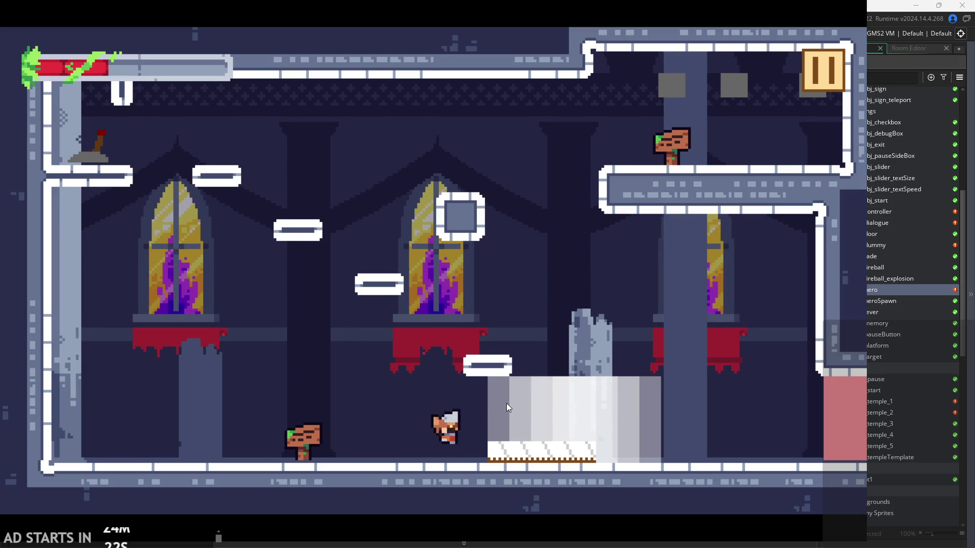
Stop the playtest and return to the hero's Step event code
click(815, 82)
click(660, 449)
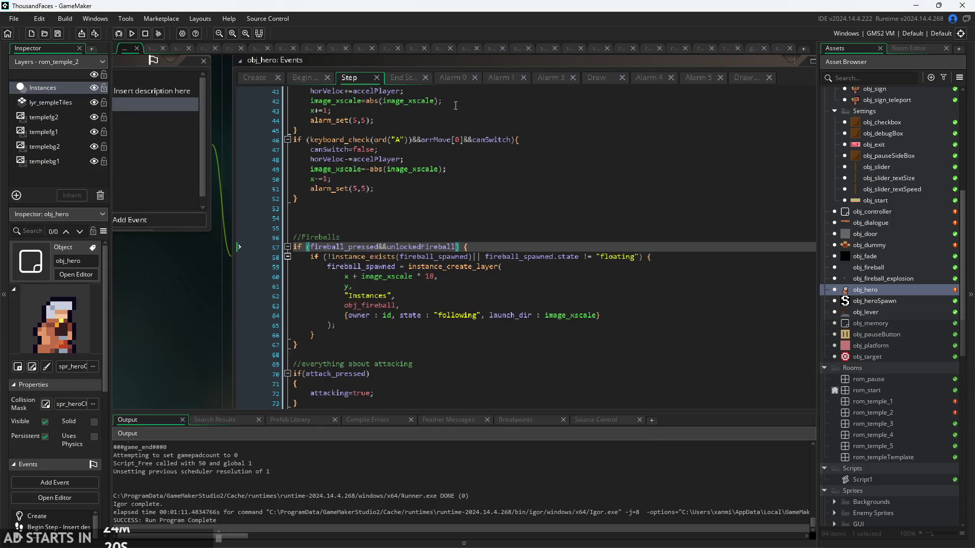
click(410, 80)
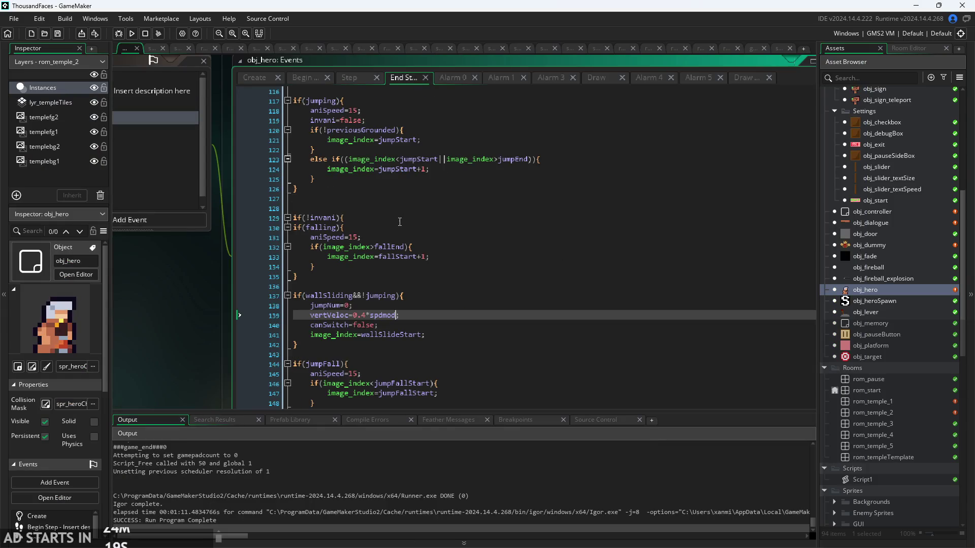
click(454, 77)
click(355, 81)
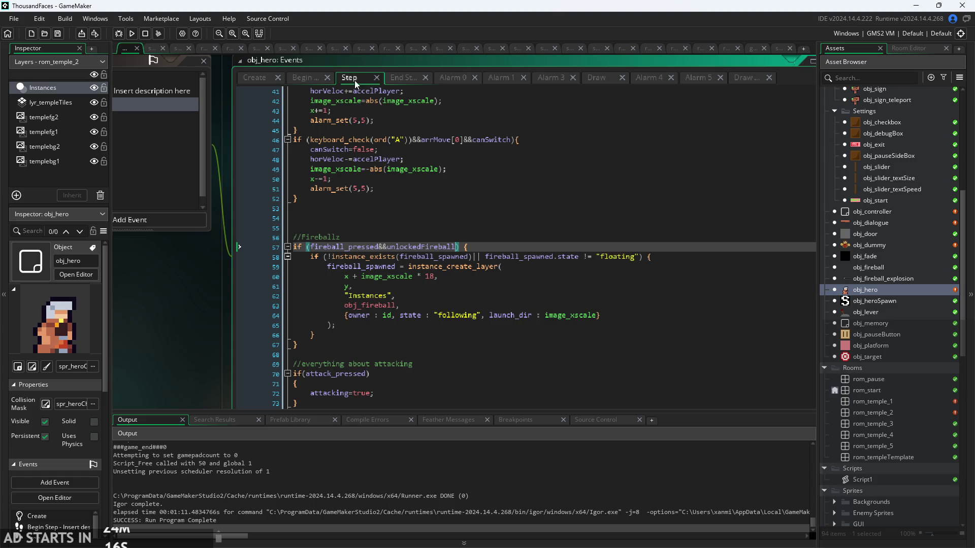
scroll(211, 244, down, 2)
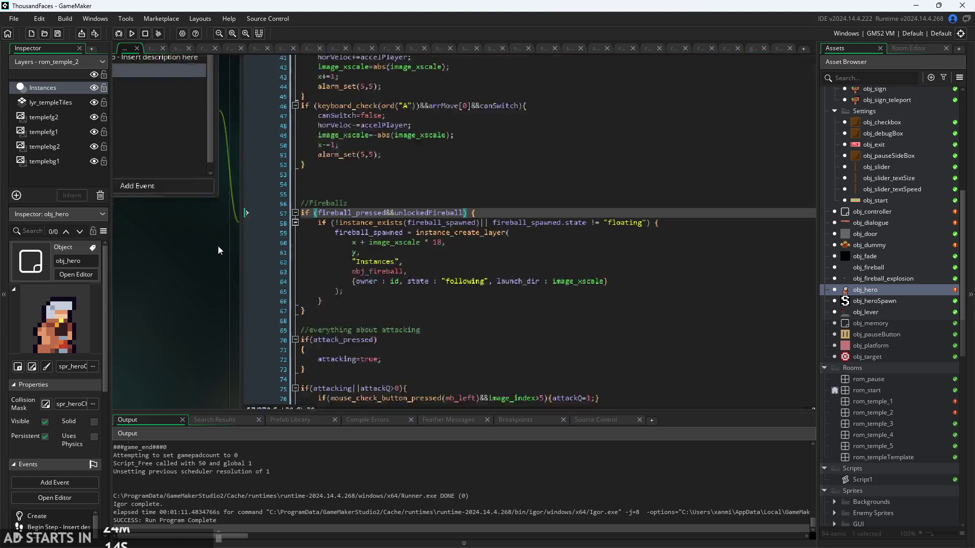
scroll(483, 221, down, 2)
drag(220, 279, 178, 385)
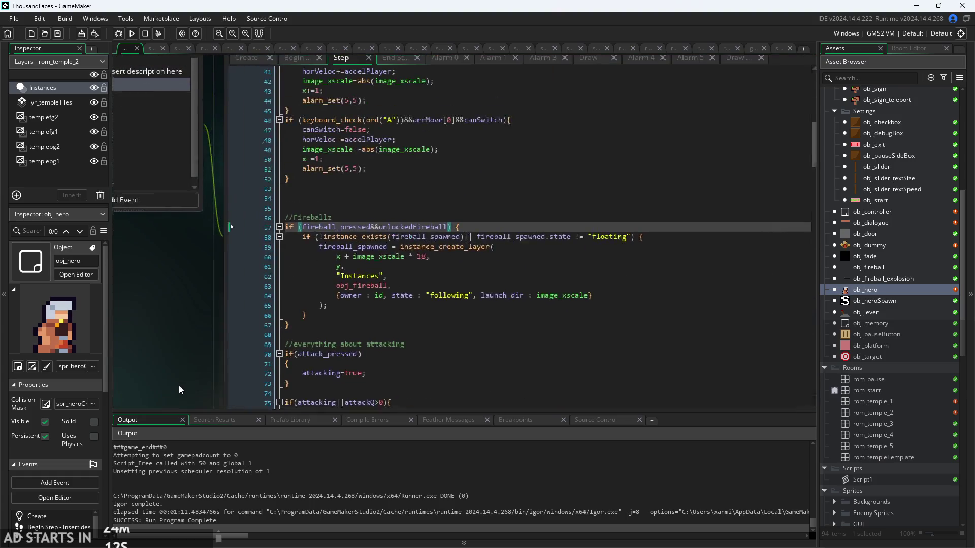
Insert unlockedSword=false; above unlockedFireball in the hero's Create event
click(245, 61)
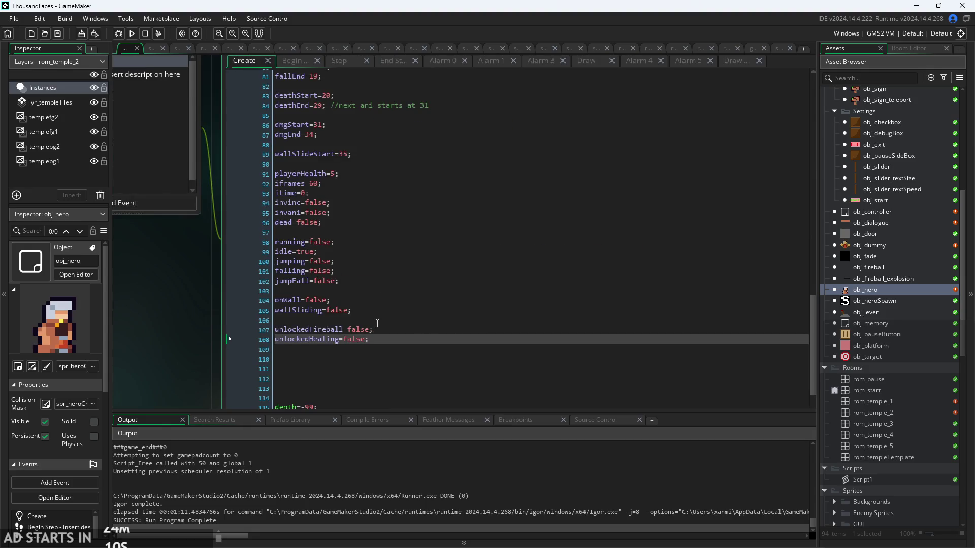
click(377, 323)
key(Return)
text(nlockedM)
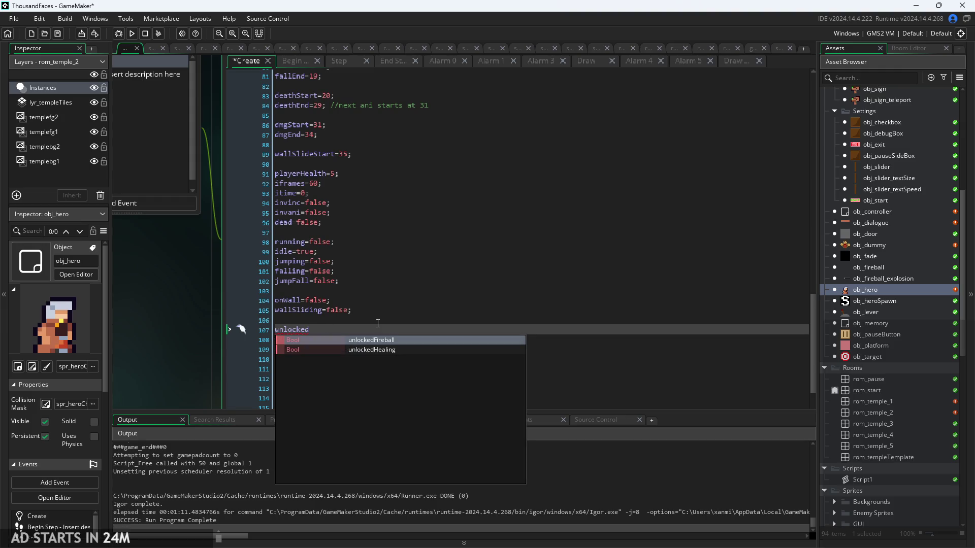
text(Swa)
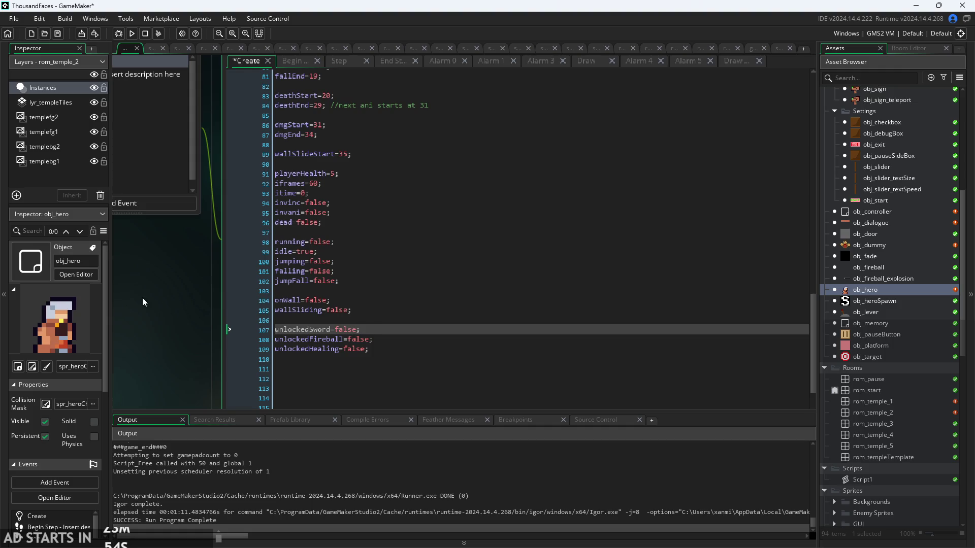
scroll(142, 301, up, 2)
Review the healing detection condition and attack queue setup lines in the hero's Step code
click(354, 126)
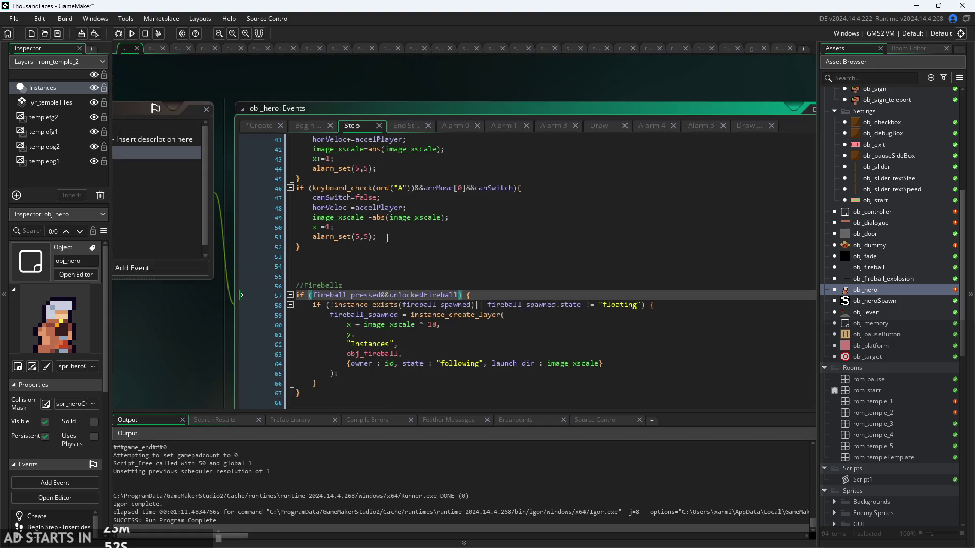
scroll(411, 275, up, 6)
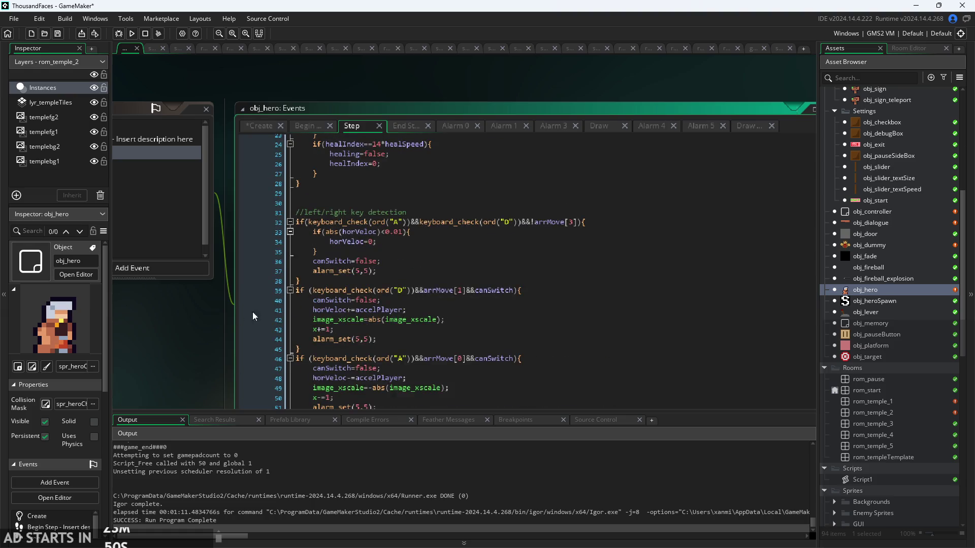
scroll(253, 316, down, 3)
scroll(297, 282, up, 6)
click(460, 189)
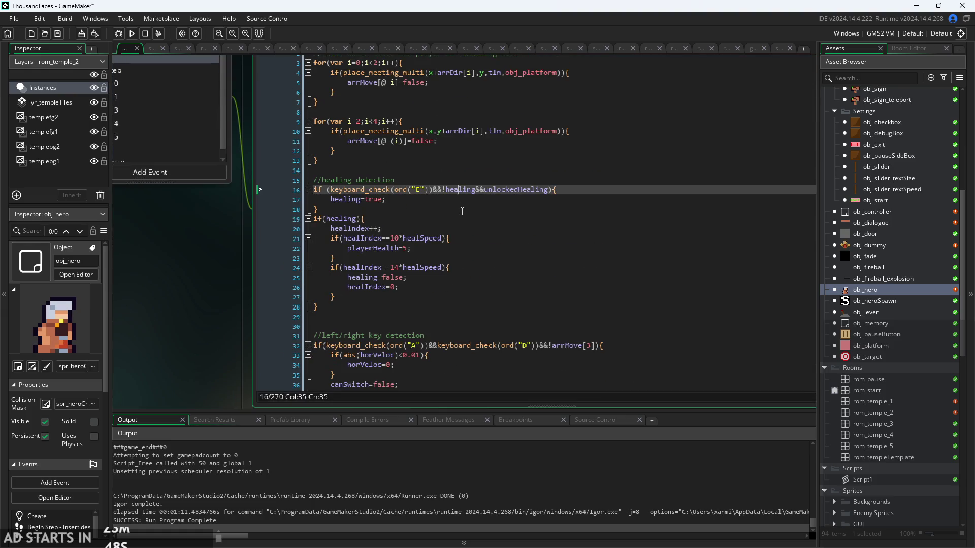
scroll(362, 231, down, 20)
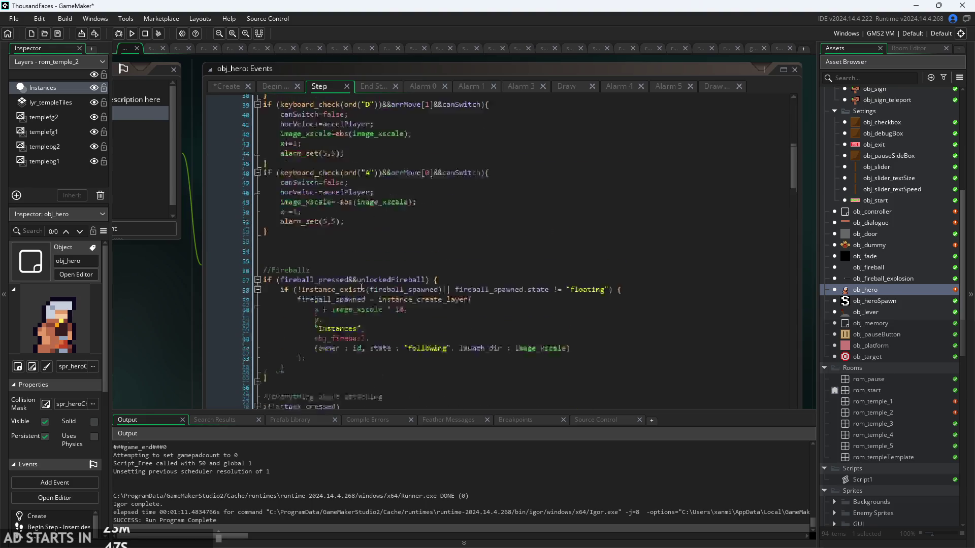
scroll(390, 173, down, 2)
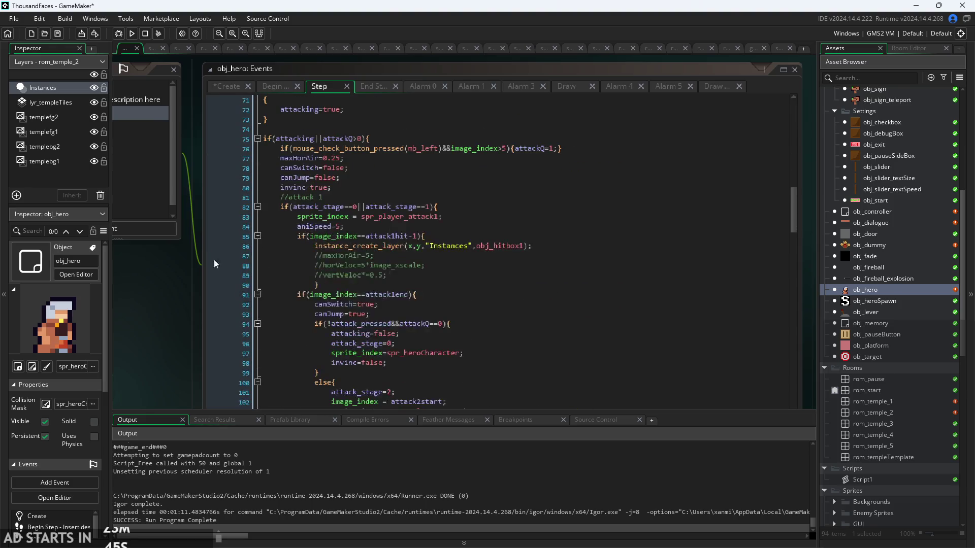
ctrl+scroll(381, 165, up, 2)
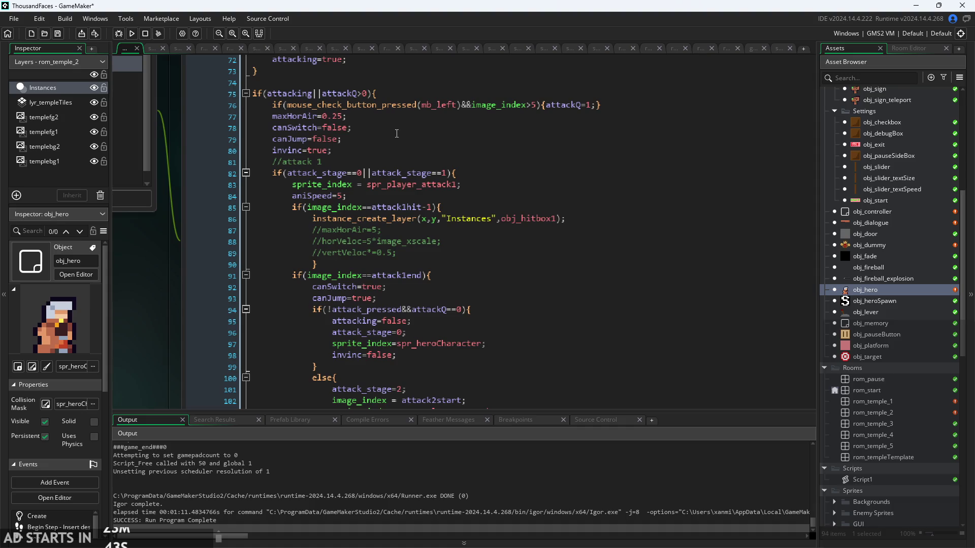
click(375, 108)
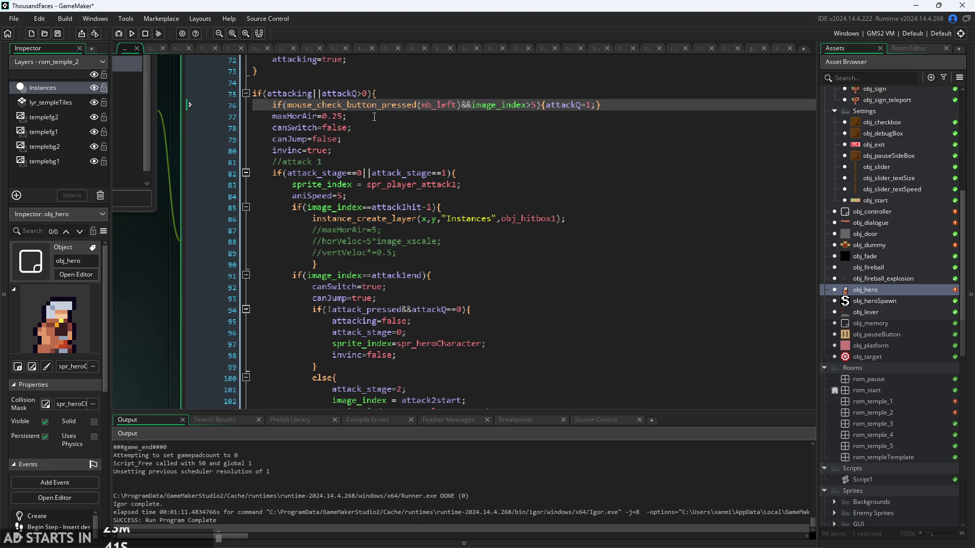
key(Down)
key(Down)
key(Down)
key(Up)
key(Up)
key(Down)
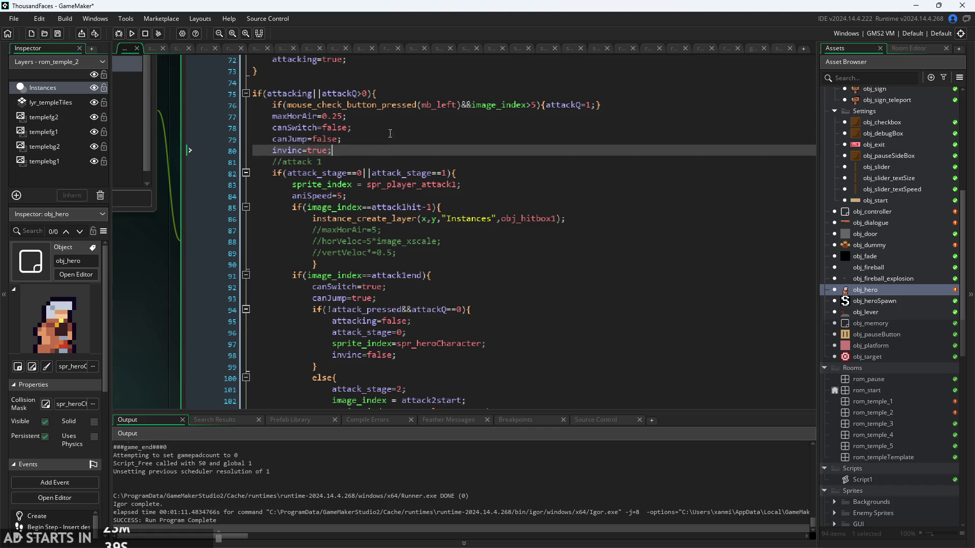
key(Up)
key(Up)
key(Up)
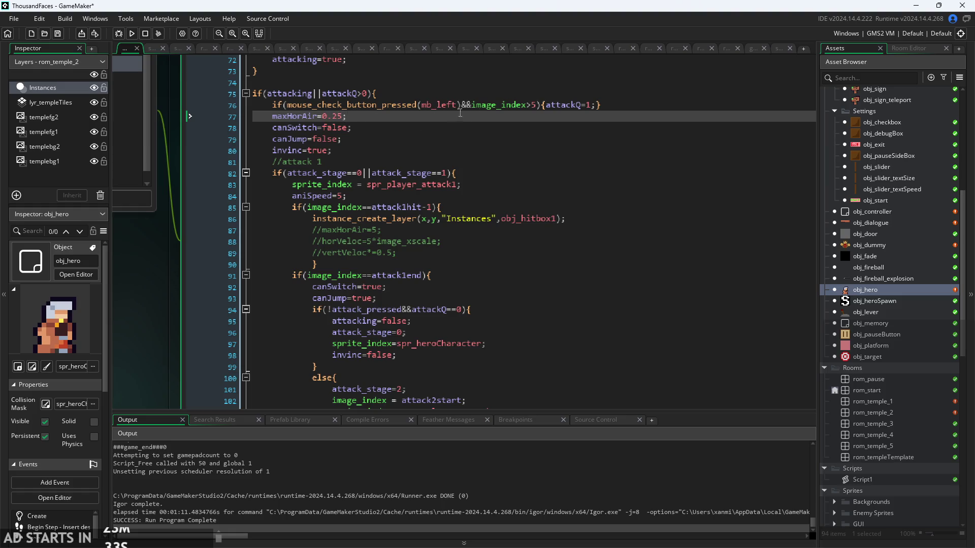
Step through the attack 1 hitbox code, the attackQ reset and attack 2's aniSpeed line
click(486, 172)
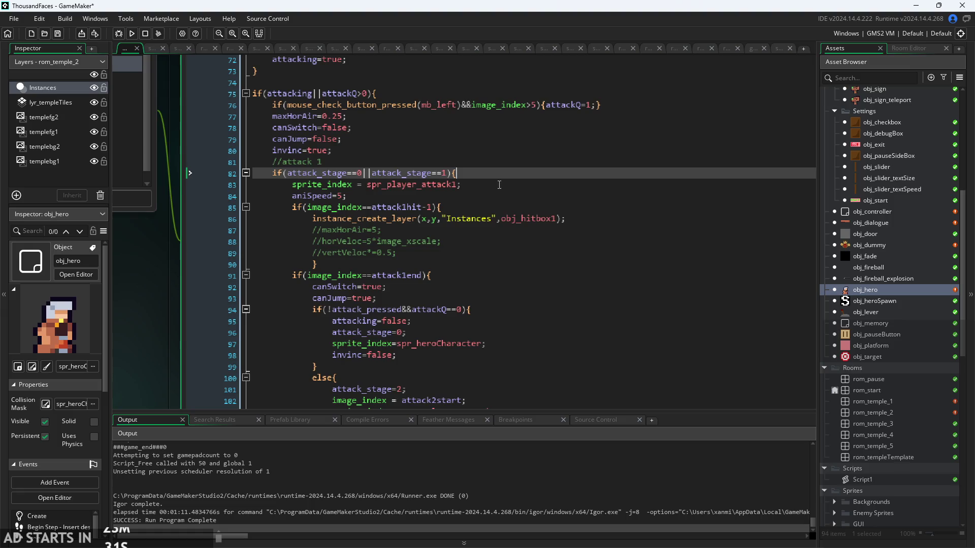
click(375, 195)
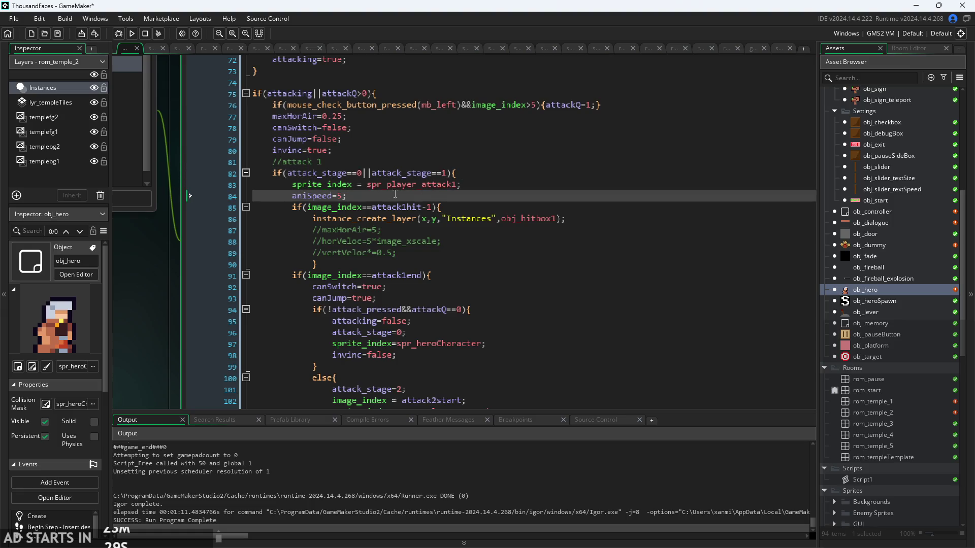
click(456, 204)
click(459, 242)
click(463, 228)
scroll(462, 227, down, 8)
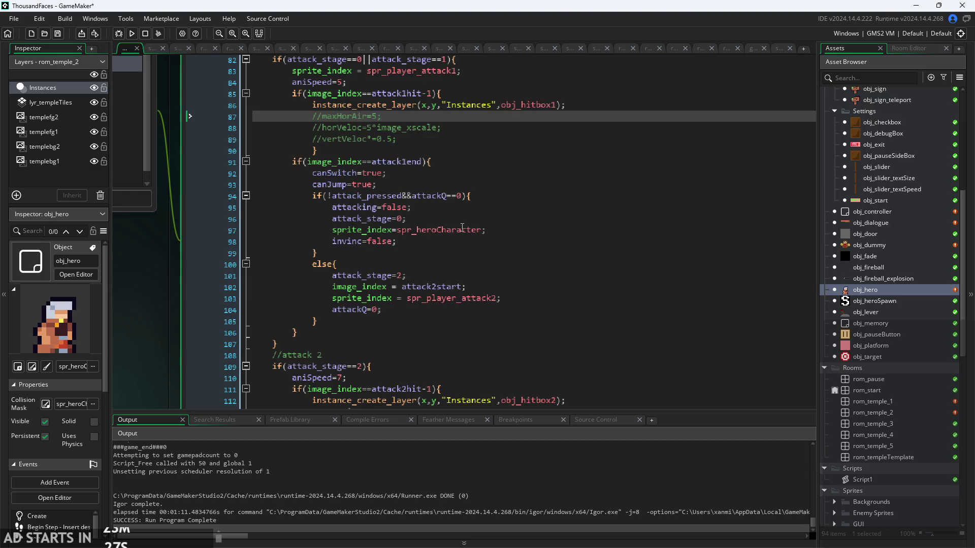
click(449, 172)
scroll(447, 178, down, 1)
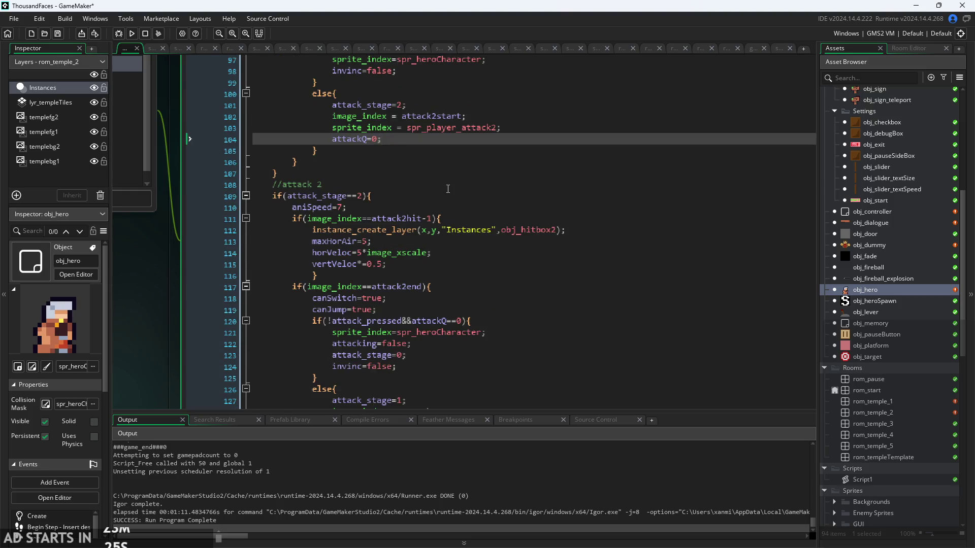
click(447, 187)
click(446, 206)
scroll(447, 209, down, 3)
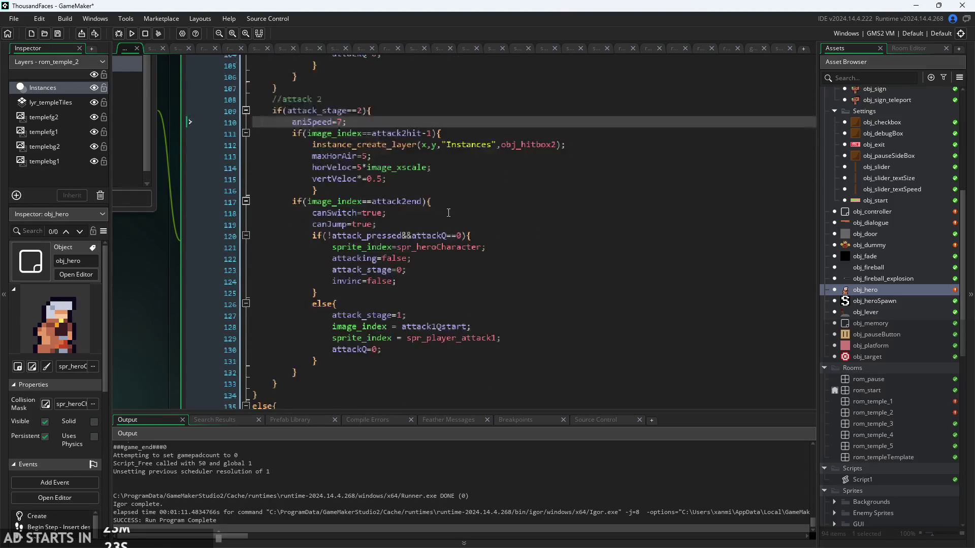
Insert an if(unlockedSword) condition above the maxHorAir line in the attack 2 block
click(312, 156)
key(Return)
key(Down)
key(Down)
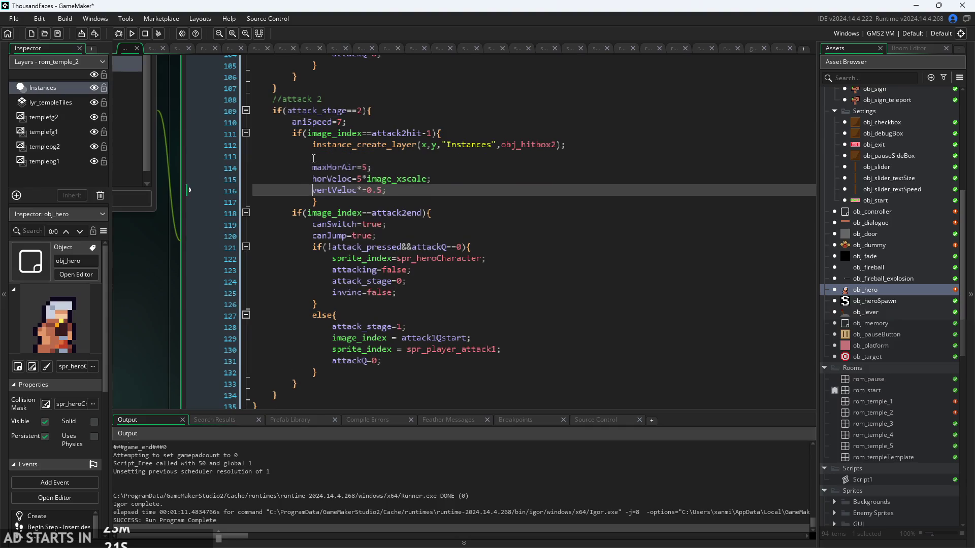
key(Down)
key(Return)
key(Up)
key(Up)
key(Up)
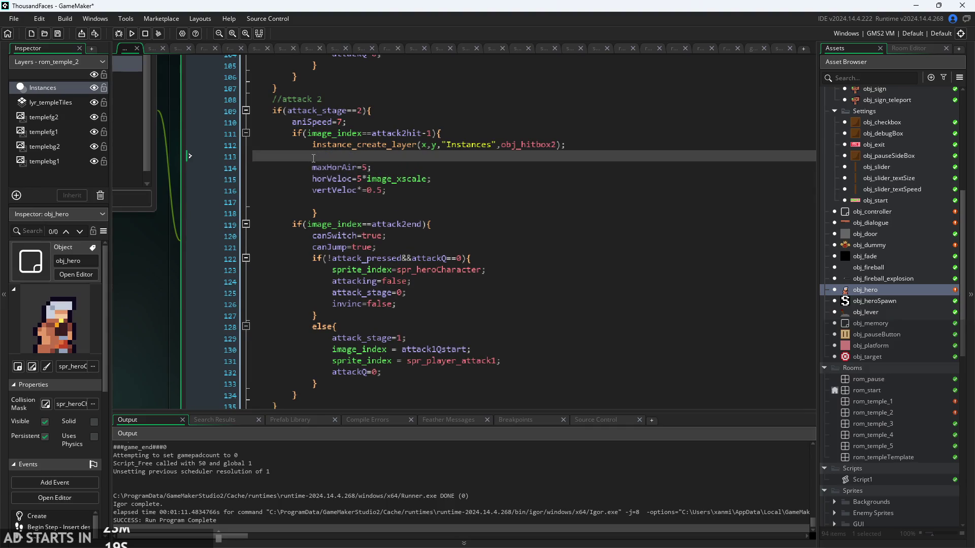
text(()
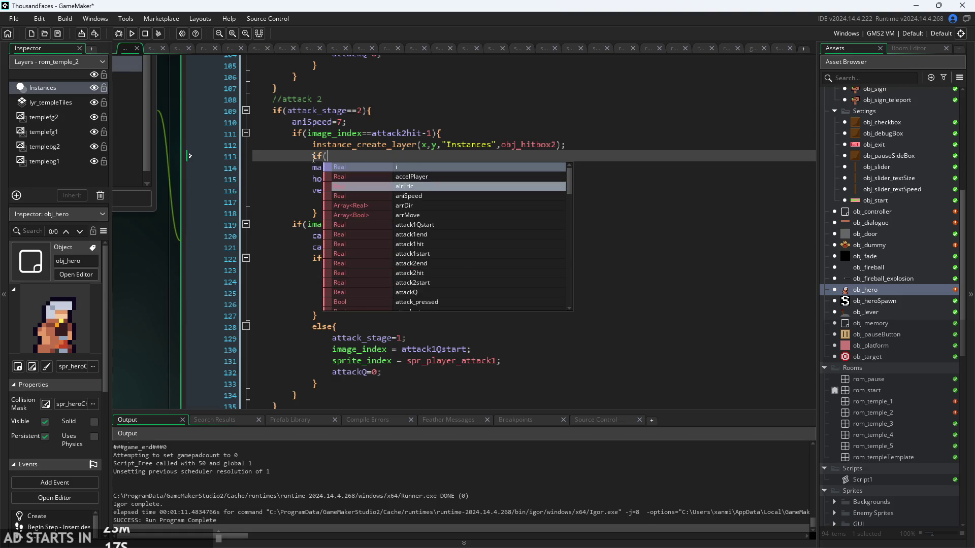
text(unlockedFireball)
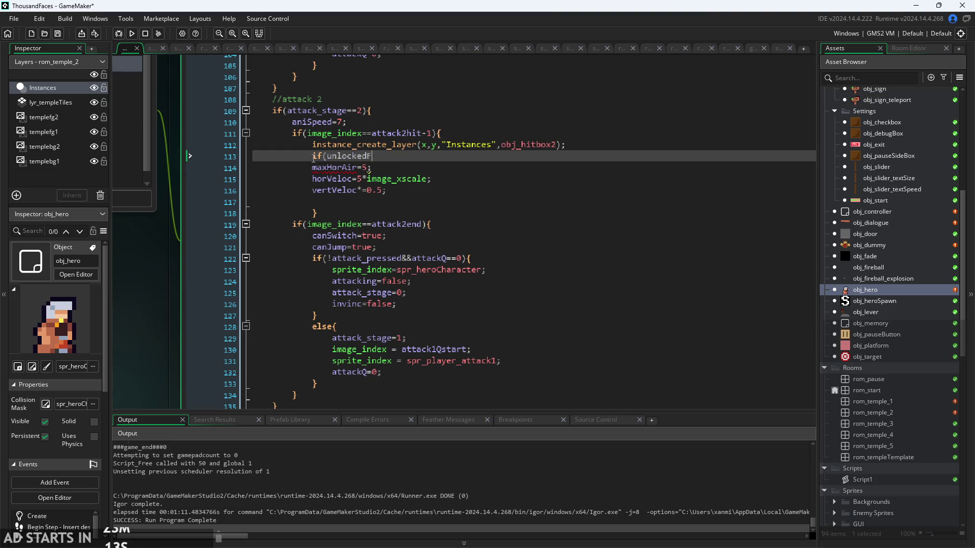
key(BackSpace)
text(S)
key(Return)
Close the block after vertVeloc and indent the three air-boost lines inside it
click(421, 190)
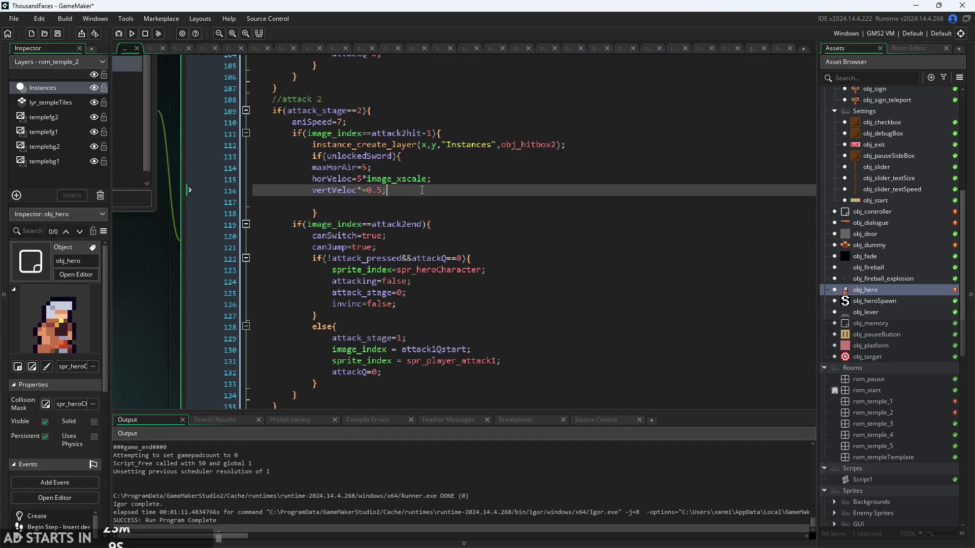
key(Return)
key(Down)
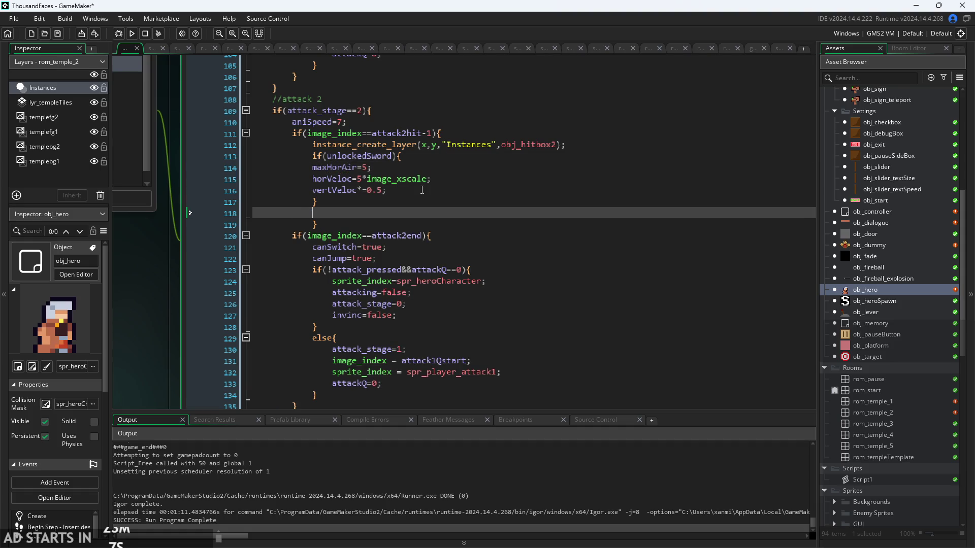
key(BackSpace)
click(436, 182)
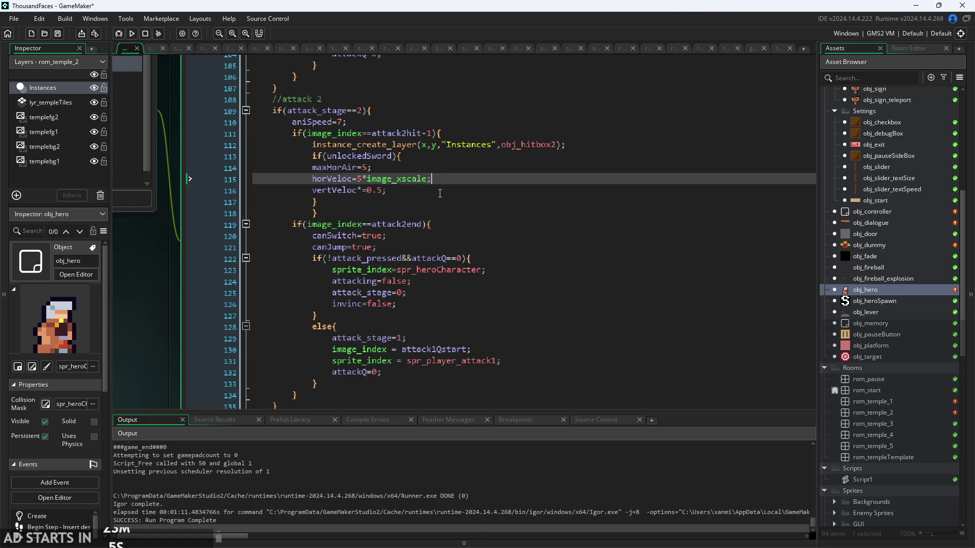
mouse_move(438, 190)
mouse_down()
mouse_move(366, 191)
mouse_move(254, 168)
mouse_up()
key(Right)
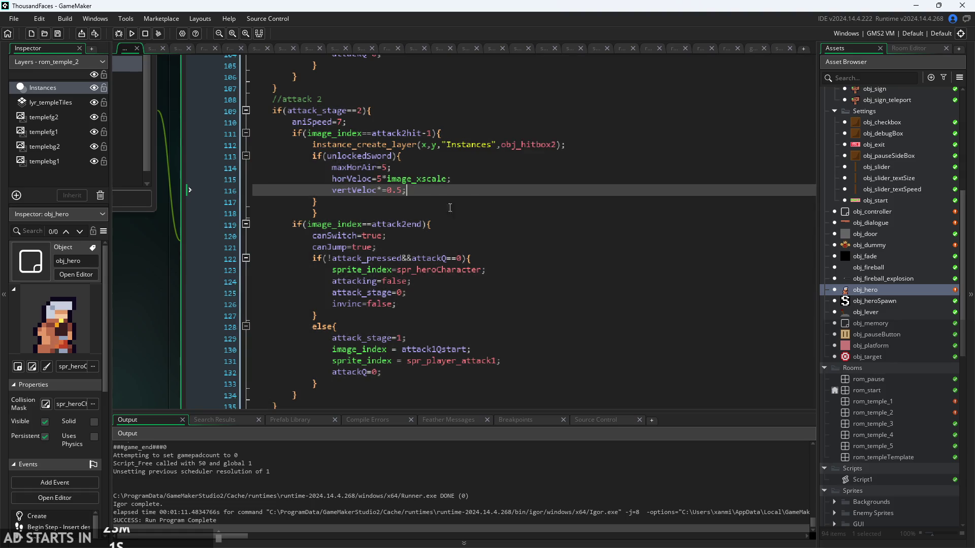
Scroll past the attack block to the wall-jump and double jump code
scroll(480, 275, down, 4)
click(480, 274)
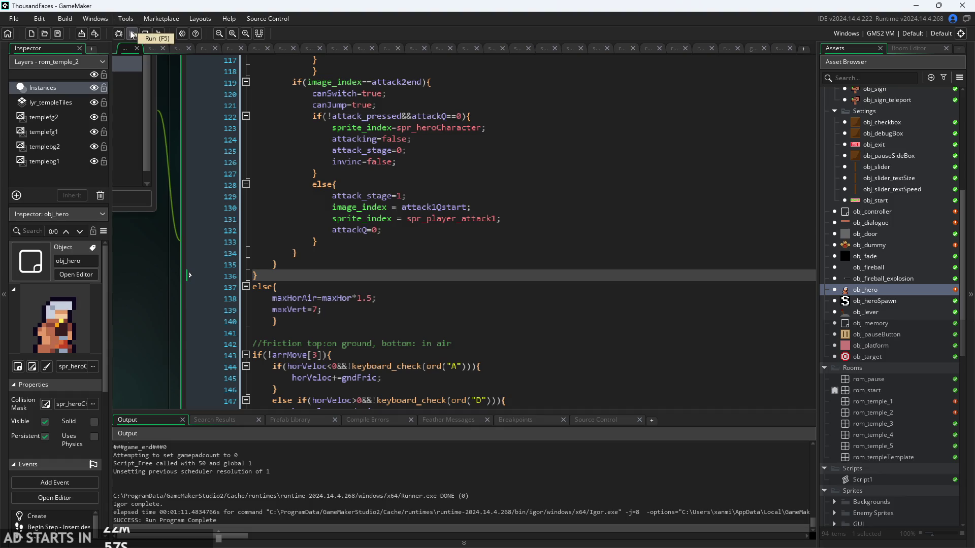
scroll(453, 335, down, 8)
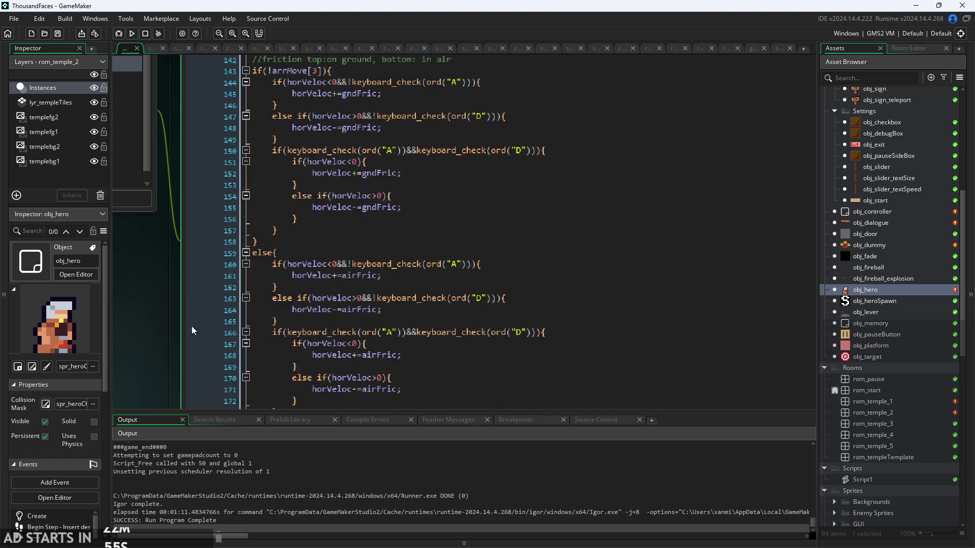
scroll(200, 295, down, 1)
scroll(429, 308, down, 8)
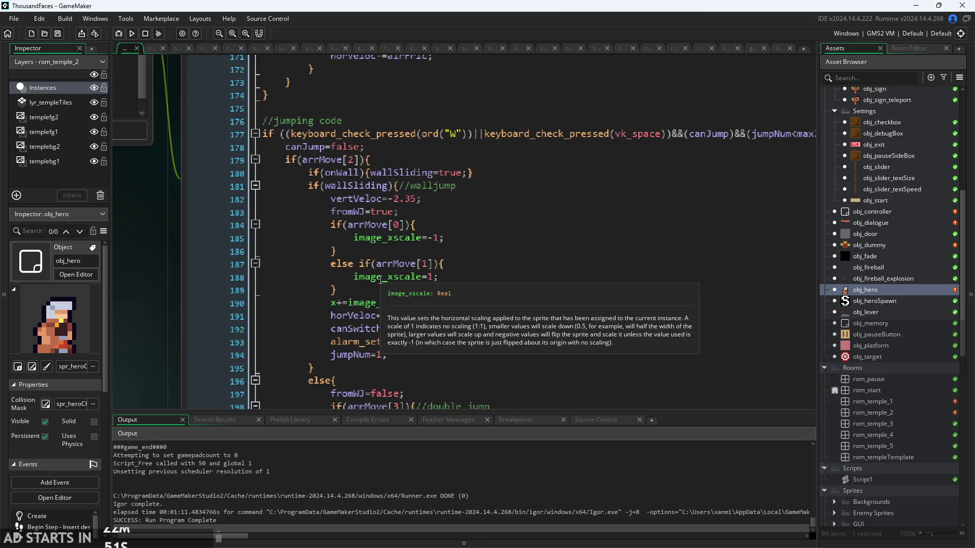
click(385, 289)
scroll(385, 290, up, 2)
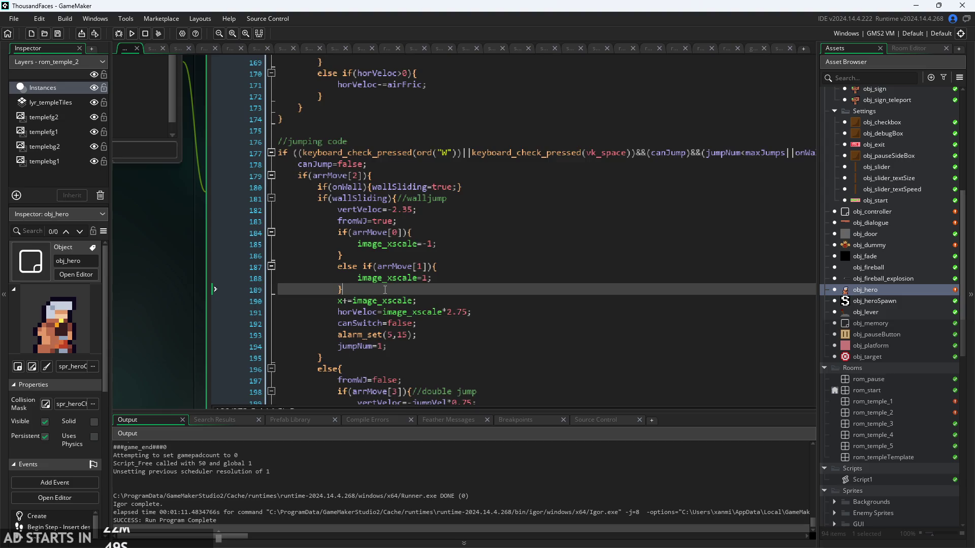
shift+click(478, 276)
scroll(479, 283, up, 1)
scroll(479, 283, up, 4)
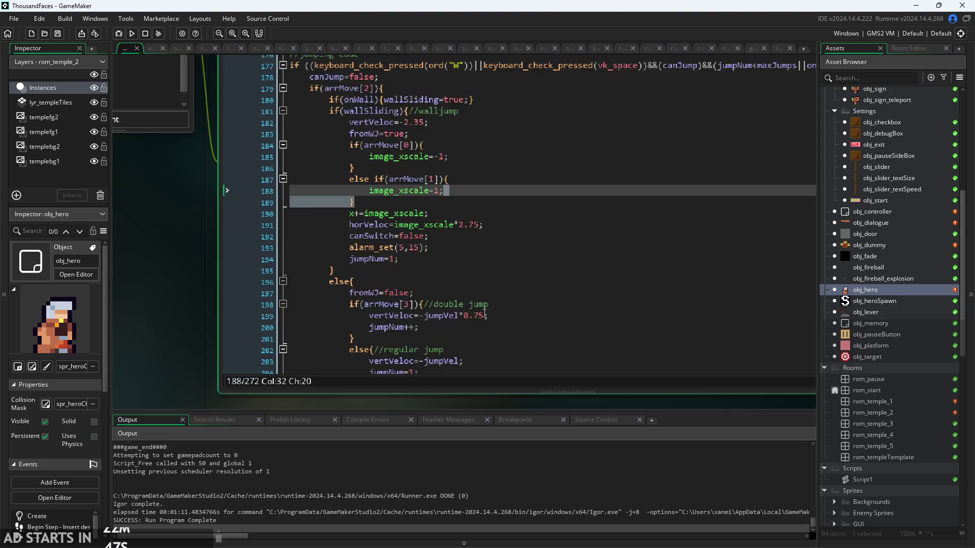
scroll(300, 307, down, 2)
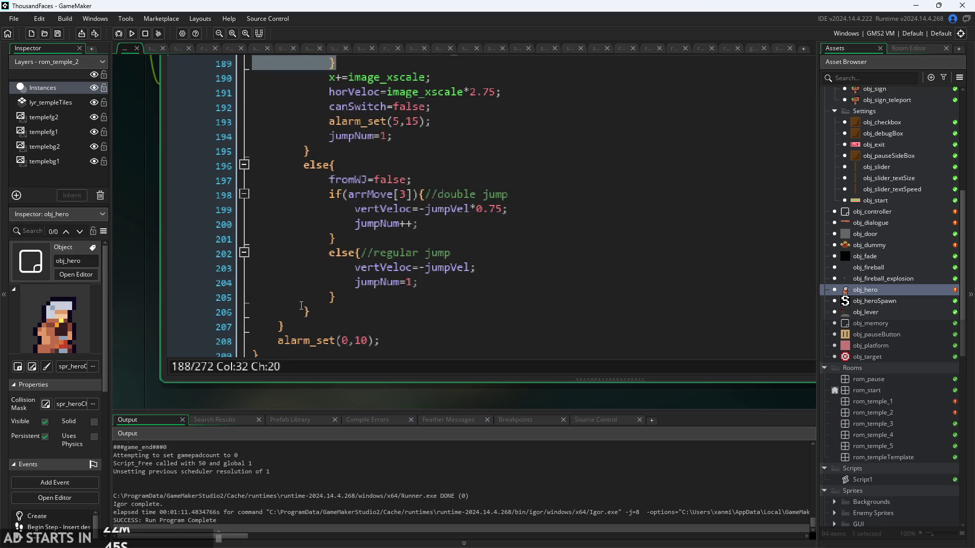
Append &&unlockedSword after arrMove[3] in the line 198 double jump check and run the game
click(416, 196)
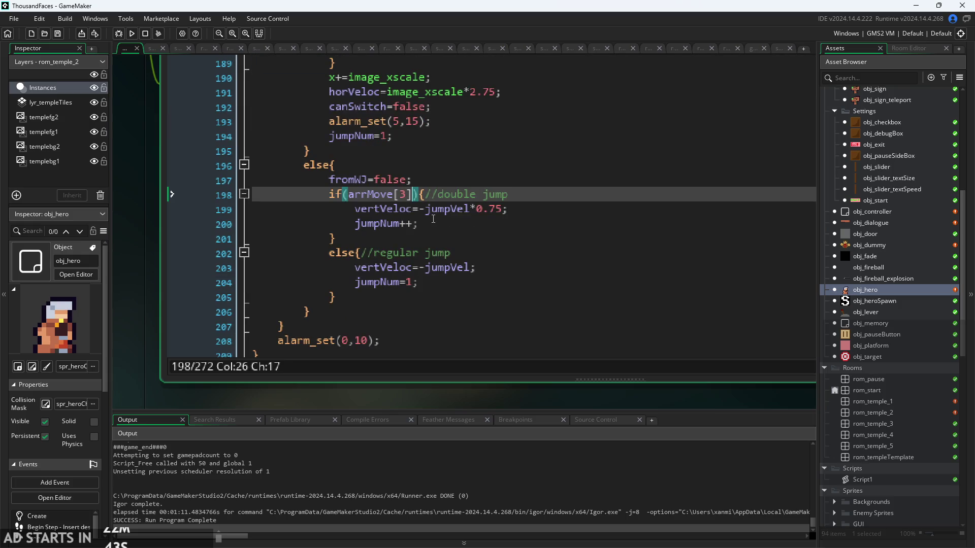
text(&&unl)
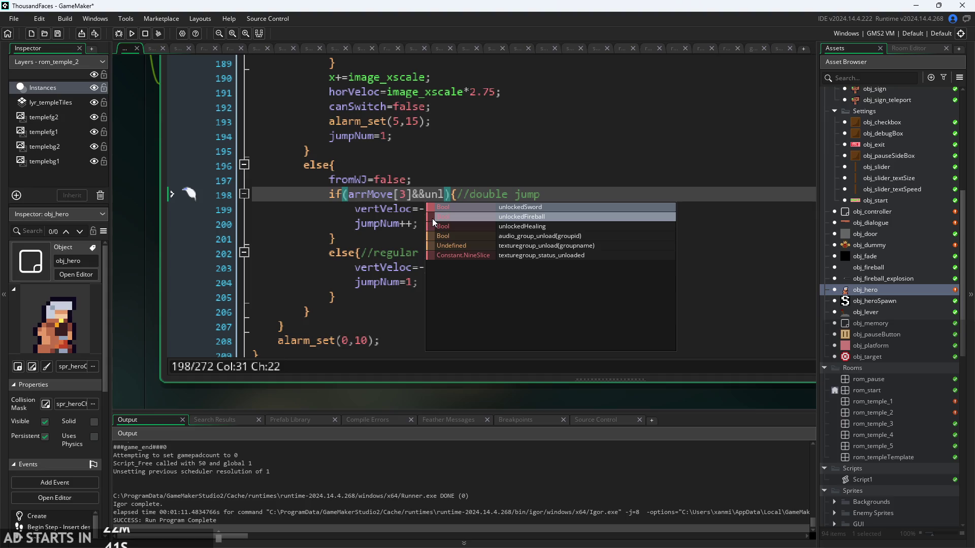
key(Return)
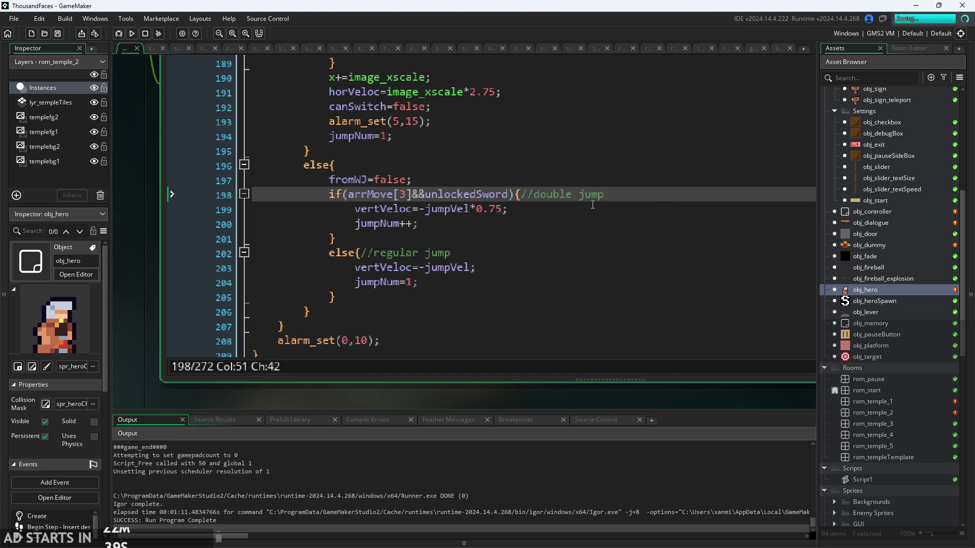
click(131, 34)
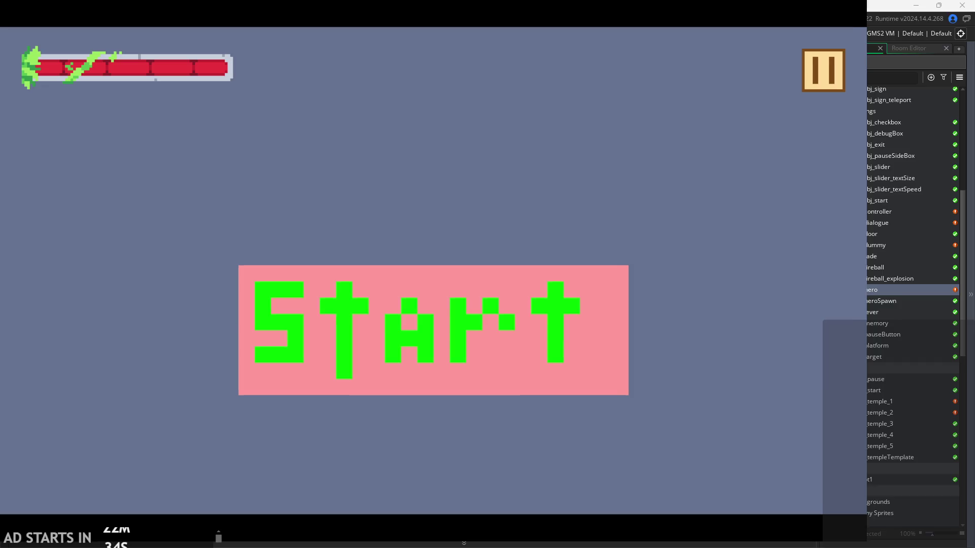
Start the game, run and jump the hero around the floor, then pause and exit
click(582, 291)
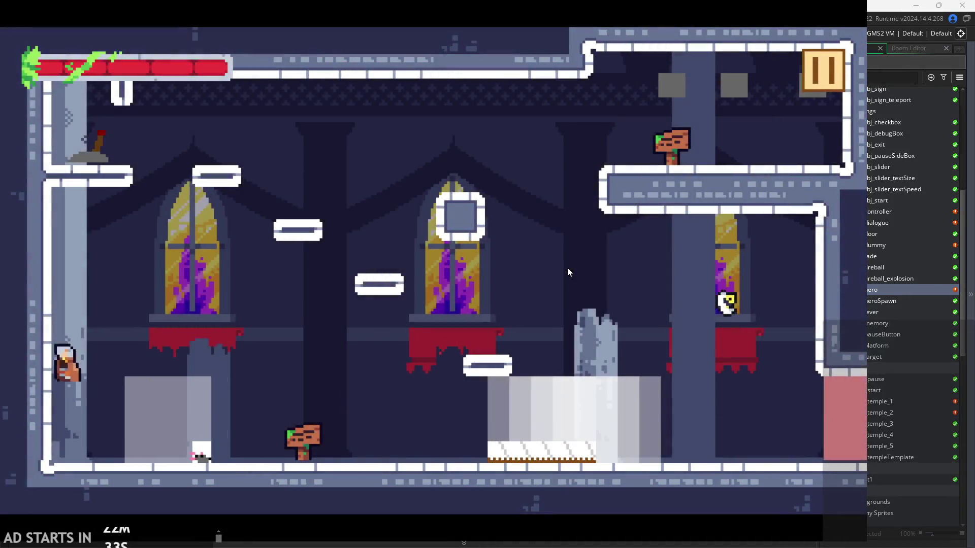
key(Right)
key(Left)
key(space)
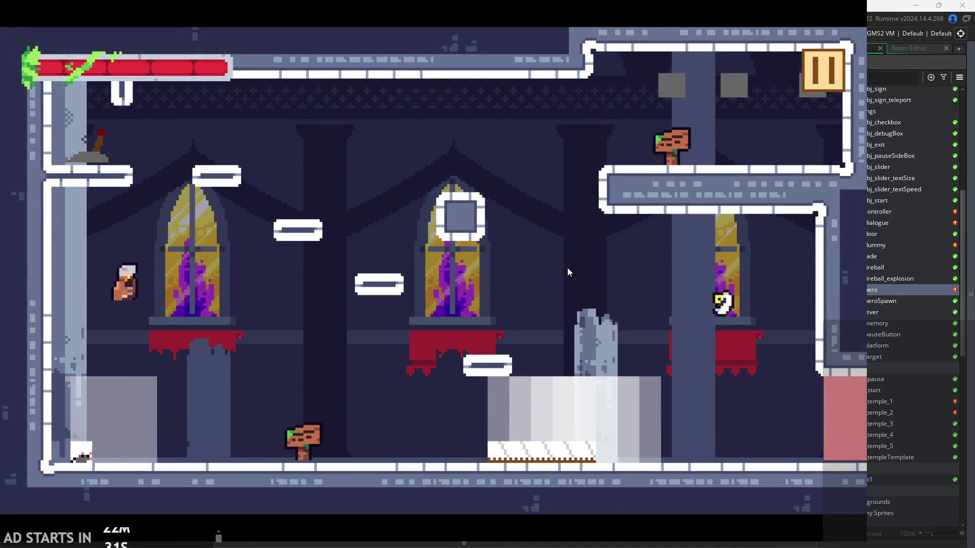
key(Right)
key(space)
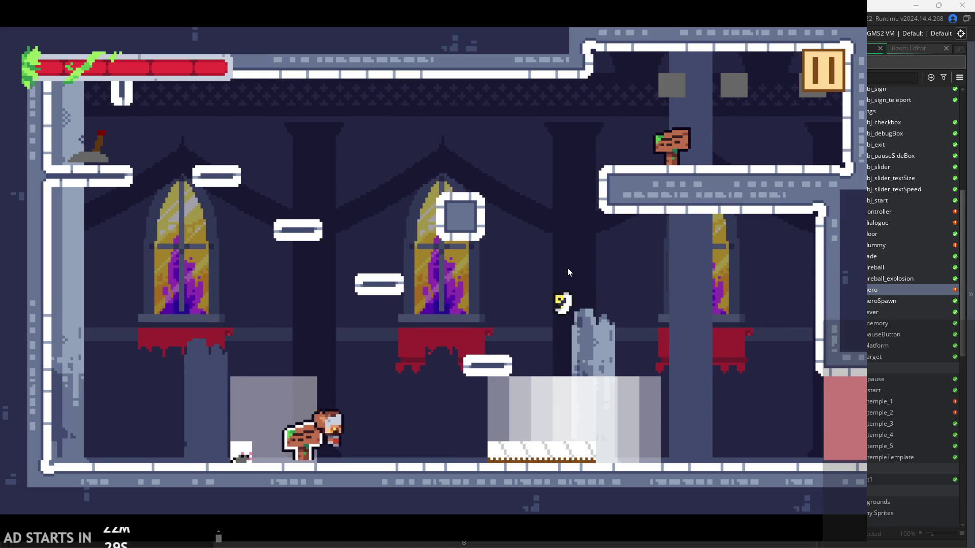
key(Left)
key(space)
key(space)
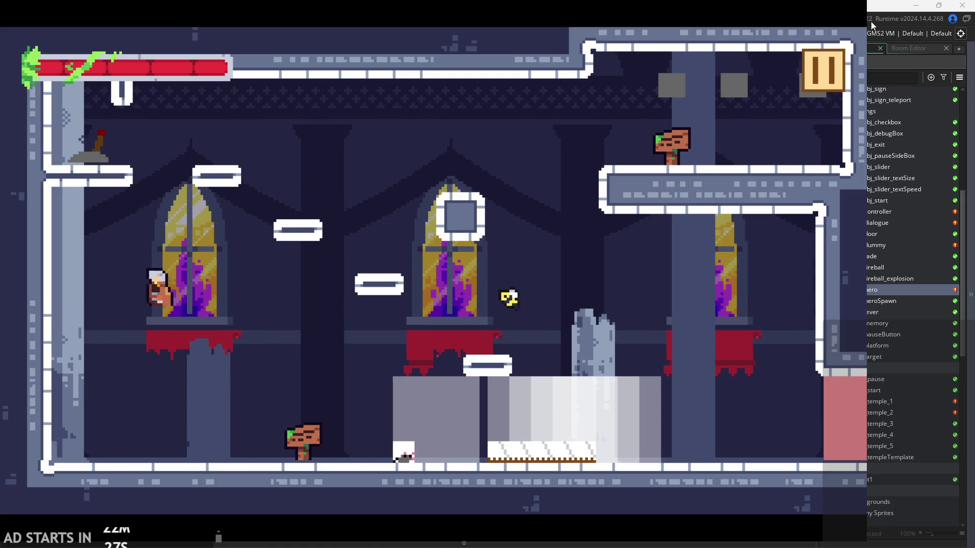
click(816, 82)
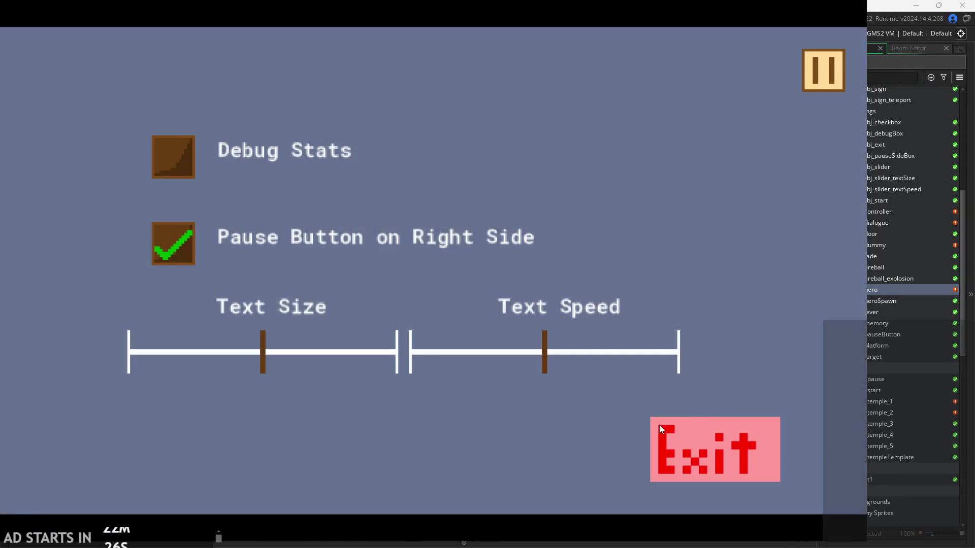
click(659, 425)
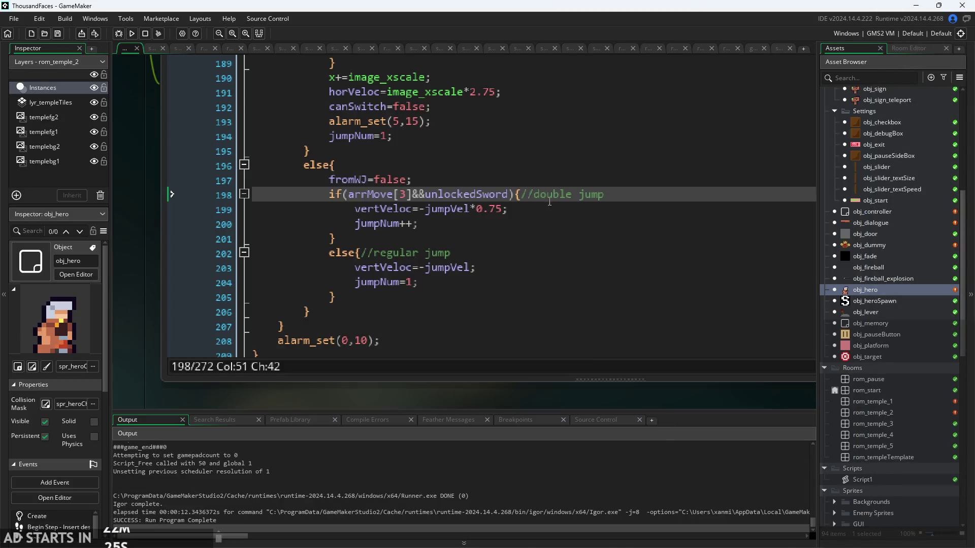
Relaunch the game and hop the hero rightward across the platforms past the sign
click(135, 36)
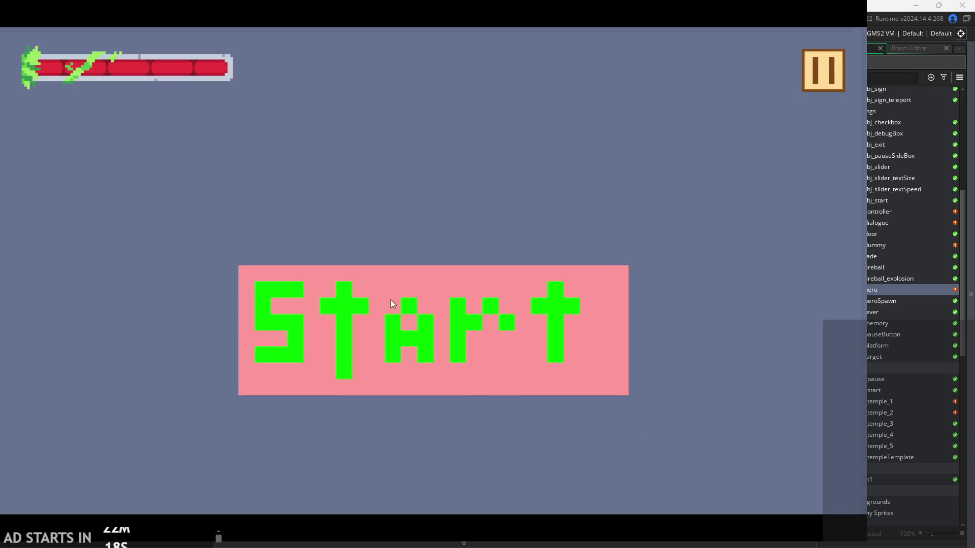
click(392, 304)
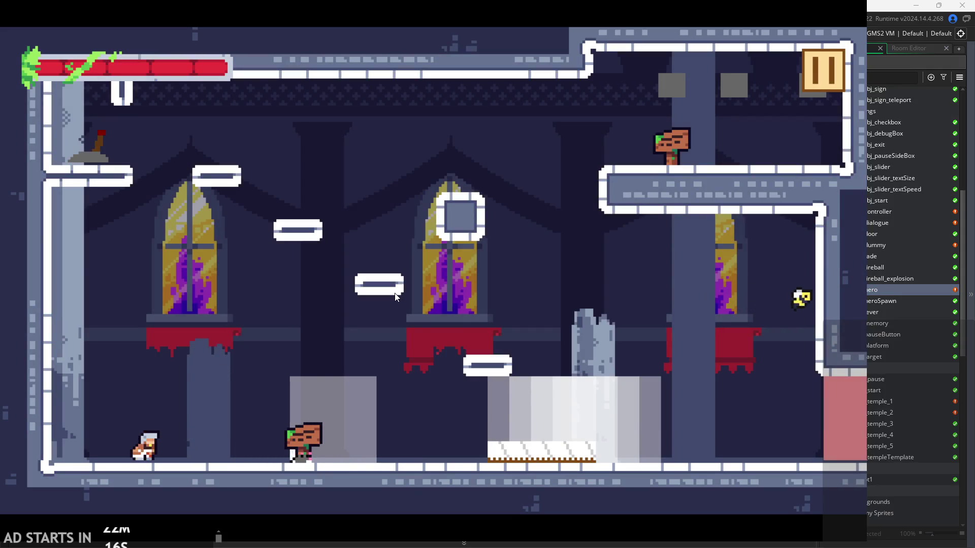
key(Right)
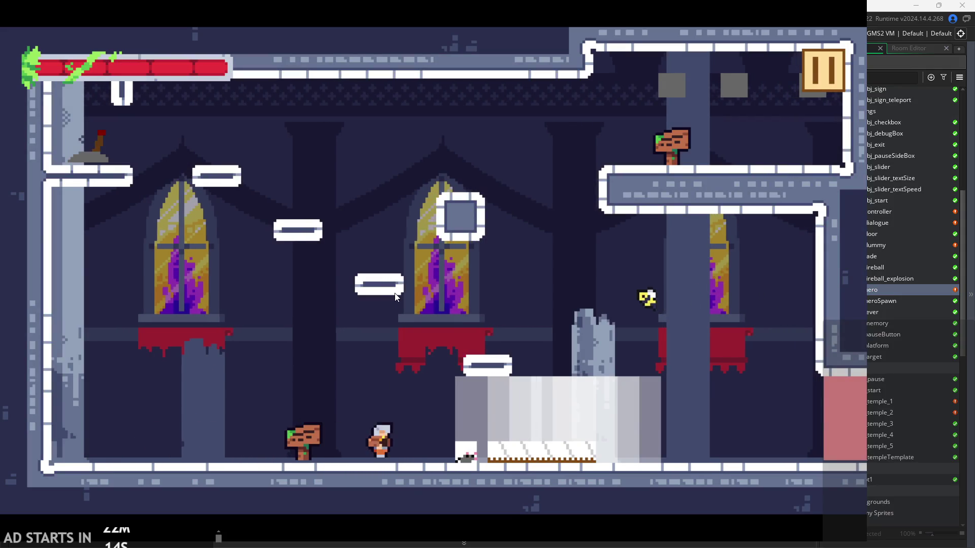
key(Right)
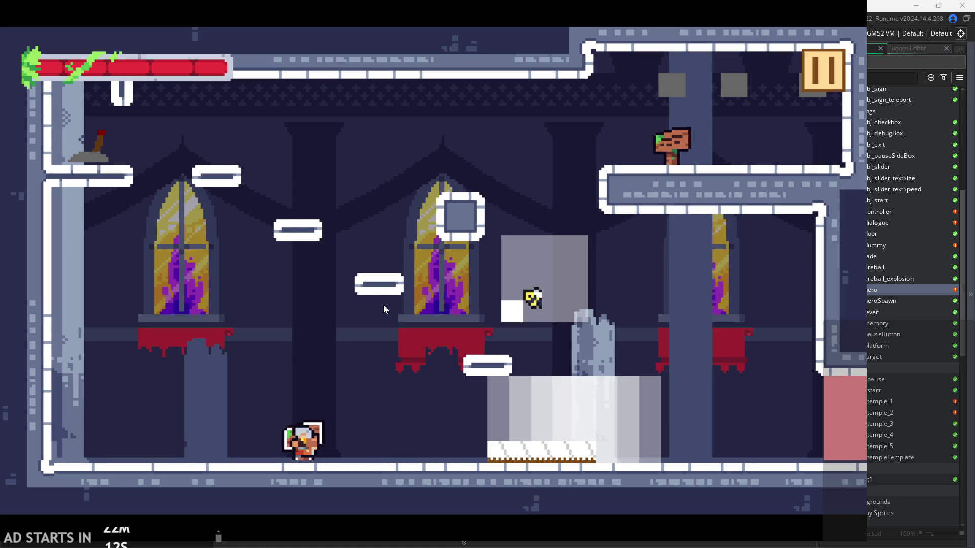
key(Right)
key(space)
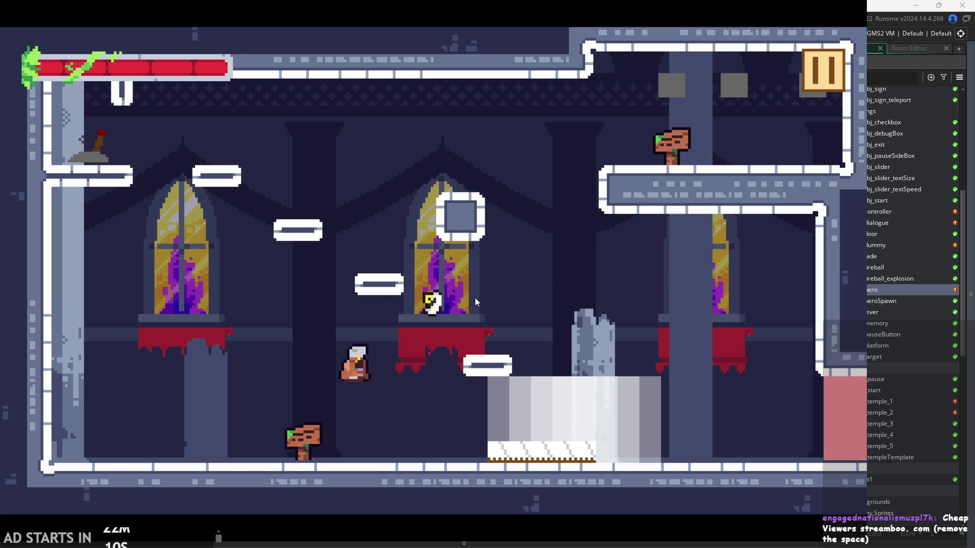
key(Left)
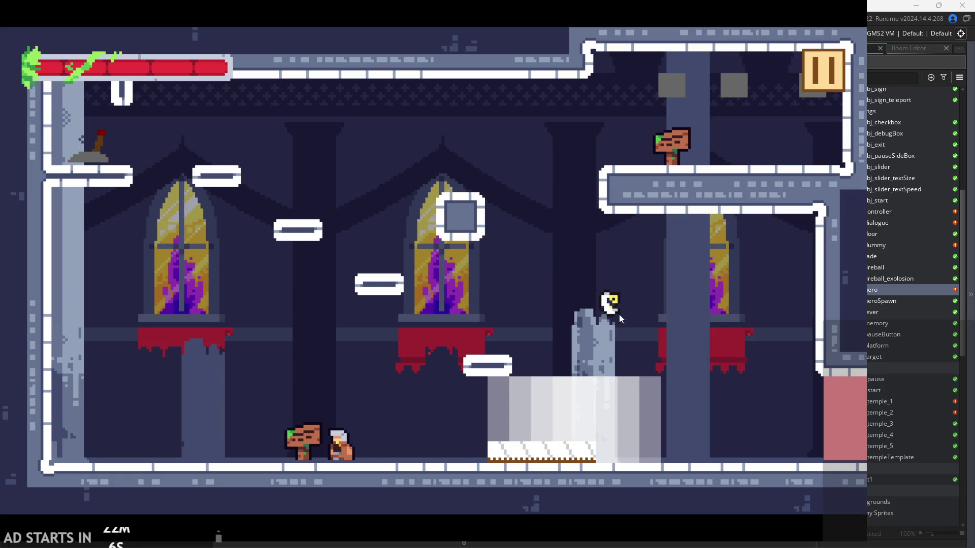
key(space)
key(Right)
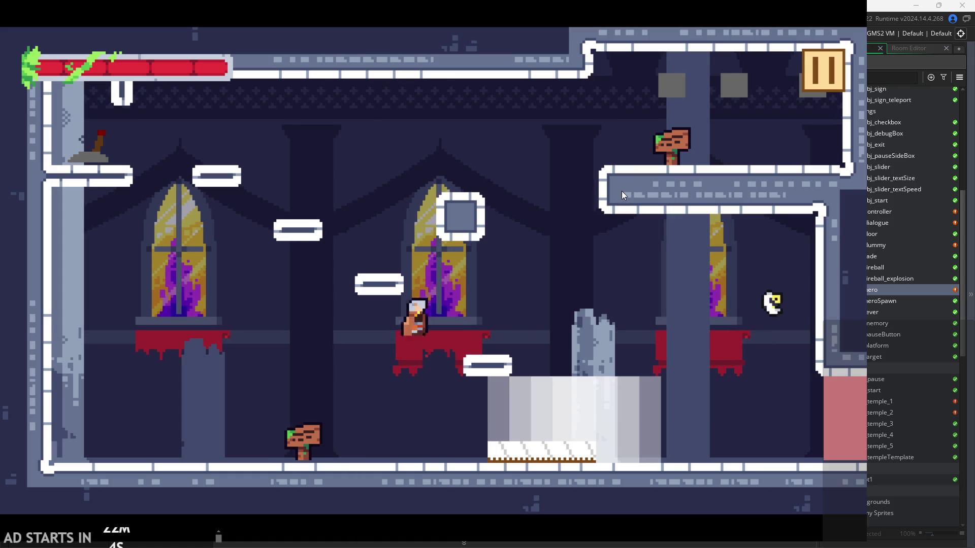
key(space)
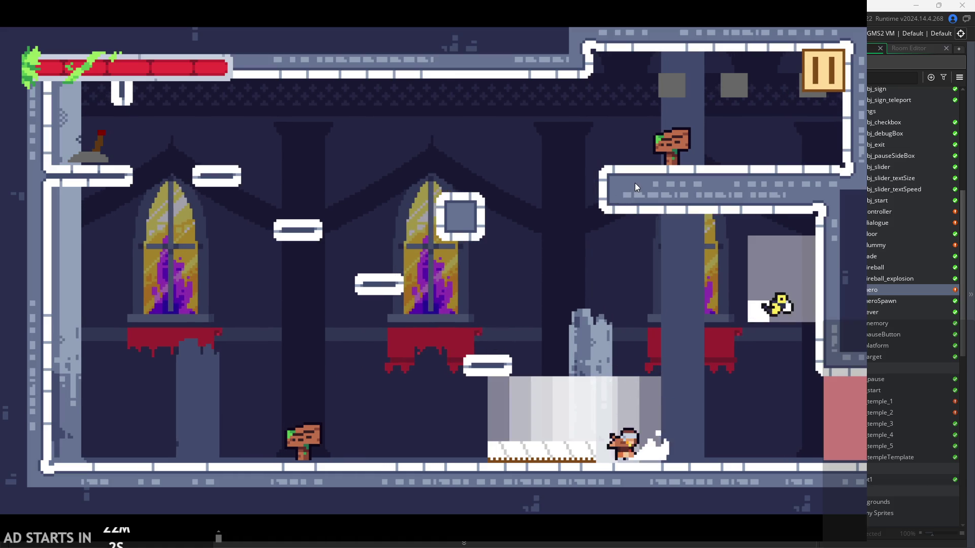
Climb the left wall and jump across to the upper-left ledge by the lever
key(Left)
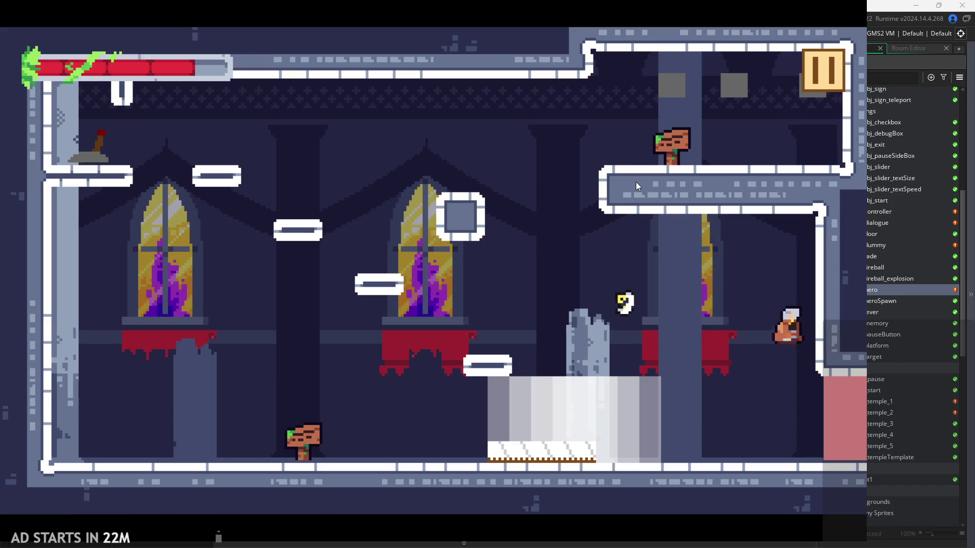
key(Left)
key(Left)
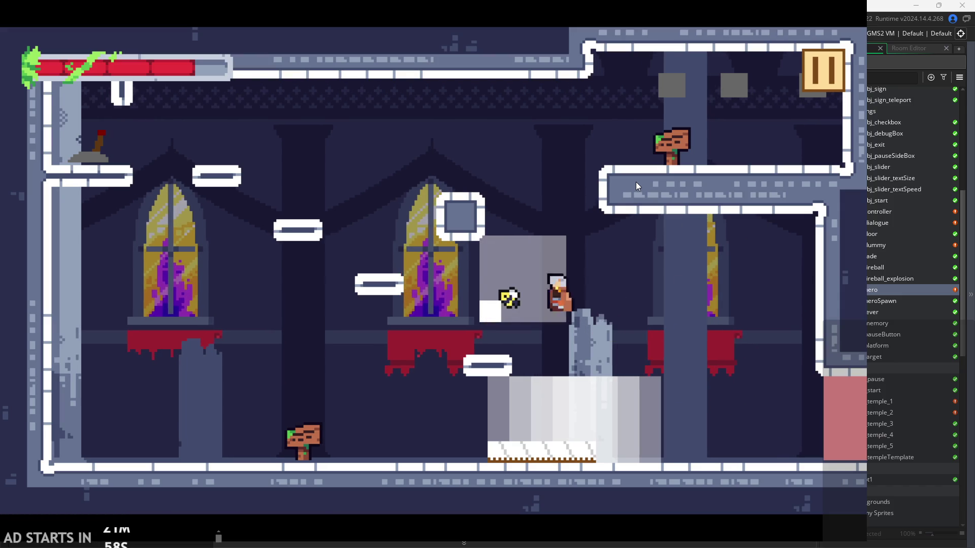
key(Left)
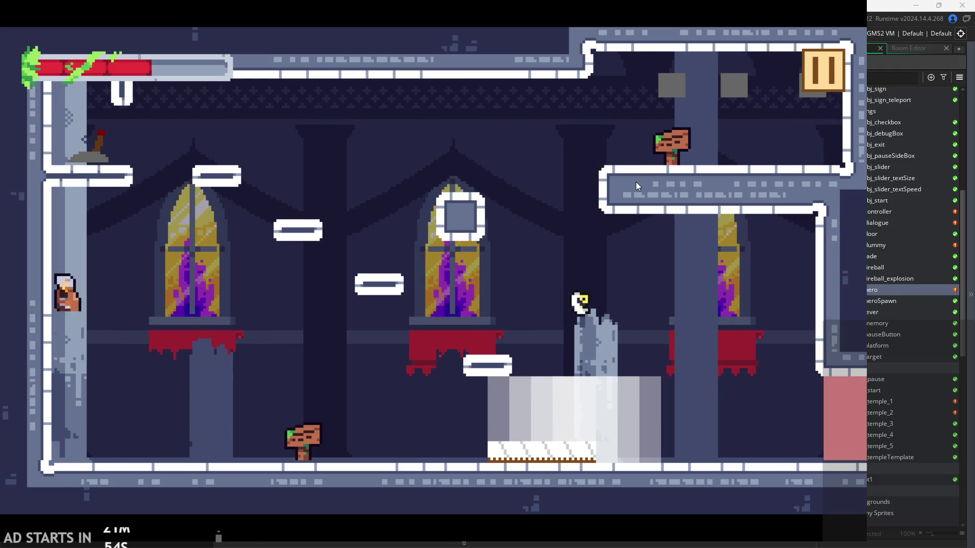
key(Right)
key(Right)
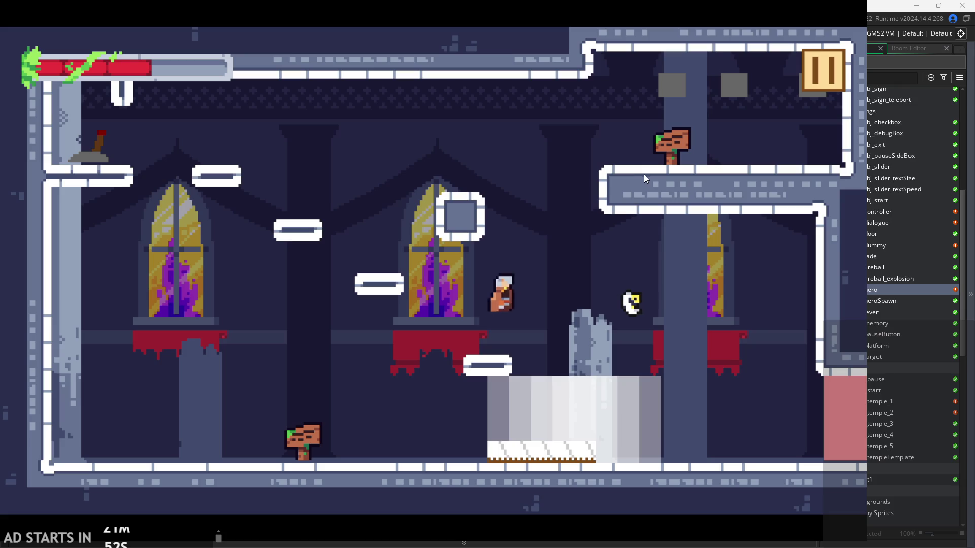
key(space)
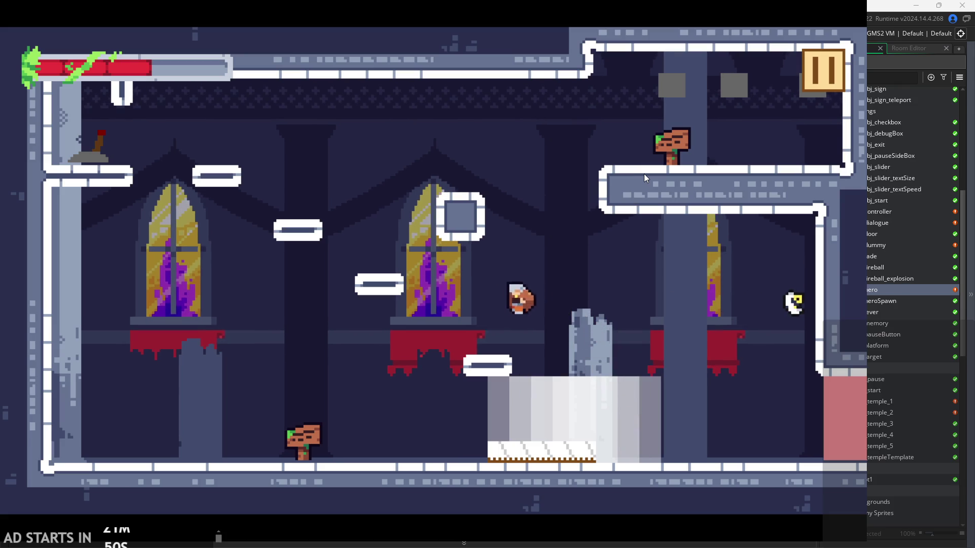
key(Right)
key(space)
key(Left)
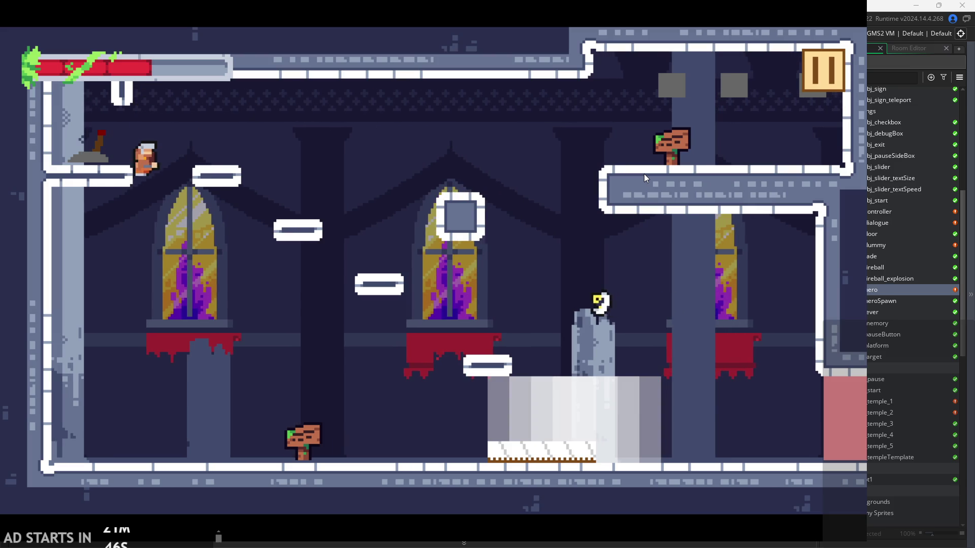
key(space)
key(space)
key(Left)
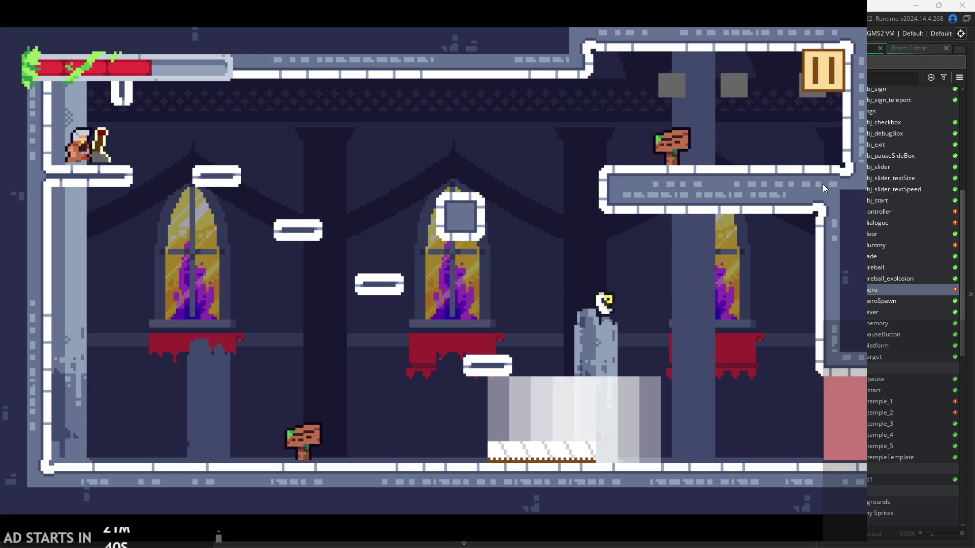
Close the running game and bring the hero's jumping code block into view
key(Escape)
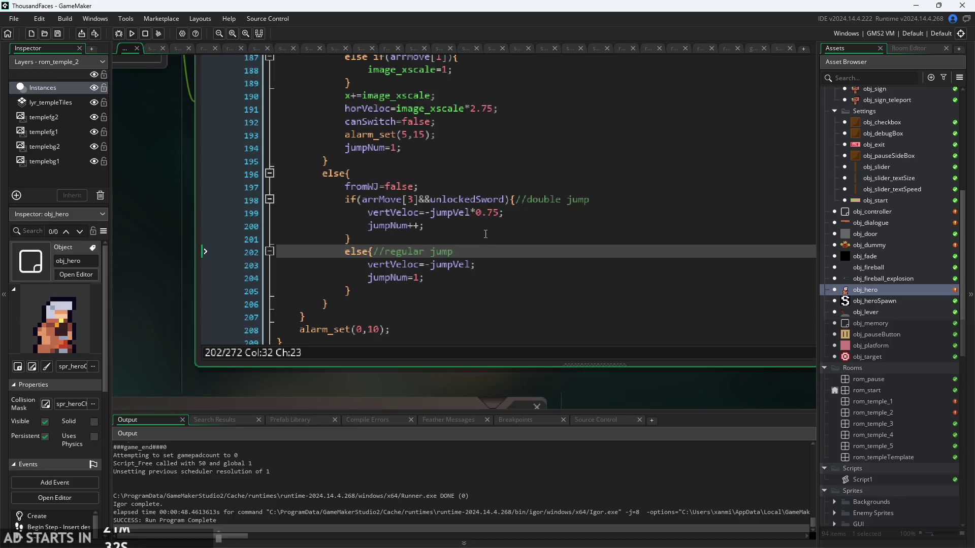
click(426, 199)
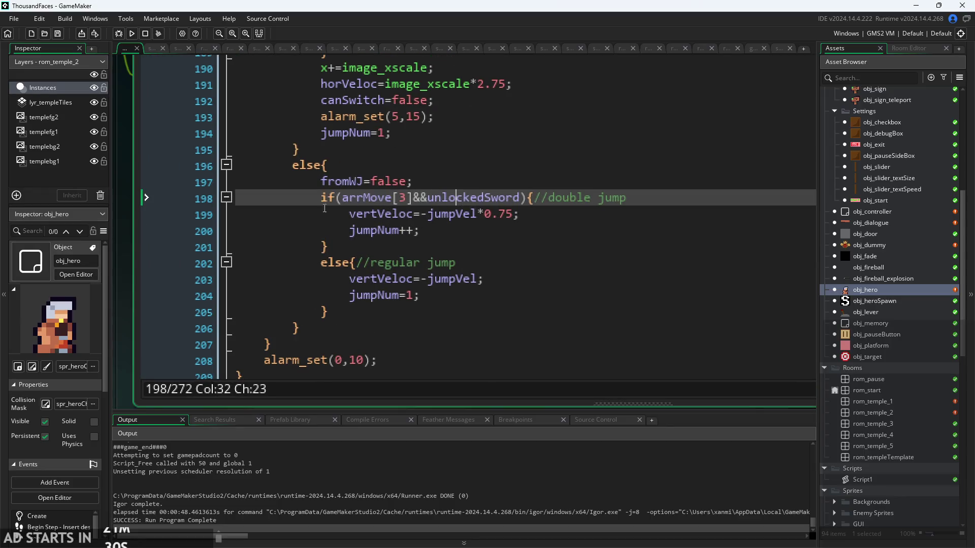
scroll(324, 208, down, 2)
mouse_move(148, 240)
mouse_down()
mouse_move(230, 337)
mouse_move(230, 494)
mouse_move(230, 393)
mouse_up()
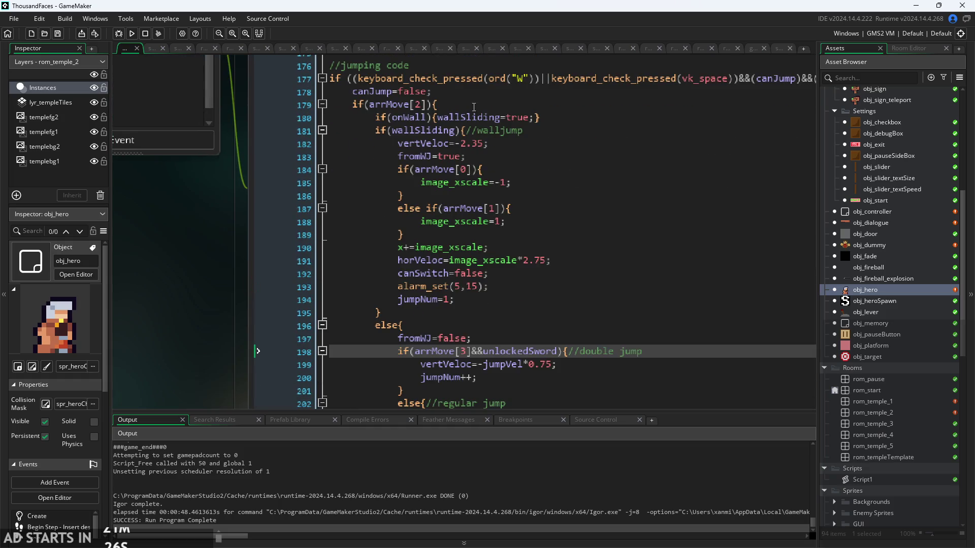
click(495, 130)
scroll(227, 273, up, 2)
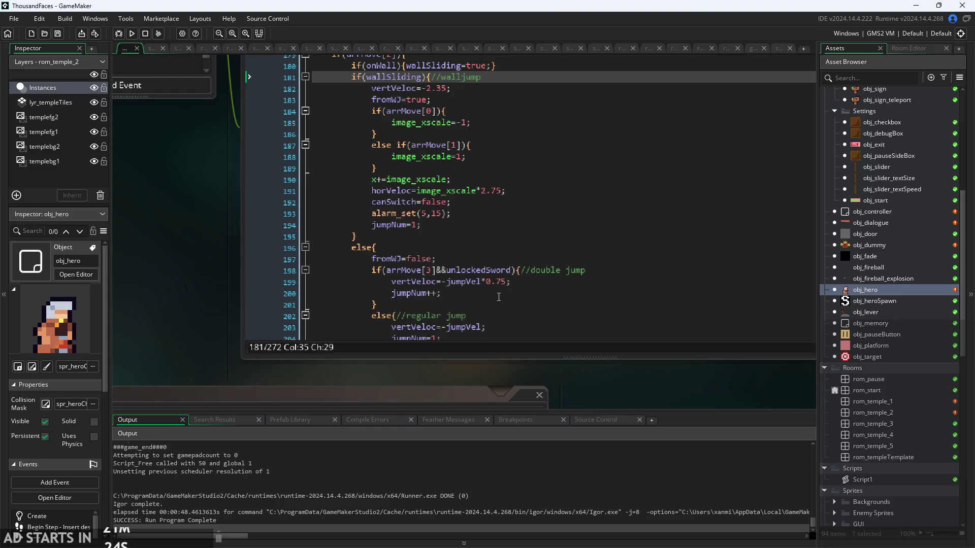
Delete &&unlockedSword from the line 198 double jump condition, leaving only arrMove[3]
drag(518, 263, 418, 263)
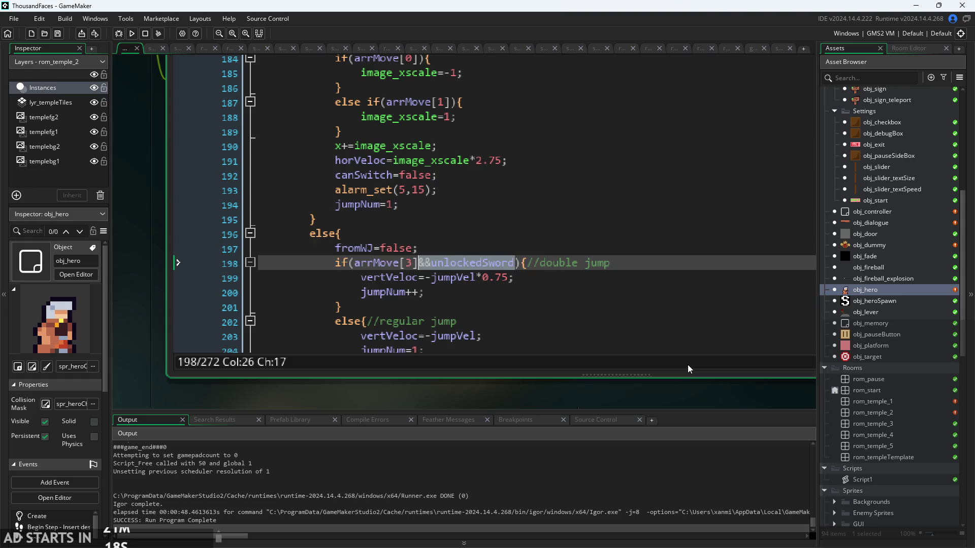
key(BackSpace)
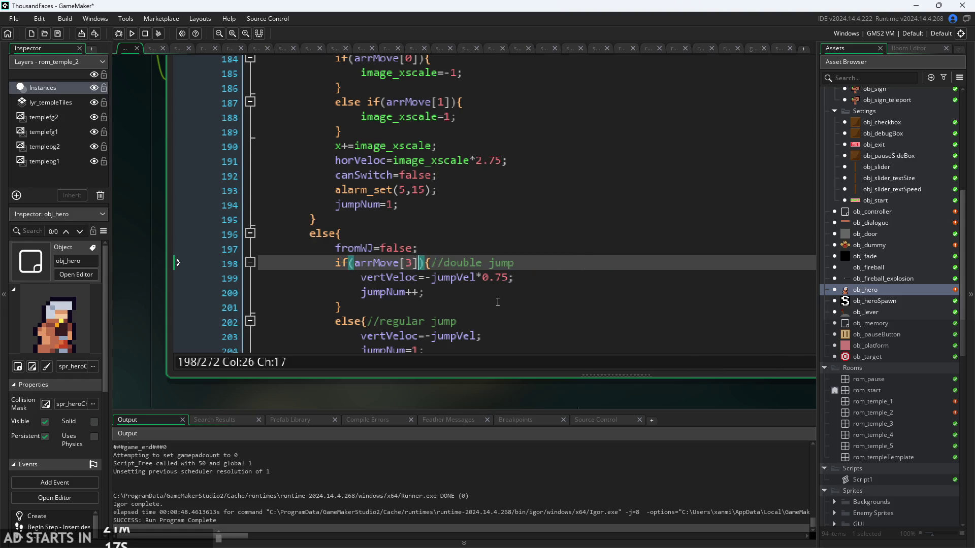
key(ctrl+z)
key(ctrl+y)
key(shift+Up)
scroll(497, 237, down, 3)
scroll(470, 233, up, 2)
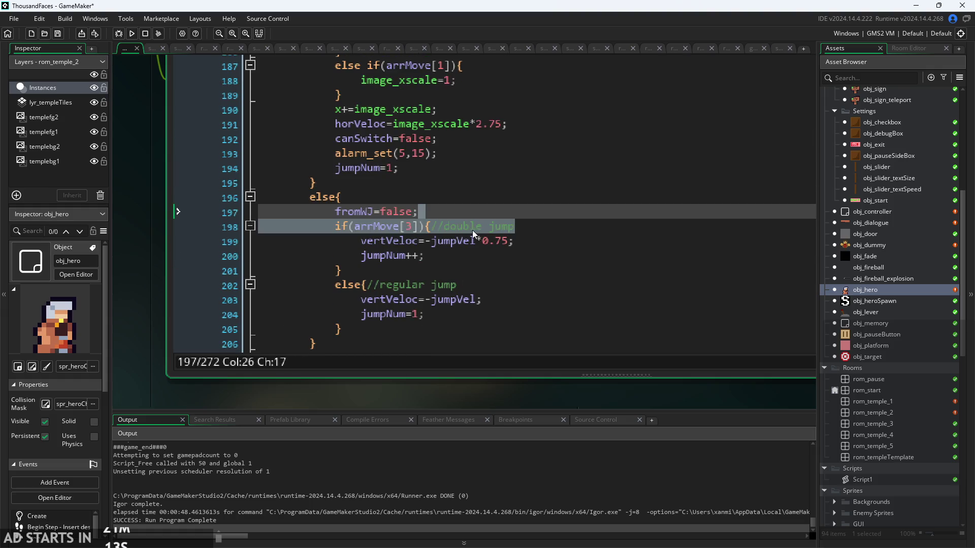
scroll(471, 240, up, 2)
click(457, 299)
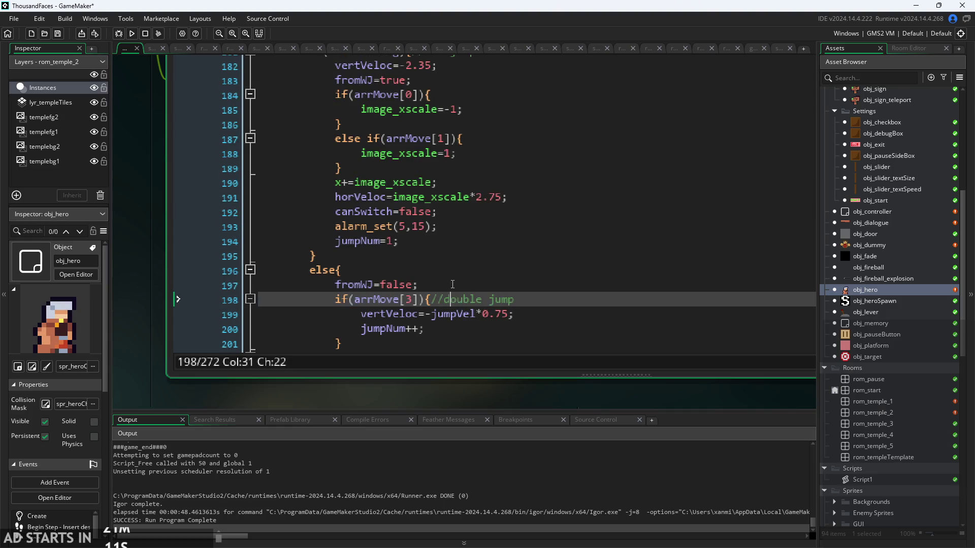
click(441, 285)
scroll(441, 288, up, 3)
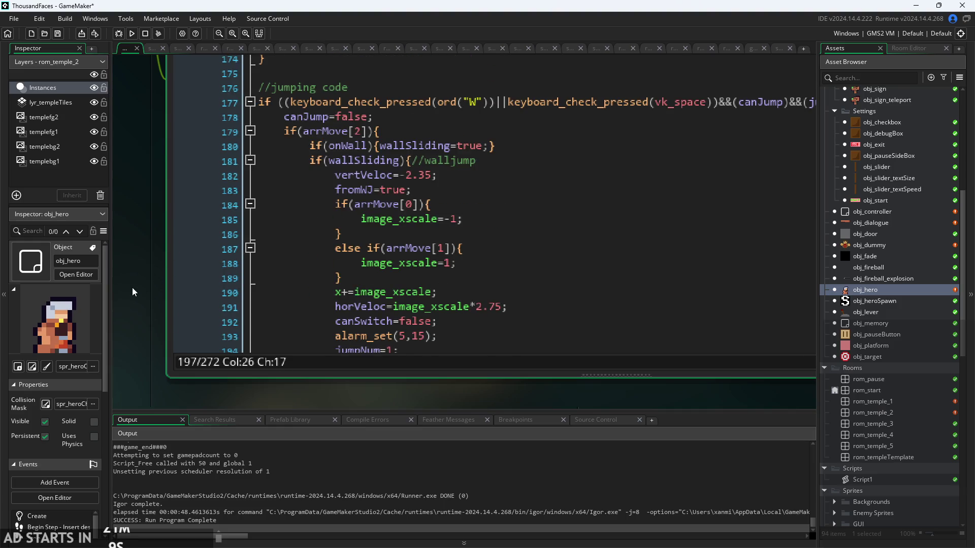
scroll(132, 292, down, 3)
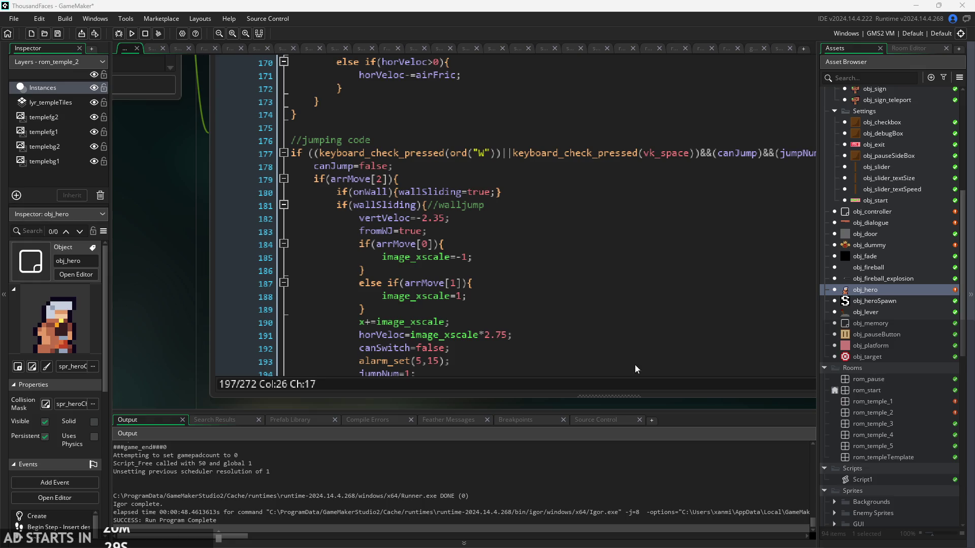
Add the sword-unlock check after wallSliding in the line 181 wall jump condition
click(461, 282)
click(518, 217)
ctrl+scroll(533, 199, up, 2)
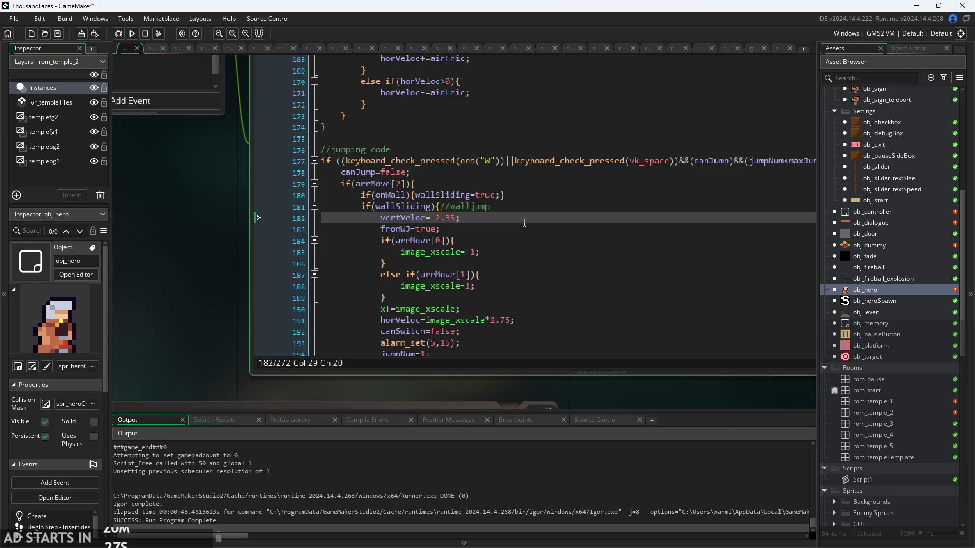
click(533, 198)
scroll(533, 198, down, 2)
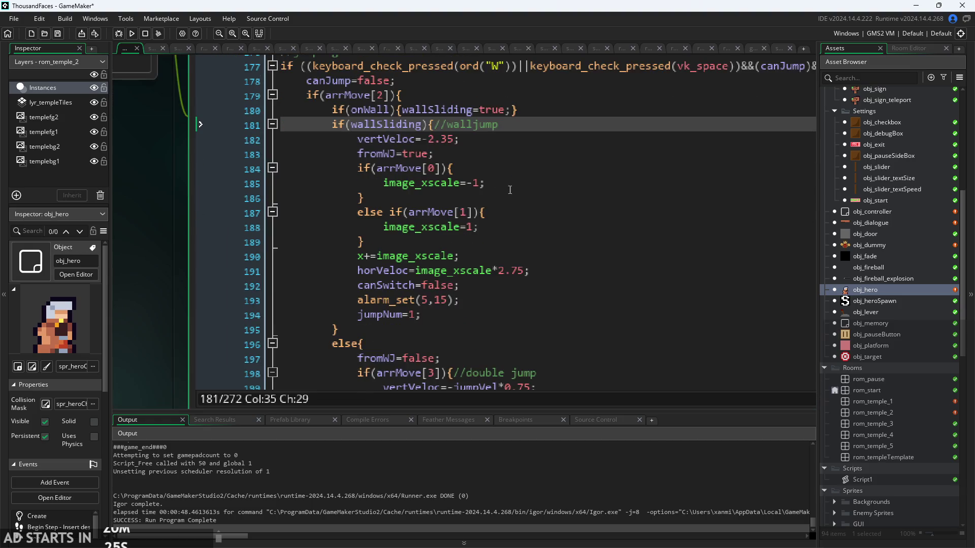
click(424, 126)
text(&&arrUnlocked[2)
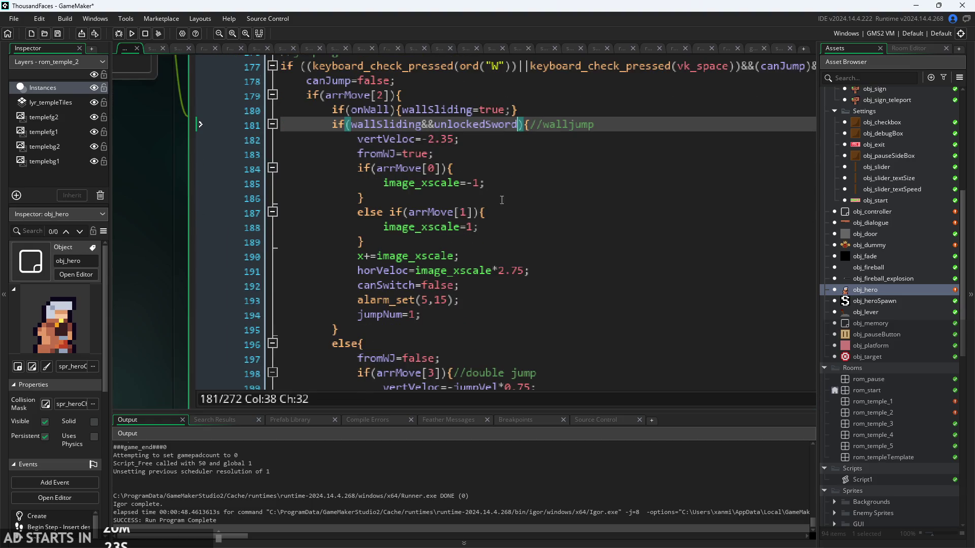
Append &&unlockedSword after arrMove[3] on line 198 and run the game
scroll(549, 233, down, 4)
click(442, 227)
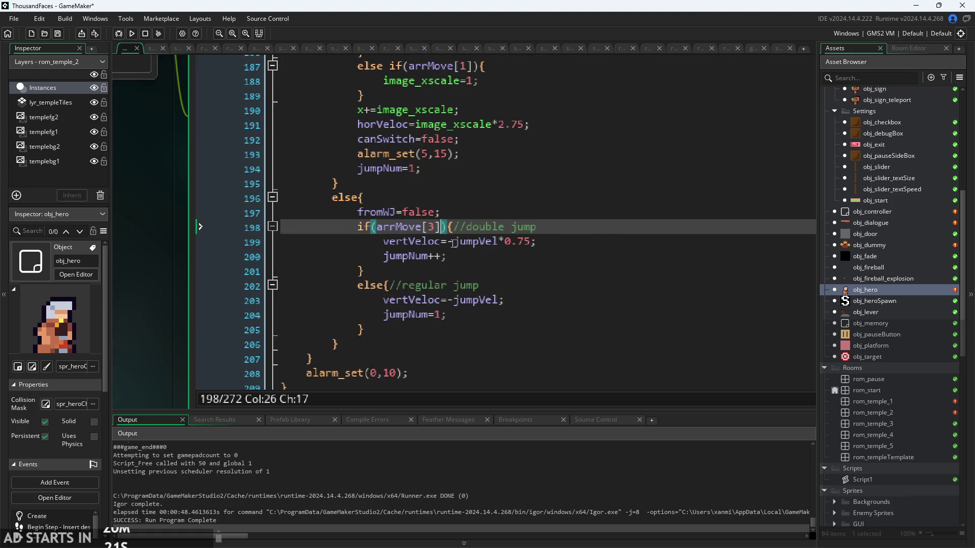
text(&&unlockedSword)
click(132, 33)
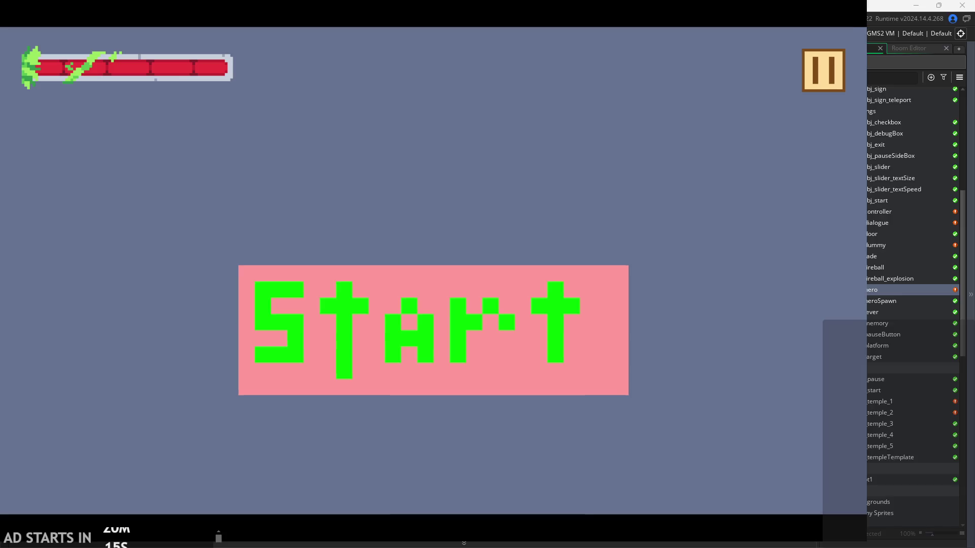
Start the game, wall jump the hero up the left wall, then pause and close it
click(247, 294)
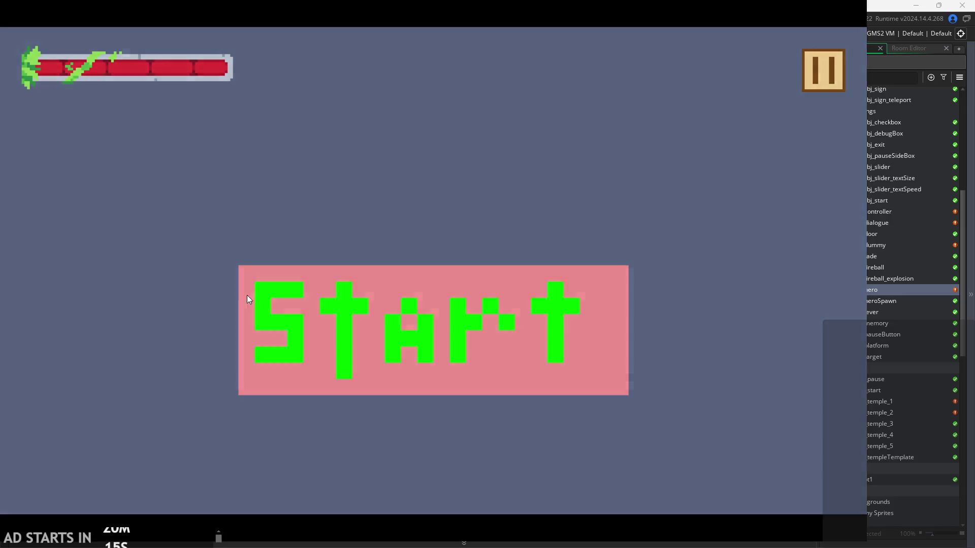
key(space)
key(Right)
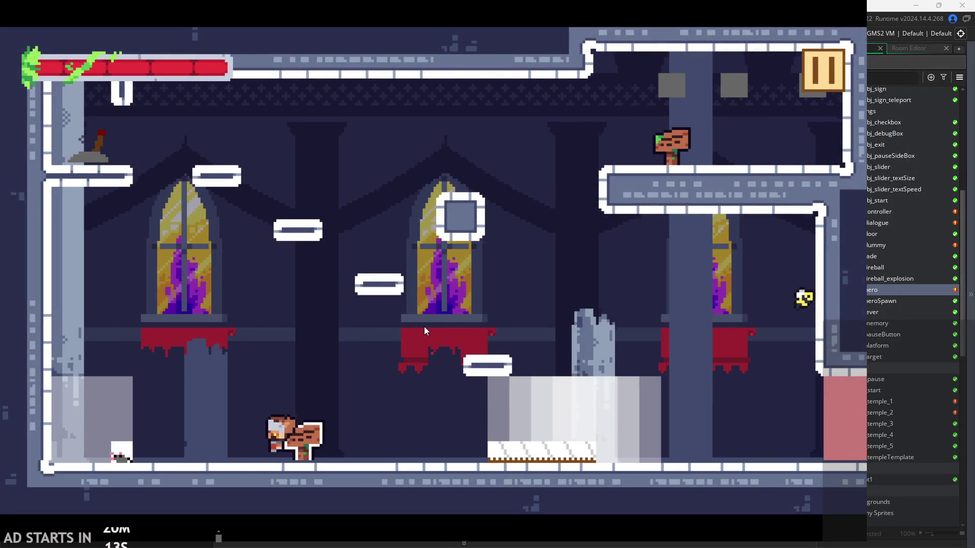
key(Left)
key(space)
key(space)
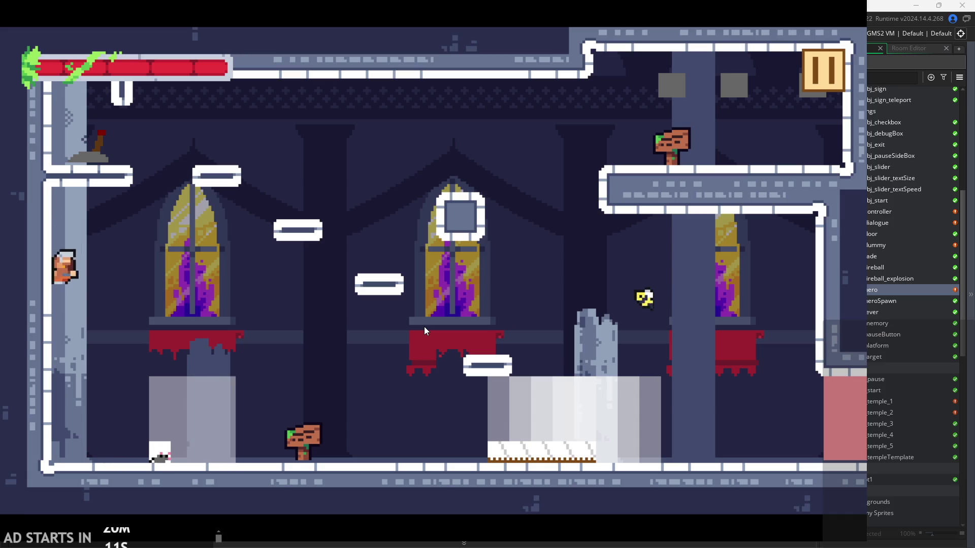
key(space)
key(space)
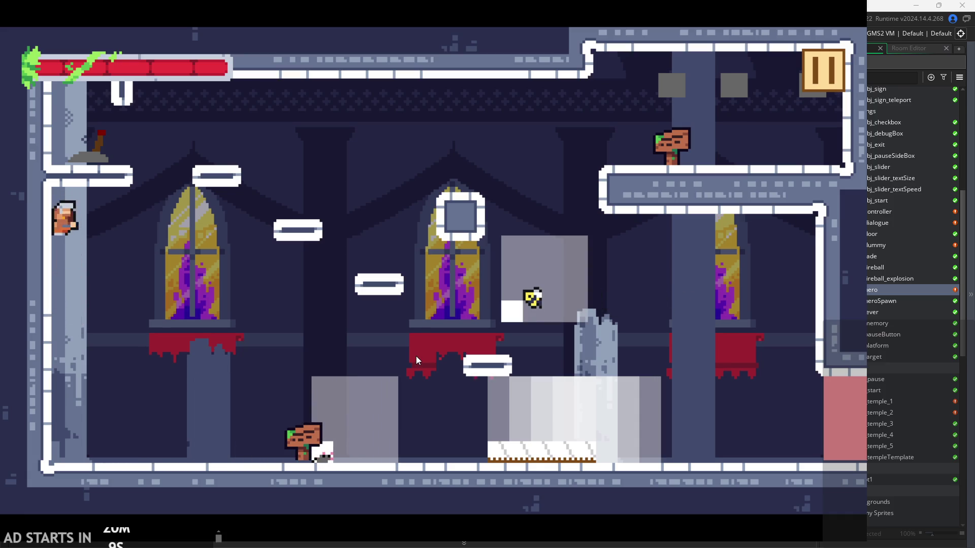
key(space)
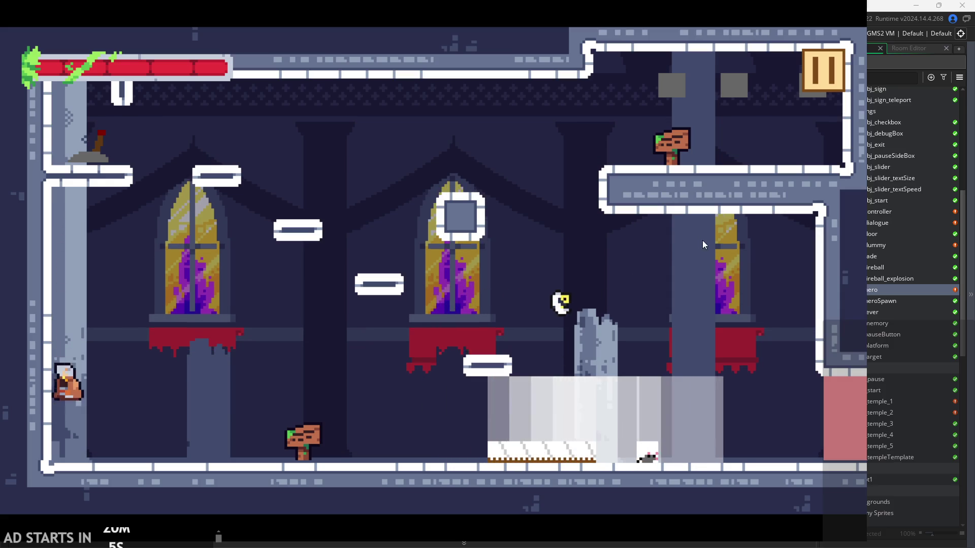
key(space)
click(830, 64)
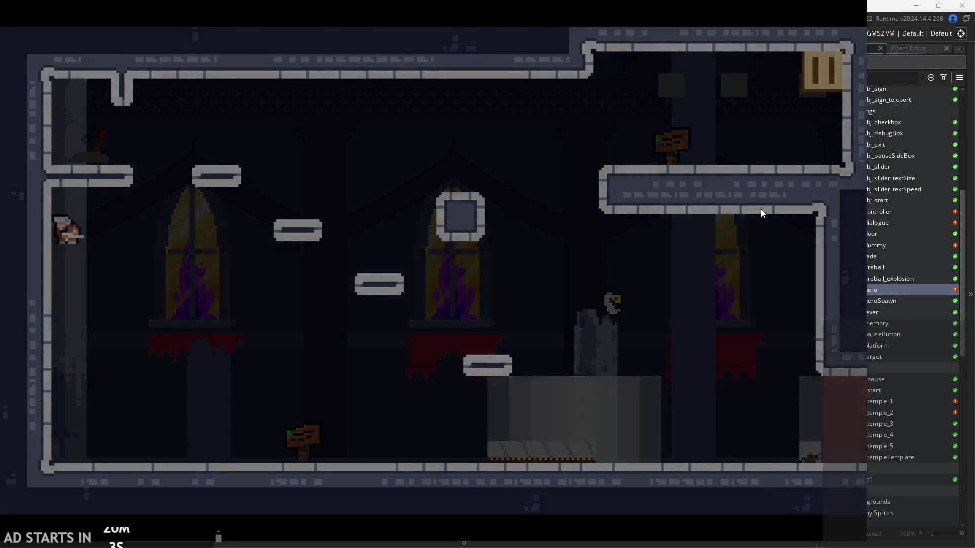
click(671, 436)
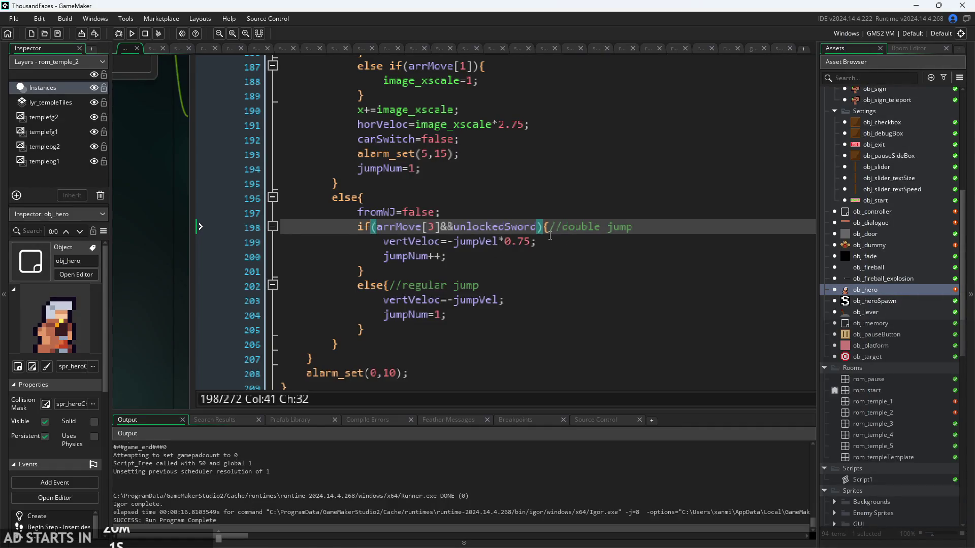
Remove the unlockedSword checks from the double jump and wall jump conditions
key(BackSpace)
key(BackSpace)
key(BackSpace)
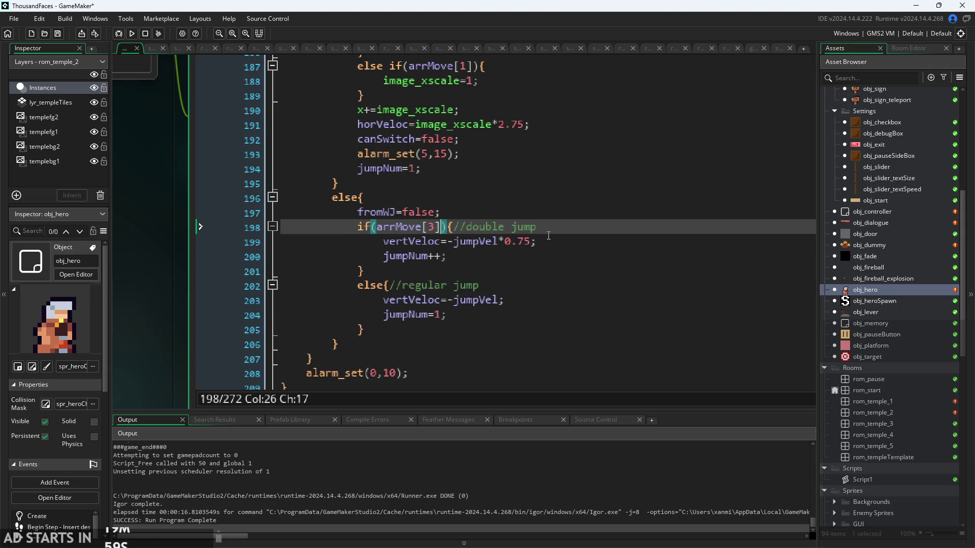
scroll(543, 244, up, 3)
scroll(543, 245, up, 2)
click(521, 198)
key(BackSpace)
key(BackSpace)
key(BackSpace)
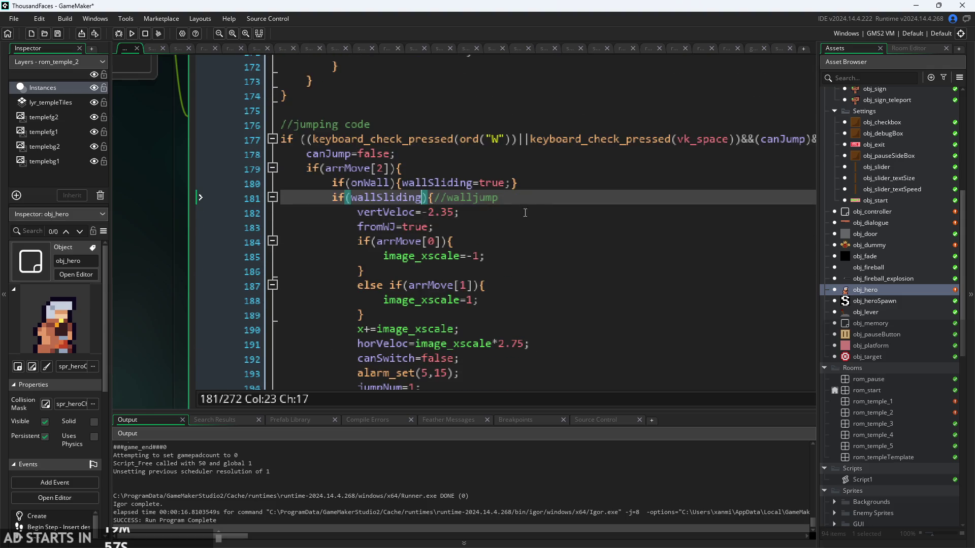
Place the caret right after onWall in the line 180 if(onWall) check
scroll(539, 209, down, 1)
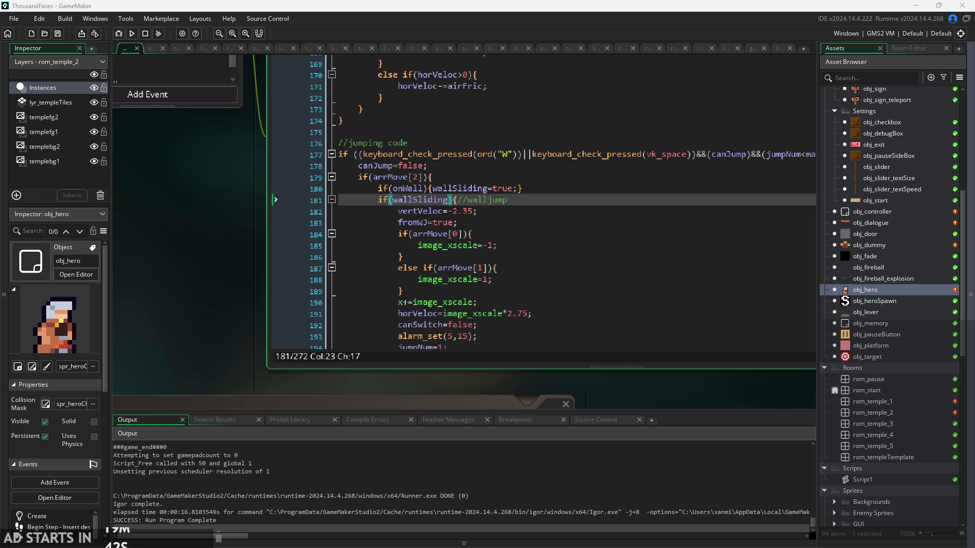
click(538, 234)
click(552, 223)
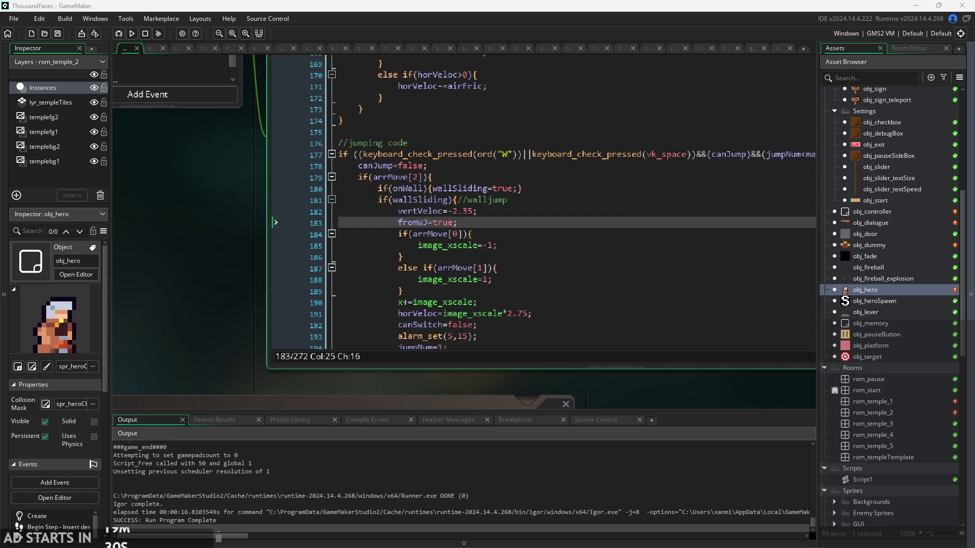
click(508, 246)
scroll(281, 247, up, 3)
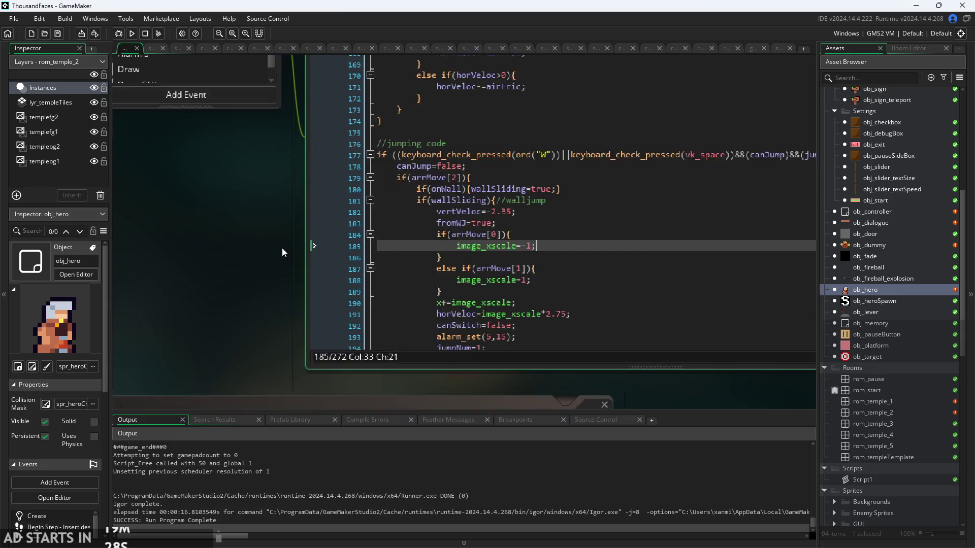
key(Up)
key(Up)
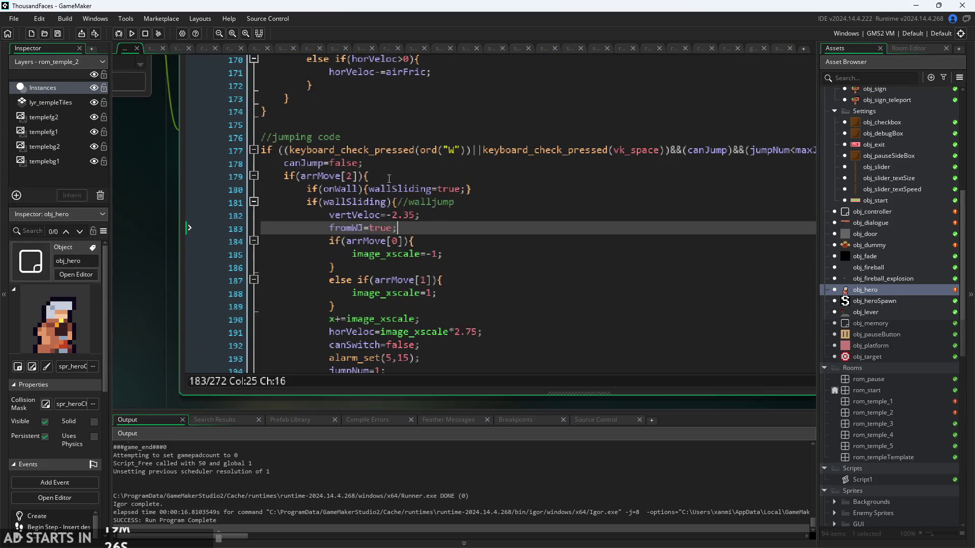
click(363, 189)
click(351, 189)
click(362, 202)
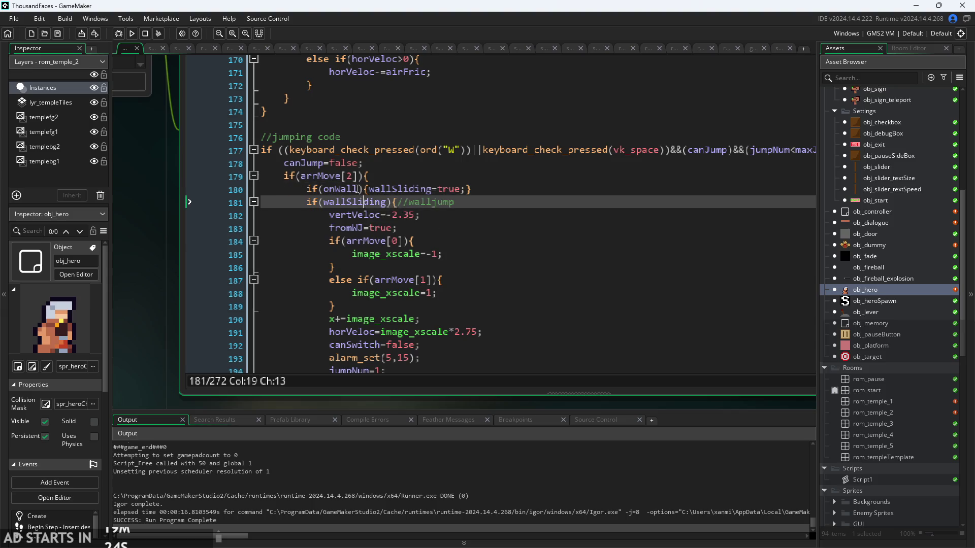
click(357, 189)
scroll(212, 260, down, 3)
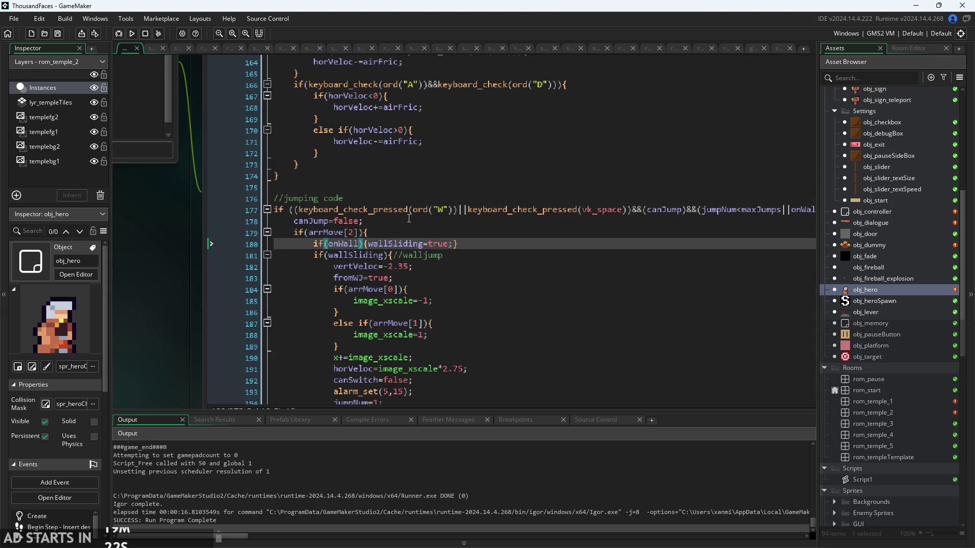
scroll(212, 244, up, 2)
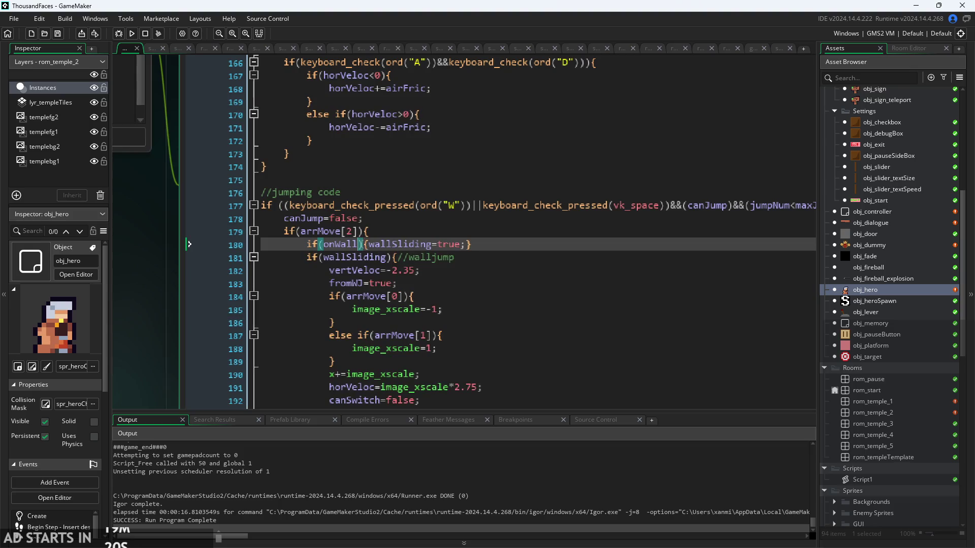
text(&&unlockedSword)
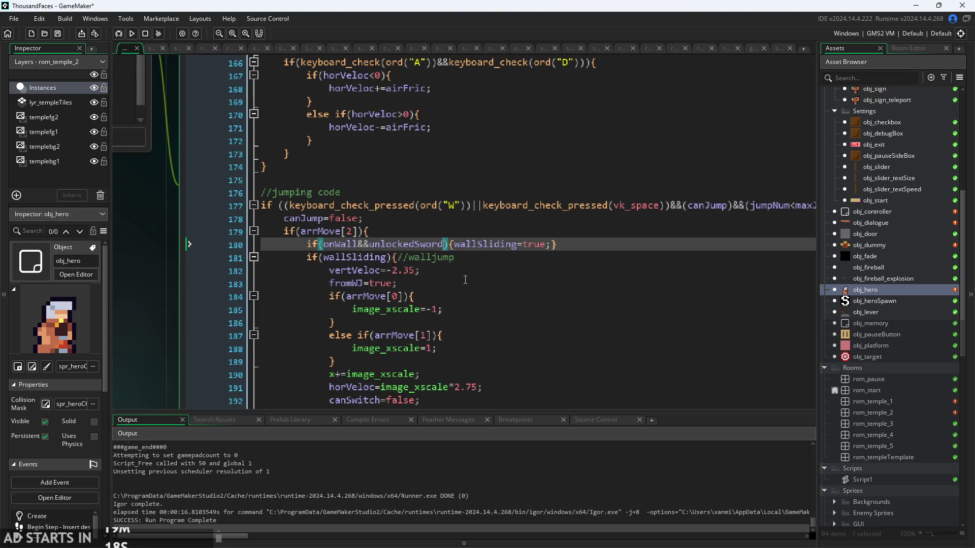
scroll(475, 277, down, 3)
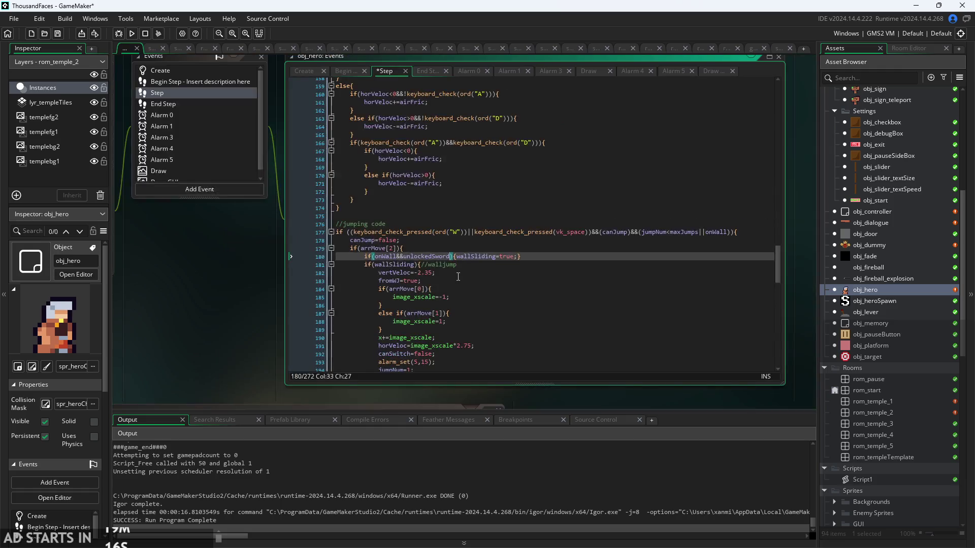
scroll(424, 257, up, 3)
click(634, 256)
text(/)
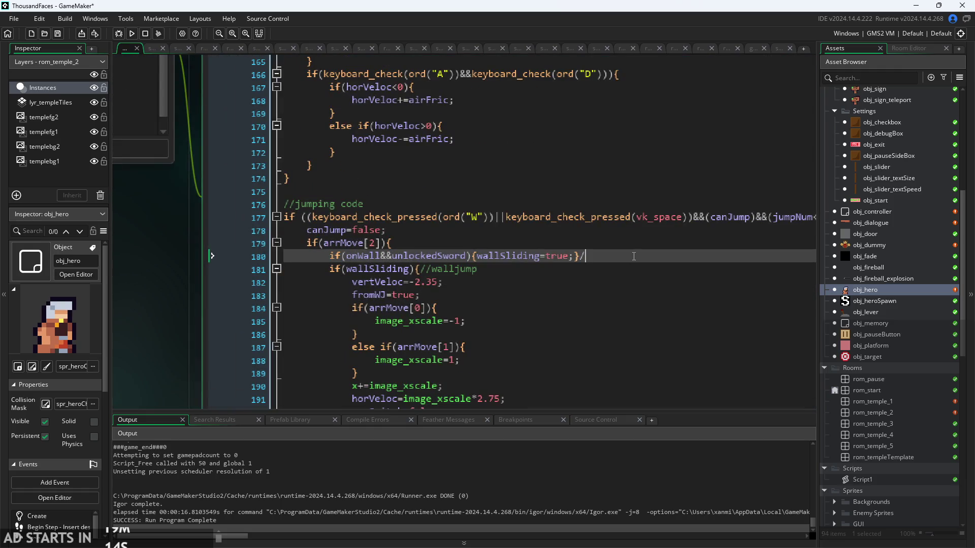
text(/US)
scroll(617, 255, down, 3)
scroll(273, 290, up, 3)
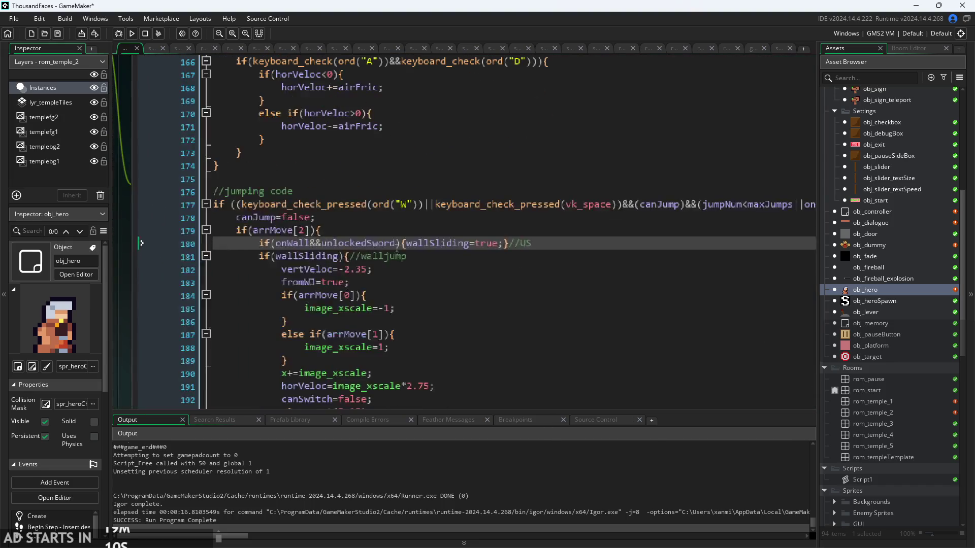
click(341, 257)
scroll(391, 279, down, 3)
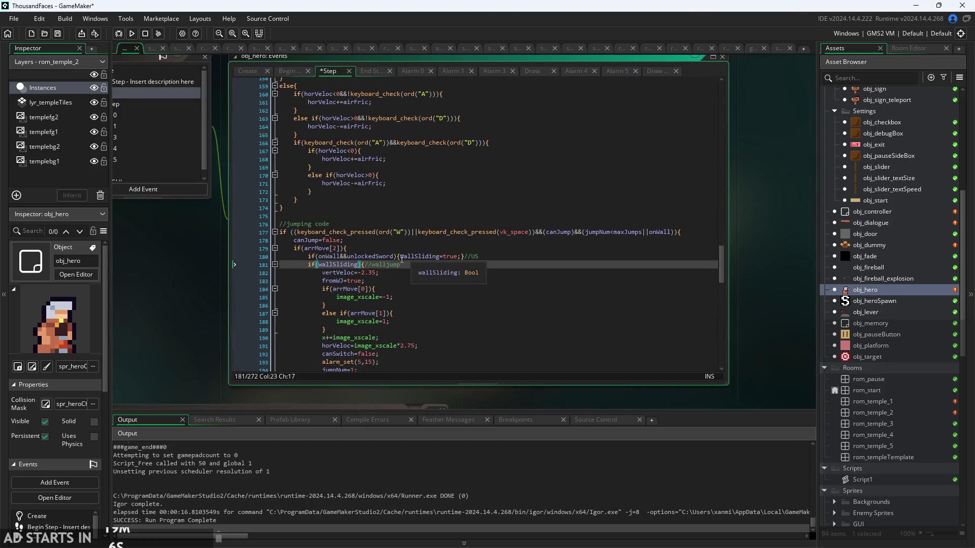
scroll(411, 254, up, 3)
click(460, 255)
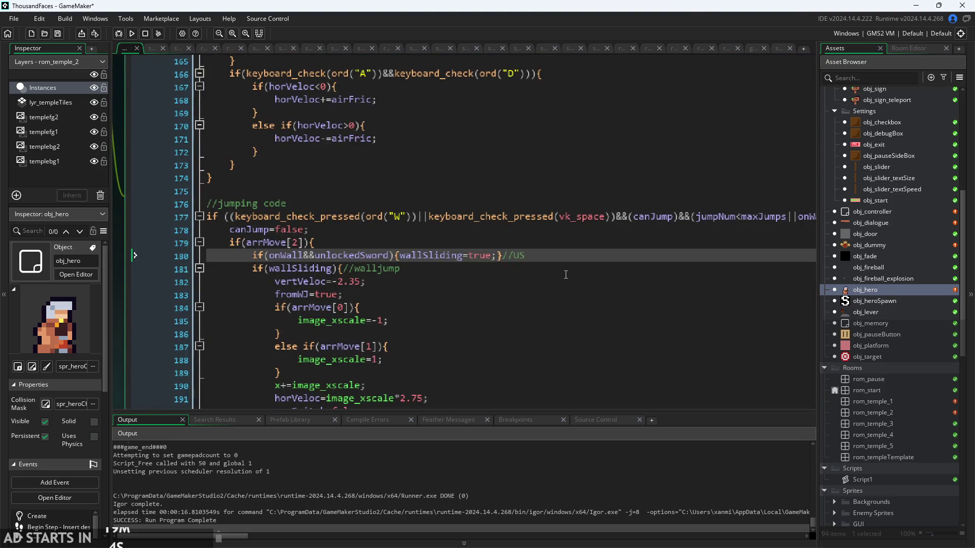
key(ctrl+z)
key(ctrl+z)
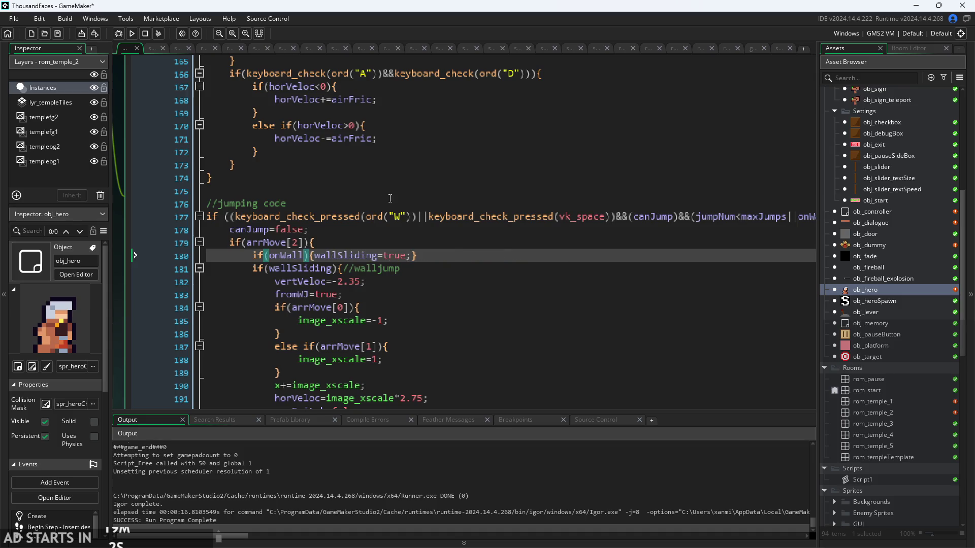
scroll(390, 198, down, 3)
scroll(386, 152, up, 2)
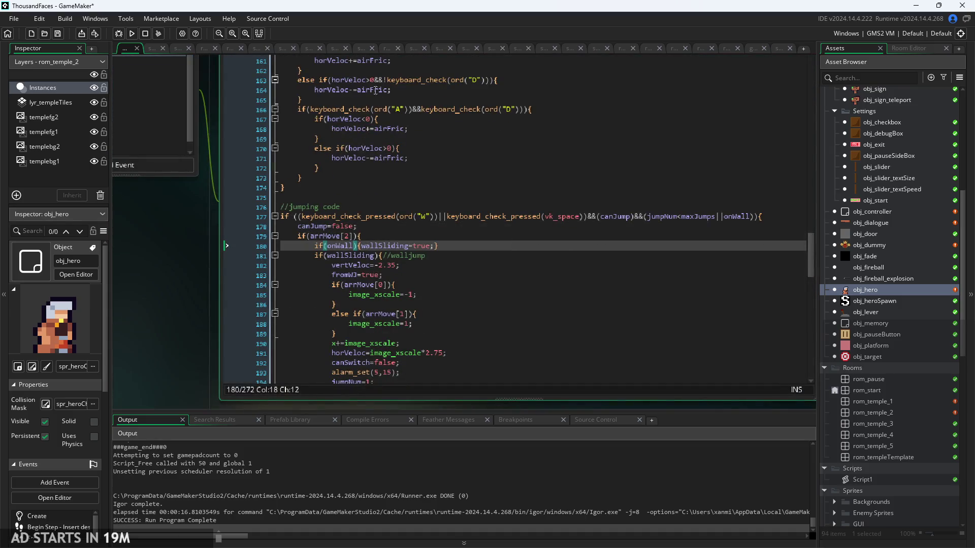
scroll(264, 243, up, 3)
scroll(305, 229, left, 2)
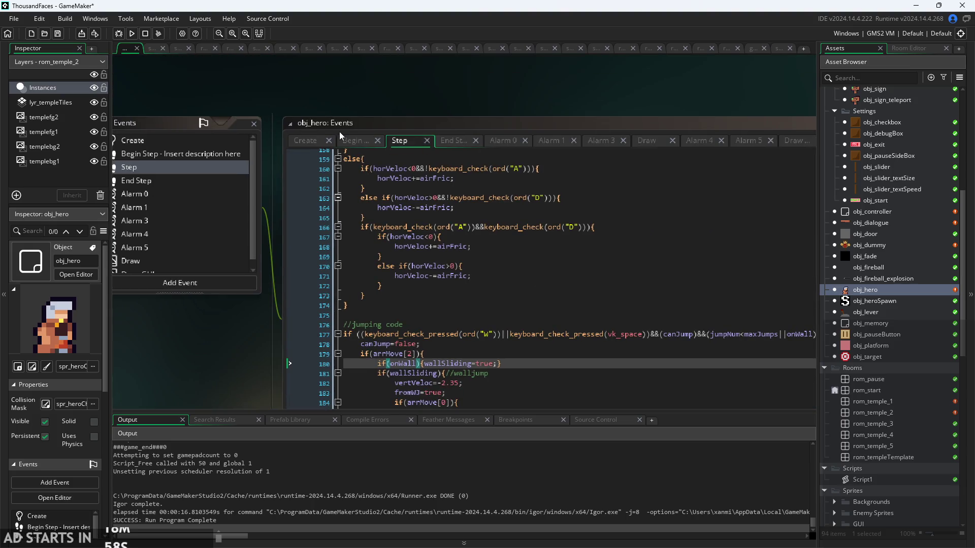
Open obj_hero's Begin Step event and go to the if( on line 13
click(304, 141)
click(351, 140)
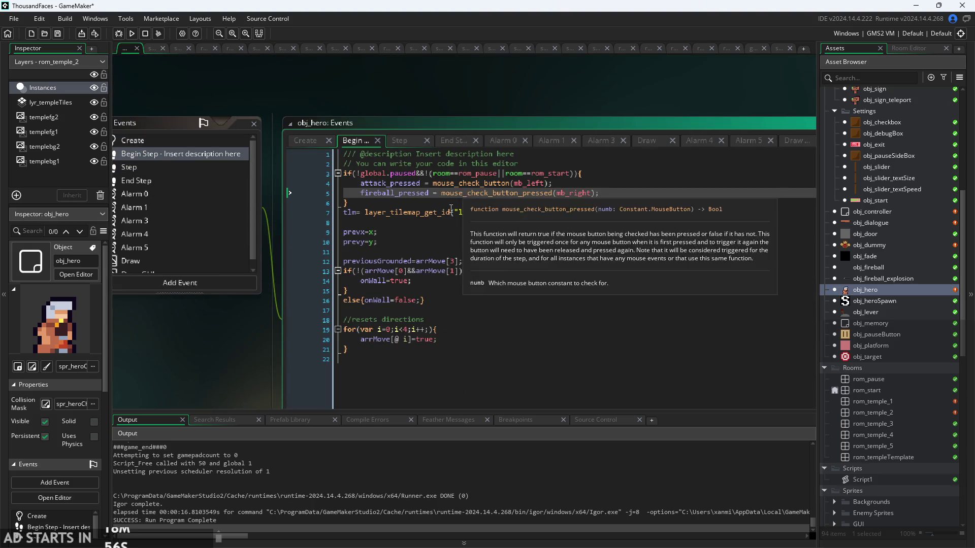
scroll(477, 278, up, 2)
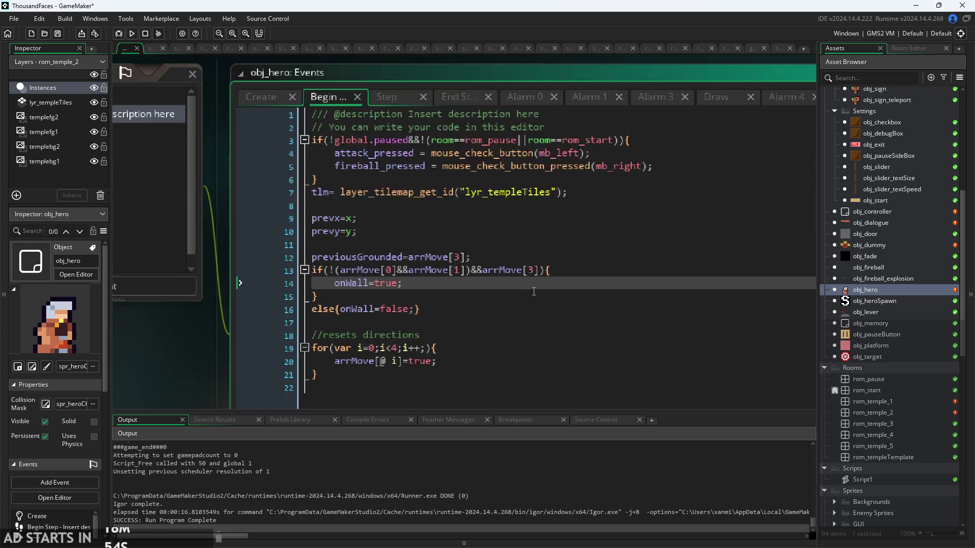
click(543, 272)
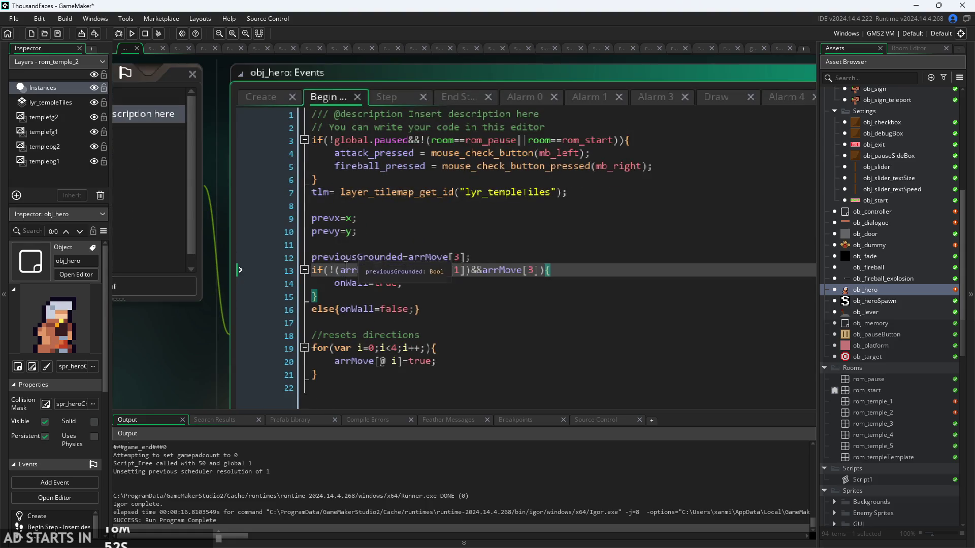
click(329, 270)
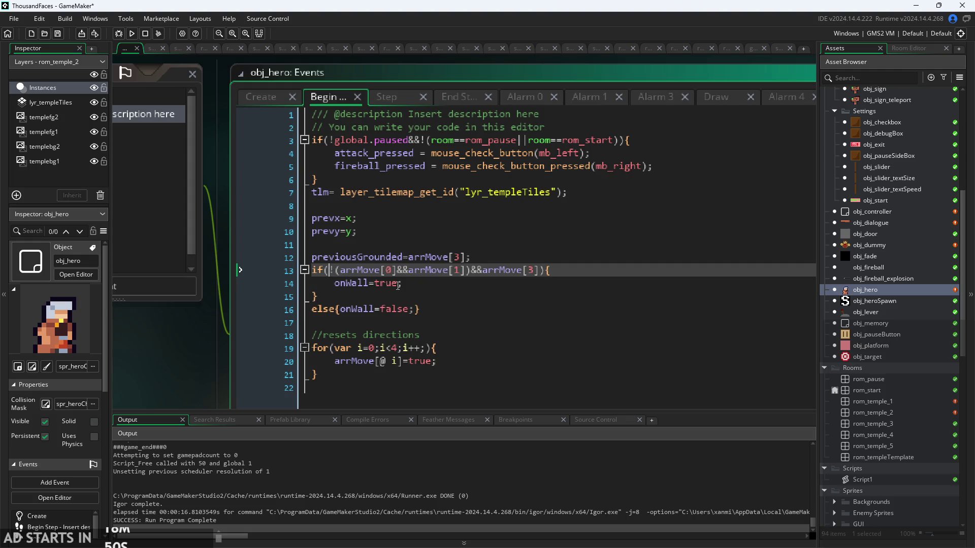
Add unlockedSword&& to line 13's condition so onWall needs the sword, and save
text(&&unlockedSword)
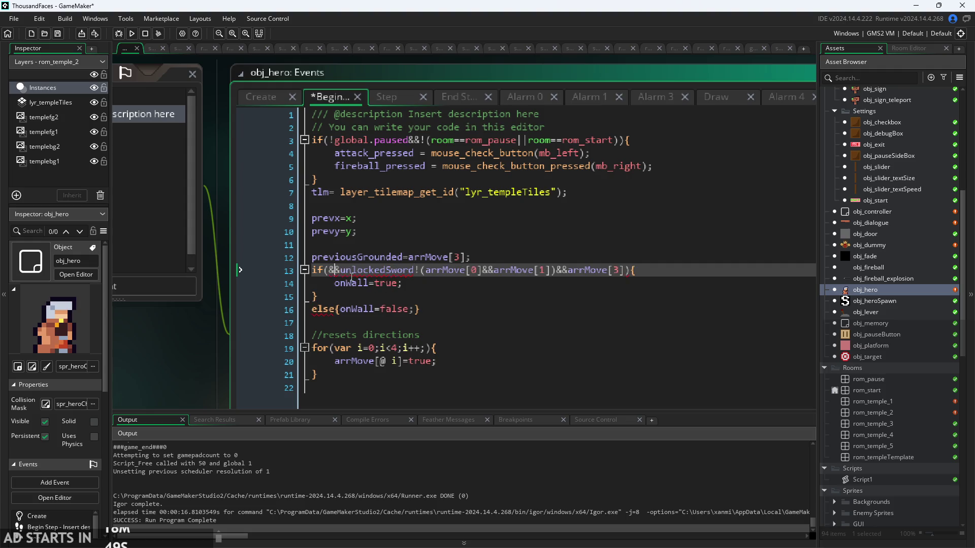
click(340, 272)
key(BackSpace)
key(BackSpace)
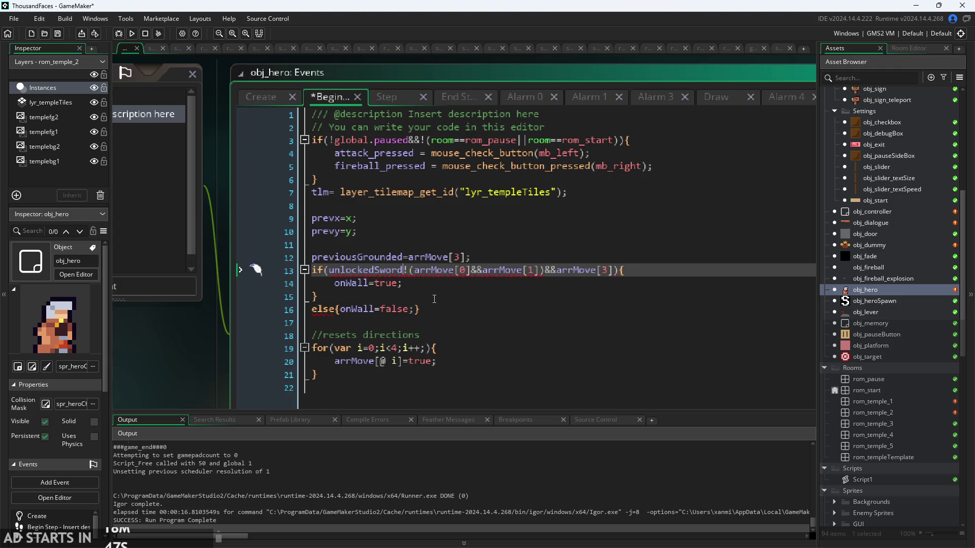
text(&&)
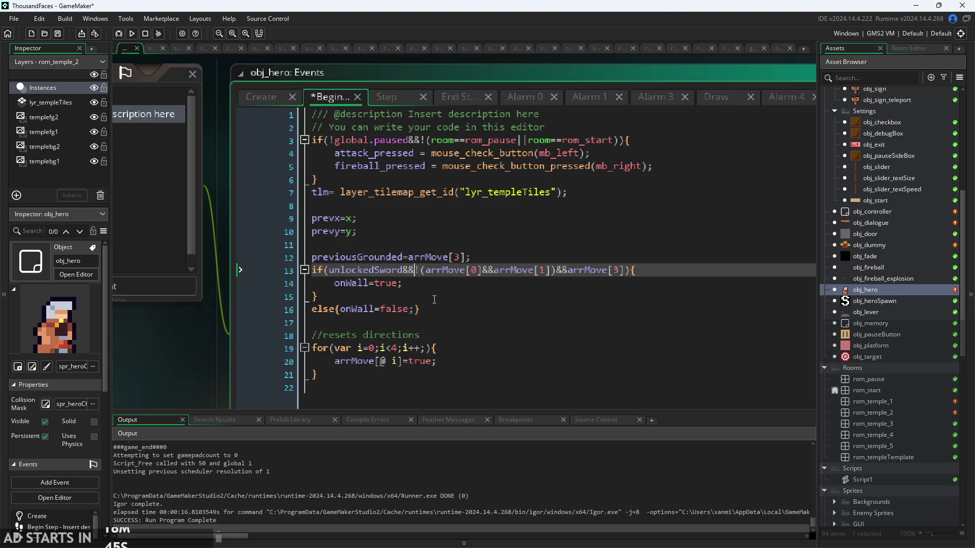
scroll(523, 298, down, 1)
key(ctrl+s)
scroll(523, 298, down, 1)
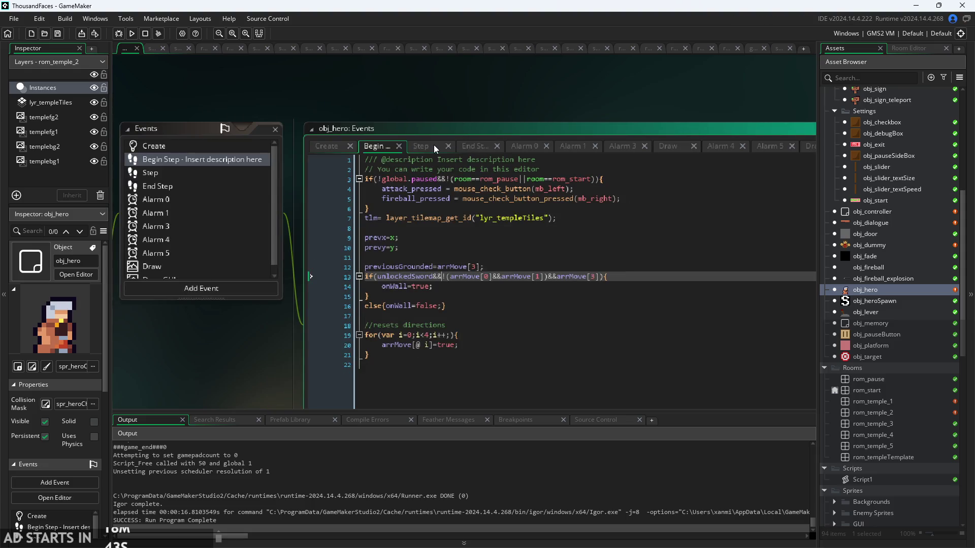
Look over the hero's End Step code, briefly checking the Alarm 0 event
click(468, 148)
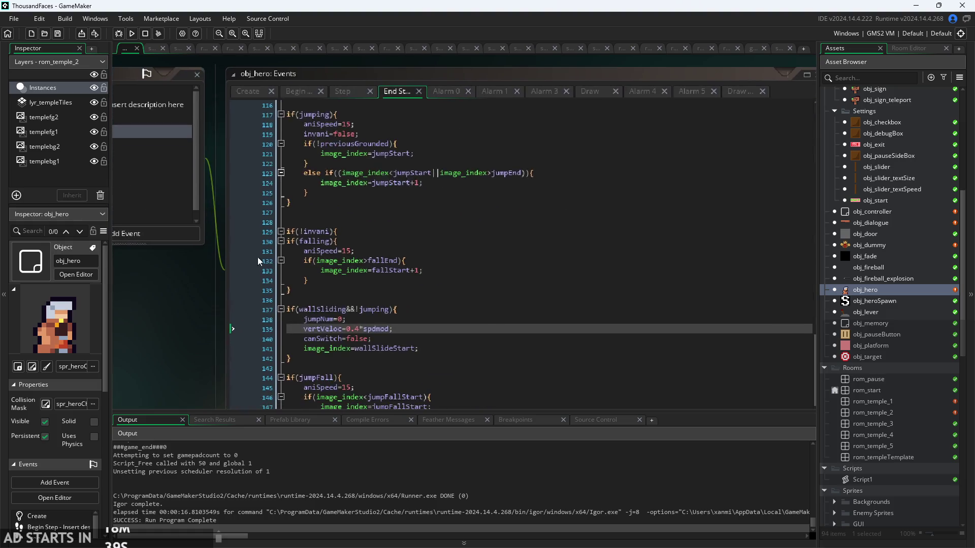
scroll(258, 261, down, 3)
click(446, 91)
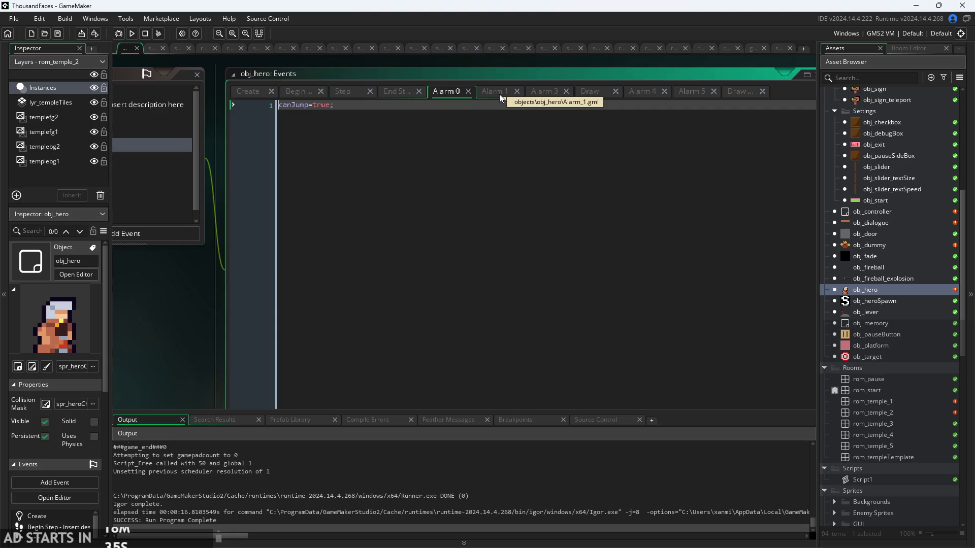
click(394, 95)
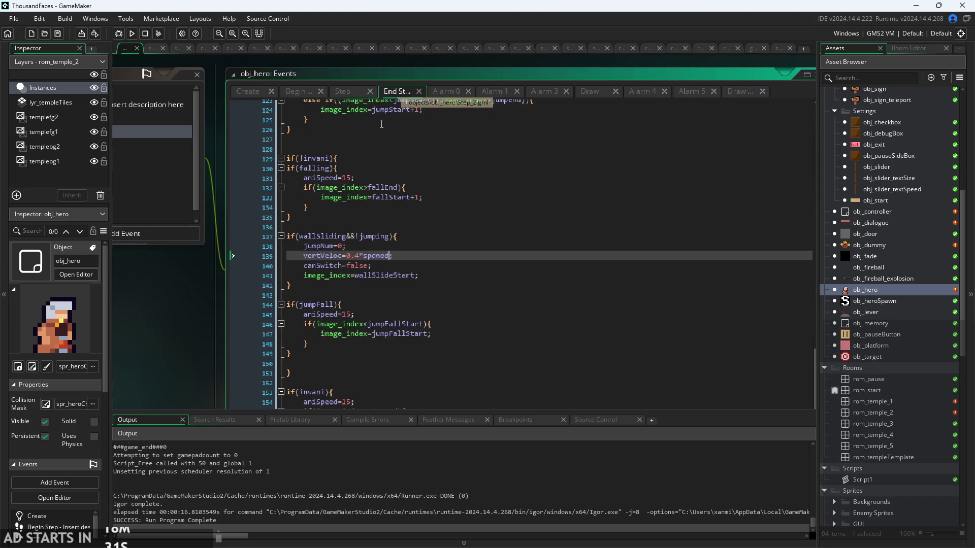
scroll(383, 134, down, 3)
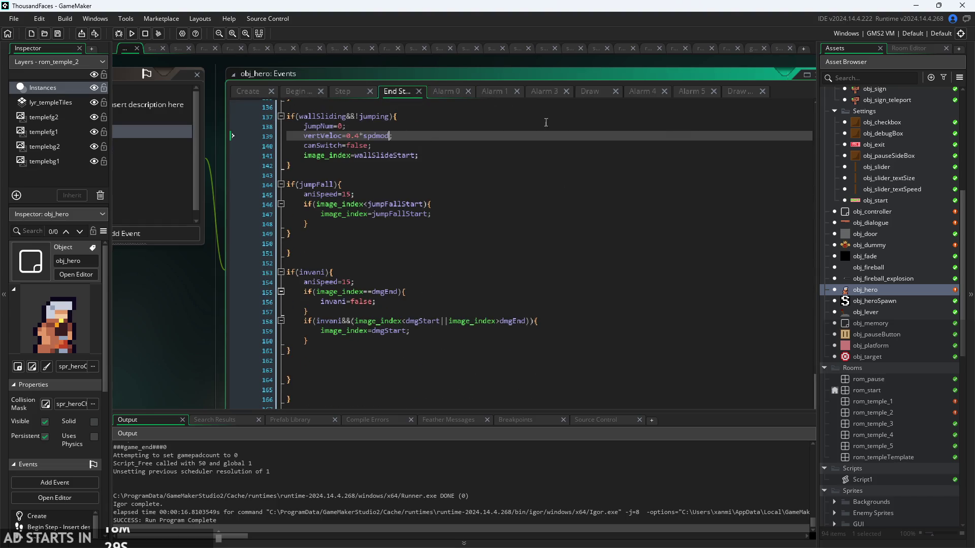
Inspect End Step lines 149-155, including the aniSpeed=15 setting
click(463, 240)
click(478, 224)
click(477, 243)
click(478, 224)
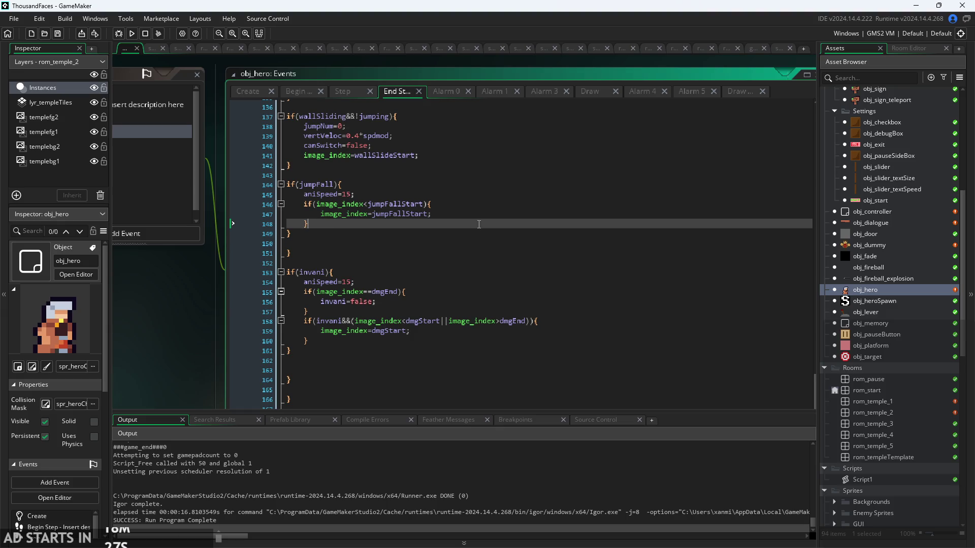
click(479, 233)
click(477, 224)
click(464, 233)
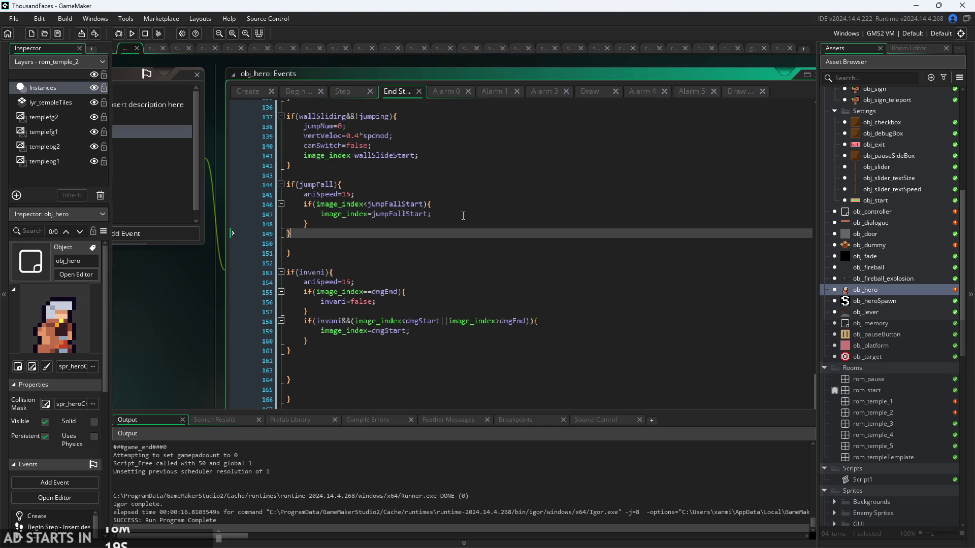
click(422, 288)
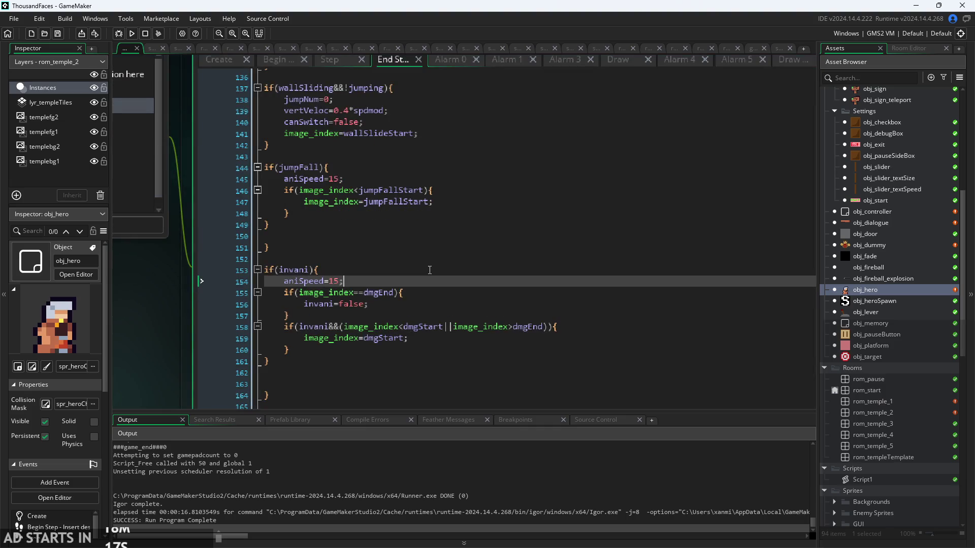
click(450, 282)
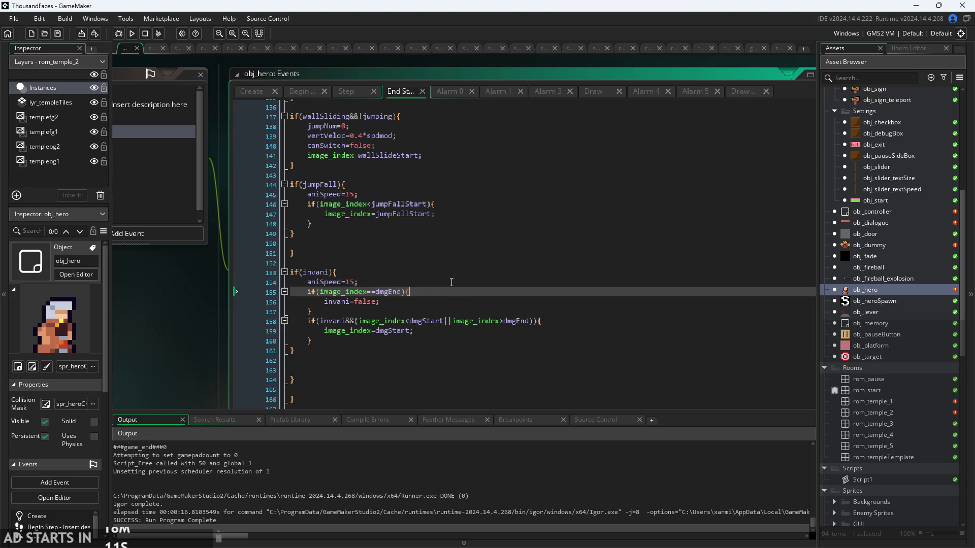
Review the wallSliding animation check on line 137
scroll(451, 282, up, 1)
scroll(452, 281, down, 1)
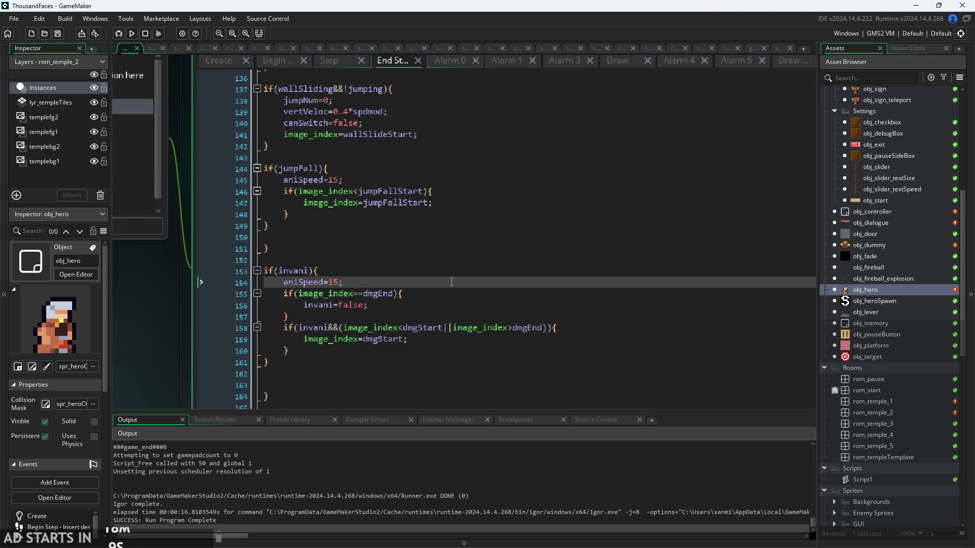
scroll(451, 282, up, 1)
scroll(355, 295, up, 1)
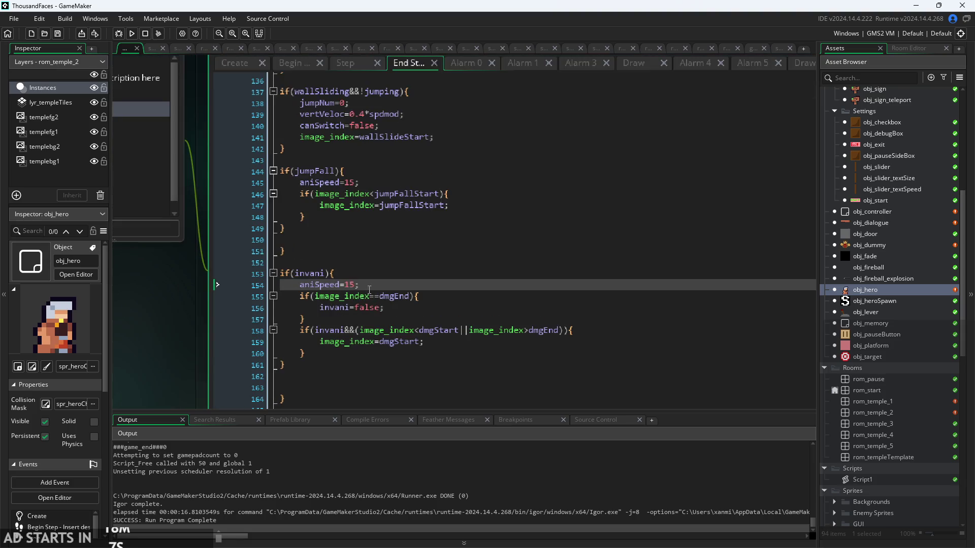
scroll(254, 305, down, 3)
scroll(188, 311, up, 1)
scroll(177, 305, down, 1)
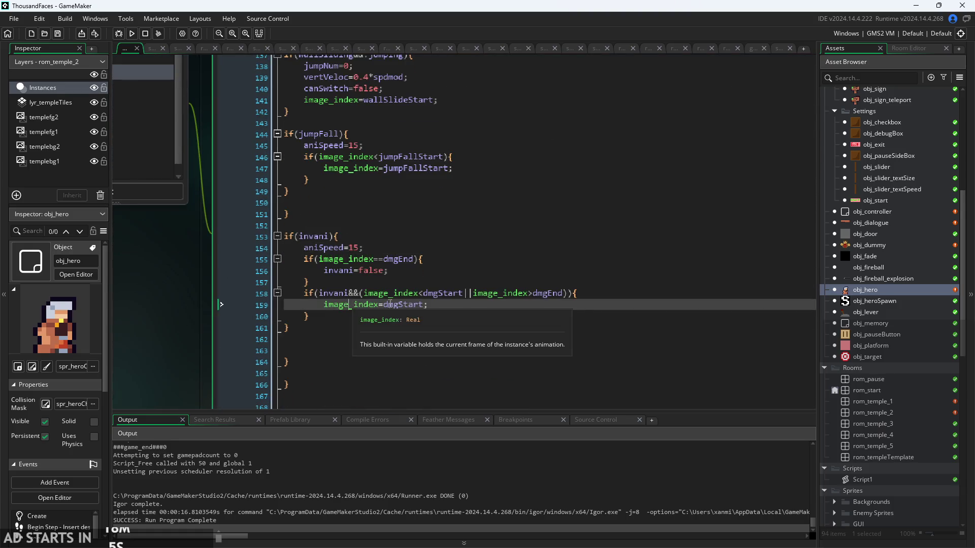
scroll(355, 244, up, 4)
click(405, 196)
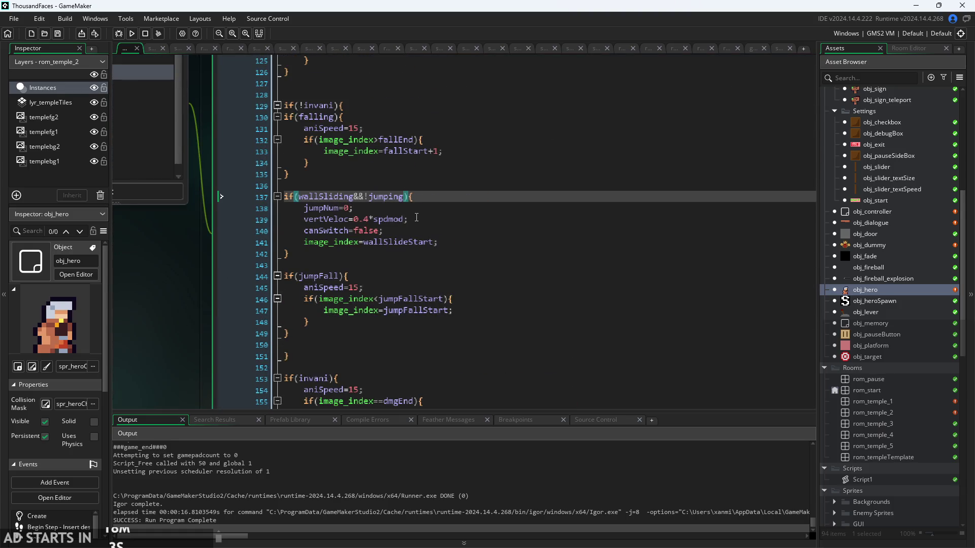
Review the onWall reset on line 89 of the End Step code
scroll(433, 235, up, 6)
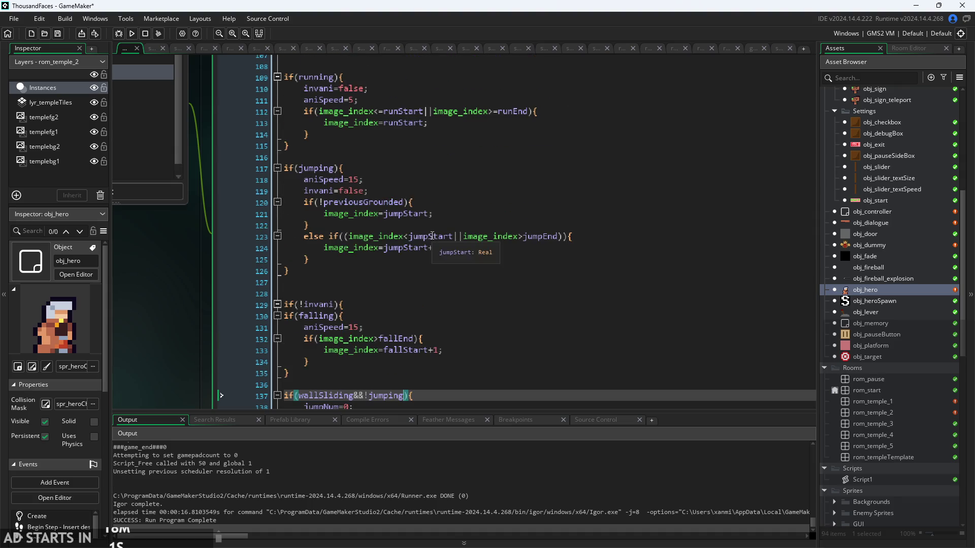
scroll(432, 235, up, 12)
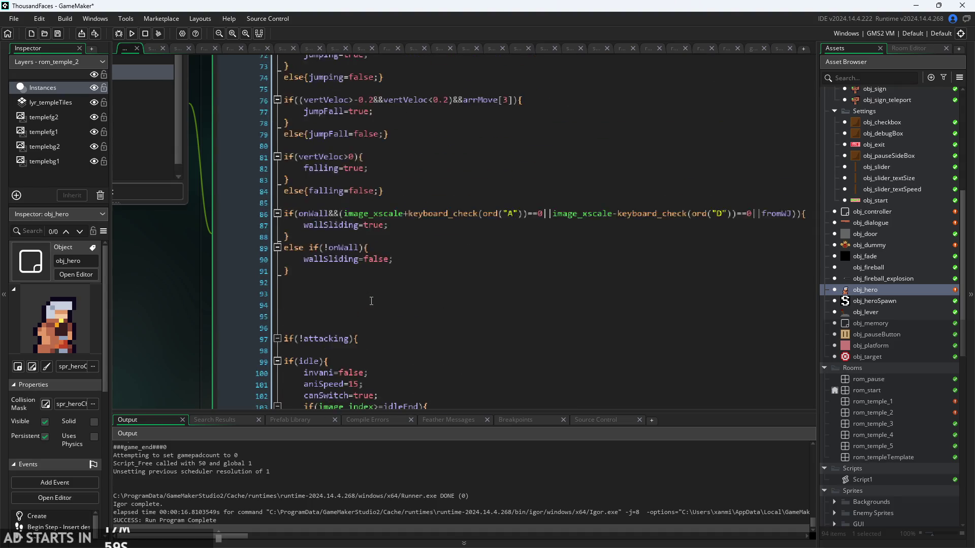
scroll(371, 301, up, 1)
click(361, 276)
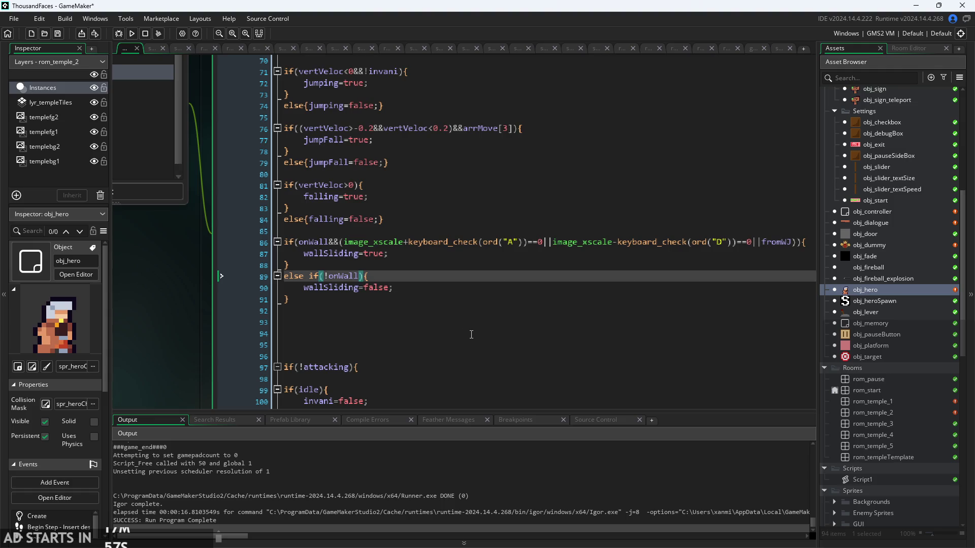
scroll(366, 283, up, 1)
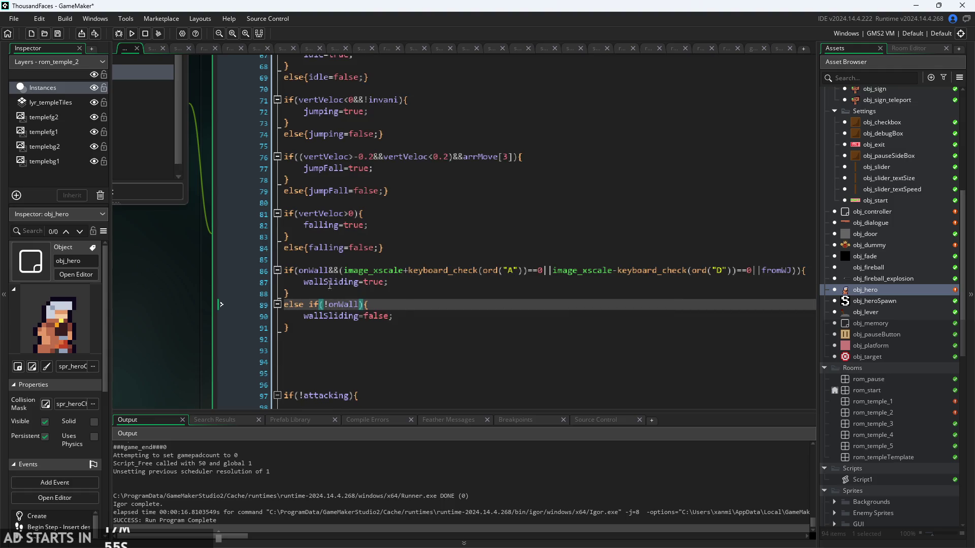
drag(173, 290, 178, 317)
ctrl+scroll(178, 318, down, 2)
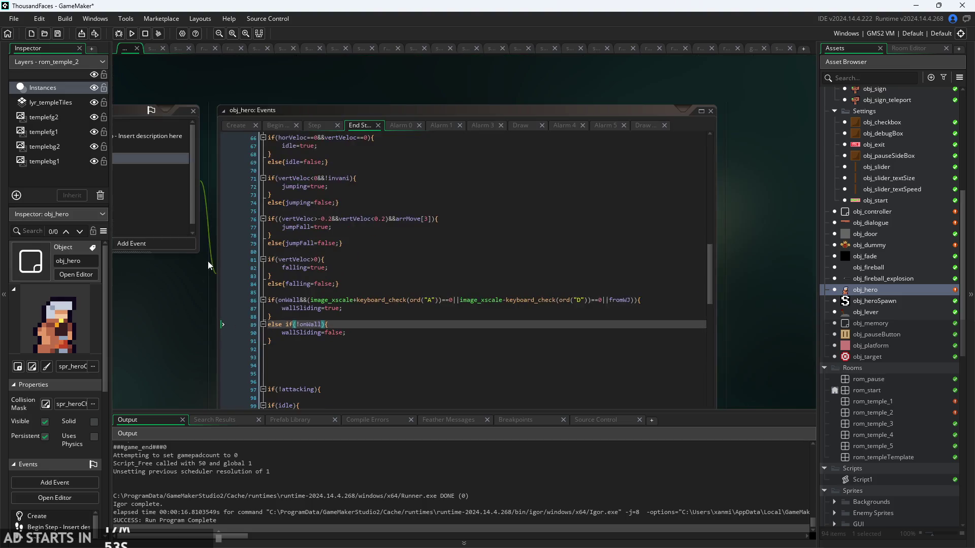
Check the Begin Step and Create event variables, then build and launch the game
click(277, 127)
click(238, 126)
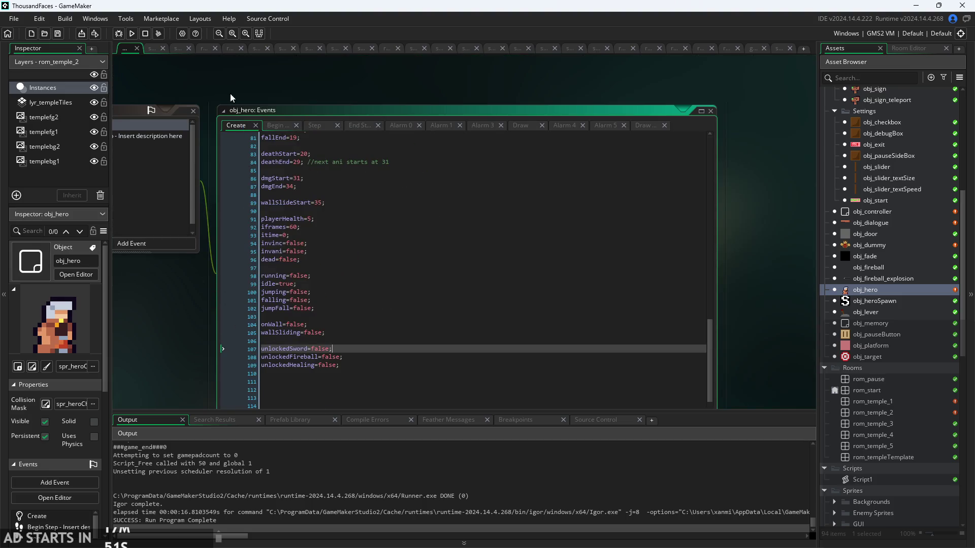
click(132, 33)
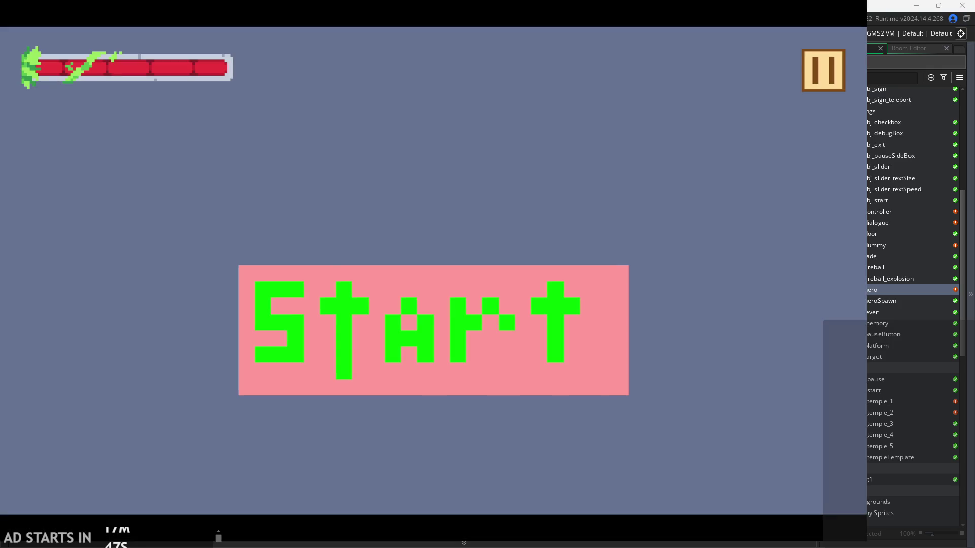
Start the game and run and jump the hero rightward past the sign
click(325, 325)
key(Right)
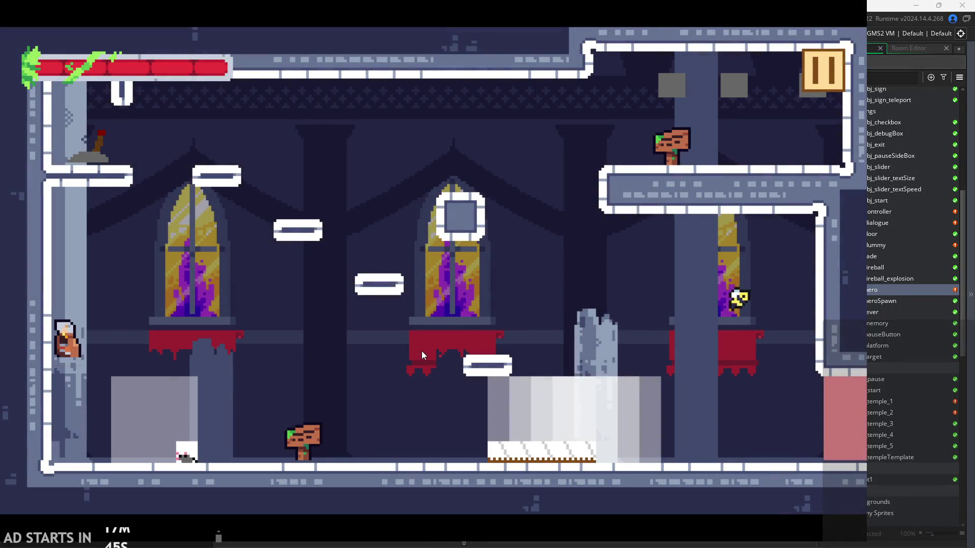
key(space)
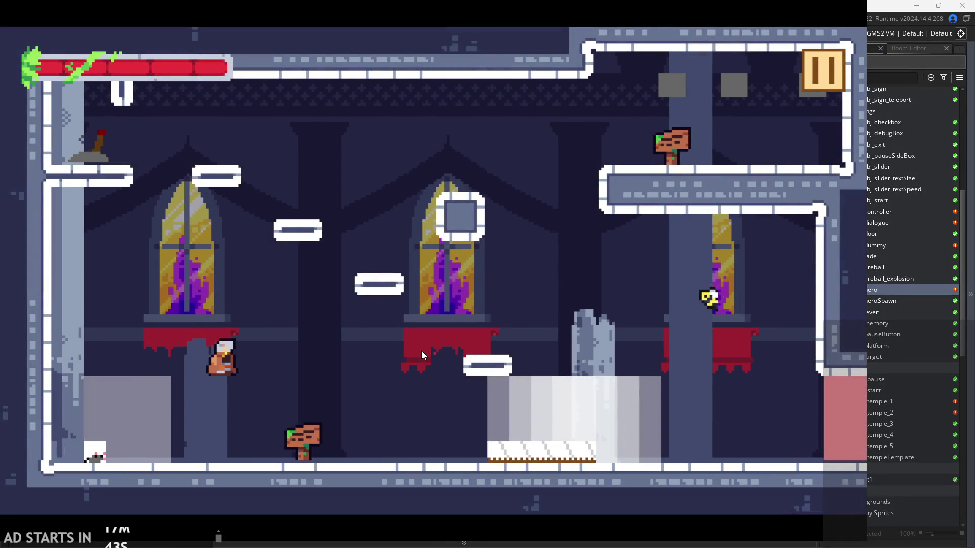
key(Right)
key(space)
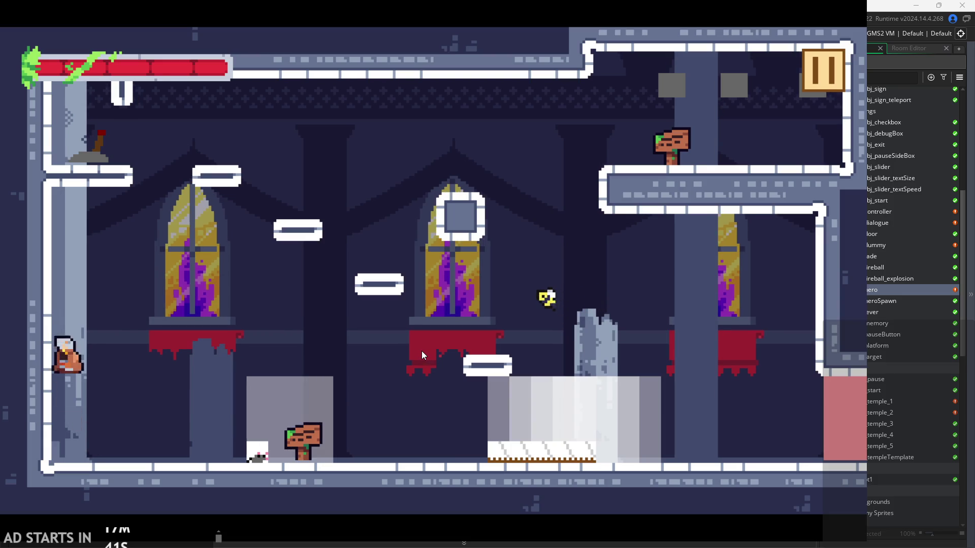
key(Right)
Swing the sword to the left, then test double jumps across platforms and the pillar
key(Left)
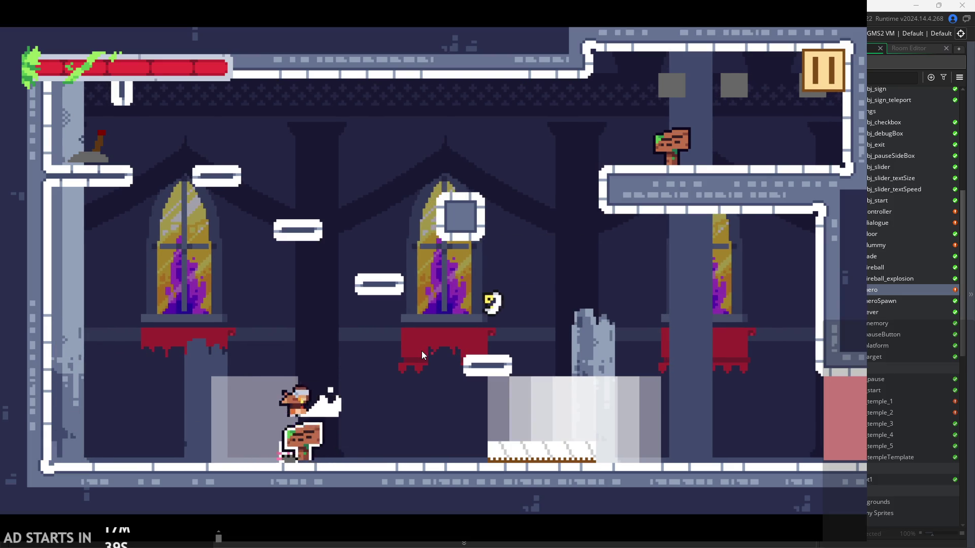
key(x)
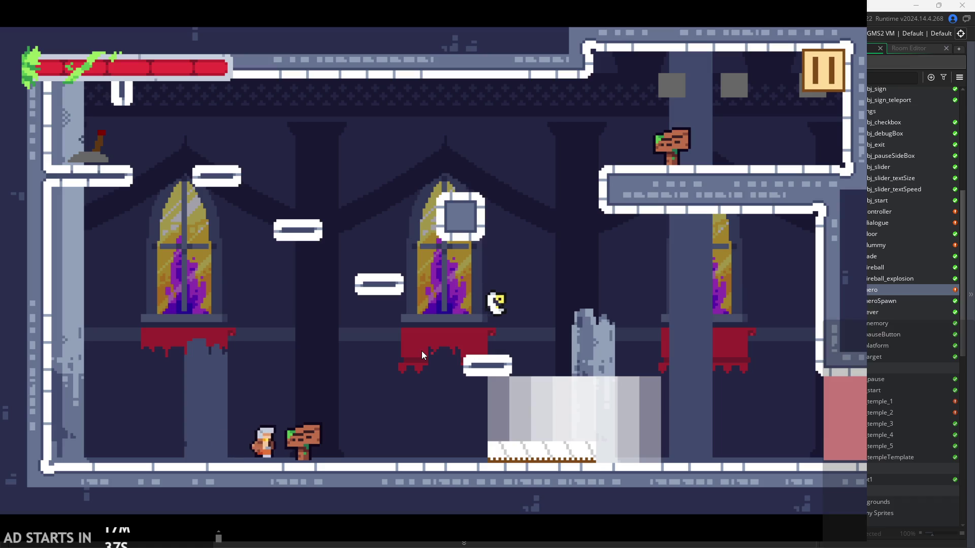
key(Right)
key(space)
key(space)
key(Left)
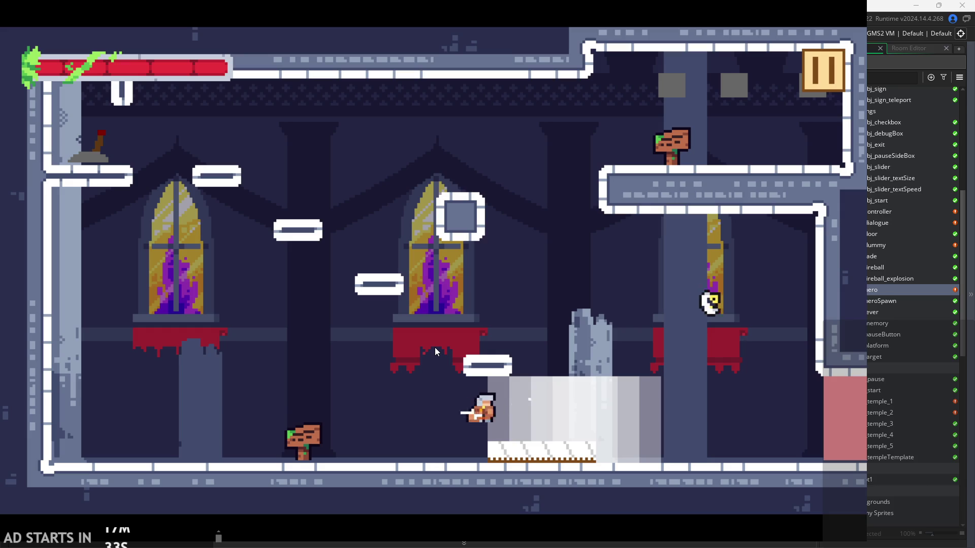
key(space)
key(Right)
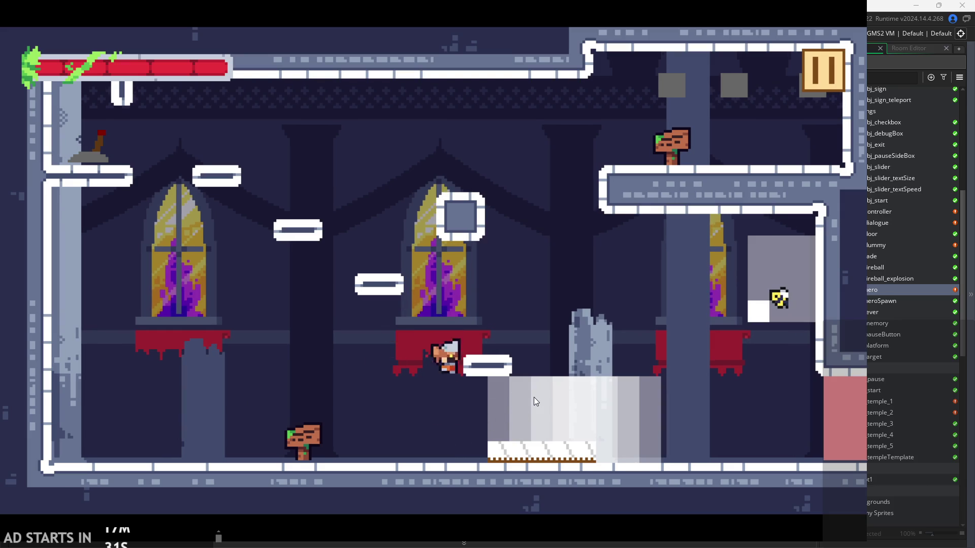
key(space)
key(Right)
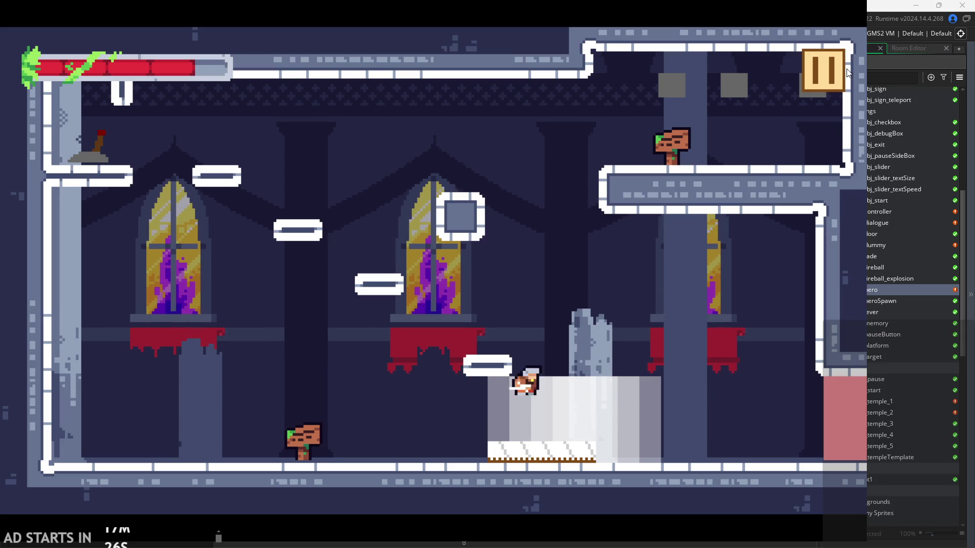
Exit the running game to the editor and show the hero's Begin Step code
click(838, 81)
click(727, 434)
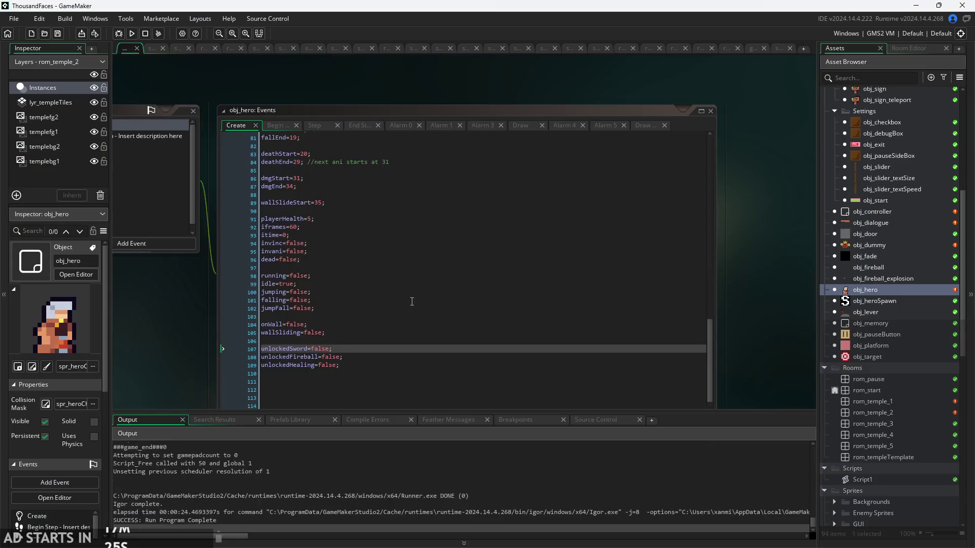
click(295, 126)
scroll(220, 313, up, 3)
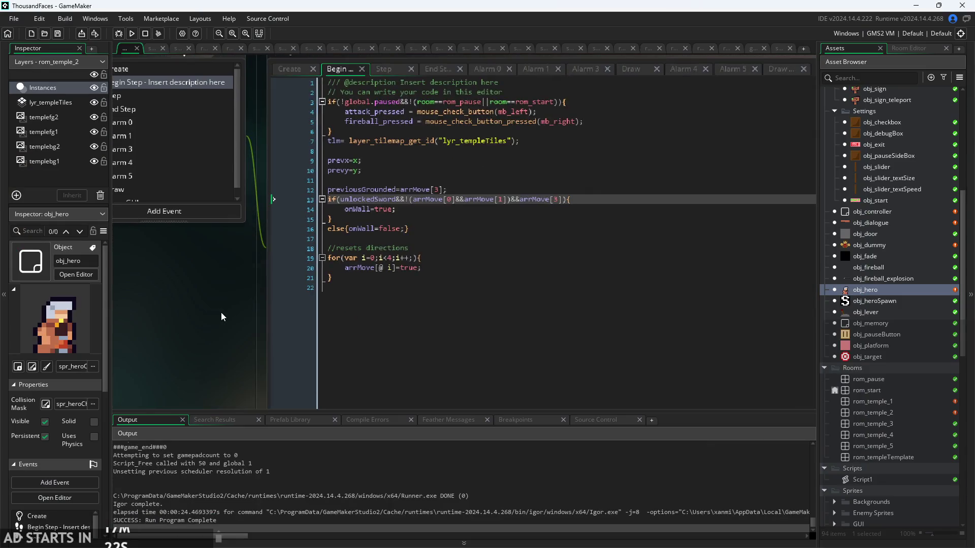
Show the Step event and go to the first line of the damage code
click(383, 69)
scroll(483, 311, down, 8)
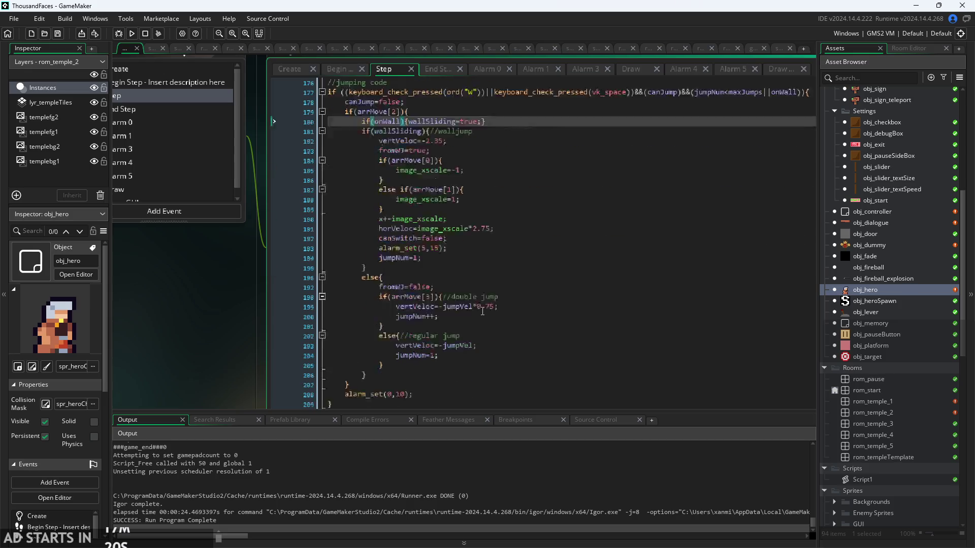
scroll(482, 311, down, 10)
scroll(472, 234, up, 6)
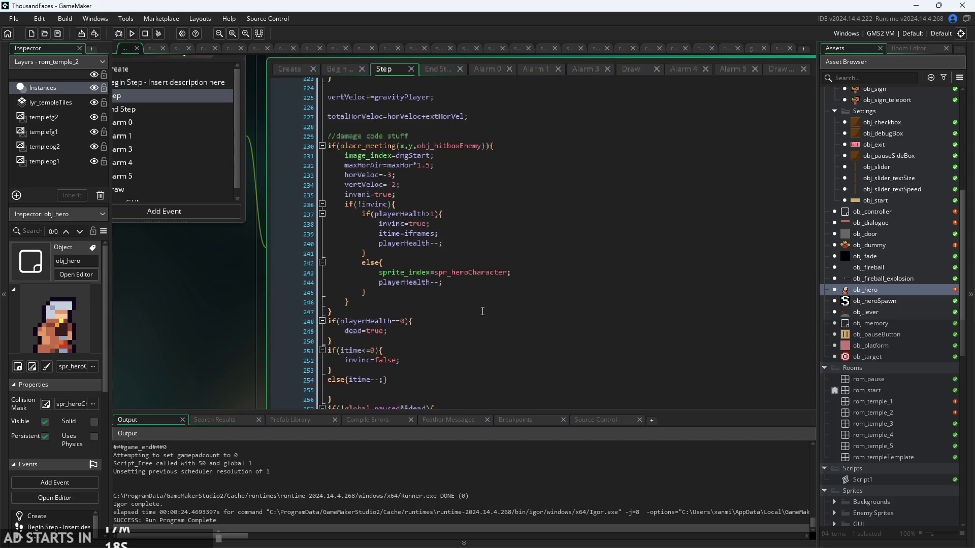
scroll(472, 234, up, 2)
click(477, 228)
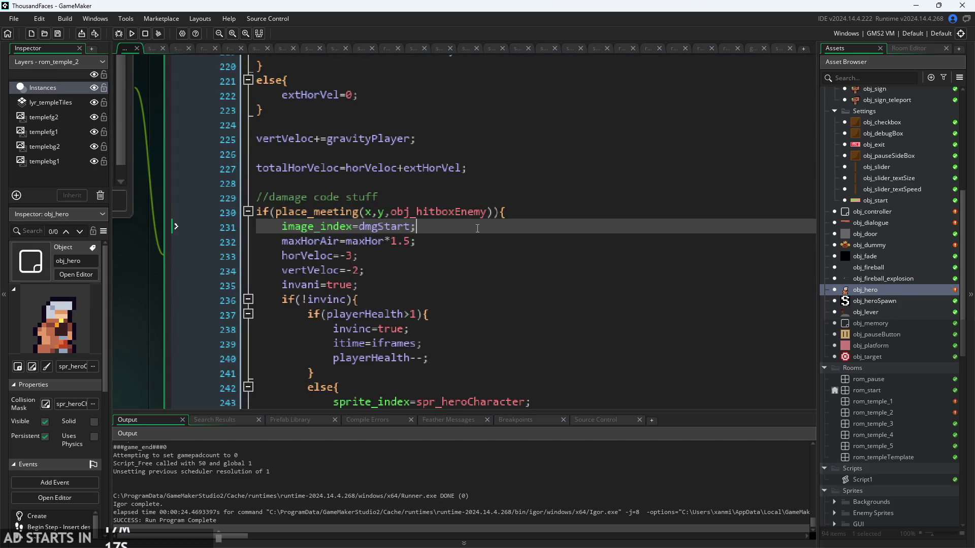
Add sprite_index=spr_heroCharacter on a new line after the damage condition
click(515, 214)
key(Return)
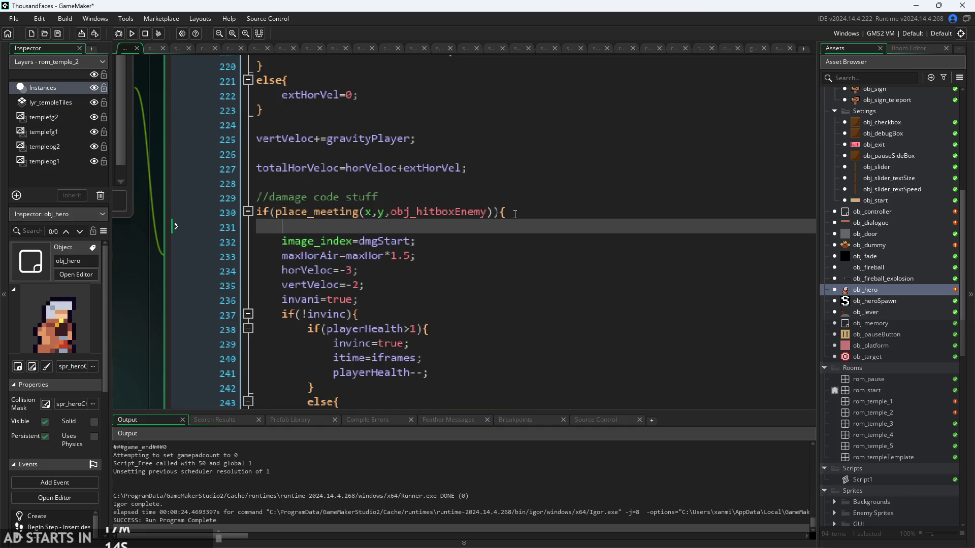
text(spriu)
key(BackSpace)
text(te_)
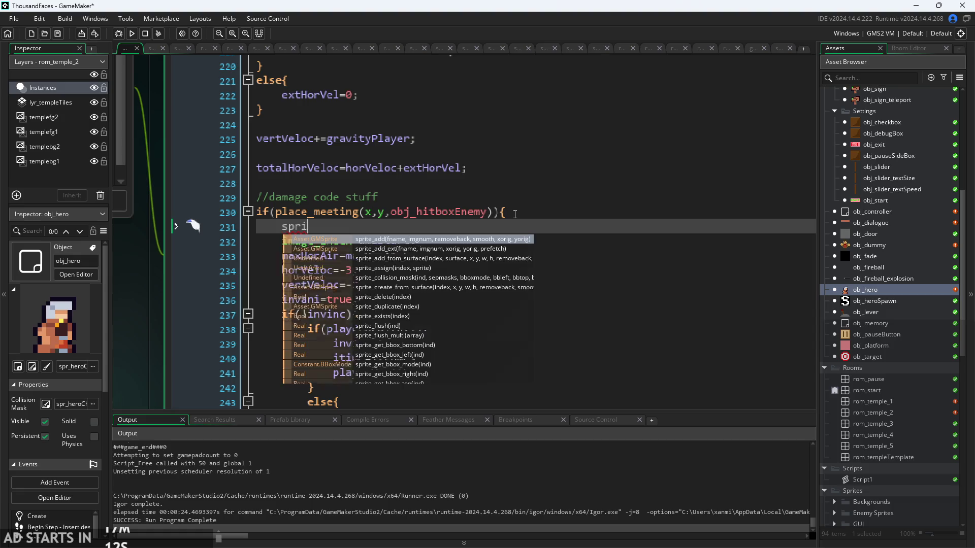
text(in)
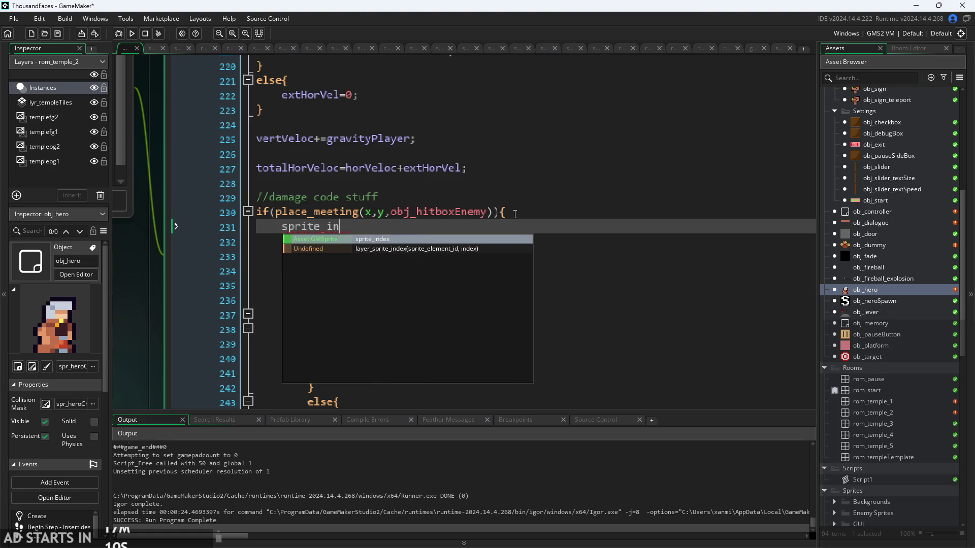
key(Return)
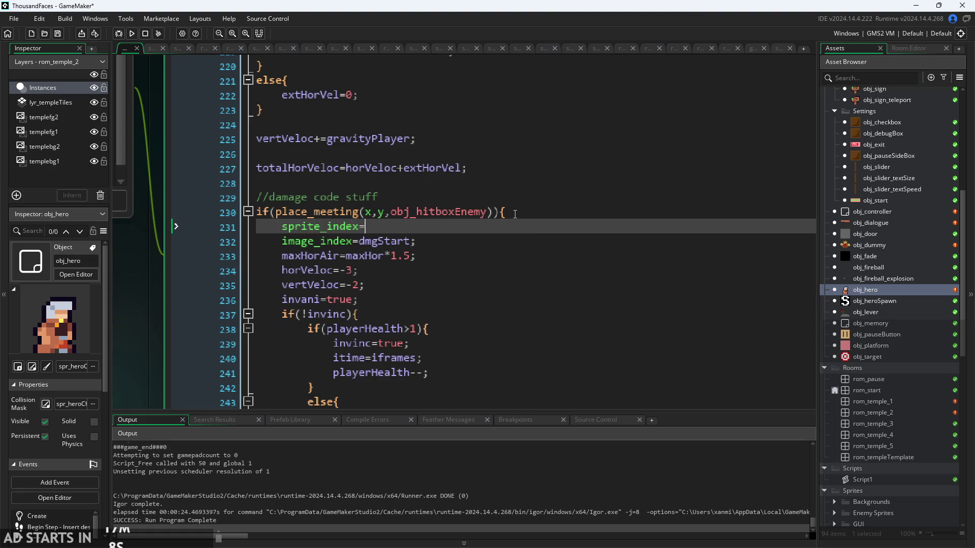
text(spr_h)
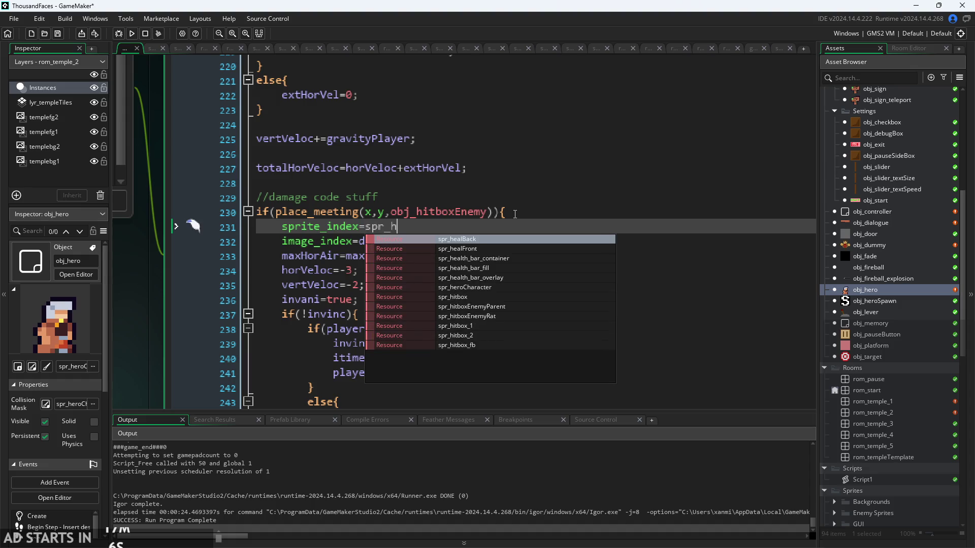
text(er)
key(Return)
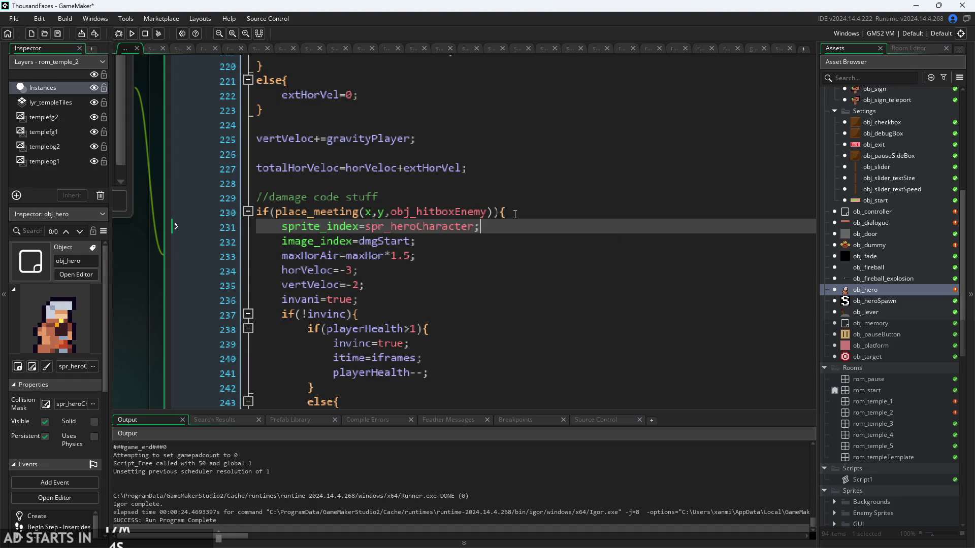
Add attacking=false below the sprite reset and run the game with F5
scroll(543, 302, down, 2)
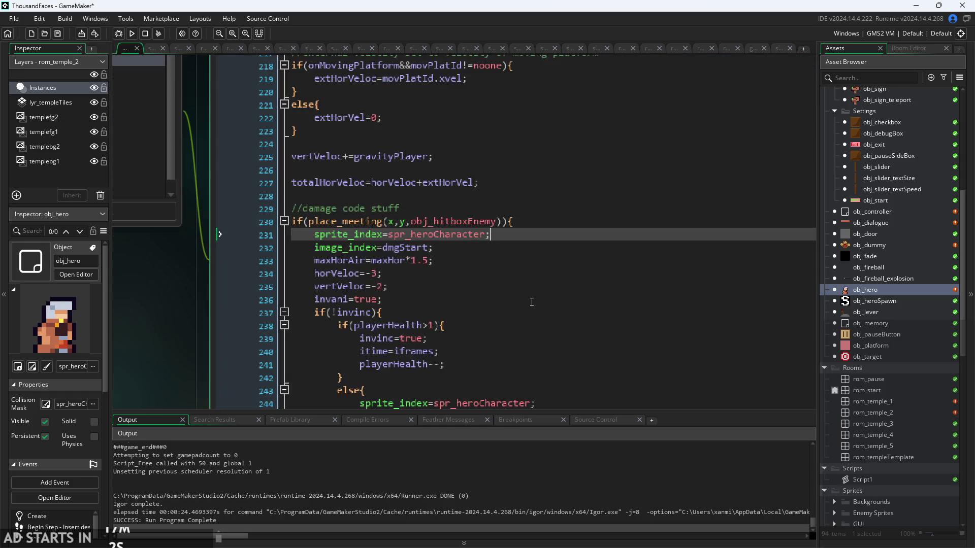
key(Return)
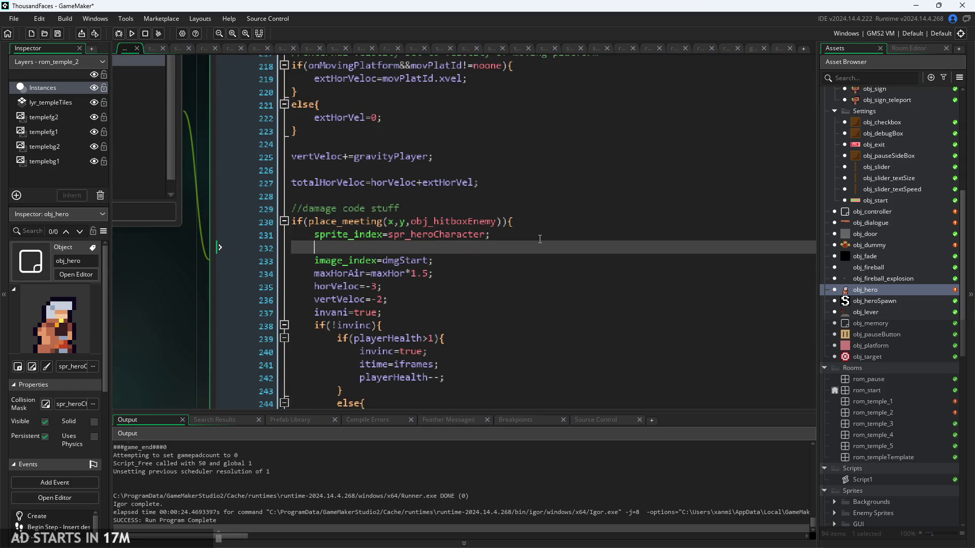
text(att)
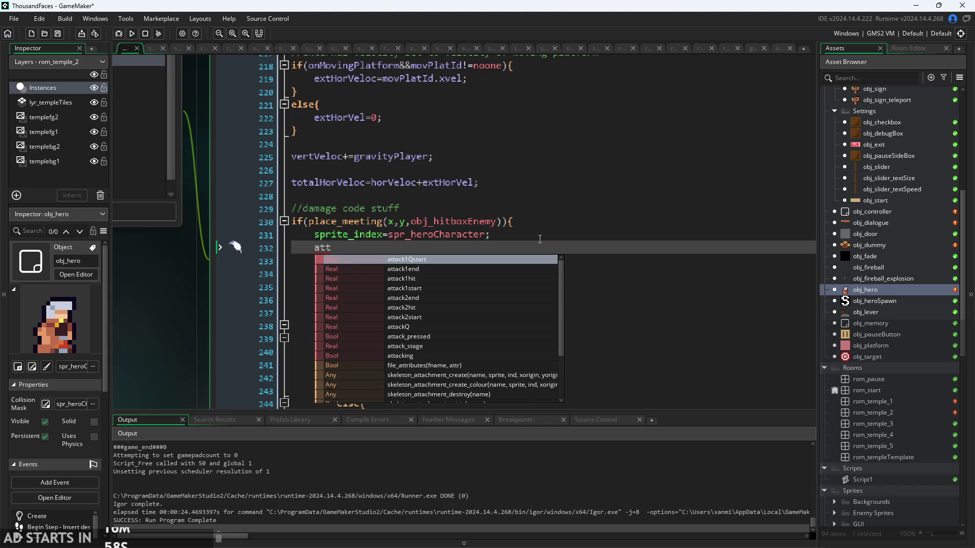
key(Down)
key(Down)
key(Down)
key(Return)
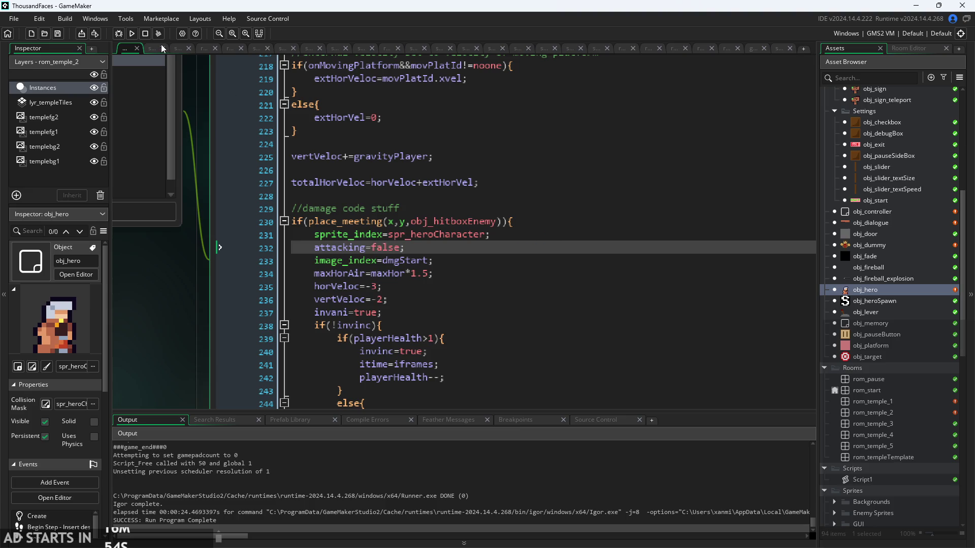
key(F5)
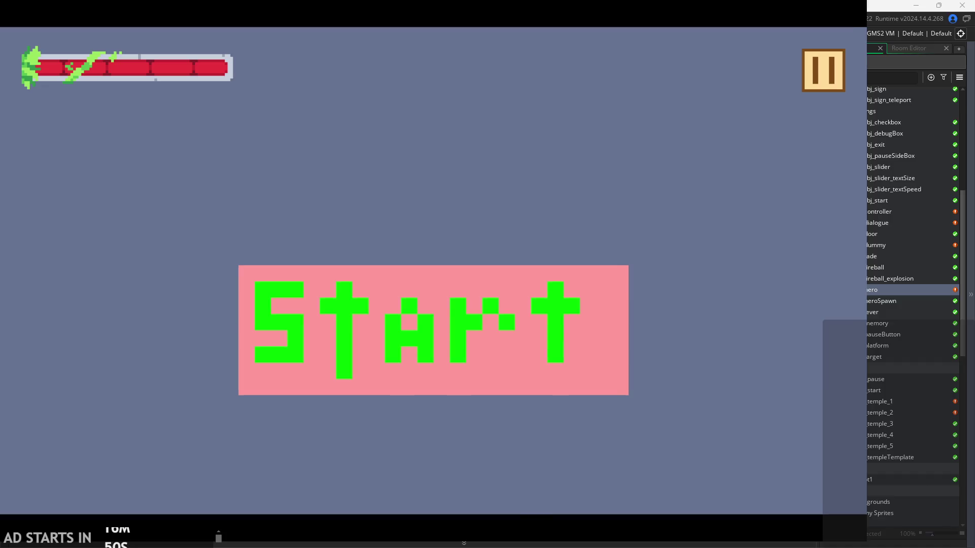
Start the game and jump the hero onto the small platform and pale block
click(417, 341)
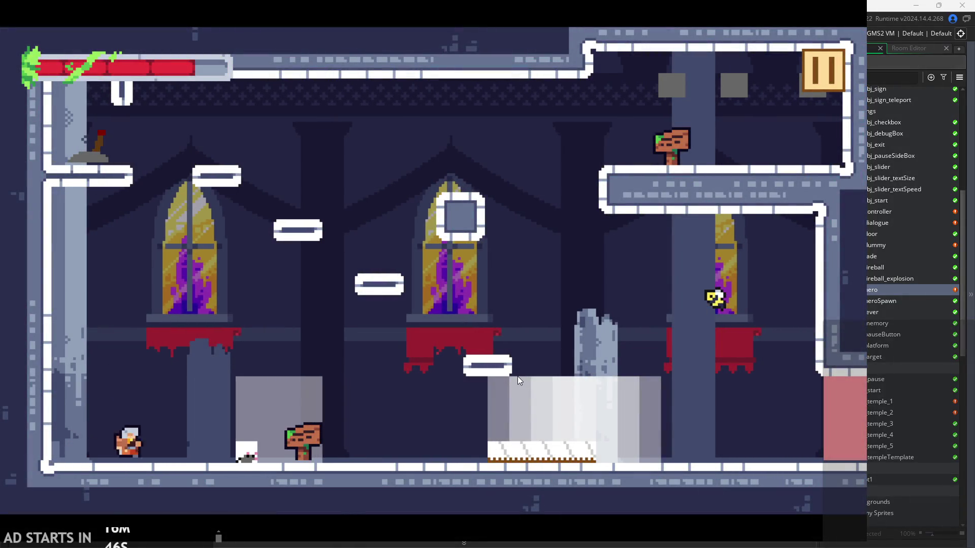
key(Right)
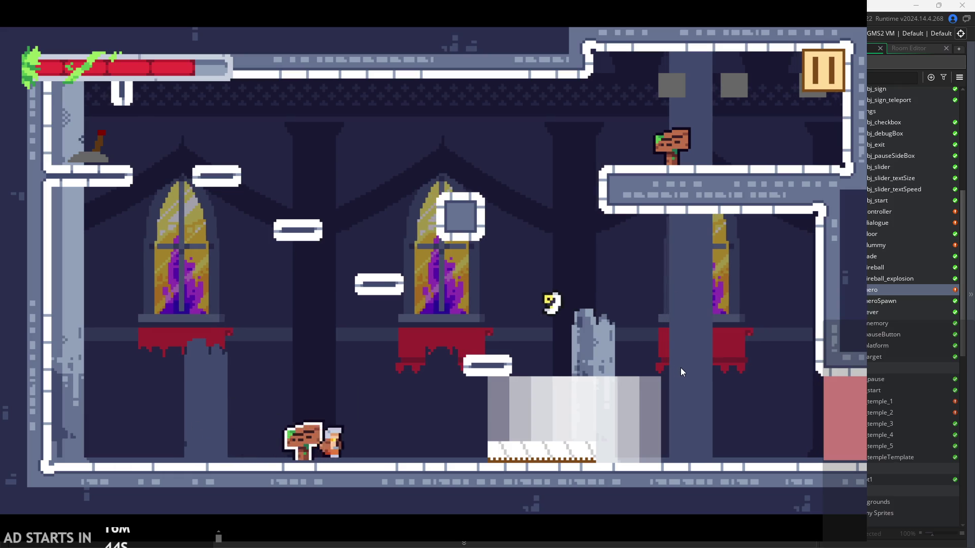
key(Right)
key(space)
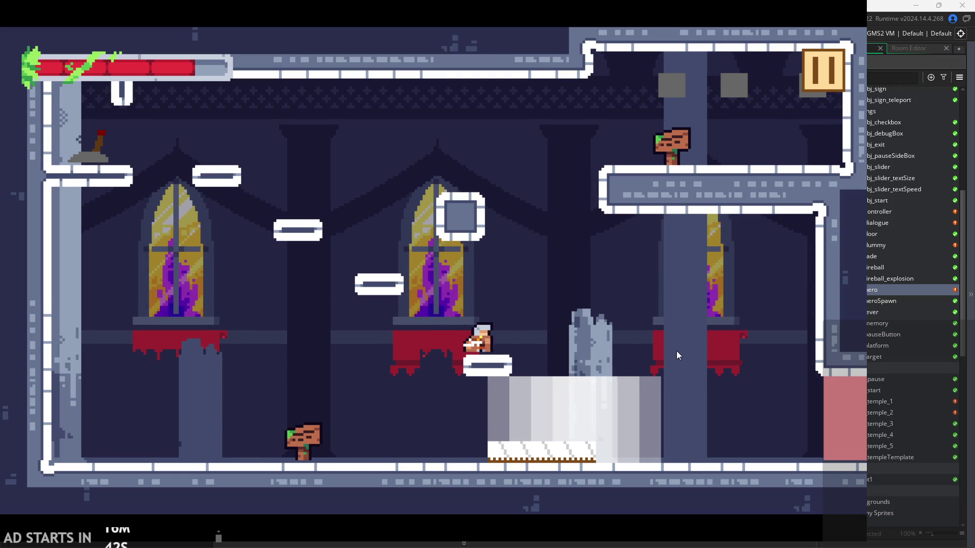
key(space)
key(Left)
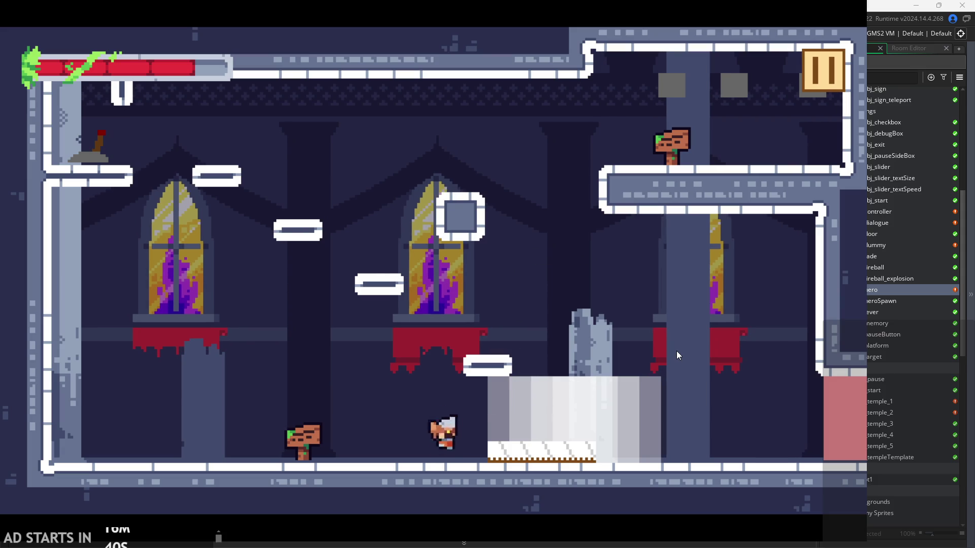
key(space)
key(Right)
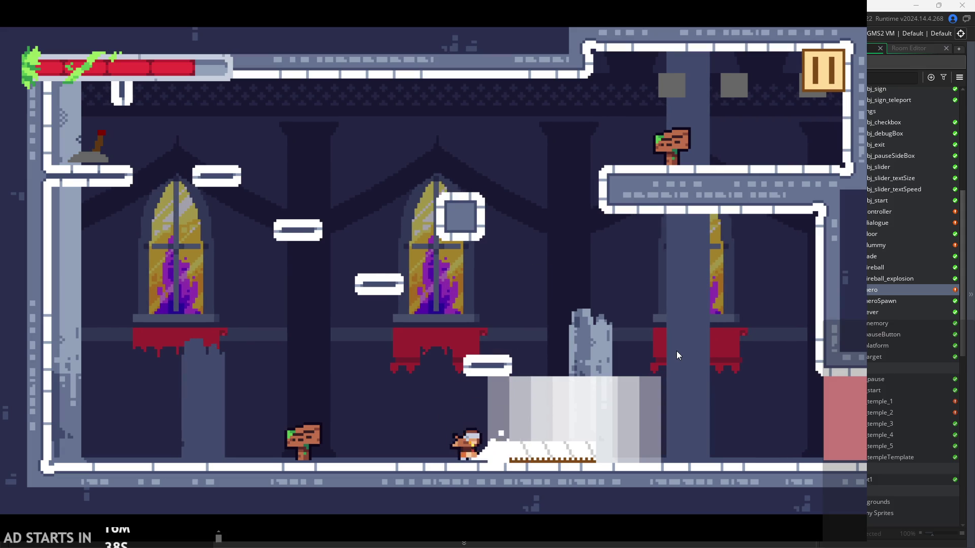
Test jumps against the pale block's wall, hop back to the floor, and pause
key(space)
key(Left)
key(Right)
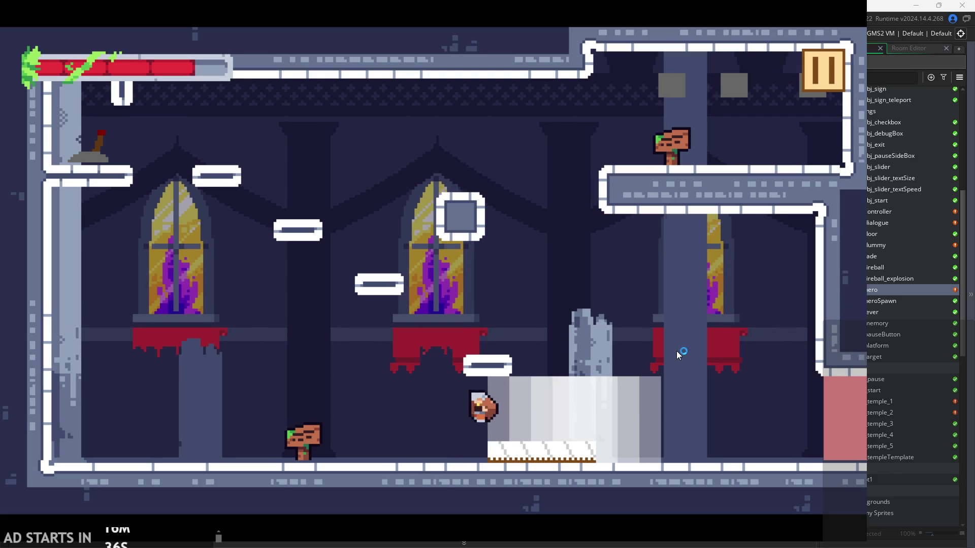
key(Left)
key(space)
key(Right)
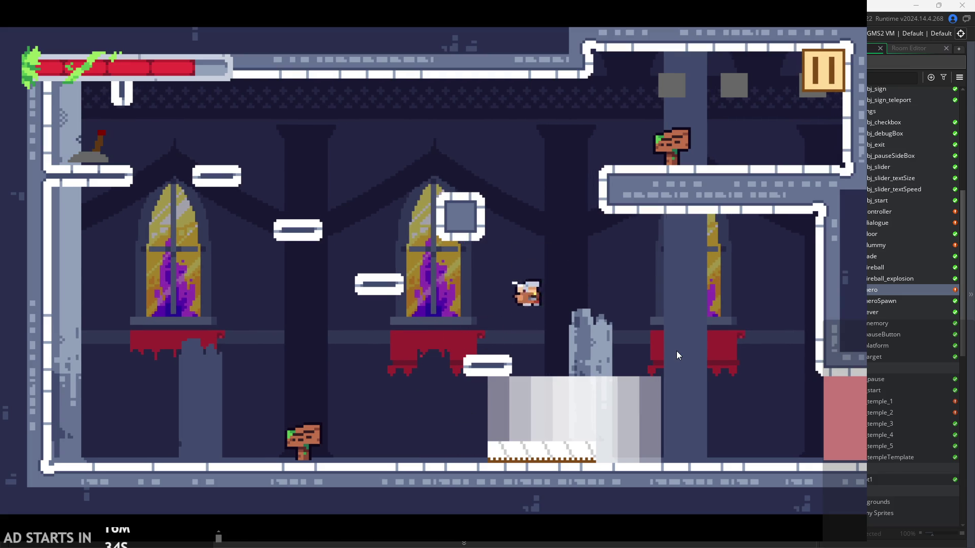
key(Left)
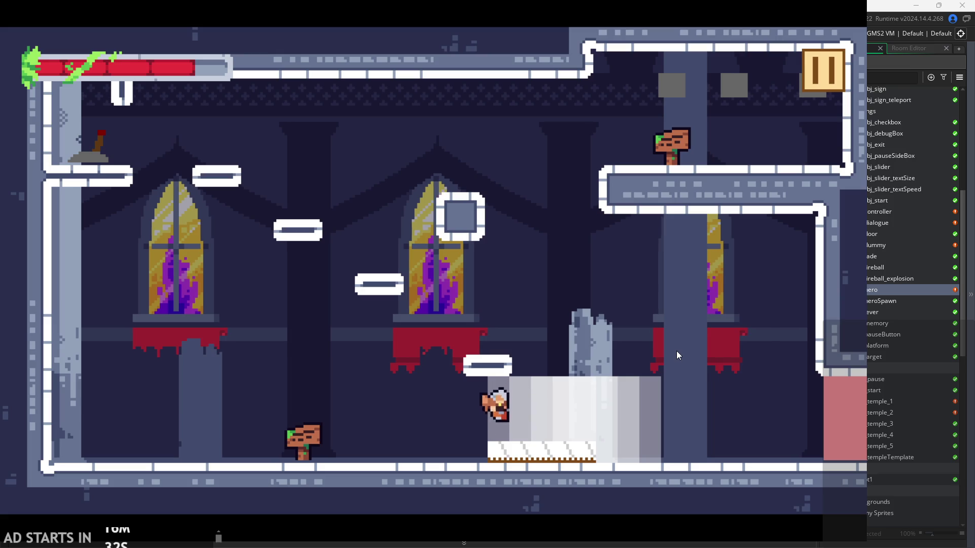
key(Left)
key(space)
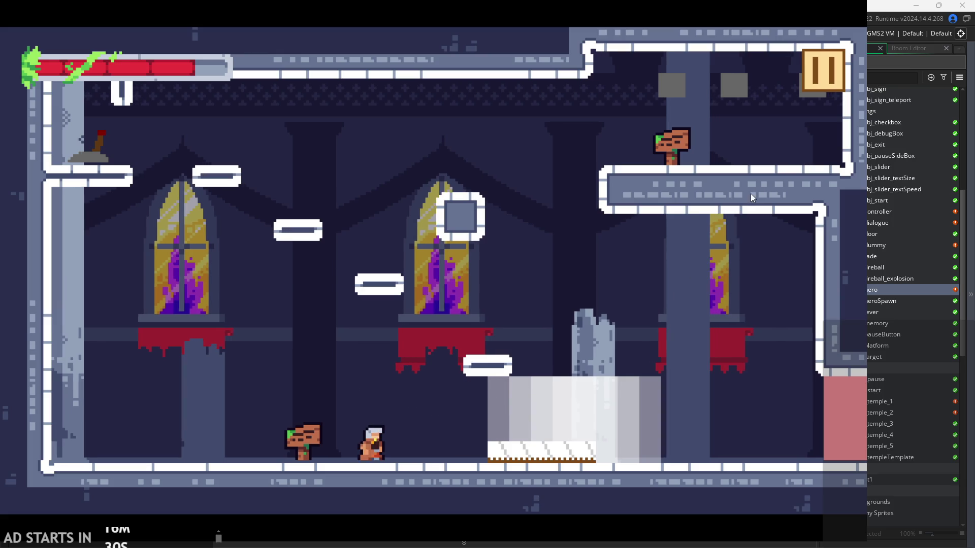
click(844, 85)
click(747, 441)
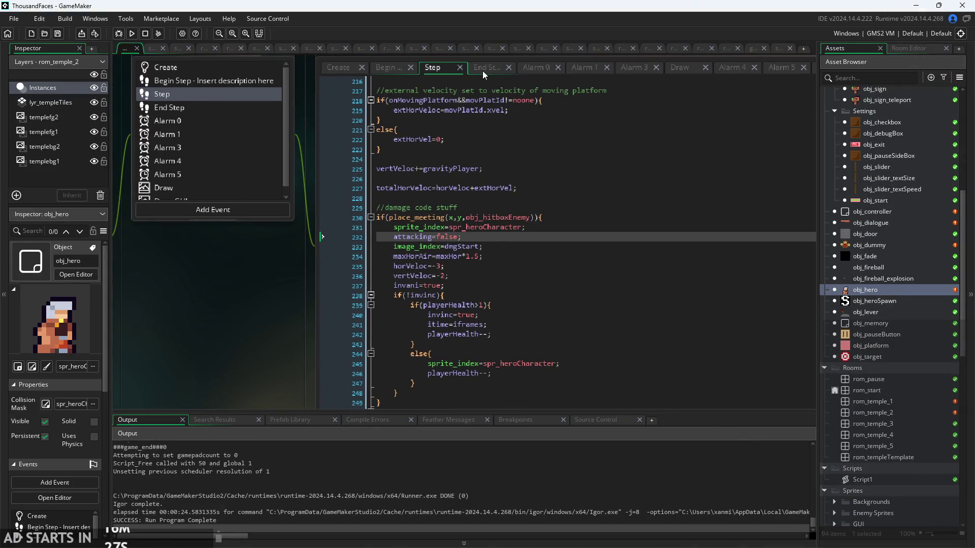
click(482, 71)
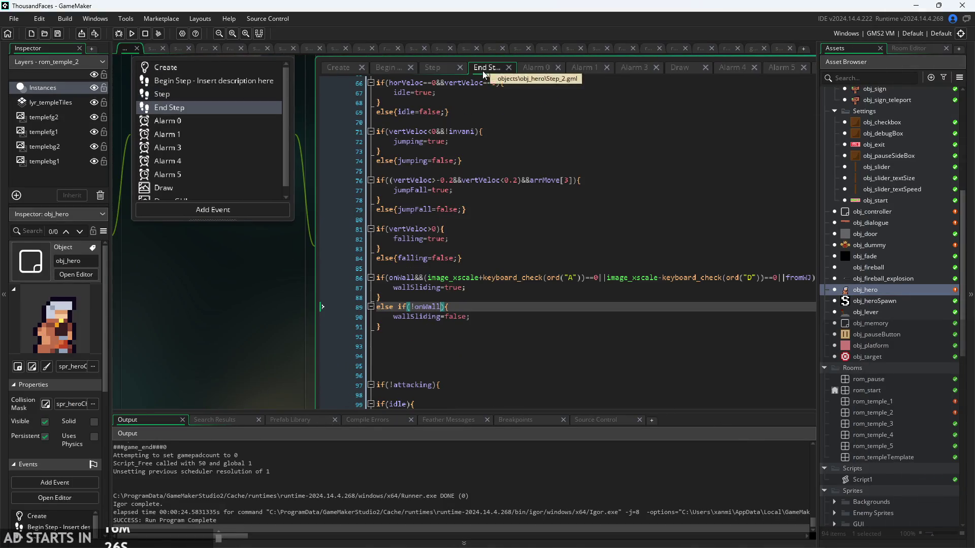
click(432, 69)
scroll(457, 228, down, 3)
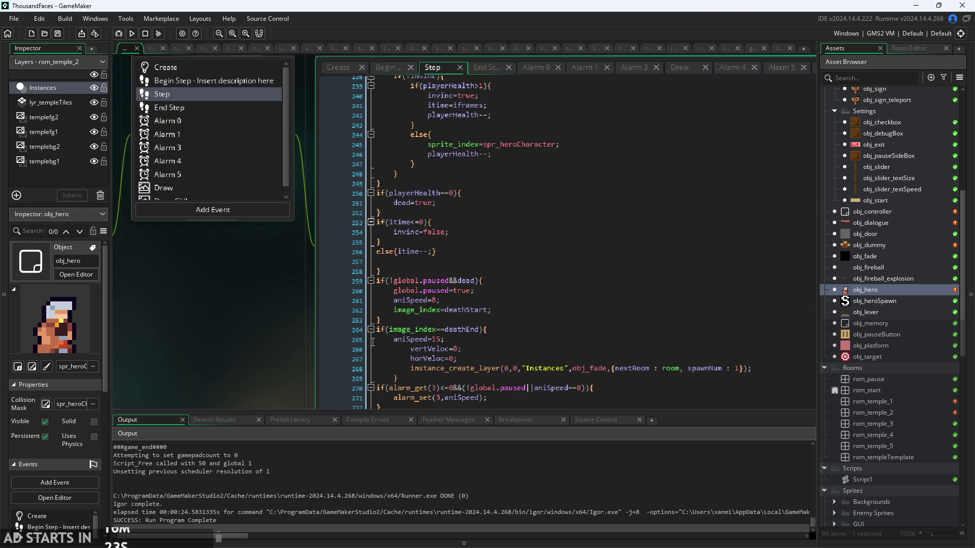
scroll(294, 279, down, 1)
scroll(465, 318, up, 13)
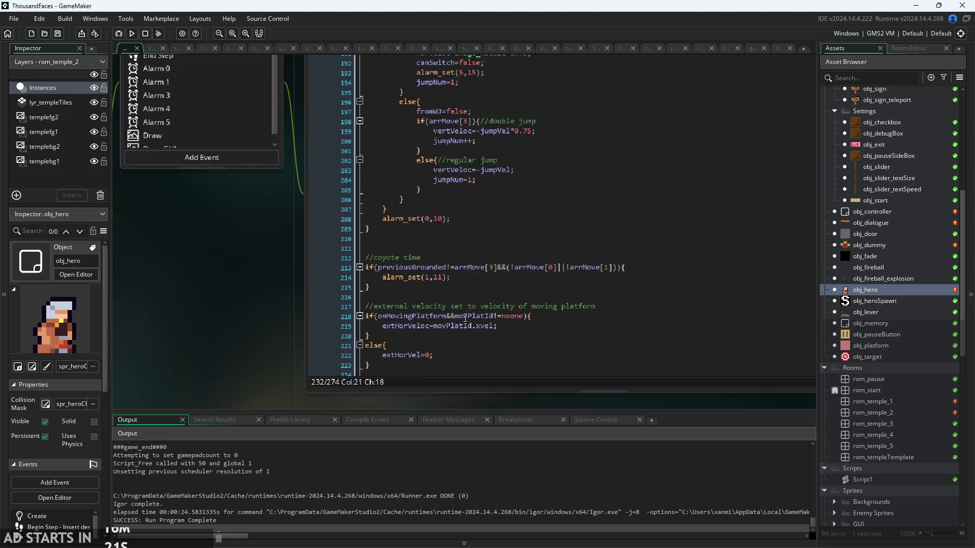
scroll(470, 321, up, 11)
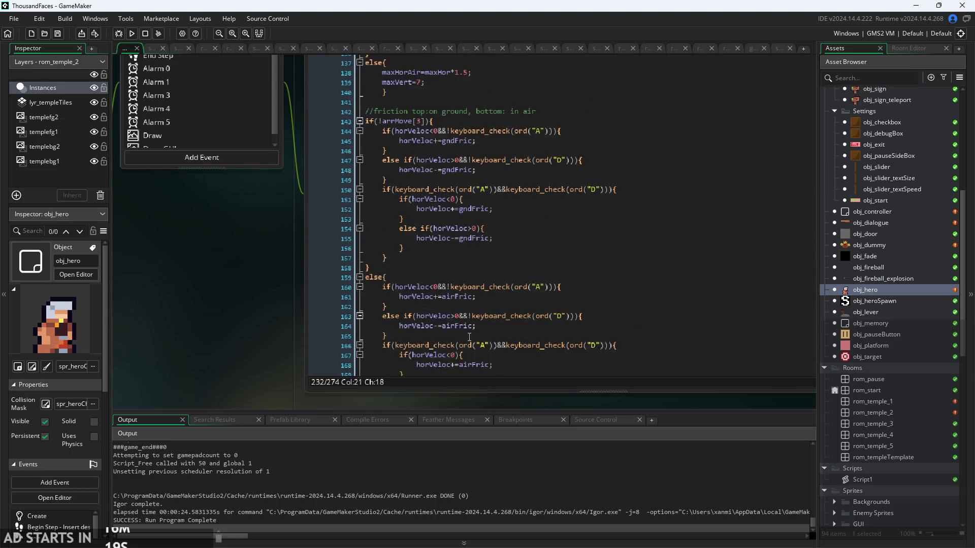
scroll(468, 333, up, 8)
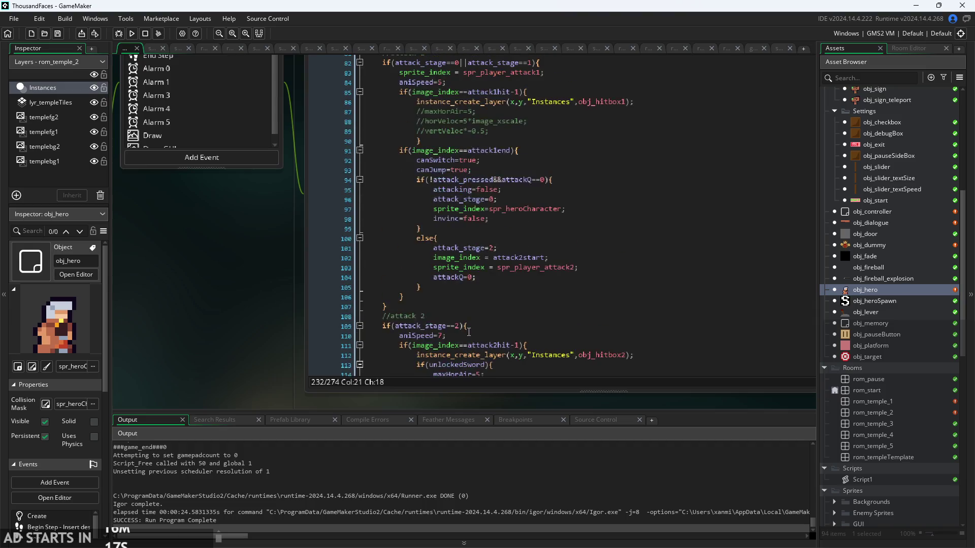
ctrl+scroll(442, 190, up, 3)
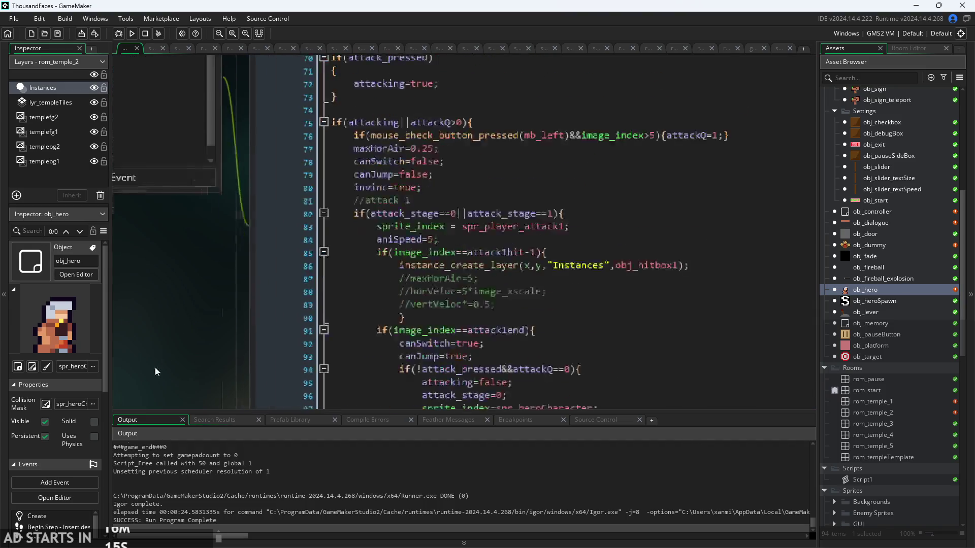
click(400, 246)
ctrl+scroll(400, 244, down, 2)
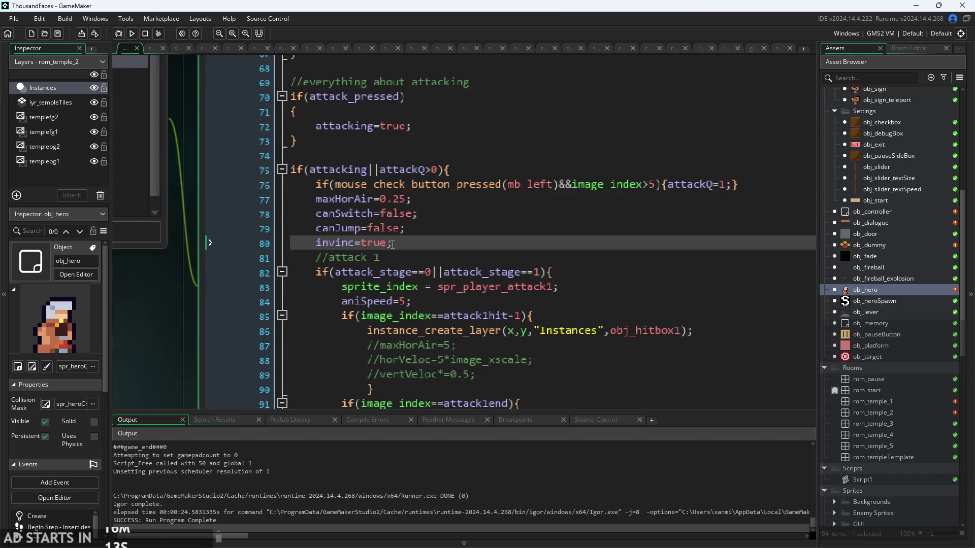
ctrl+scroll(204, 325, down, 1)
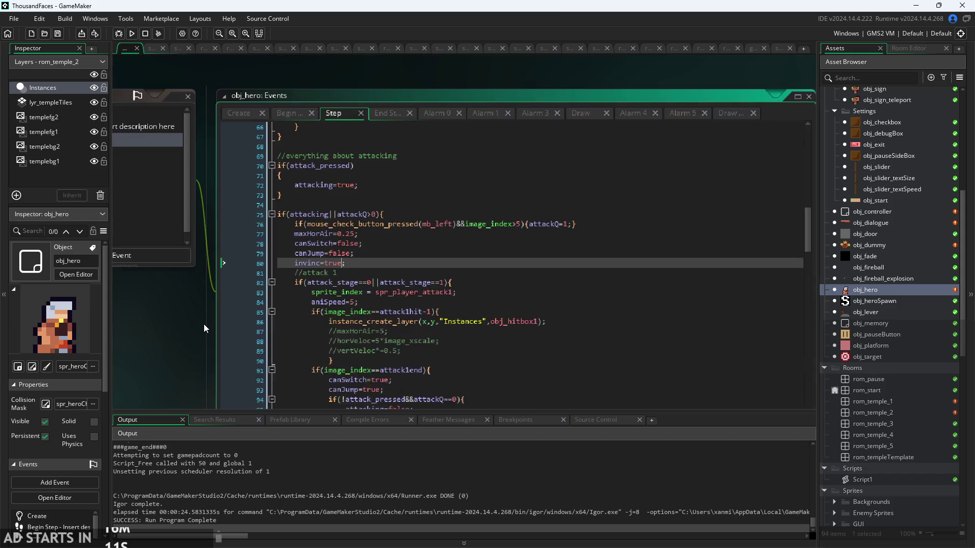
click(239, 114)
scroll(356, 353, down, 3)
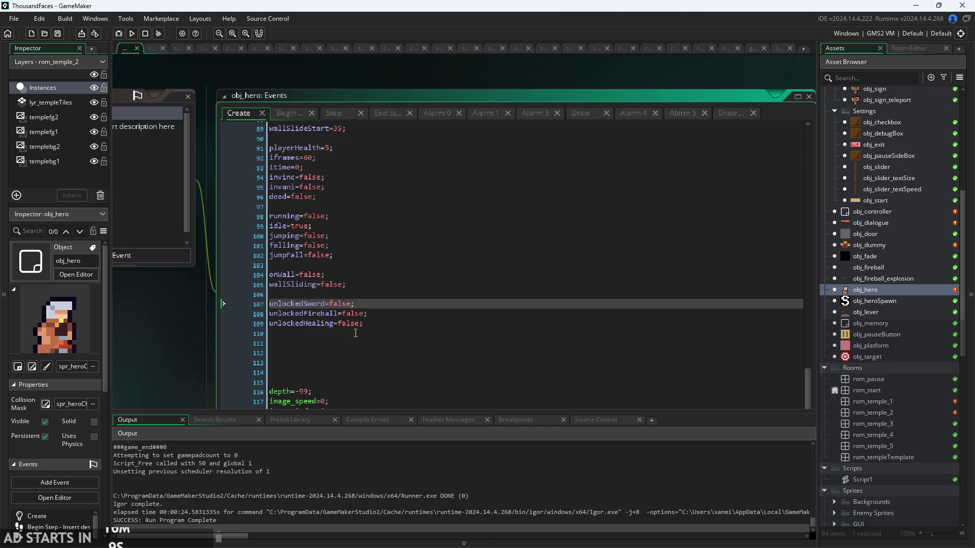
drag(172, 360, 215, 263)
click(393, 330)
scroll(393, 330, up, 7)
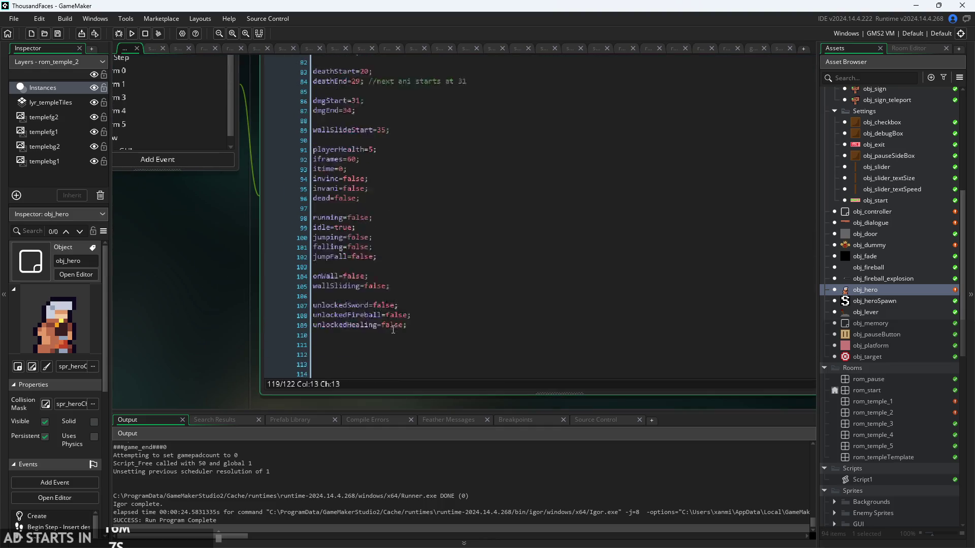
click(390, 266)
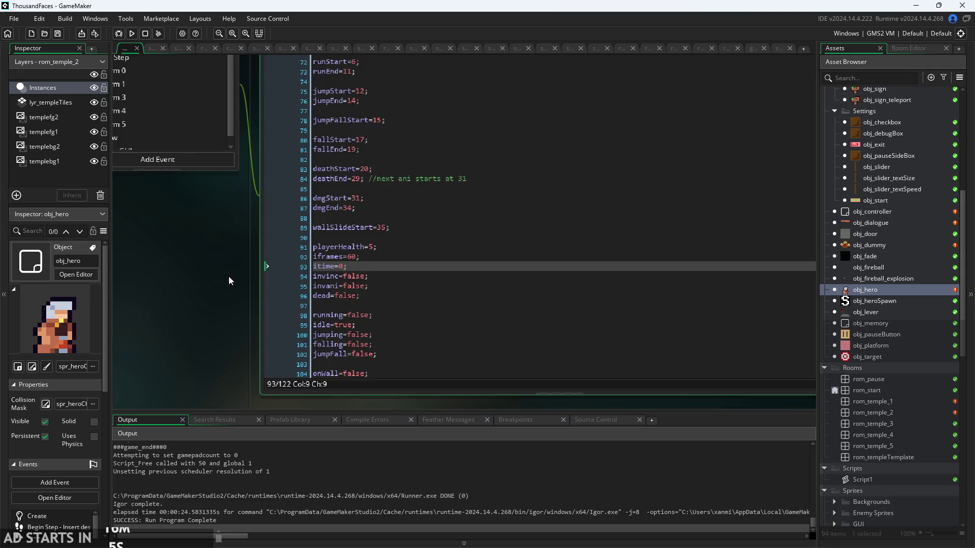
drag(228, 281, 166, 337)
scroll(226, 276, down, 1)
In the hero's Step event, start an iframes line right after invinc=true
click(289, 124)
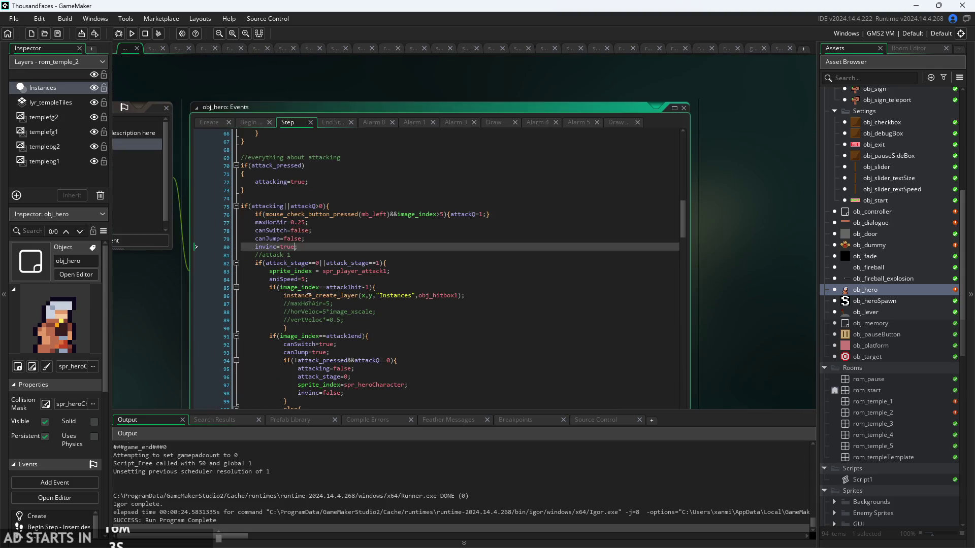
scroll(307, 249, up, 3)
key(Return)
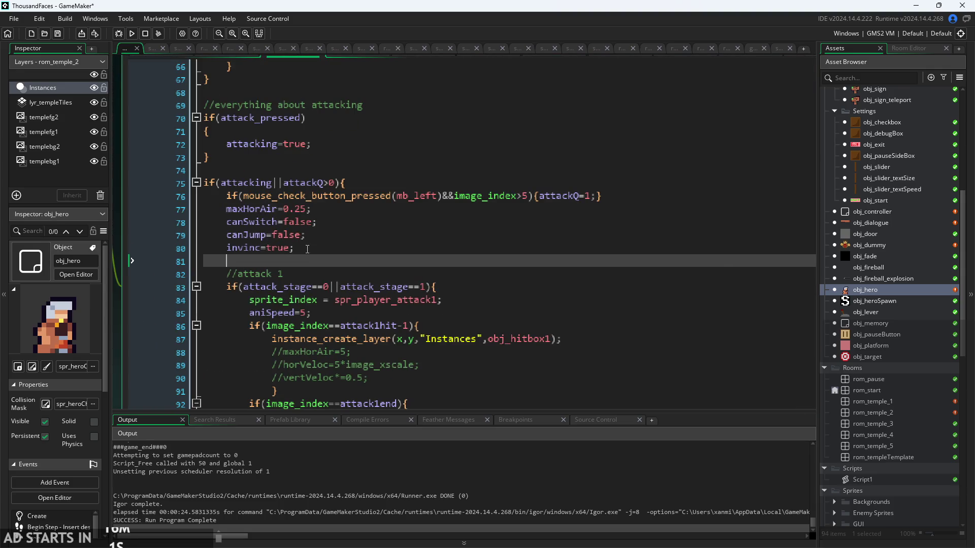
text(iframes=30;)
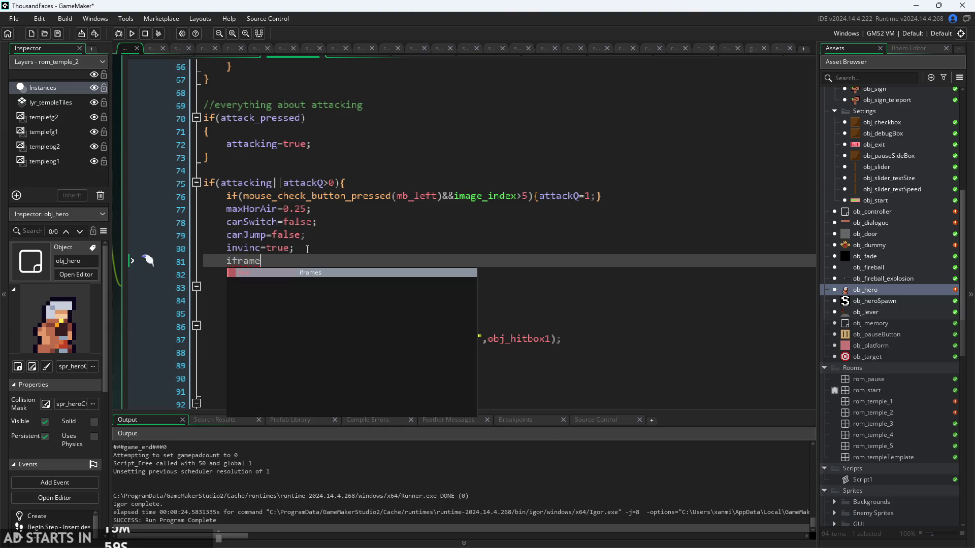
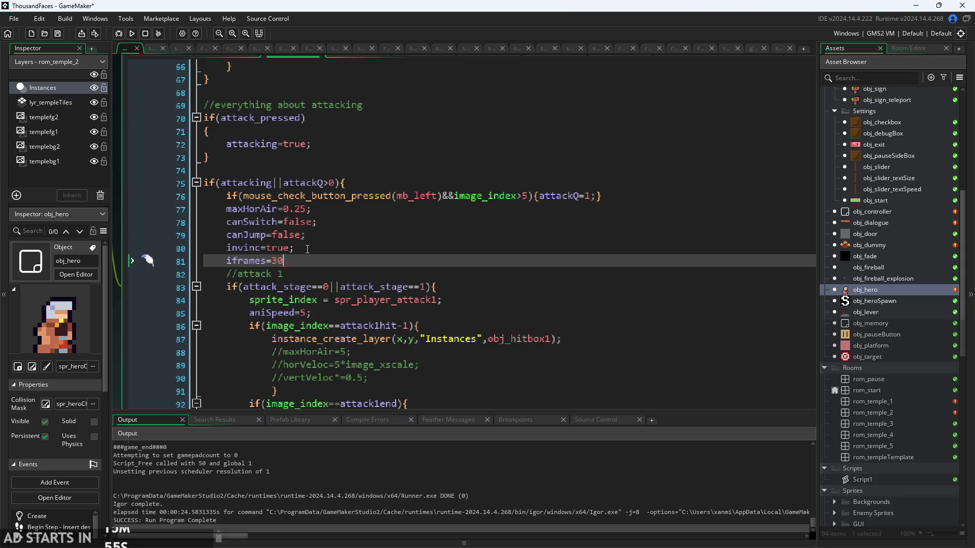
Add iframes=60; on a new line after maxVert=7; (line 140) and launch the game
scroll(307, 249, down, 13)
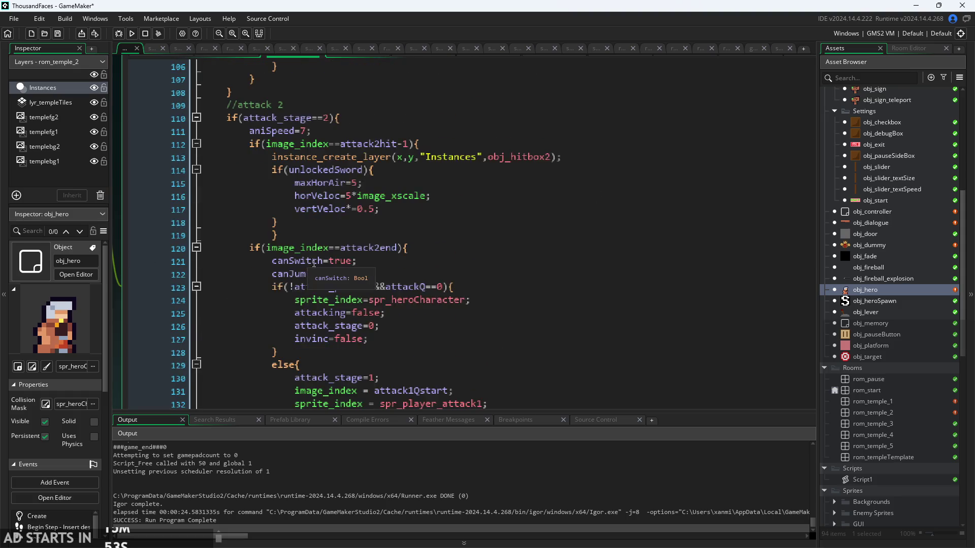
scroll(306, 280, down, 3)
scroll(307, 280, up, 5)
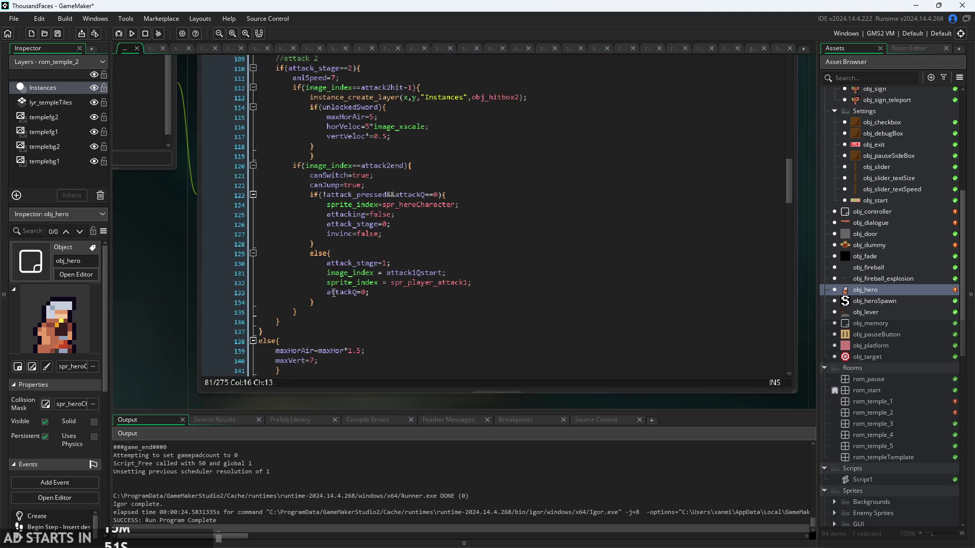
click(339, 242)
scroll(339, 243, up, 3)
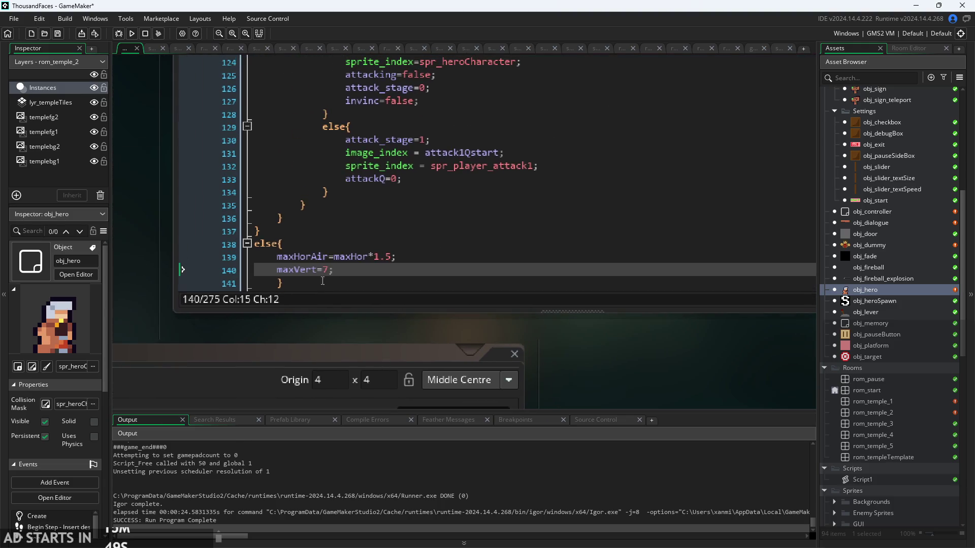
key(Return)
text(iframes=60;)
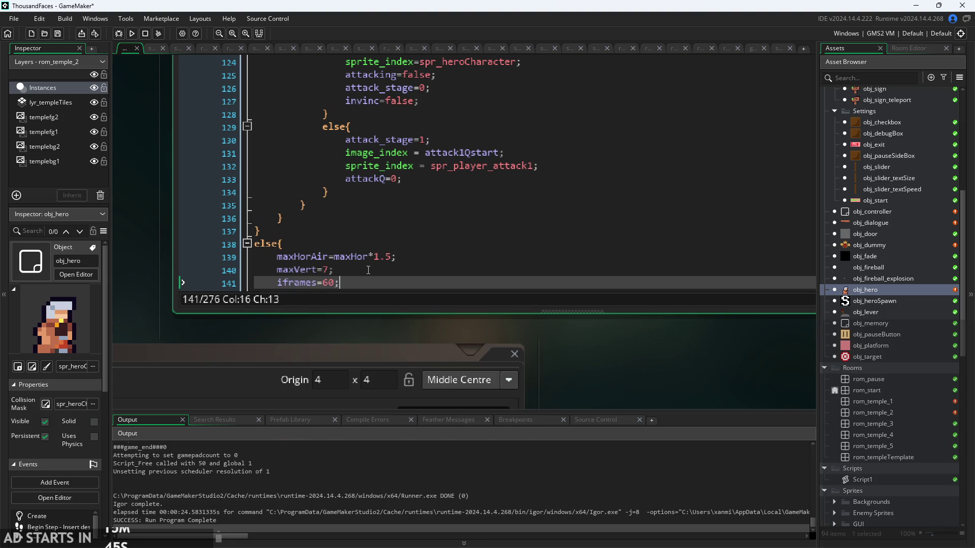
click(129, 34)
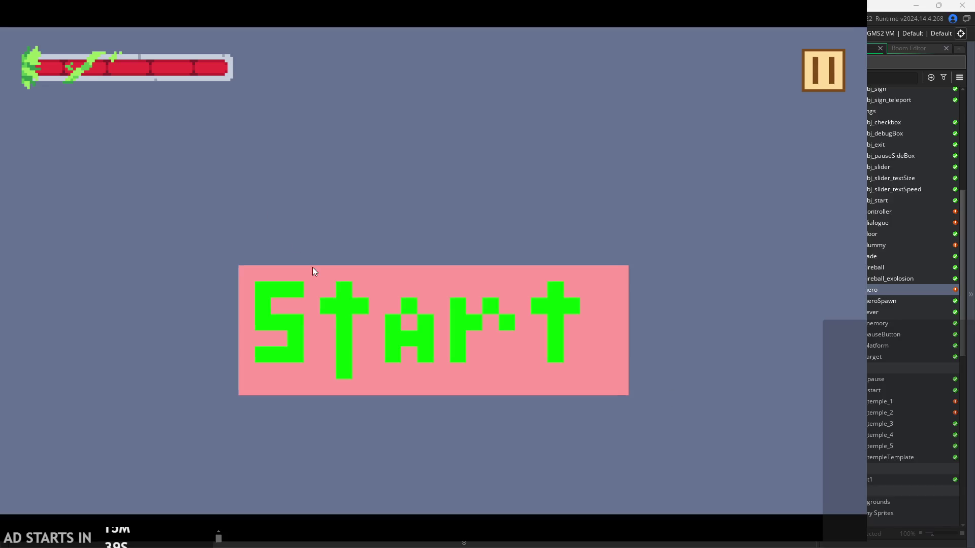
Start the game, jump to the small platform and slash at the yellow flying creature
click(313, 269)
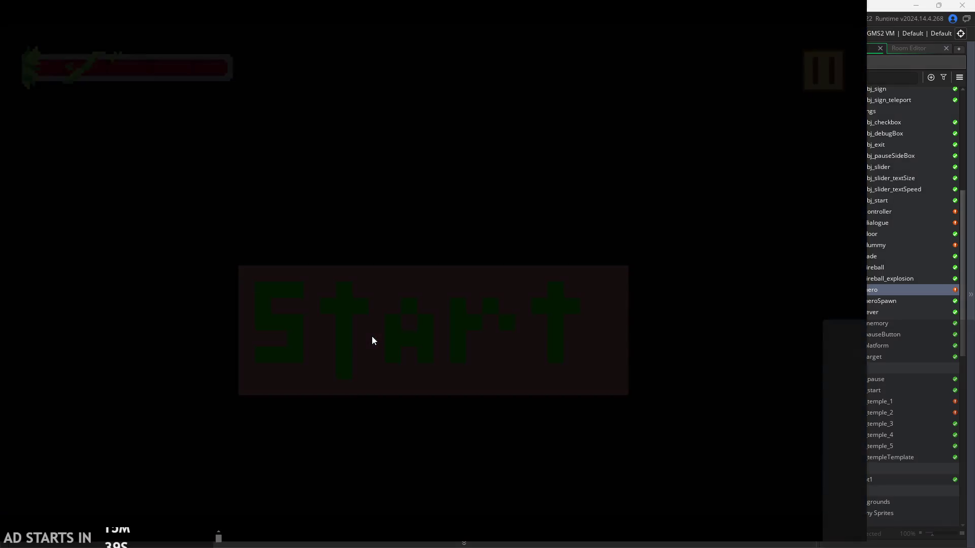
key(Right)
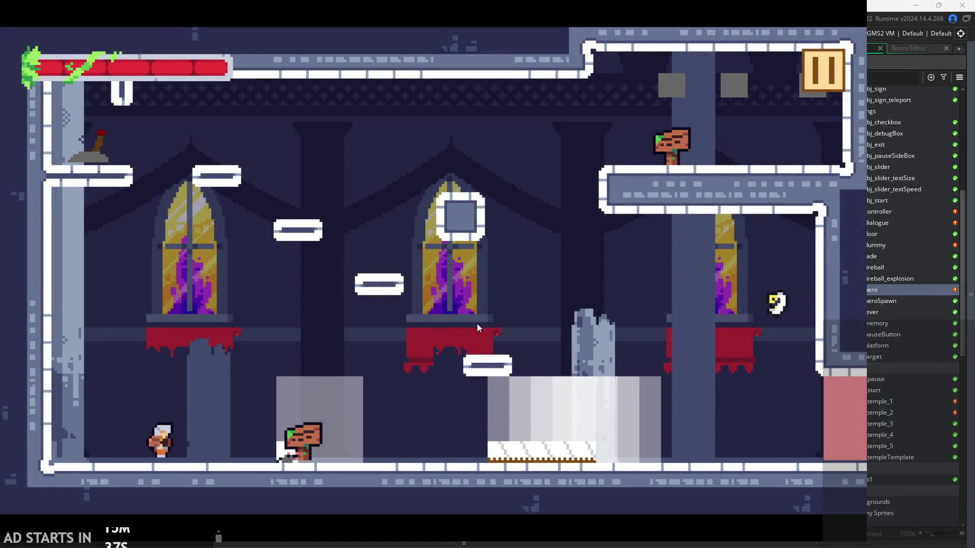
key(space)
key(Right)
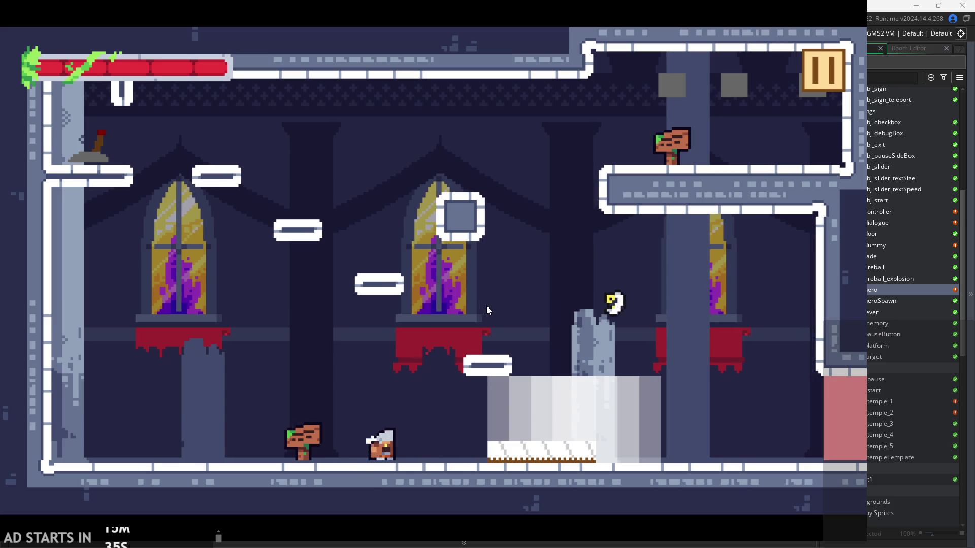
key(space)
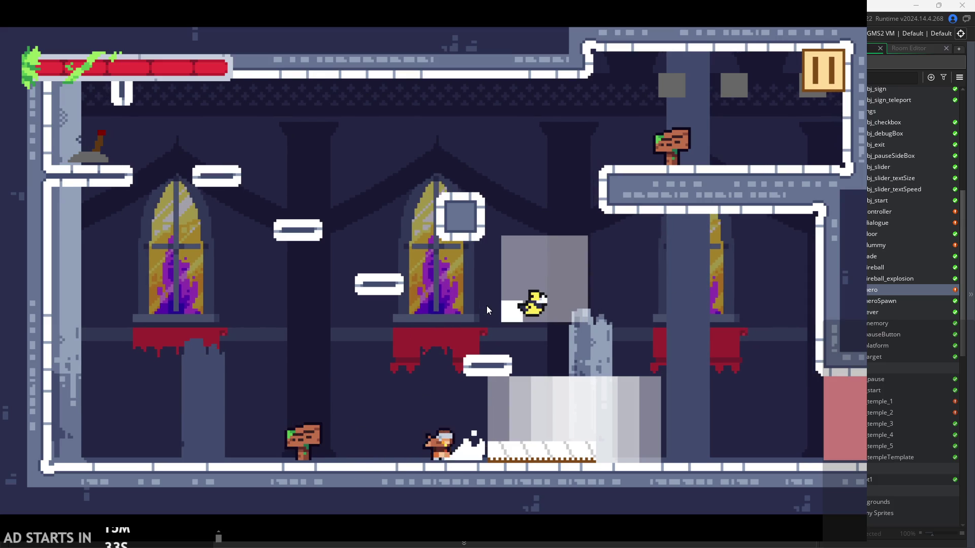
key(space)
key(x)
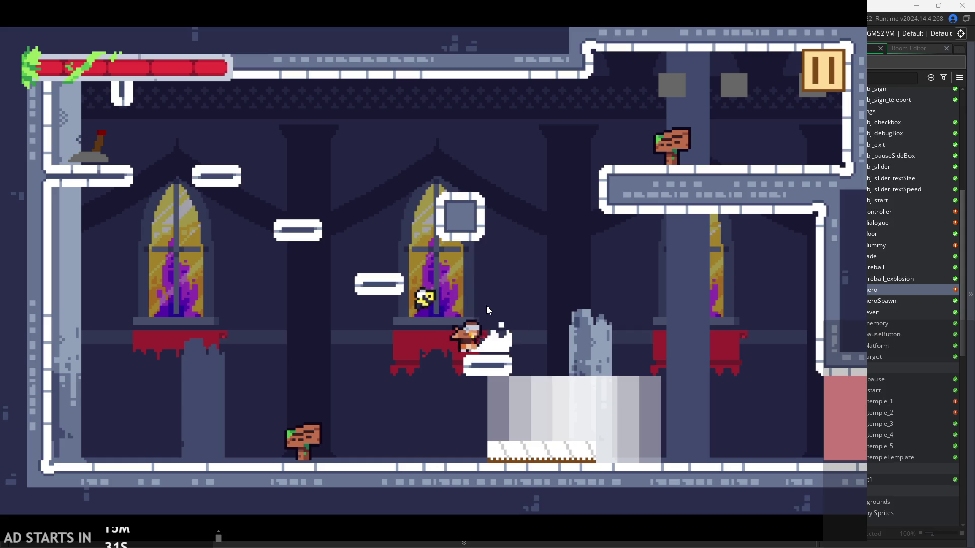
key(x)
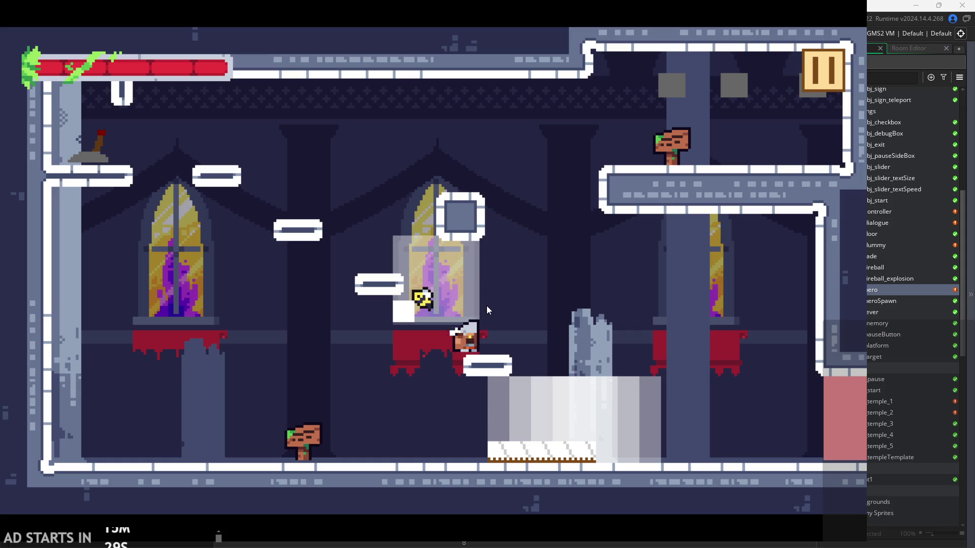
key(x)
key(x)
key(x)
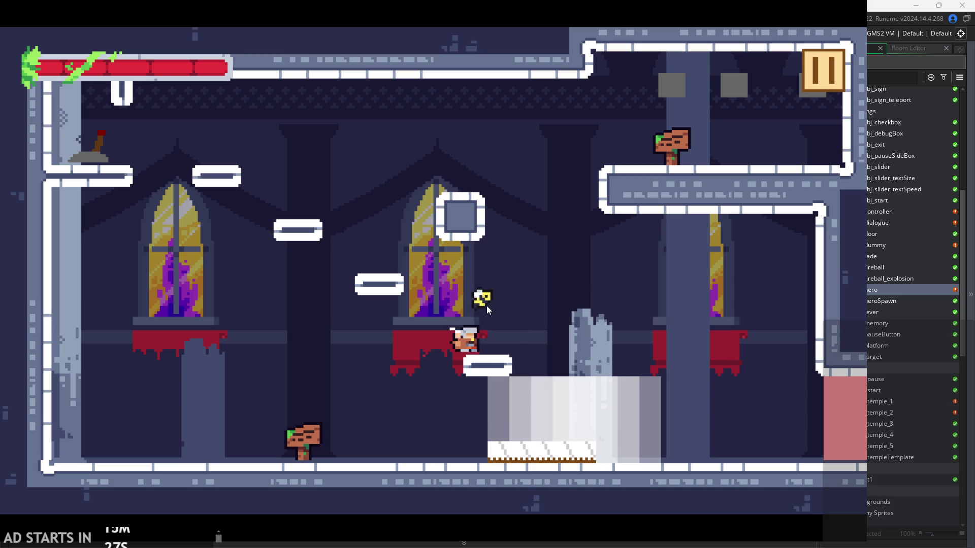
key(x)
key(Right)
key(space)
Keep slashing and hopping around the light platform and floor to finish off the creature
key(x)
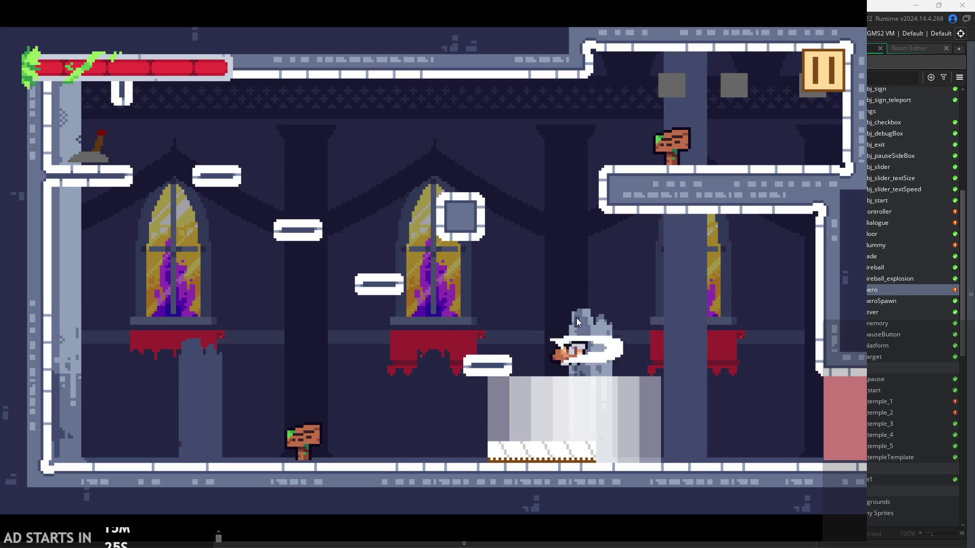
key(Left)
key(x)
key(x)
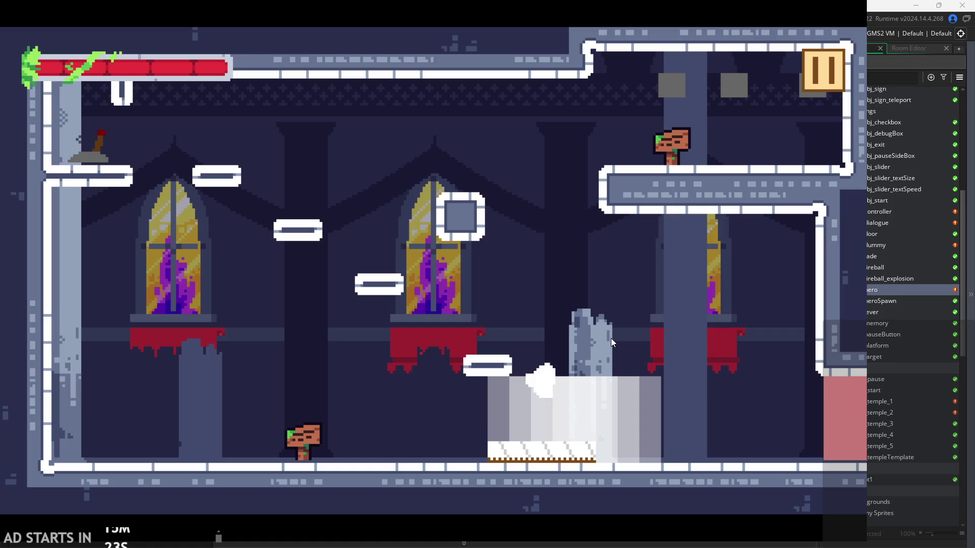
key(Left)
key(x)
key(space)
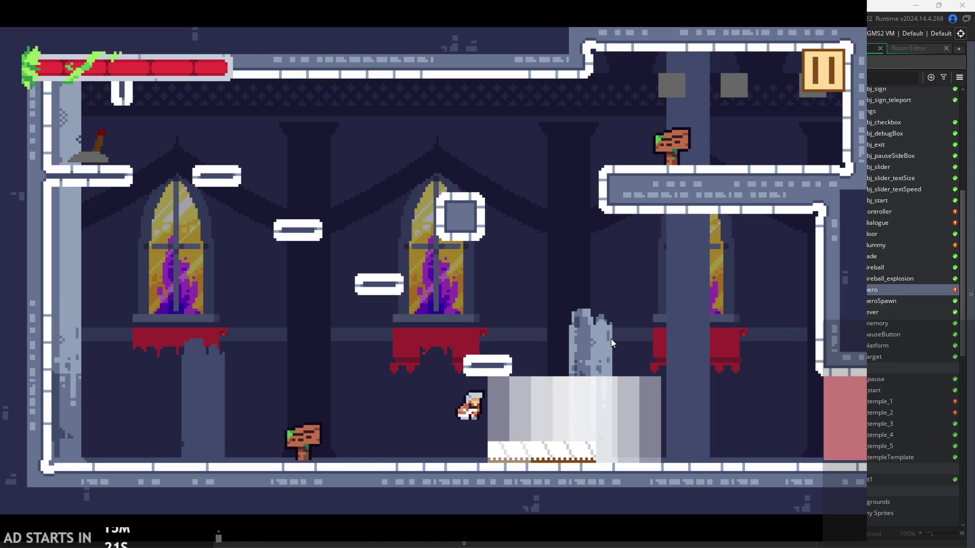
key(x)
key(space)
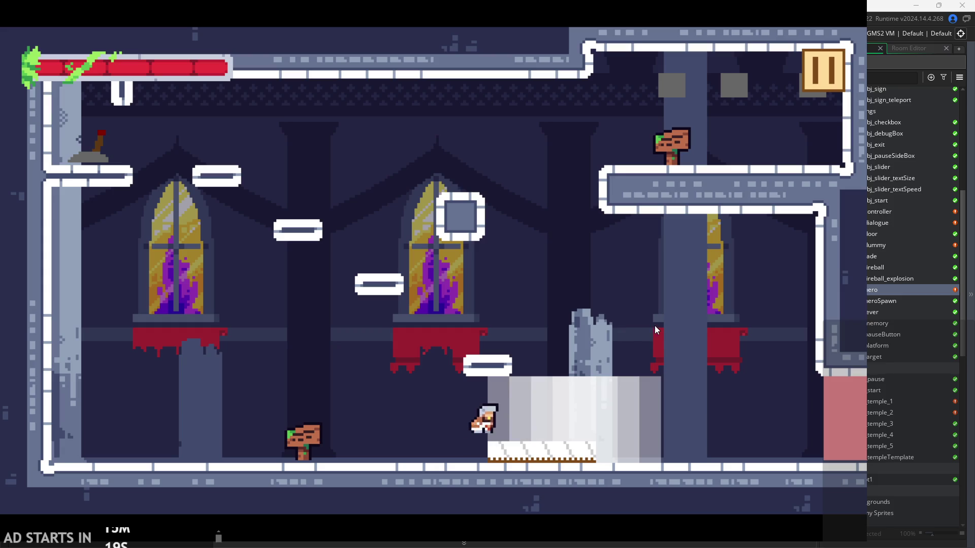
key(x)
key(x)
key(space)
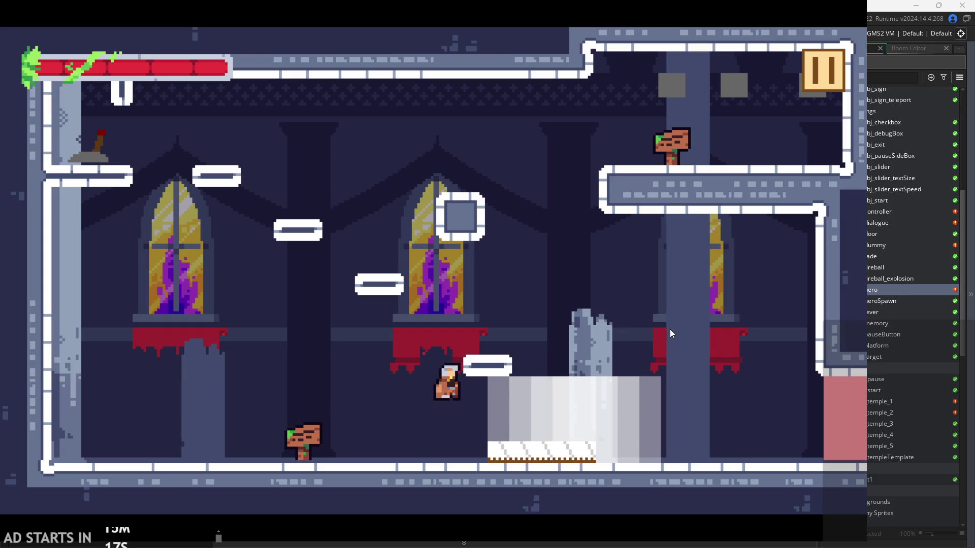
key(x)
Walk and jump into the waterfall repeatedly to take damage and test invincibility frames
key(Left)
key(space)
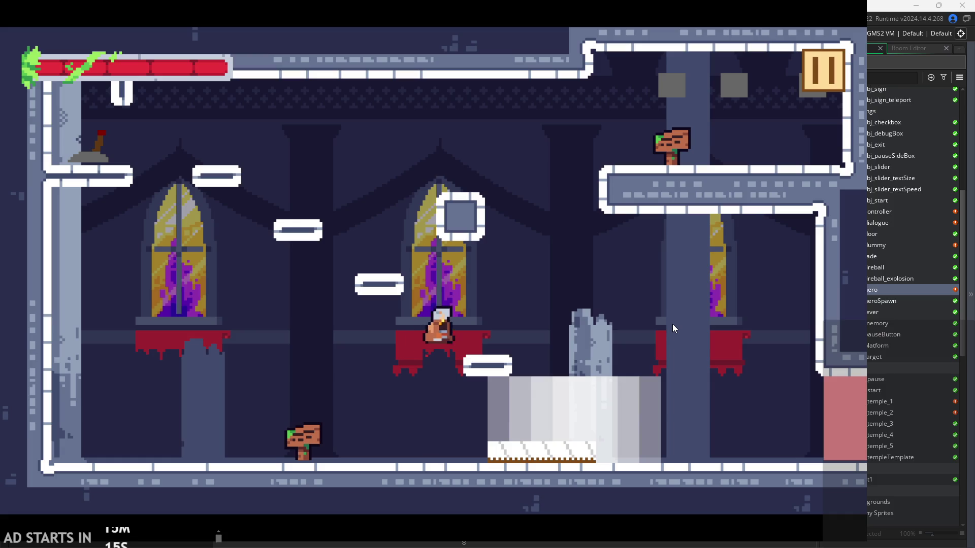
key(Right)
key(Left)
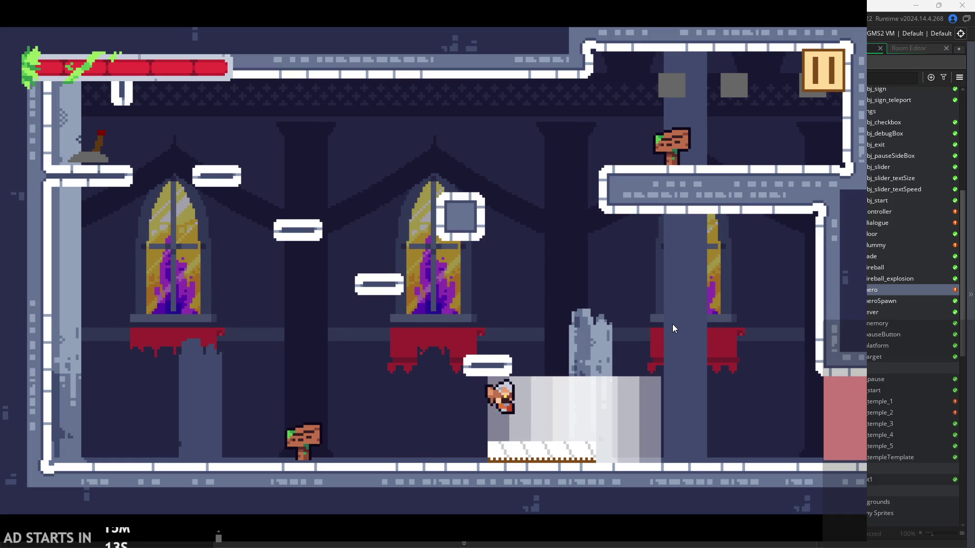
key(Left)
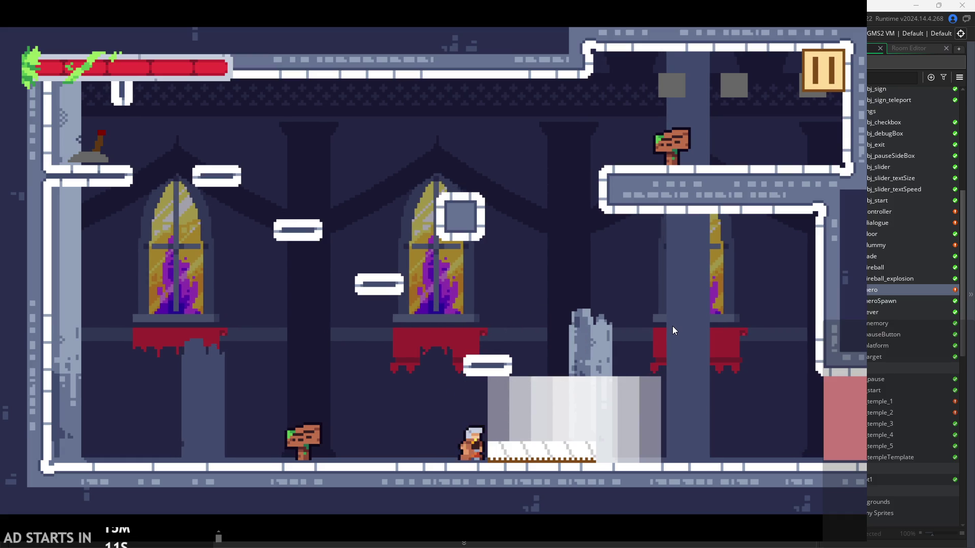
key(Left)
key(space)
key(Right)
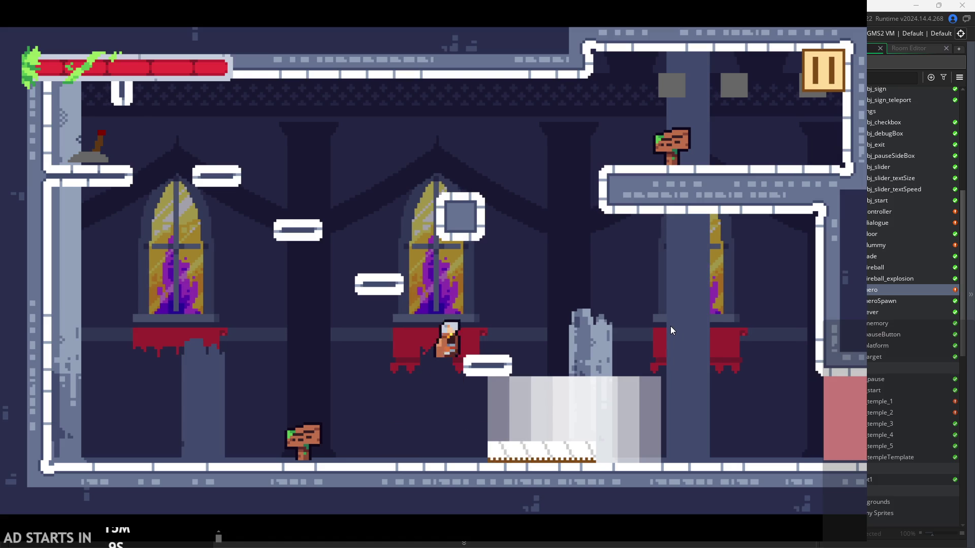
key(space)
key(Right)
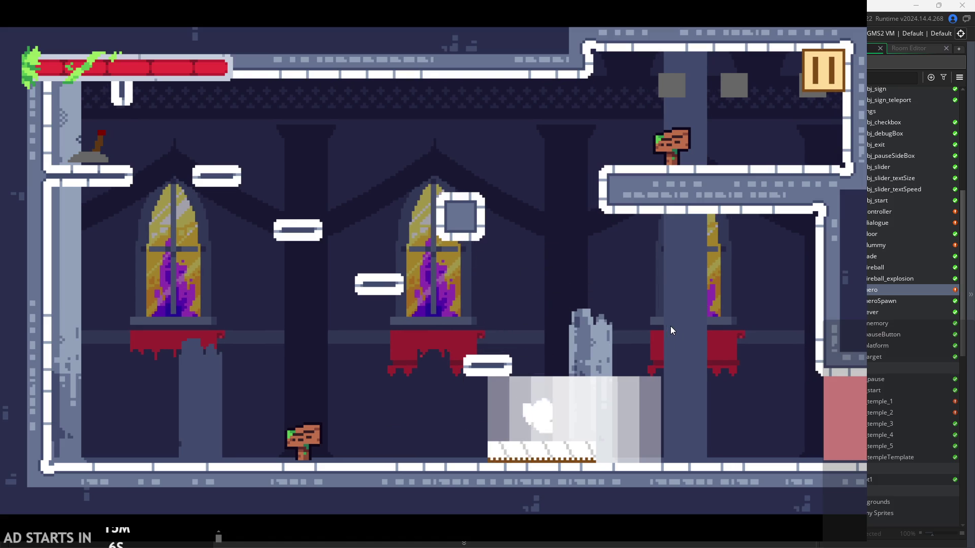
key(Left)
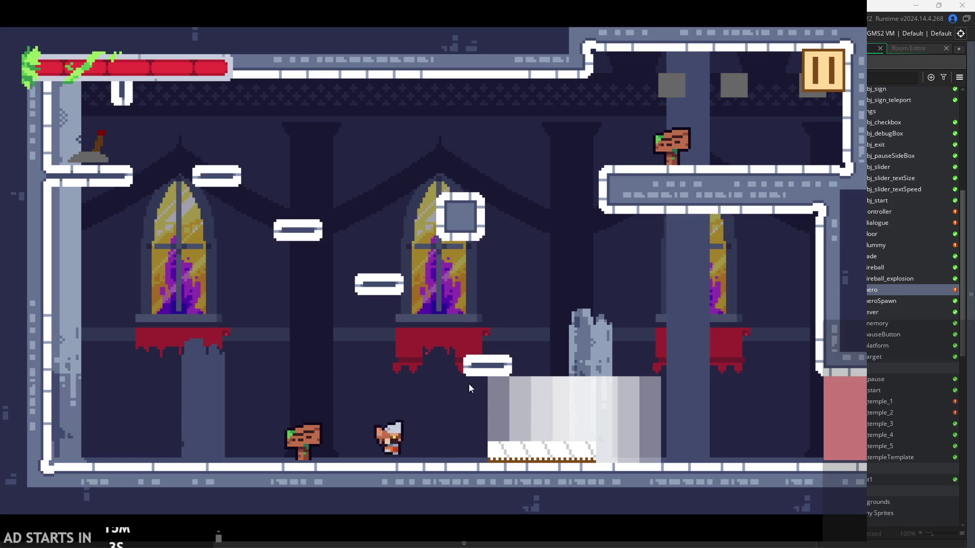
key(Right)
key(space)
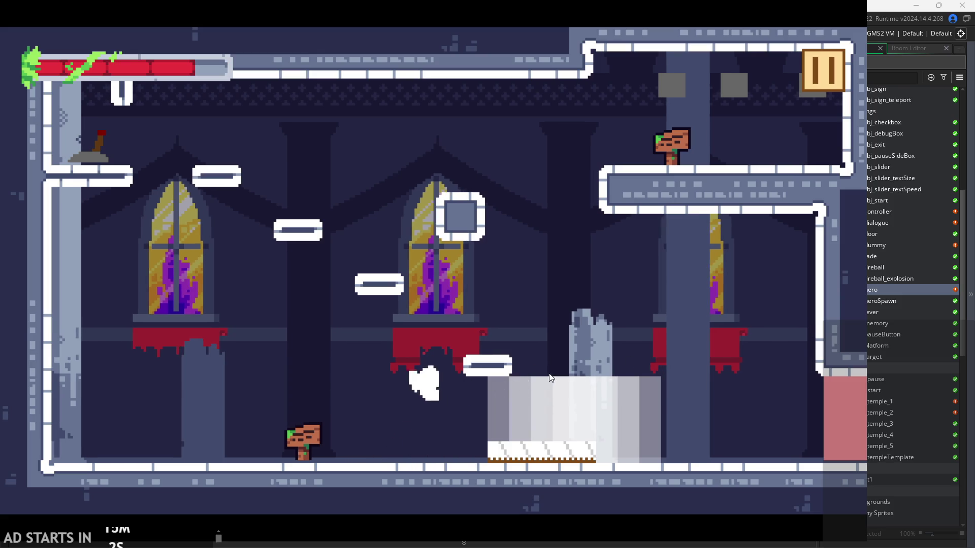
key(Right)
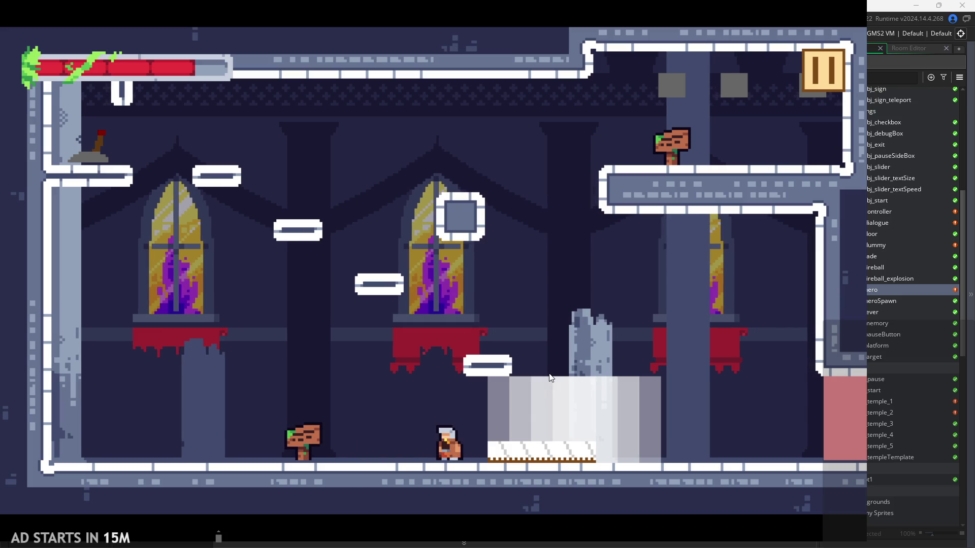
key(space)
key(Right)
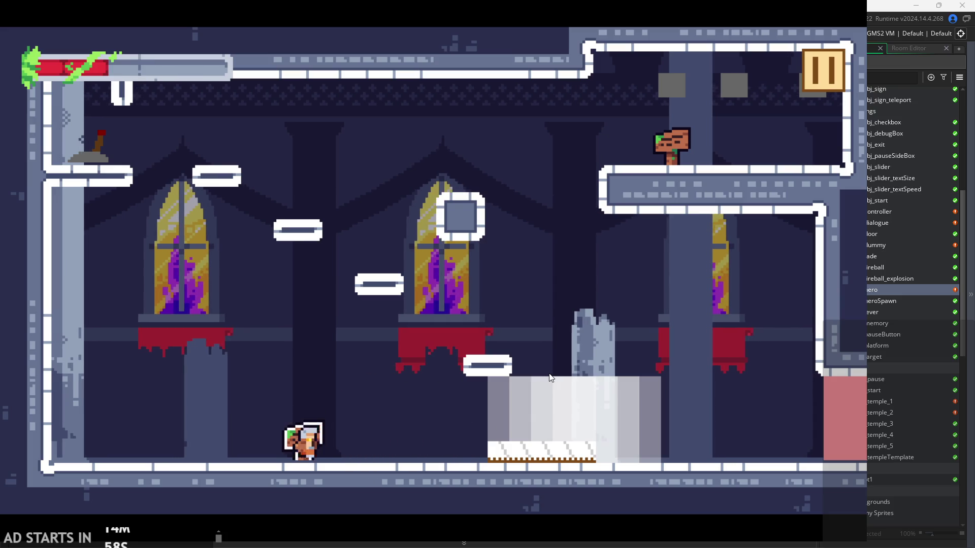
key(Left)
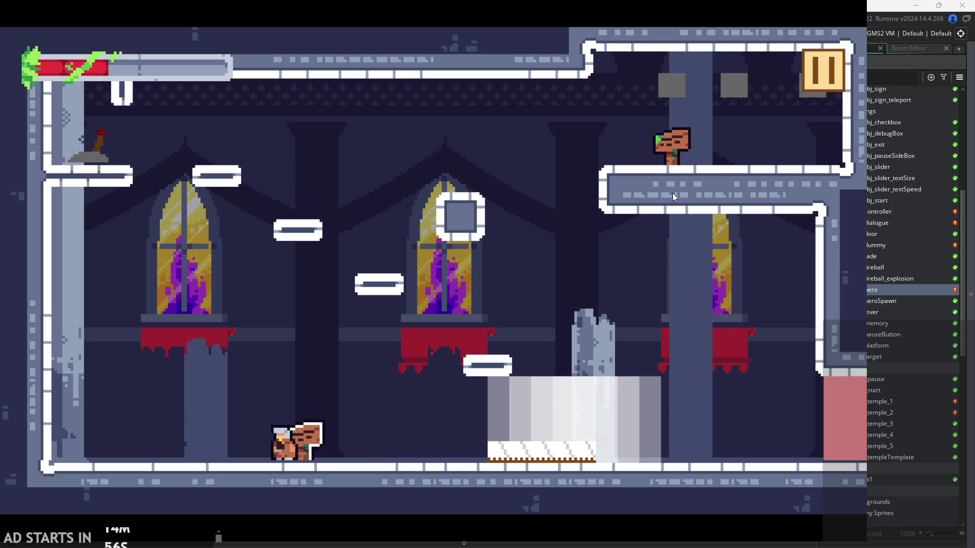
Pause and resume the game, switching on the Debug Stats overlay
click(823, 68)
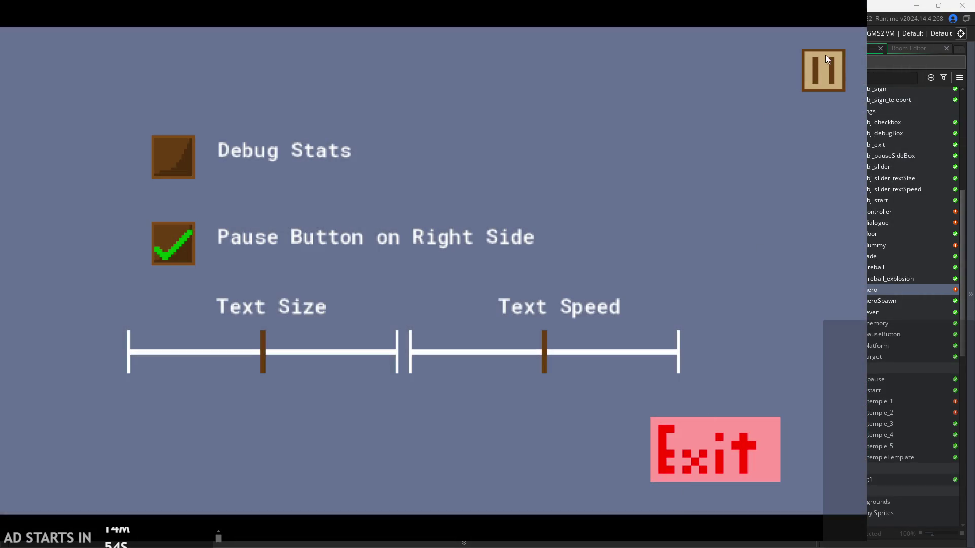
click(824, 57)
key(Left)
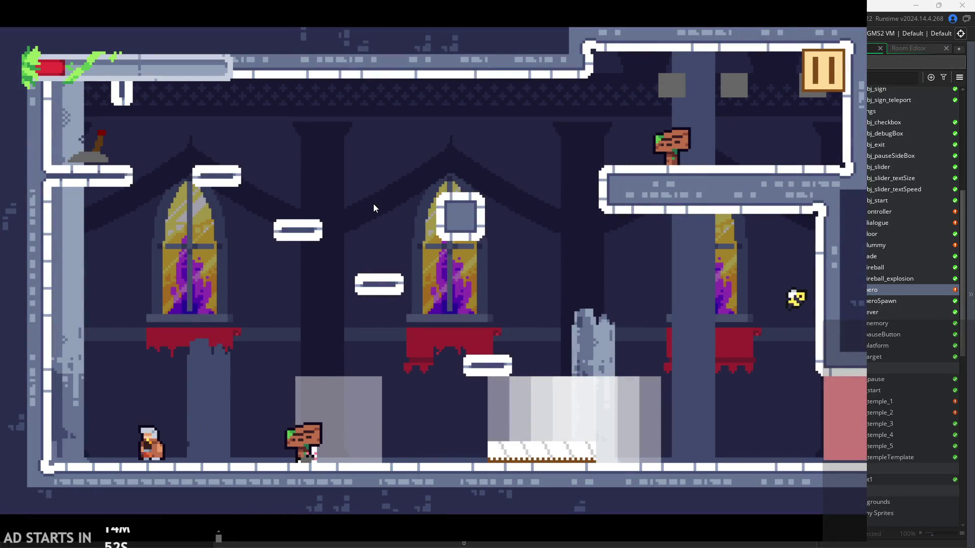
click(822, 68)
click(263, 169)
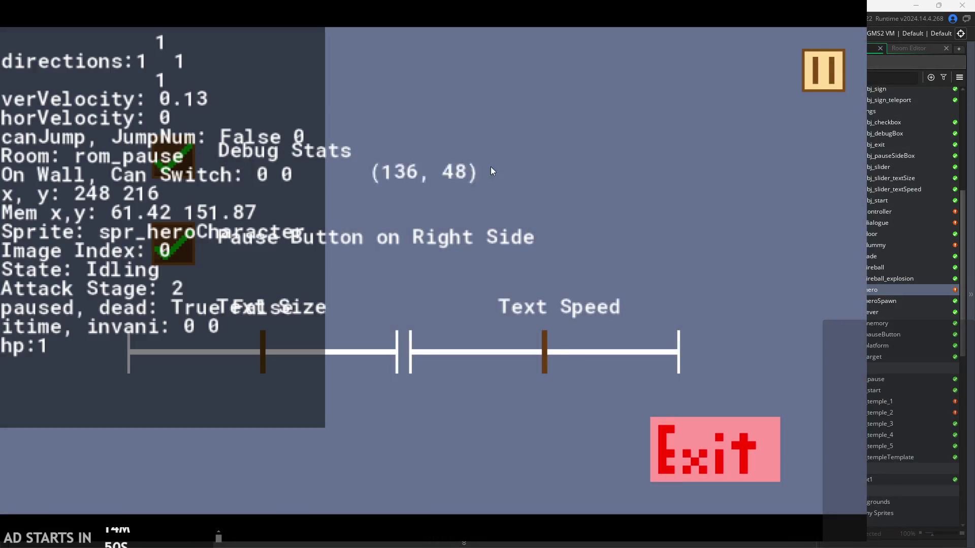
click(815, 67)
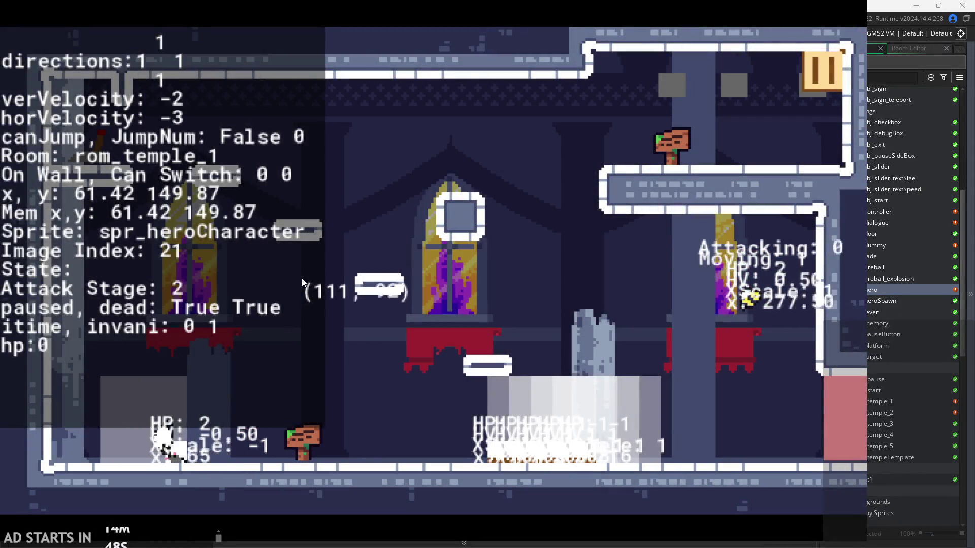
Run the hero left to test damage, then exit the game from the pause menu
key(Left)
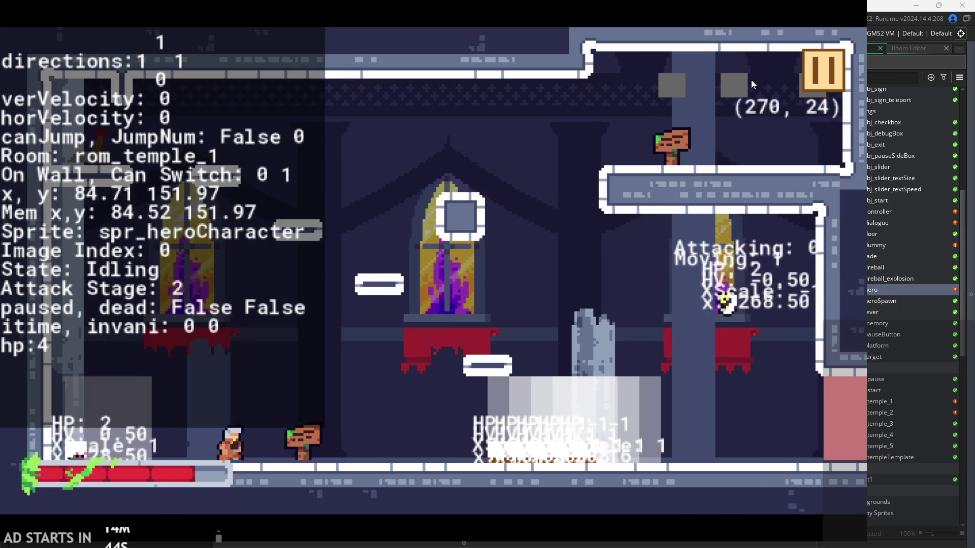
key(Left)
click(822, 69)
click(650, 413)
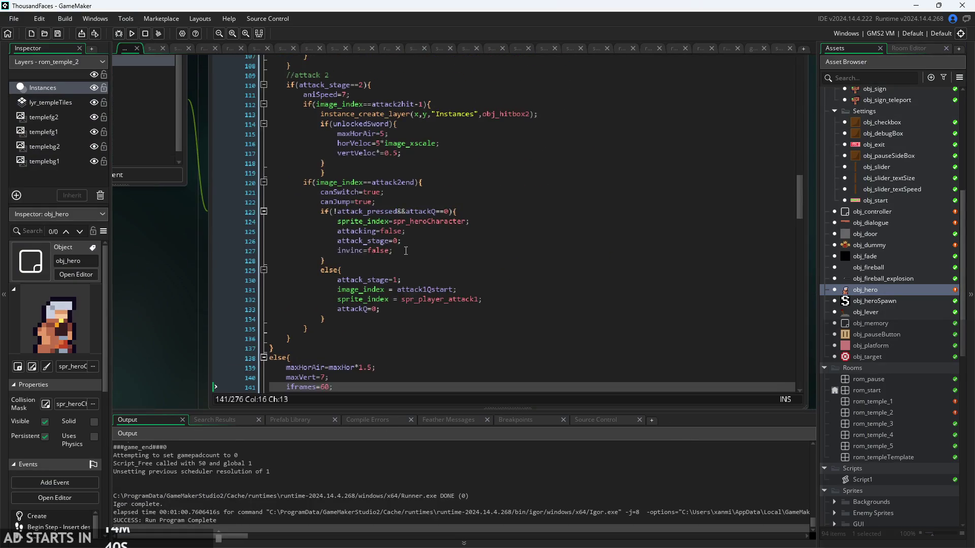
Review the //jumping code block on lines 180–189 of obj_hero's Step event
scroll(393, 309, down, 15)
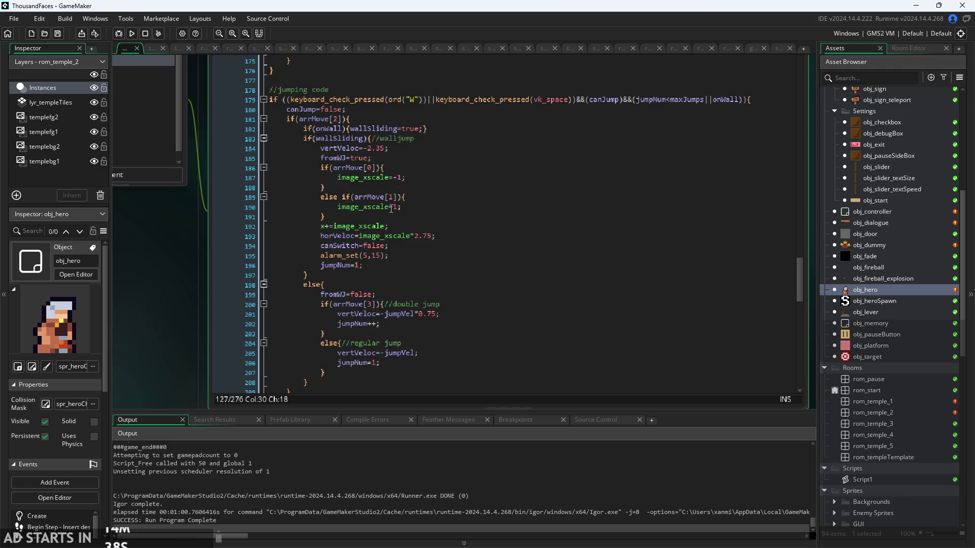
click(412, 108)
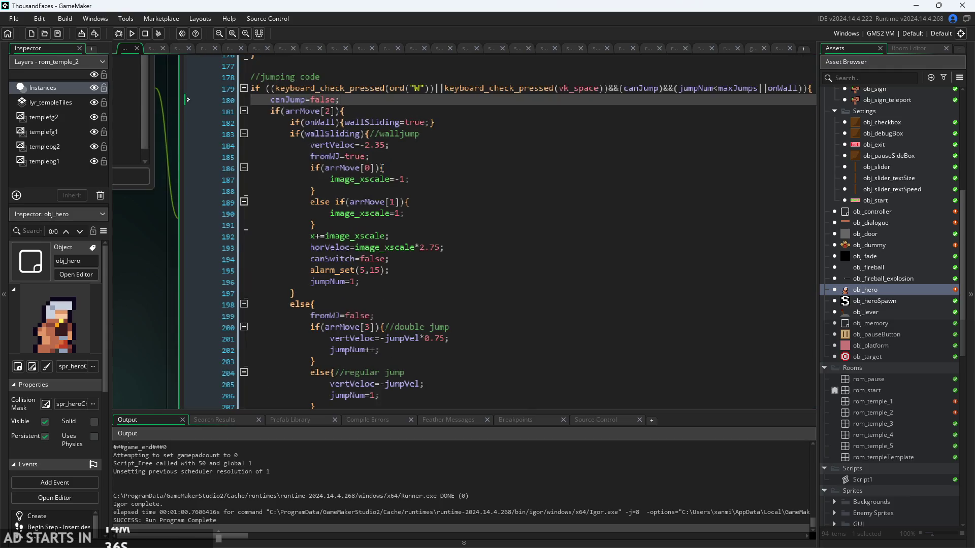
click(483, 119)
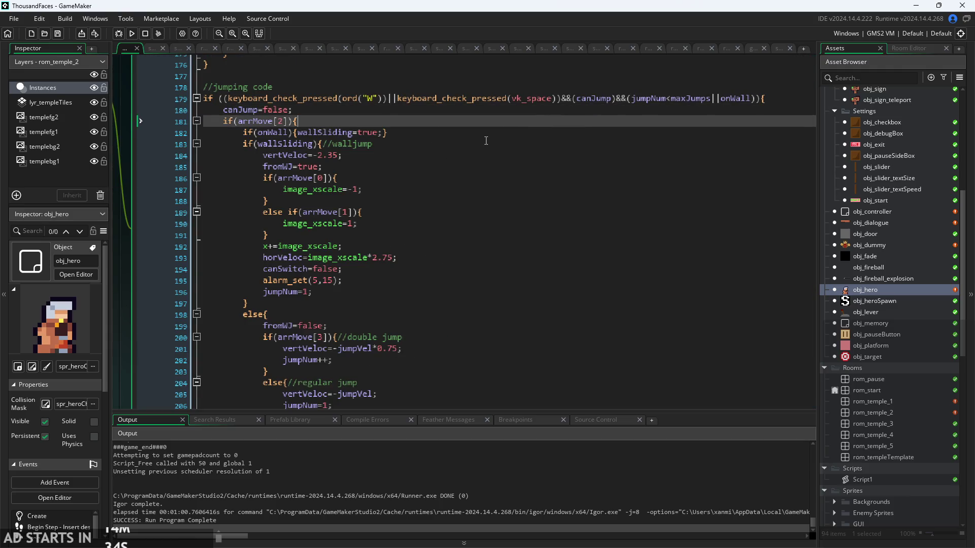
ctrl+scroll(676, 120, up, 4)
ctrl+scroll(587, 87, down, 2)
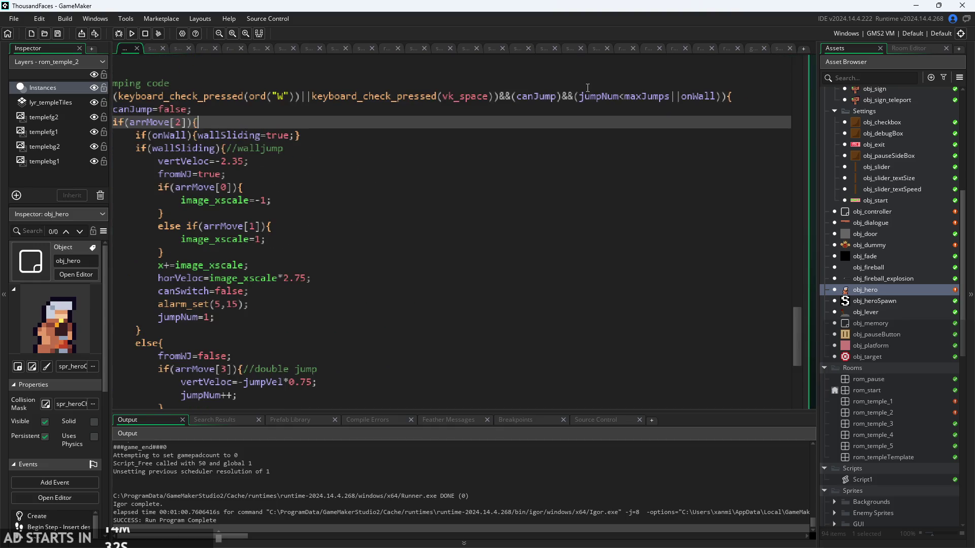
ctrl+scroll(340, 143, down, 2)
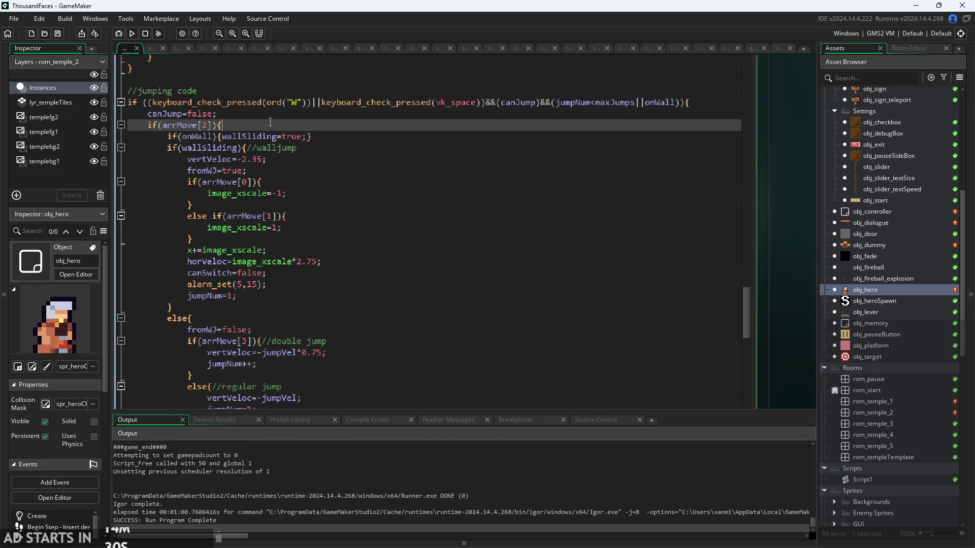
click(406, 213)
Review the //walljump lines with fromWJ=true and the wallSliding check, then rebuild and run
click(417, 119)
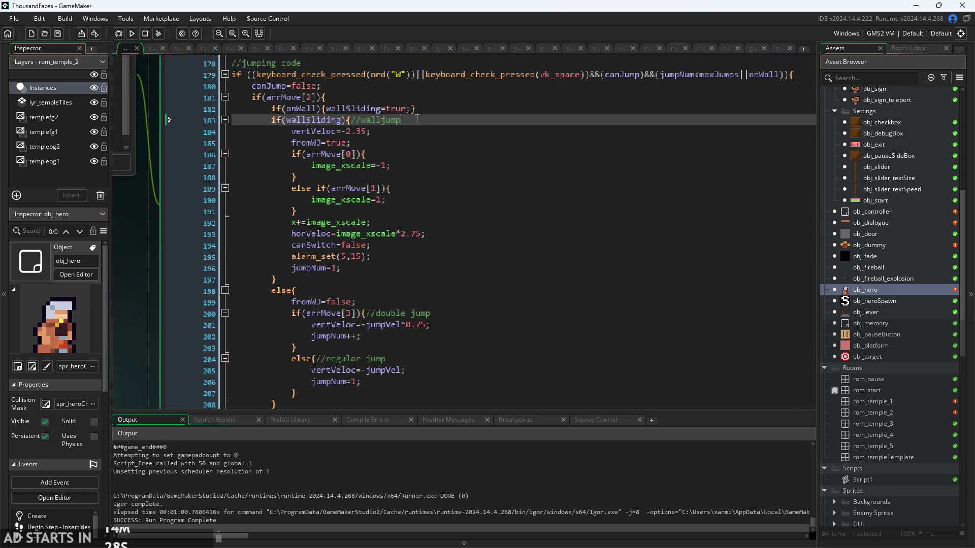
click(419, 139)
scroll(415, 243, down, 3)
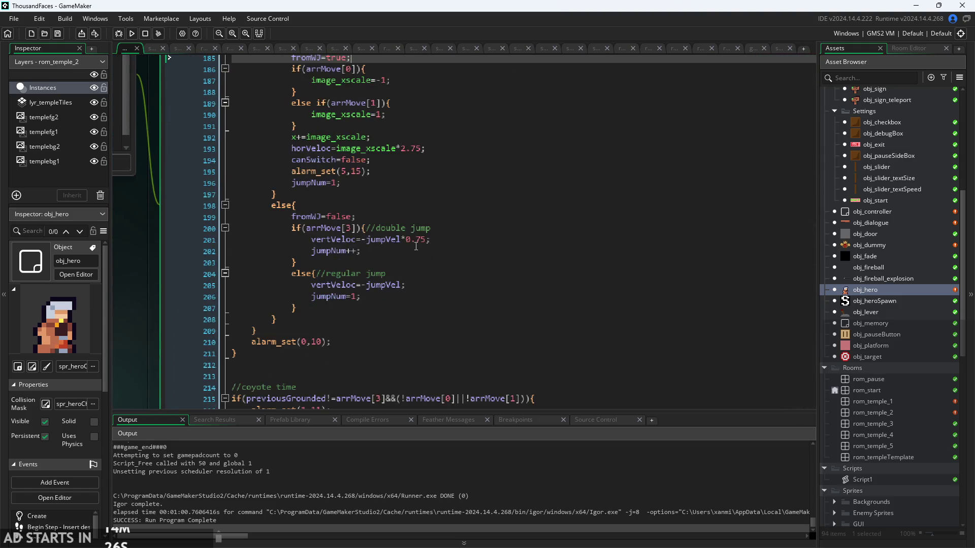
scroll(401, 219, up, 3)
click(378, 119)
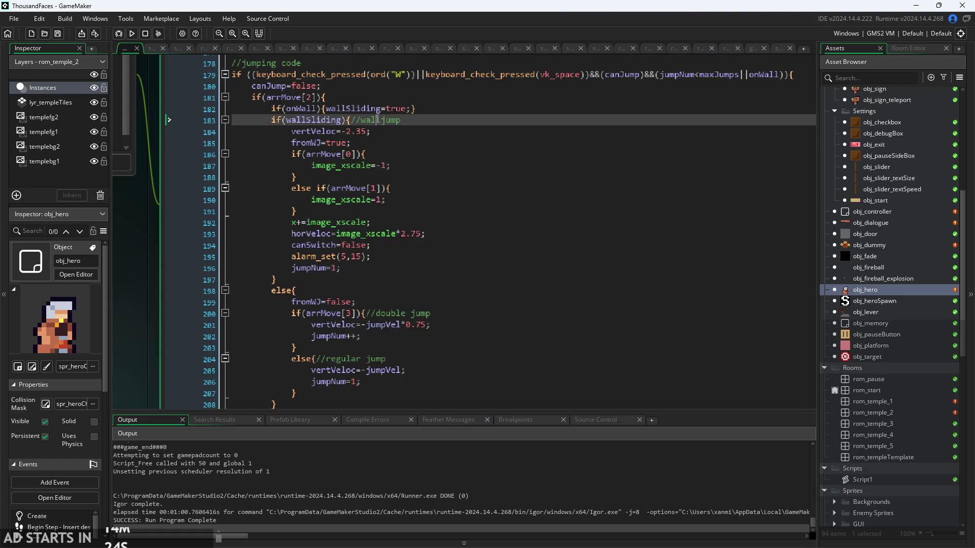
scroll(432, 110, down, 3)
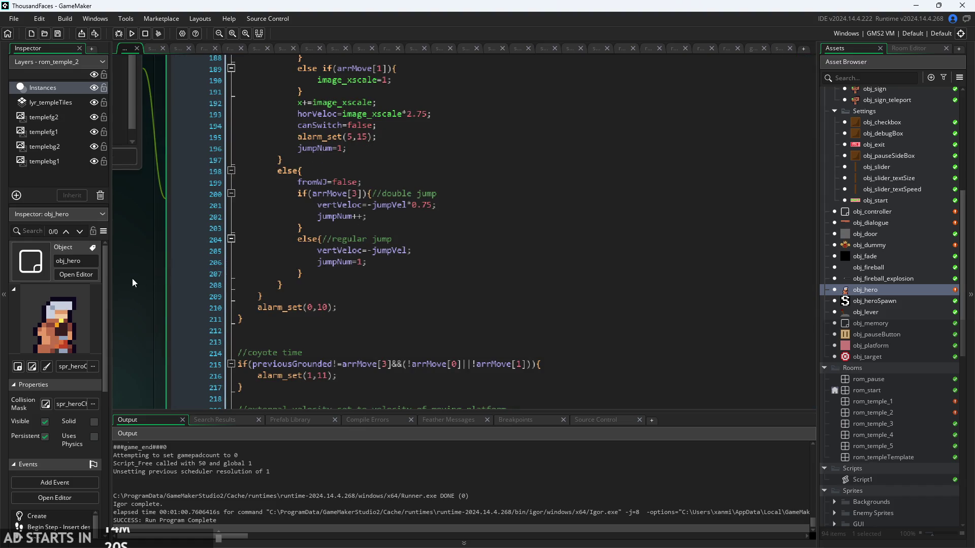
scroll(145, 298, up, 5)
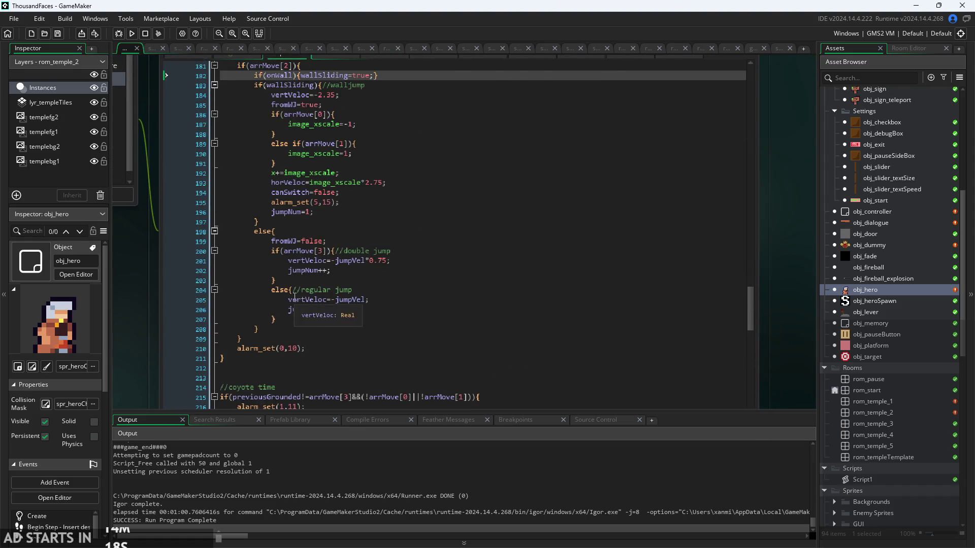
scroll(420, 289, up, 1)
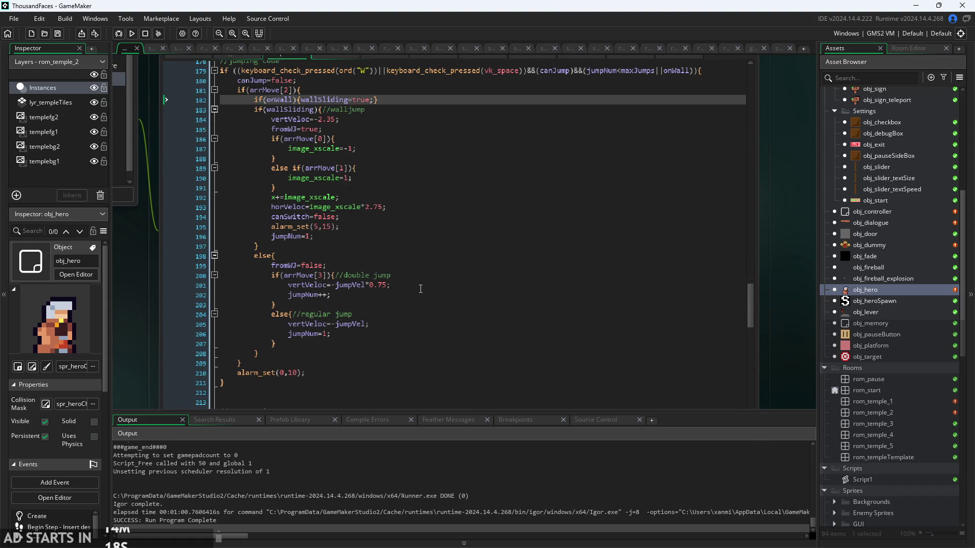
click(131, 34)
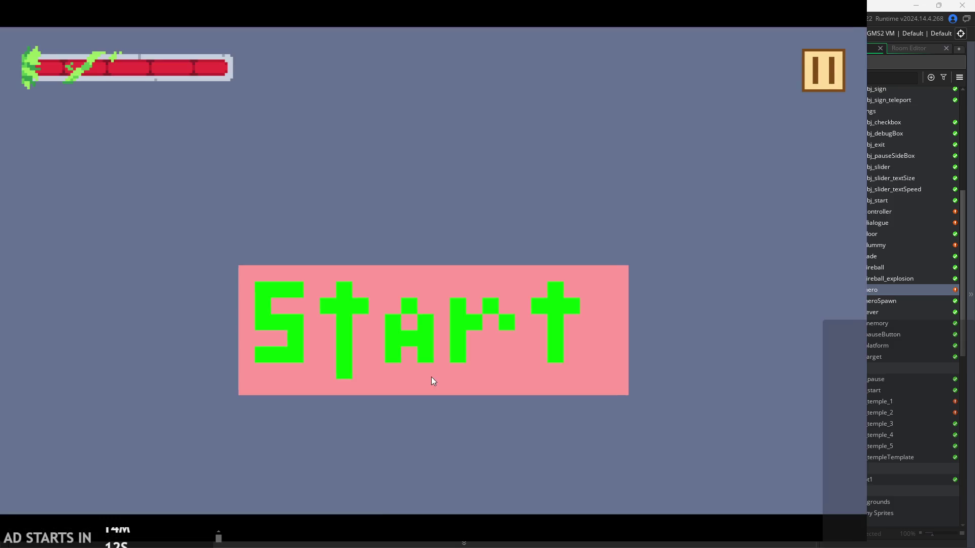
Start the game with debug stats showing, then run, jump and attack
click(433, 381)
click(818, 74)
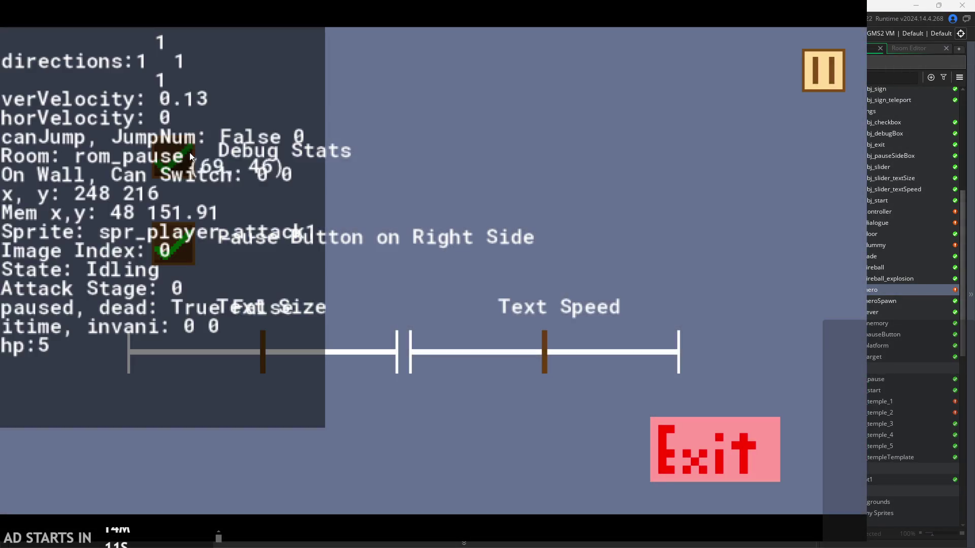
key(Escape)
key(Right)
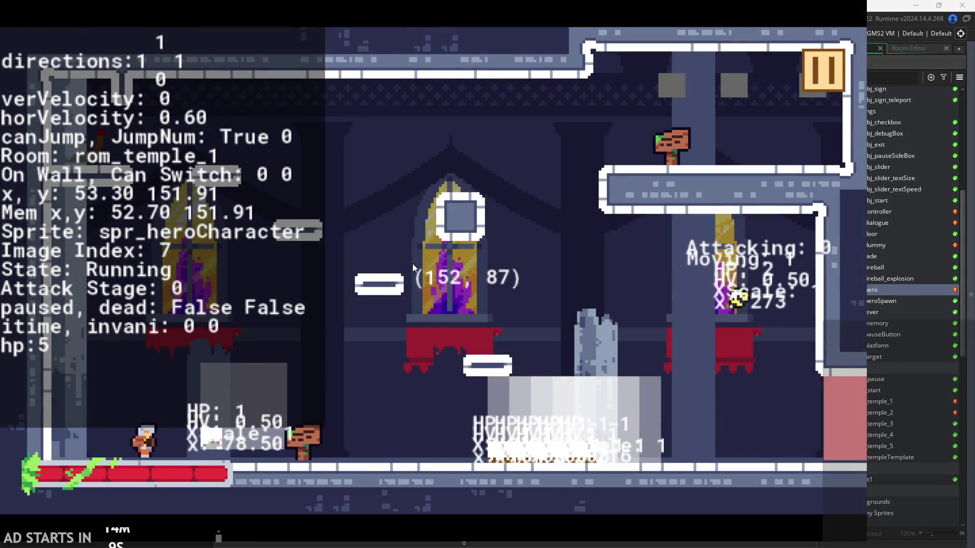
key(space)
key(Left)
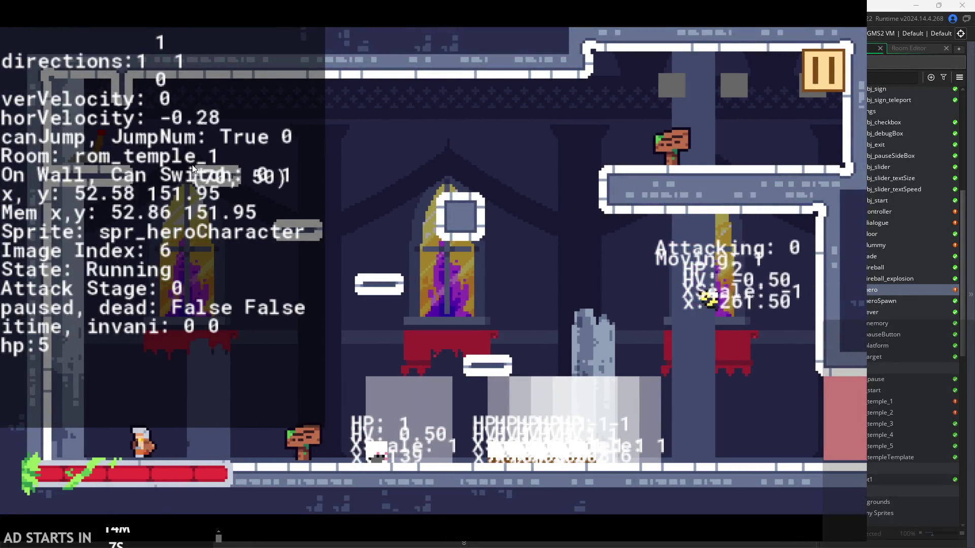
key(space)
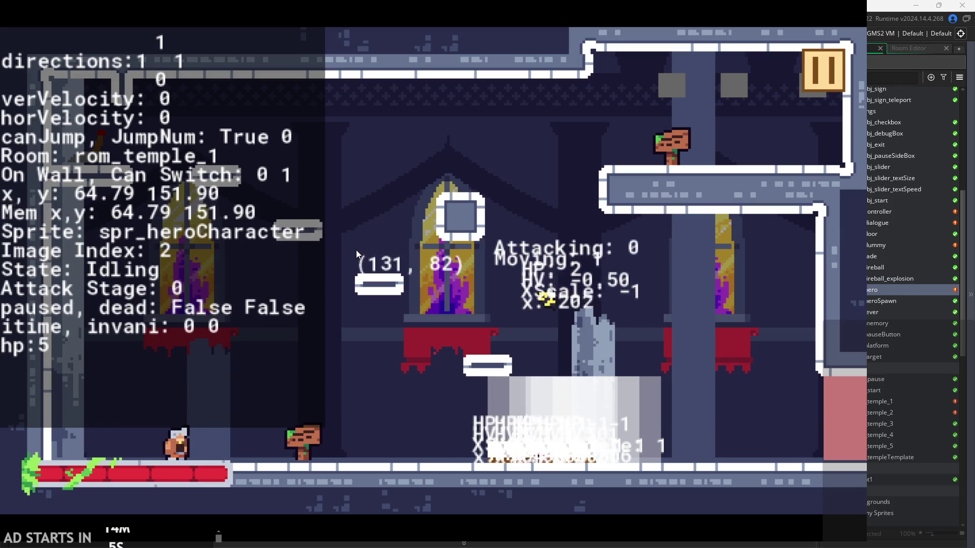
click(383, 275)
Jump toward the enemy and chain two-hit attack combos, including onto the window ledge
key(Right)
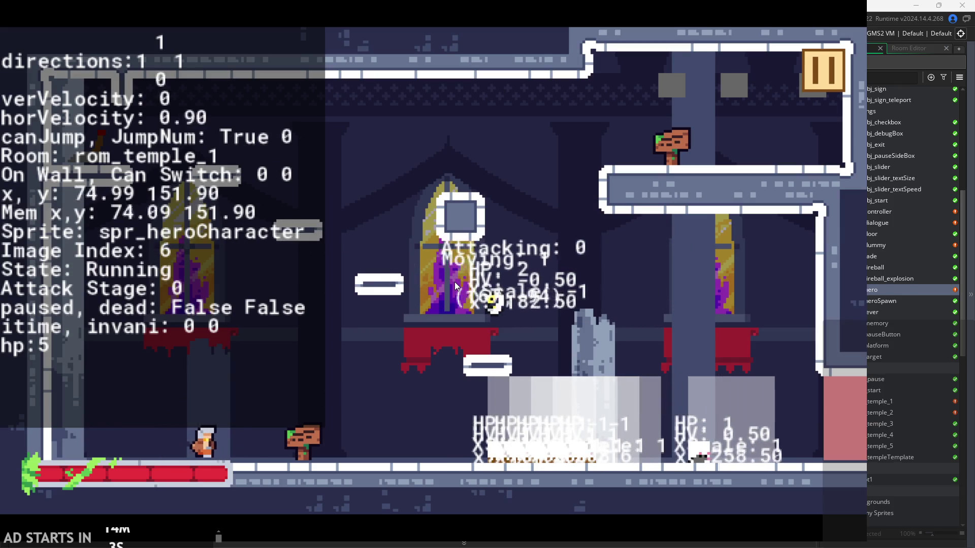
key(space)
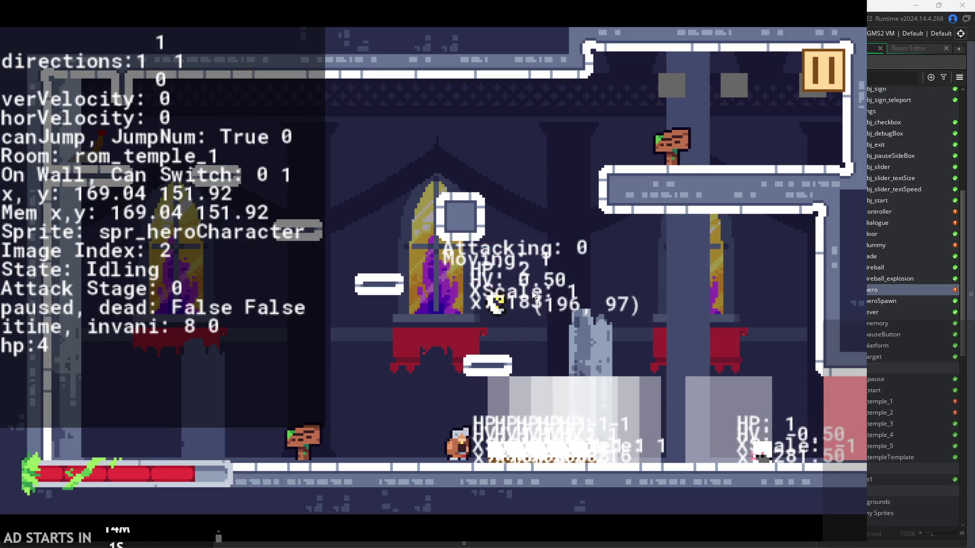
key(space)
click(532, 294)
click(531, 293)
key(Left)
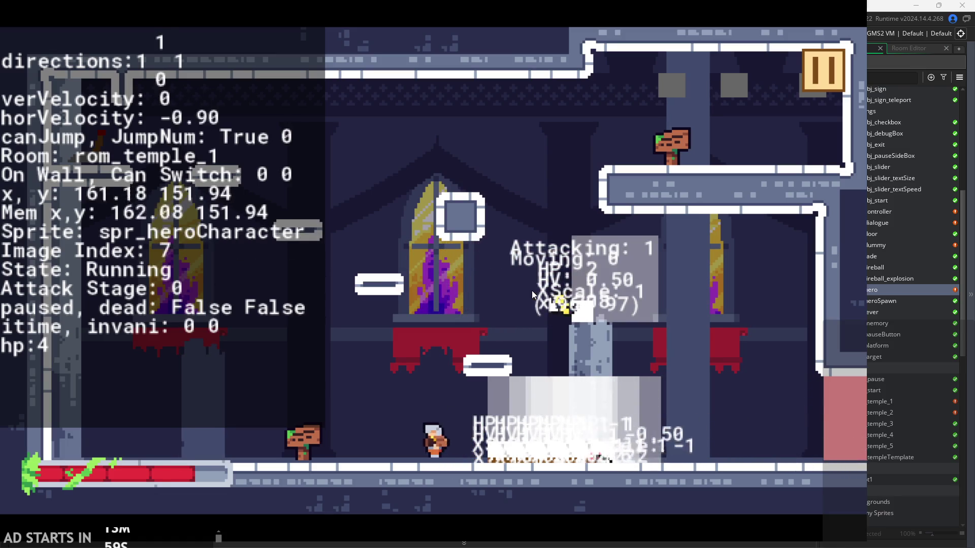
key(Right)
key(space)
click(532, 291)
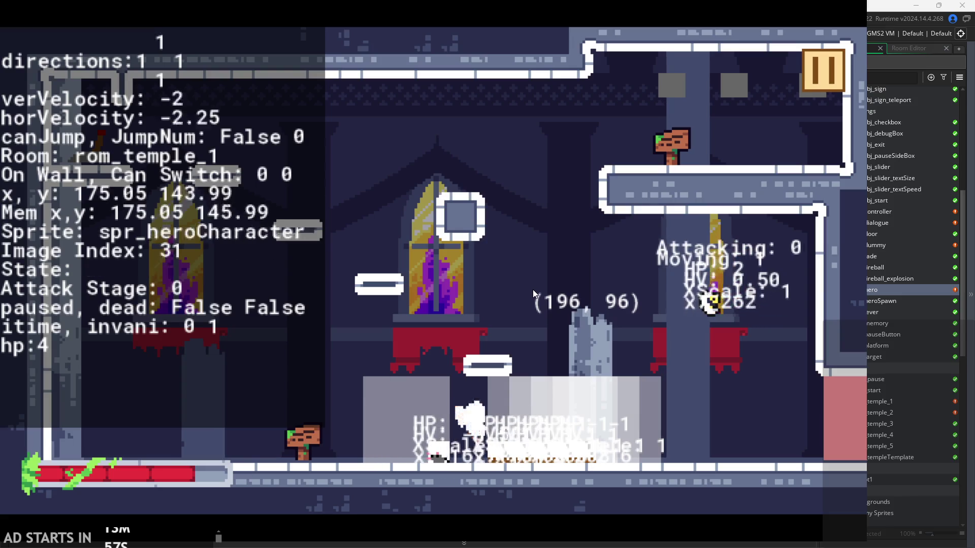
click(532, 289)
key(Left)
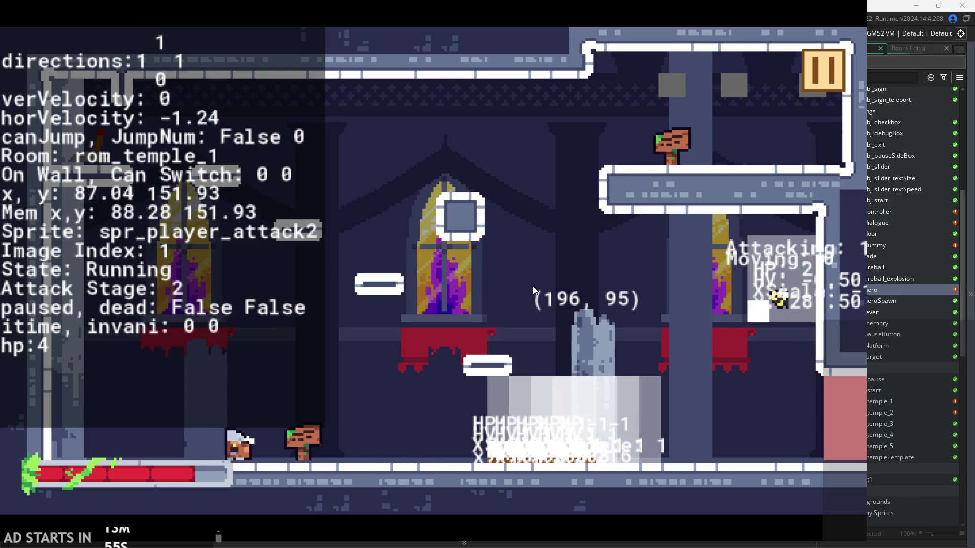
key(Right)
click(532, 285)
click(532, 285)
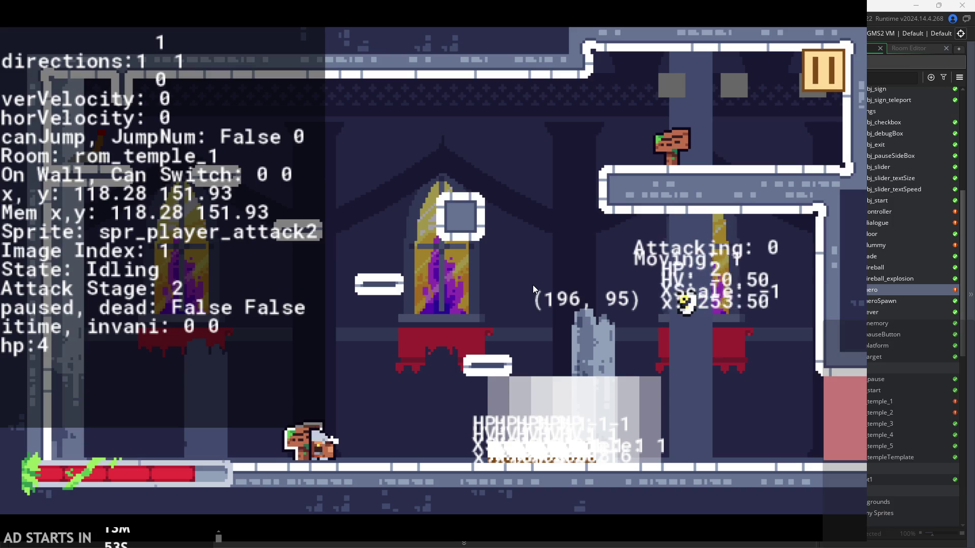
key(Right)
key(space)
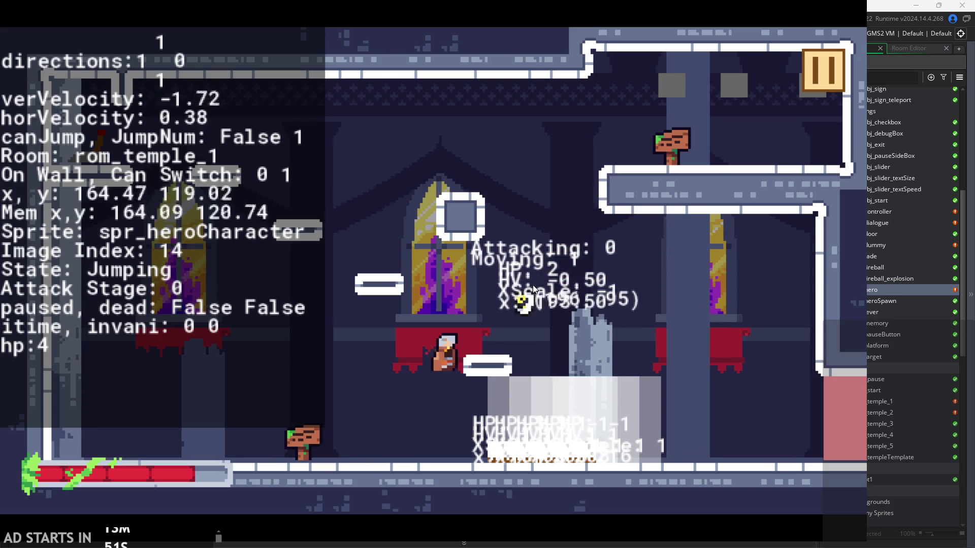
click(532, 285)
click(532, 285)
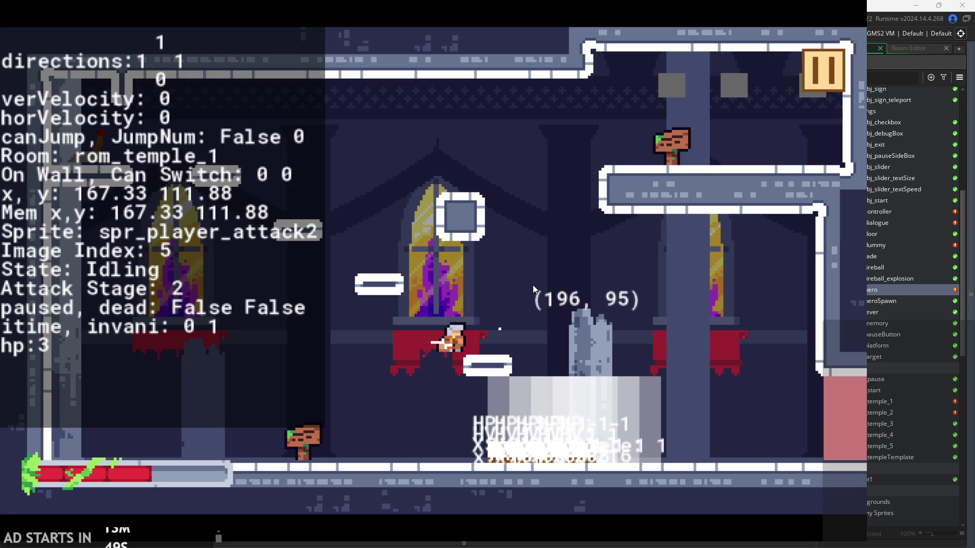
key(Right)
key(space)
click(535, 282)
click(535, 283)
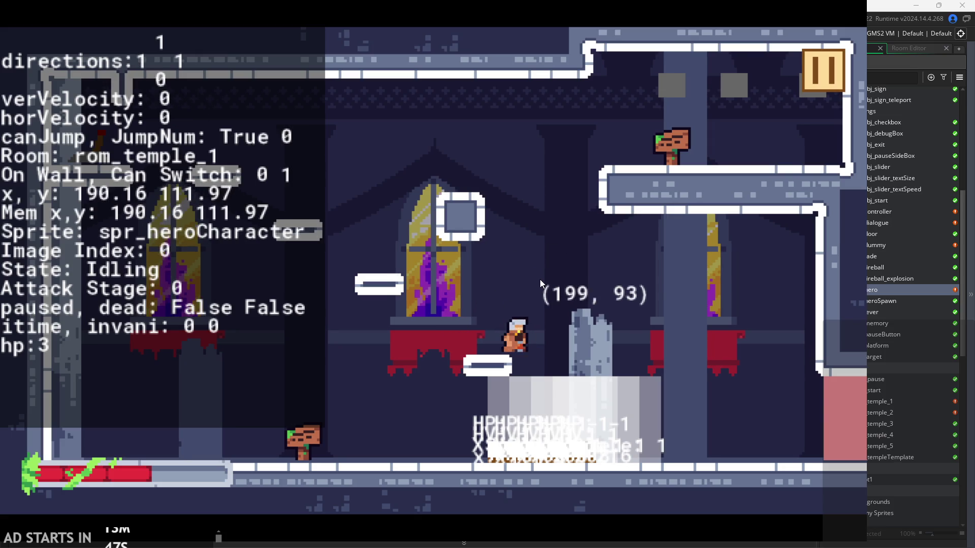
key(Right)
key(space)
click(562, 263)
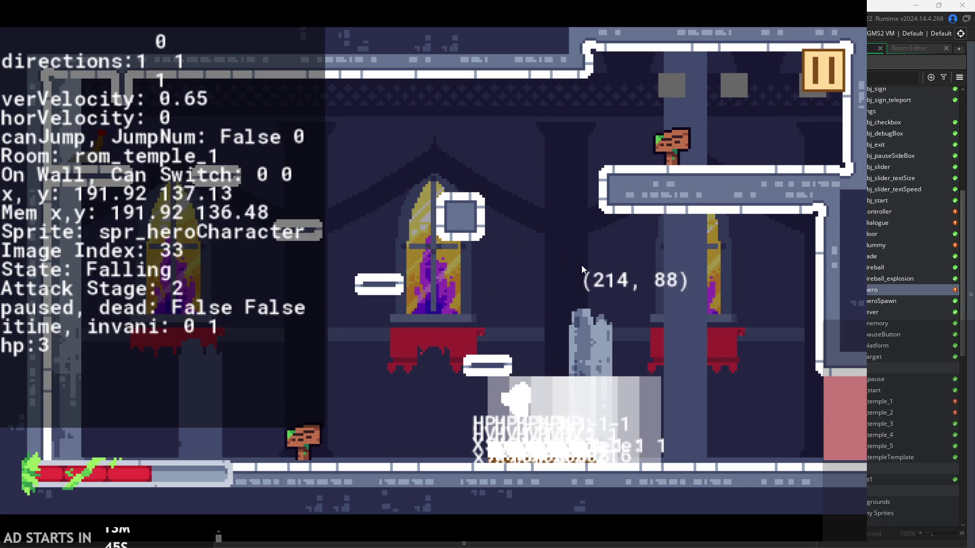
Run the hero back and forth, then exit the game from the pause menu
key(Left)
key(Right)
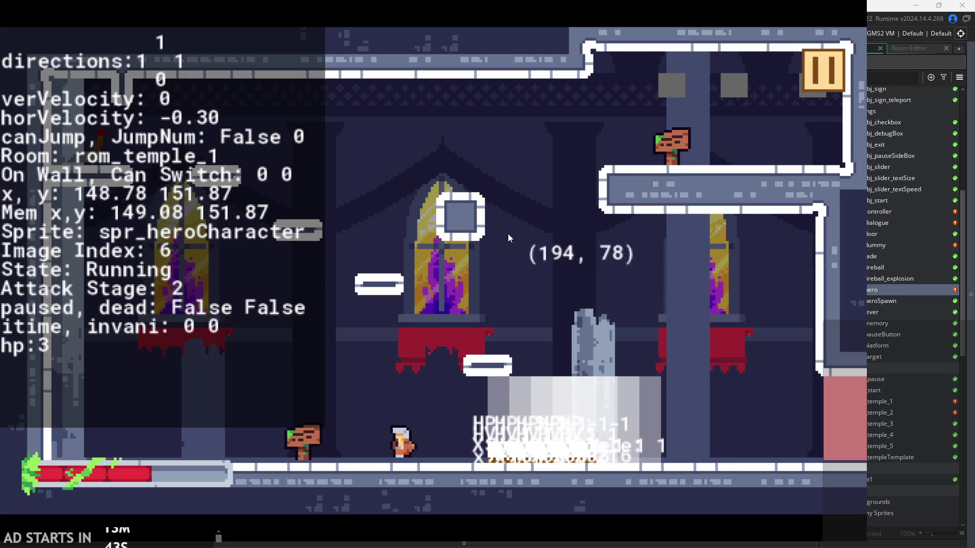
key(Left)
key(Right)
key(Left)
key(Right)
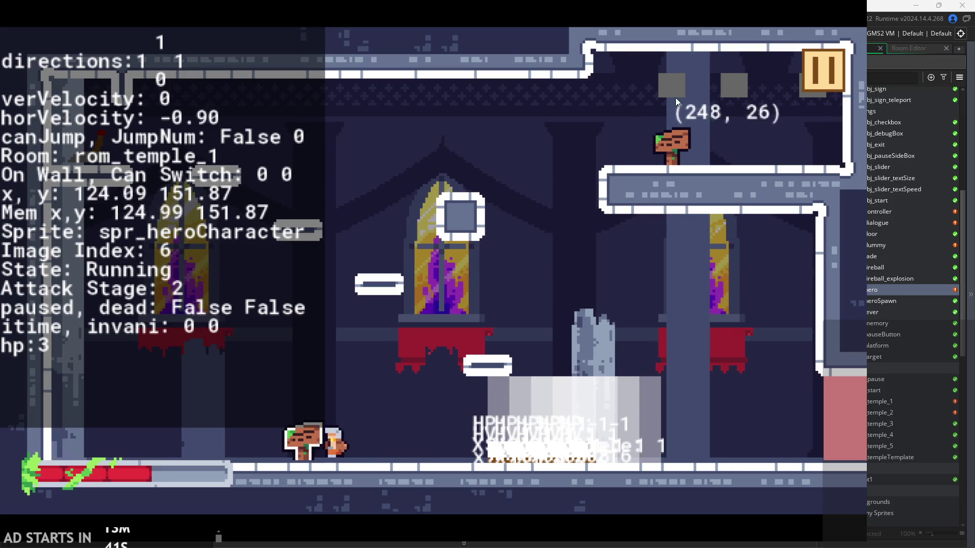
key(Left)
key(Right)
key(Left)
key(Right)
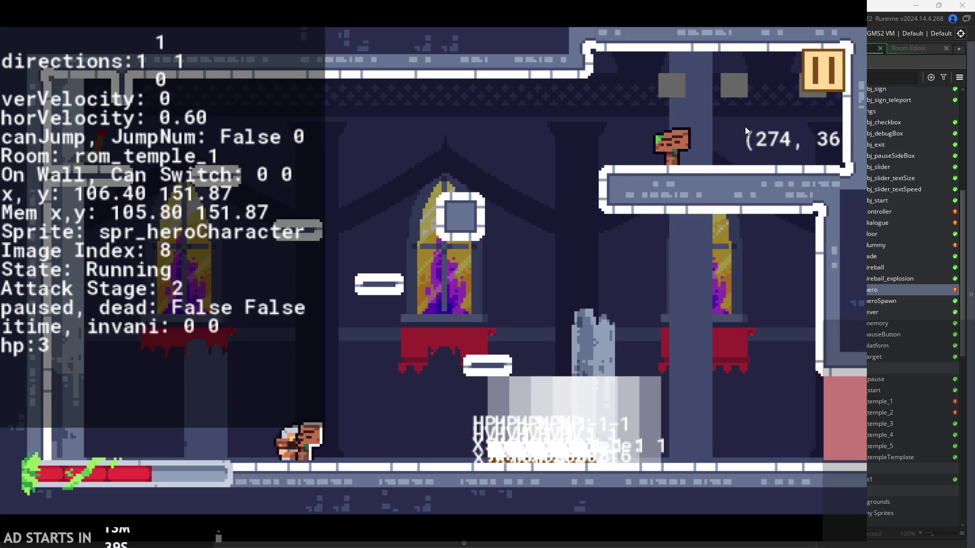
click(822, 63)
click(716, 449)
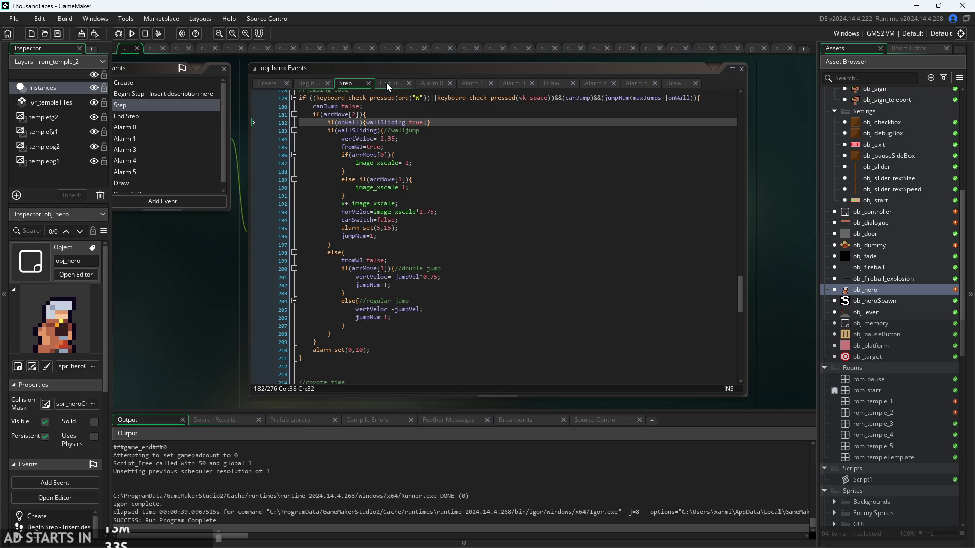
Change alarm_set(5,35) to alarm_set(5,15) on line 195, check line 179's canJump brackets, and run
click(399, 228)
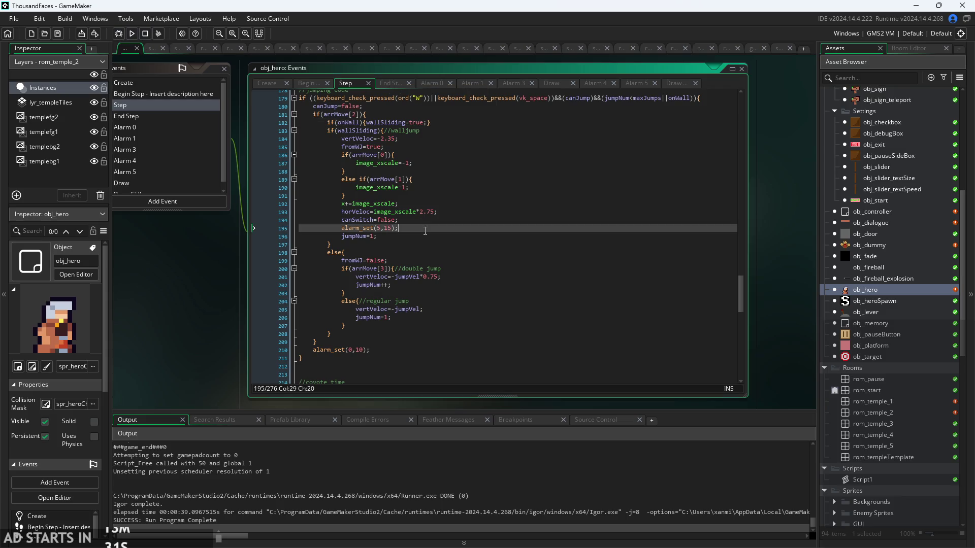
scroll(428, 254, up, 2)
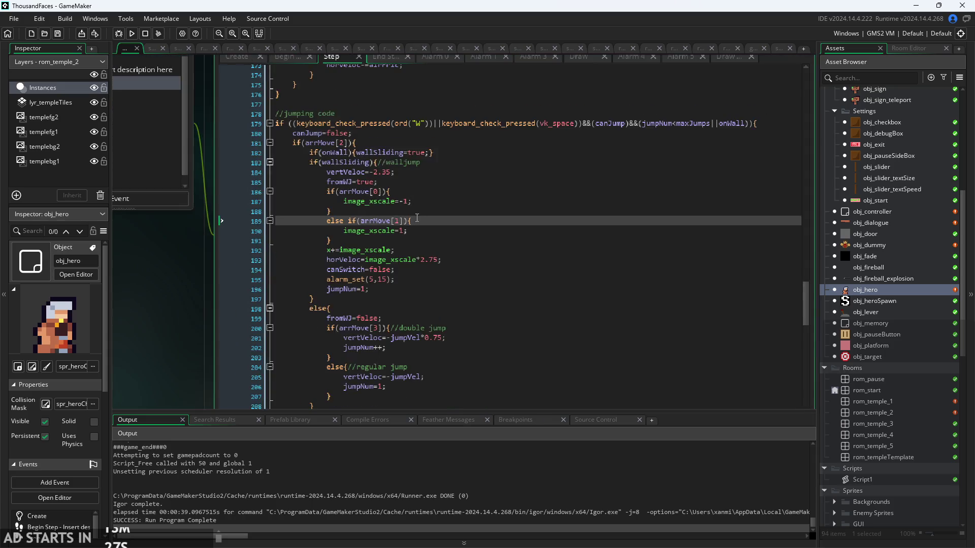
click(527, 154)
scroll(527, 153, up, 2)
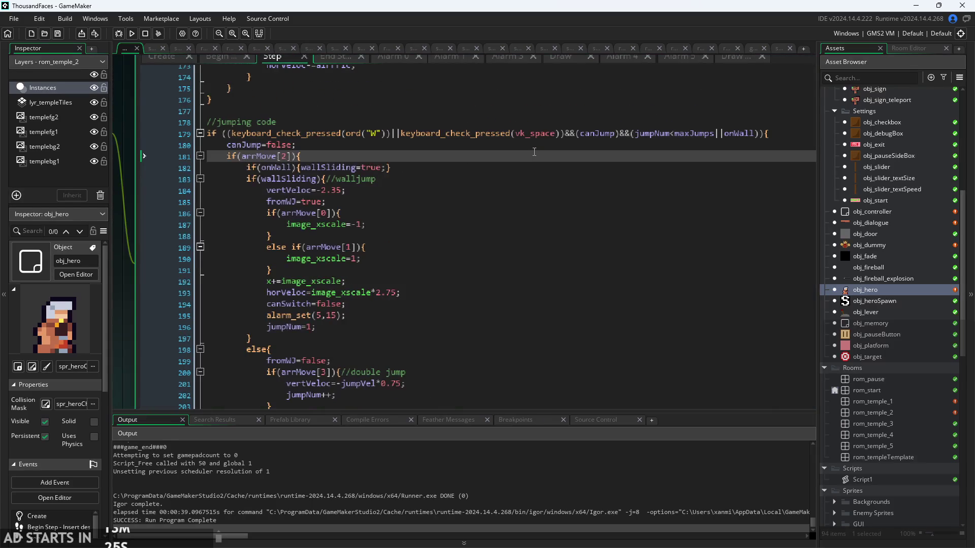
click(618, 134)
scroll(288, 147, down, 2)
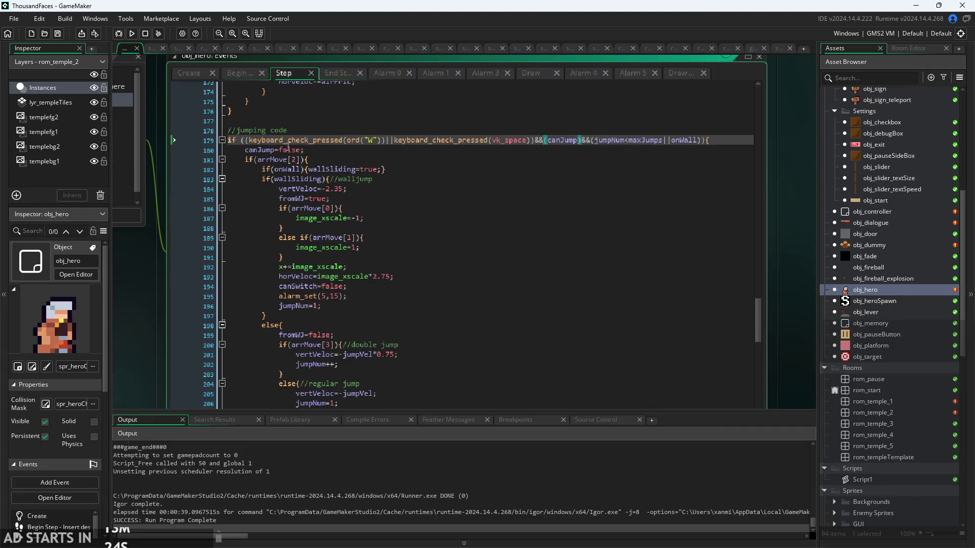
click(133, 33)
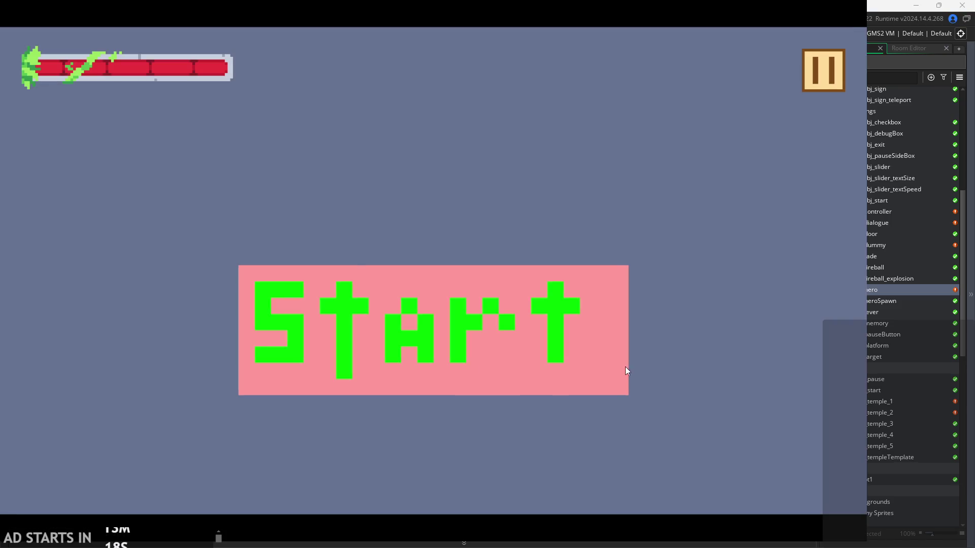
Start the game, jump onto the middle-window platform and swing at the yellow creature
click(626, 366)
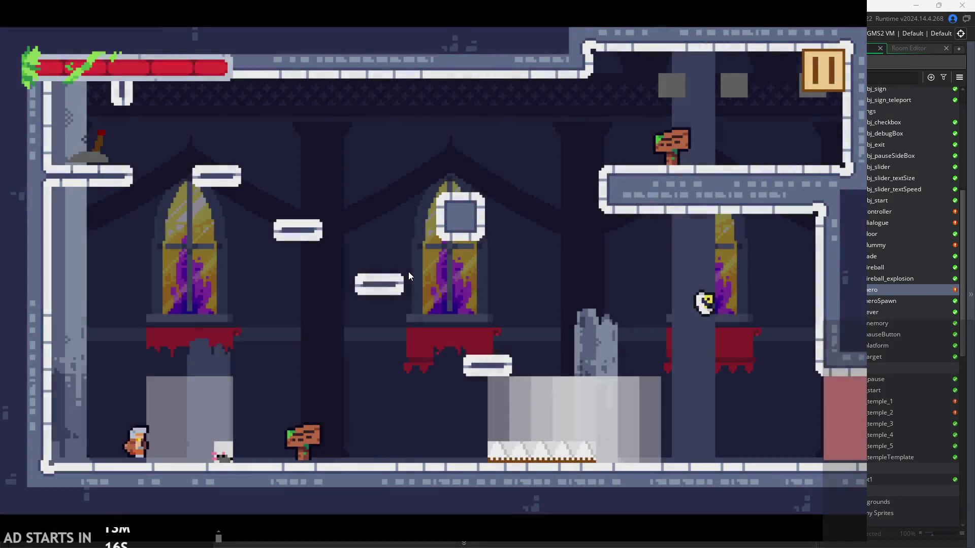
key(Right)
key(space)
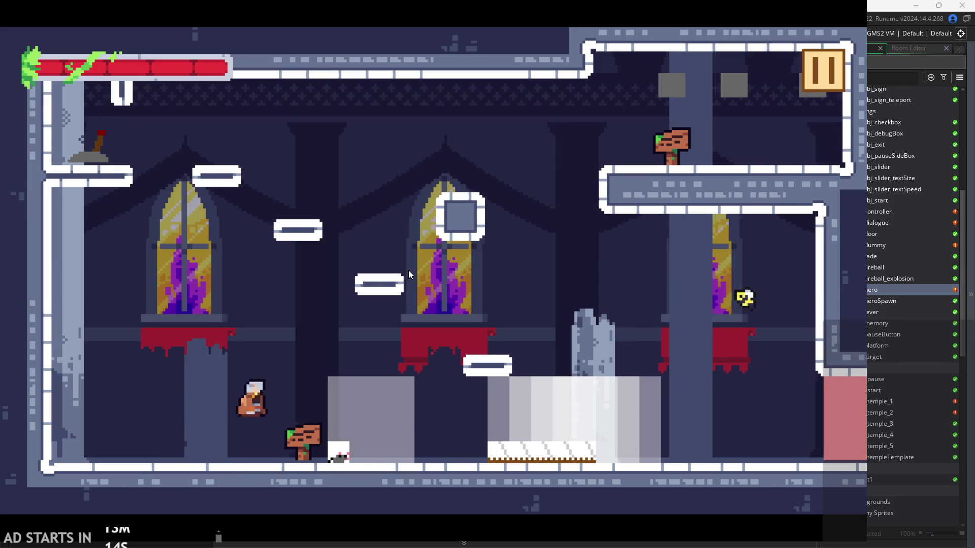
key(space)
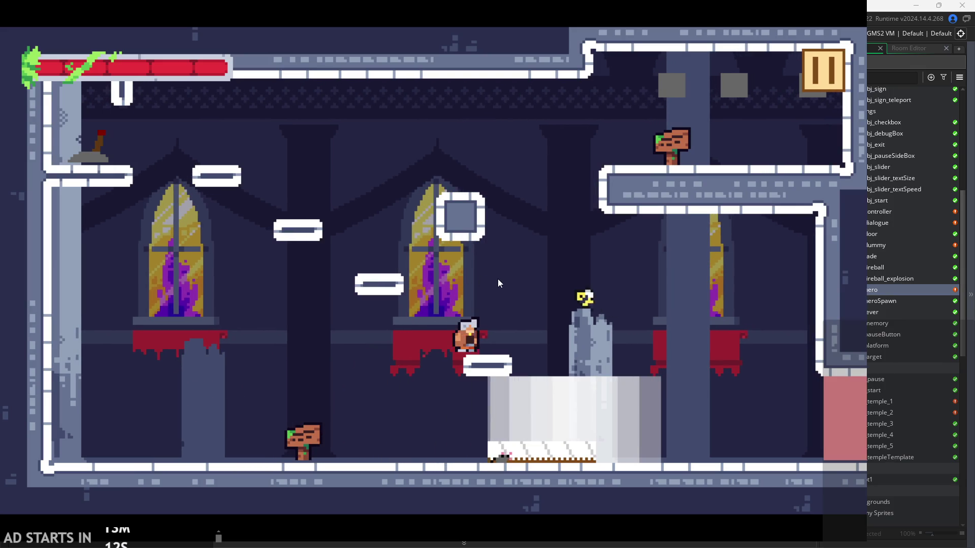
key(x)
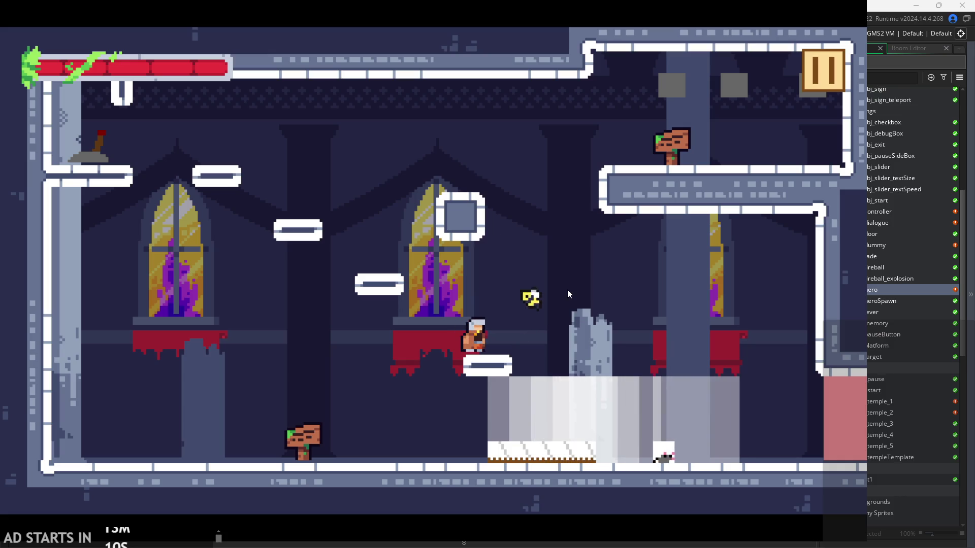
key(x)
key(x)
Jump off the platform, walk left, then jump back toward the hazard
key(Right)
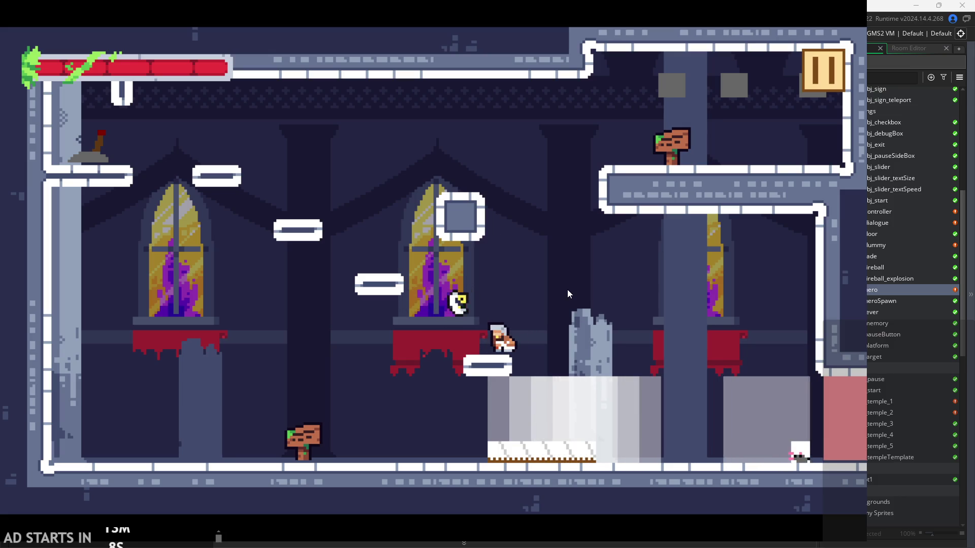
key(space)
key(Right)
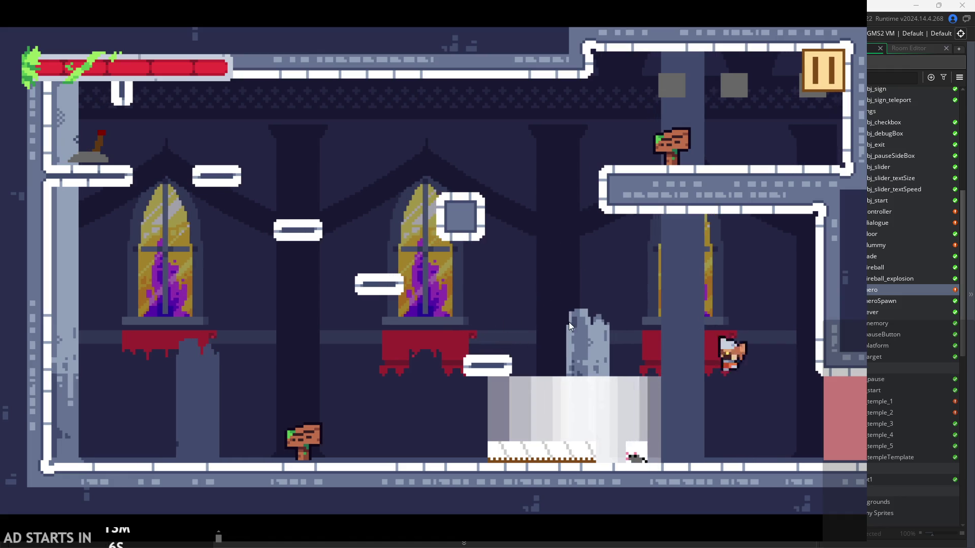
key(Left)
key(Left)
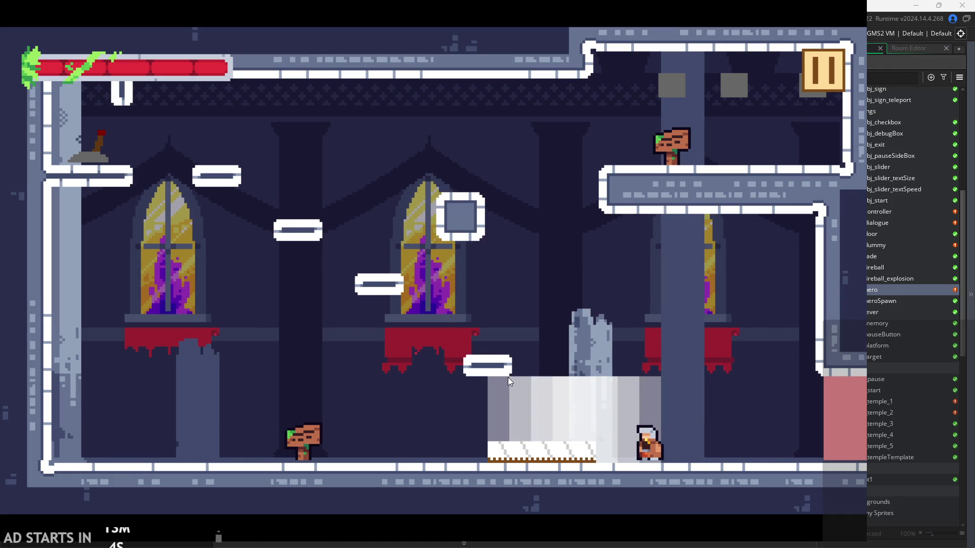
key(space)
key(Left)
key(space)
key(Left)
key(Right)
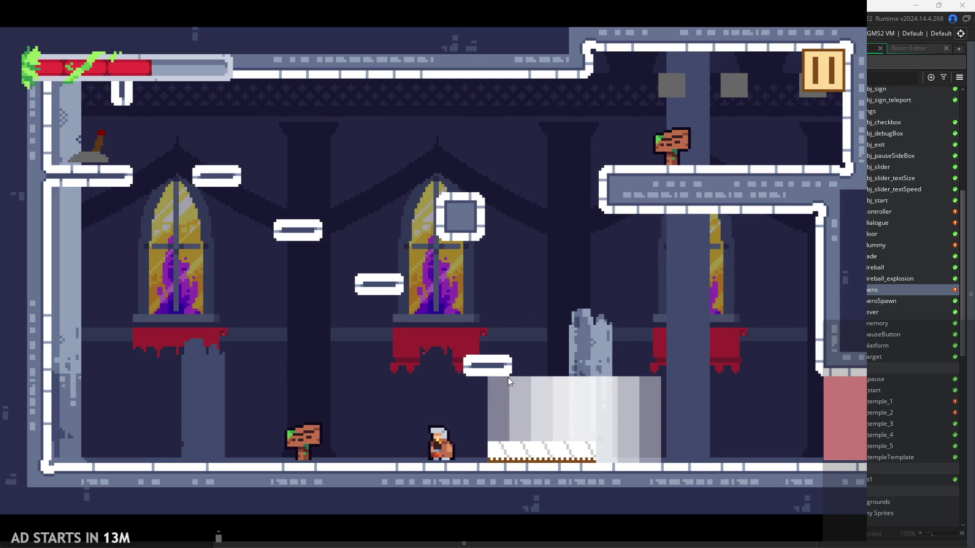
Take repeated hits to test invincibility and drain the hero's health
key(space)
key(Right)
key(Right)
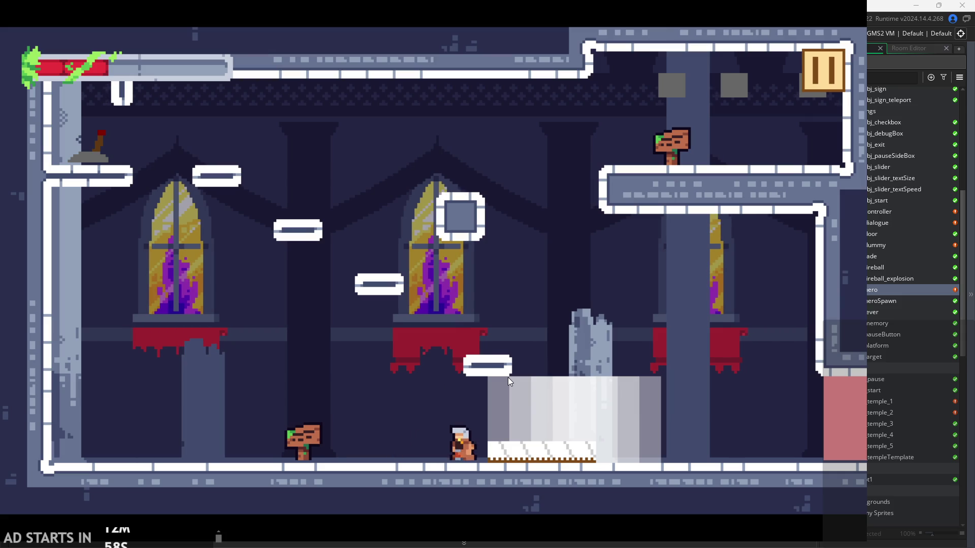
key(space)
key(Right)
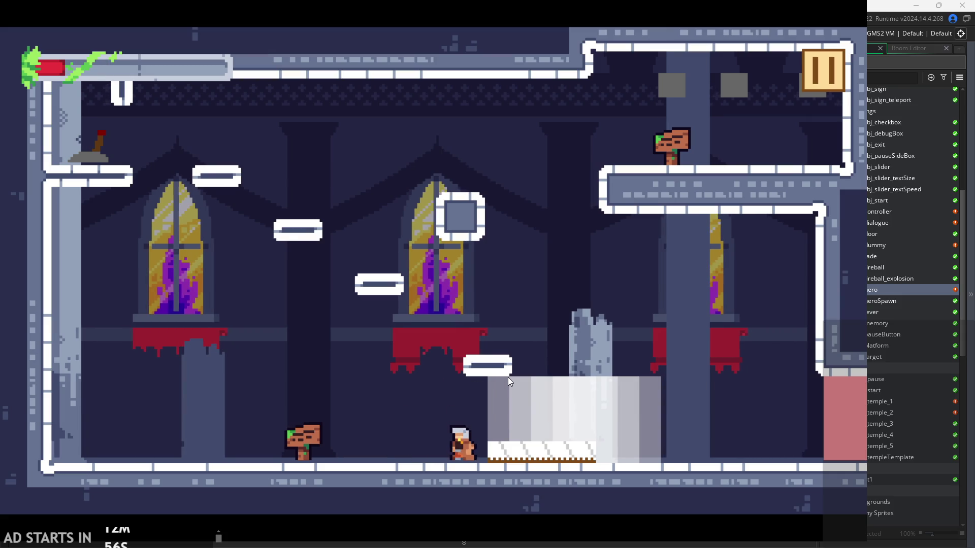
key(space)
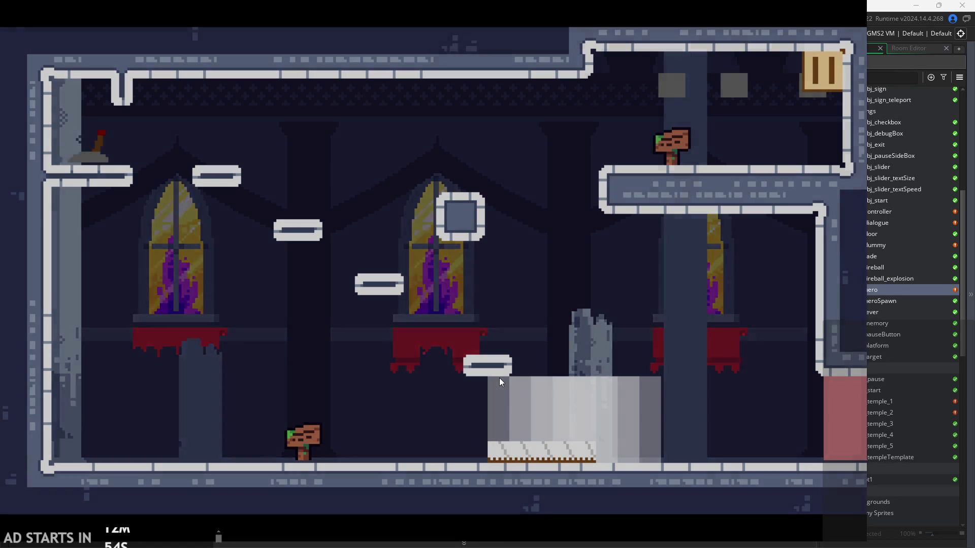
After respawning, jump, drop down to attack, then head toward the left signpost
key(Right)
key(space)
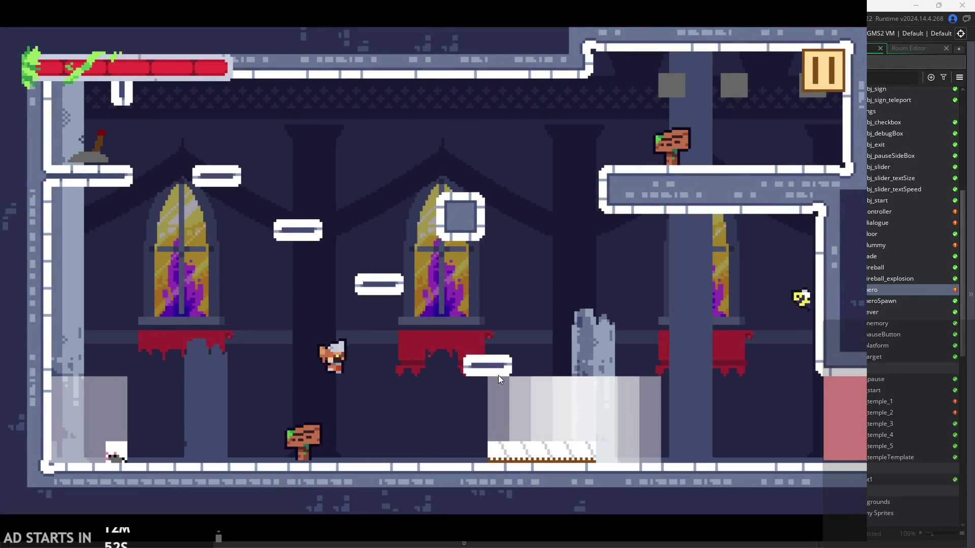
key(Left)
key(x)
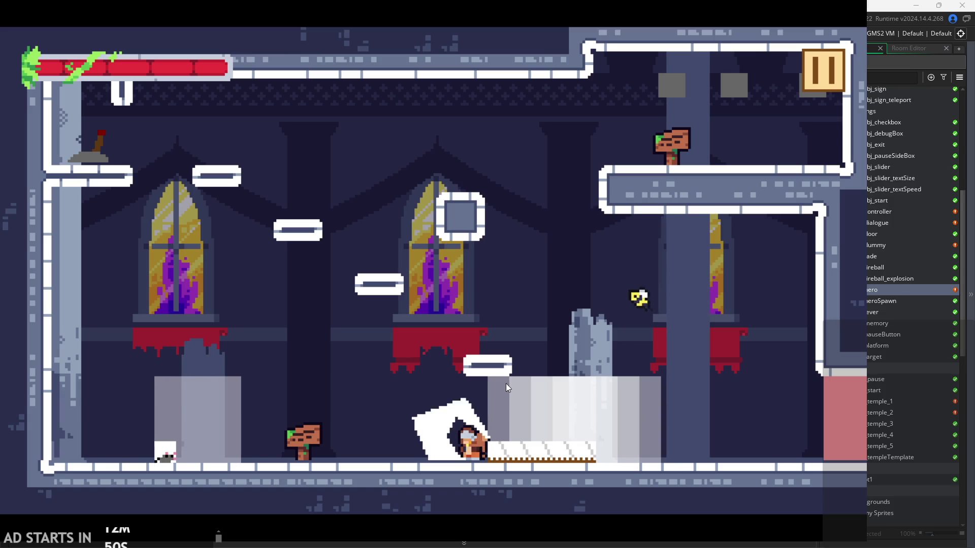
key(Left)
key(space)
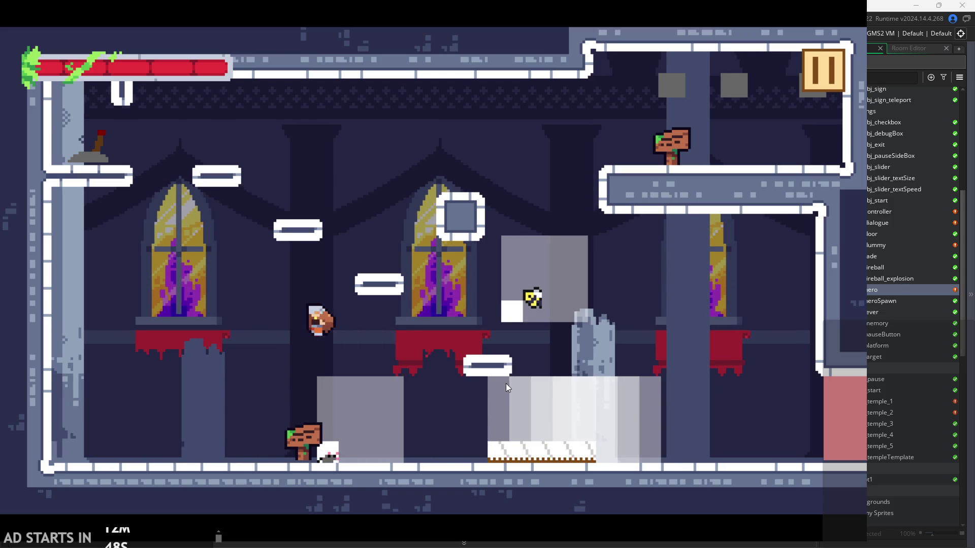
Run right with jumping attacks onto the white block, then walk back left
key(Right)
key(space)
key(x)
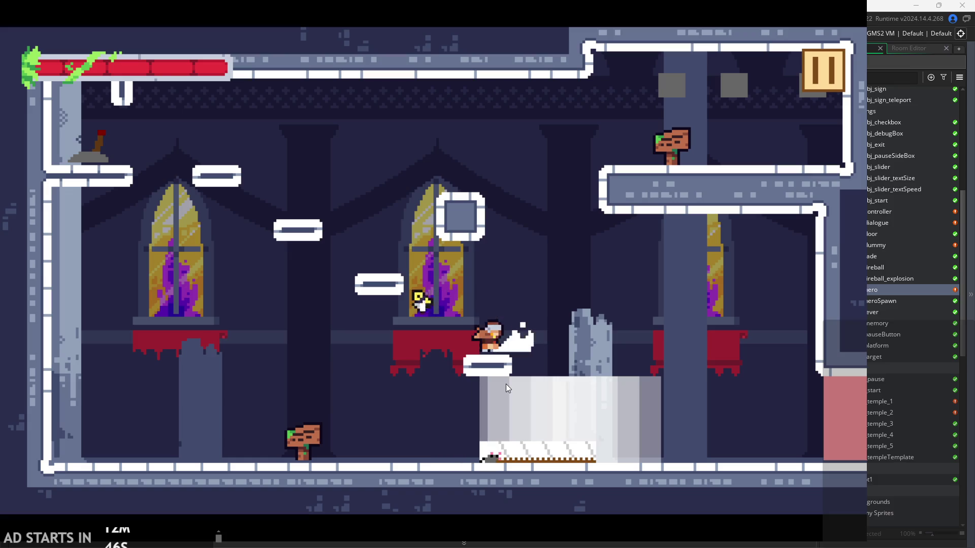
key(Right)
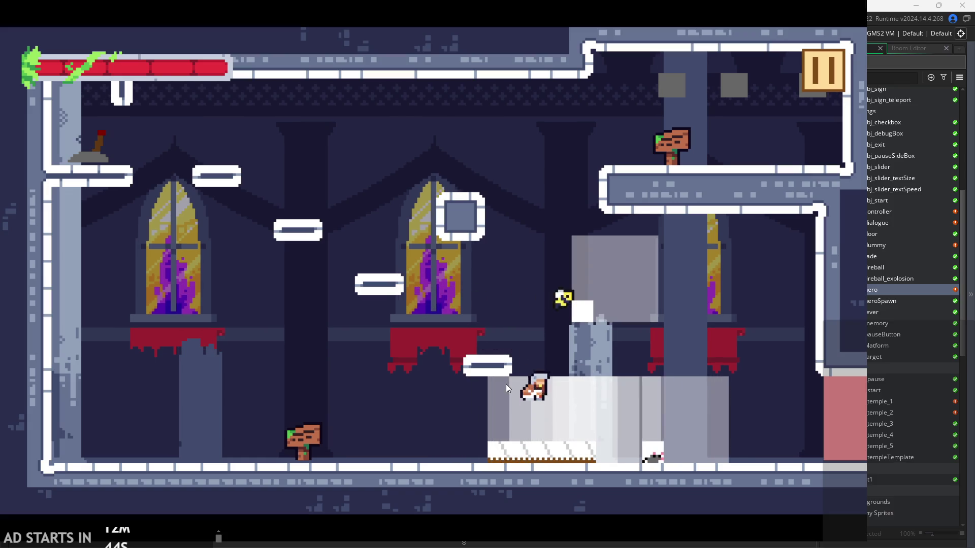
key(x)
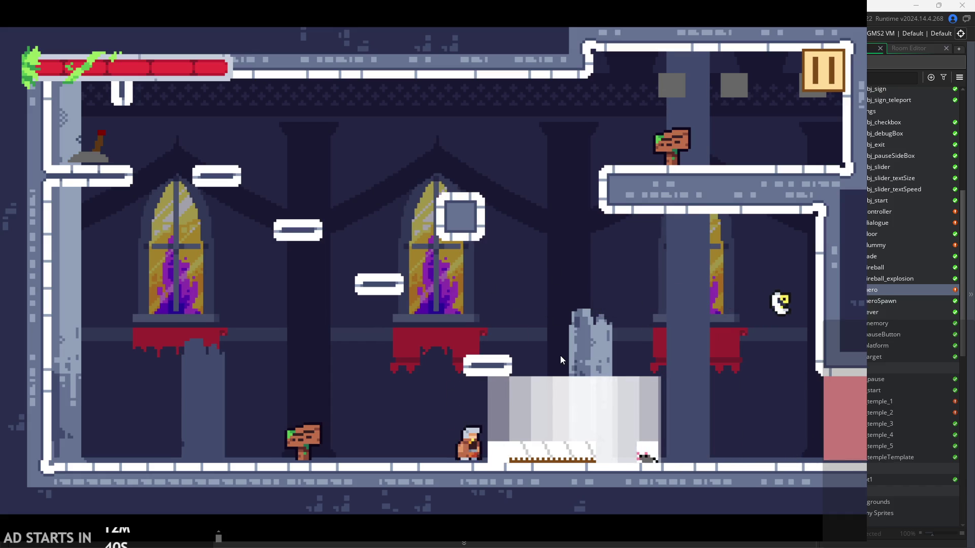
key(Left)
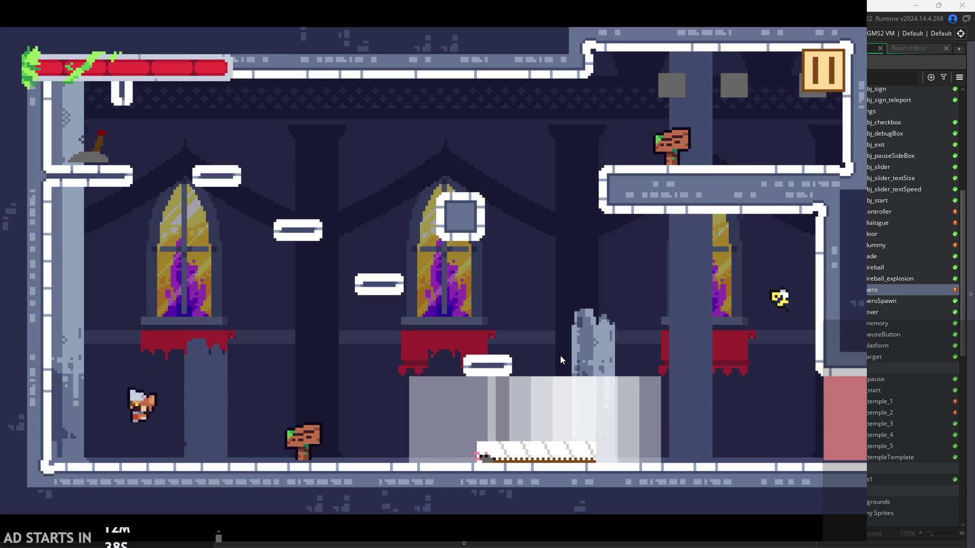
Turn on the Debug Stats overlay from the pause menu and resume
click(819, 60)
click(220, 145)
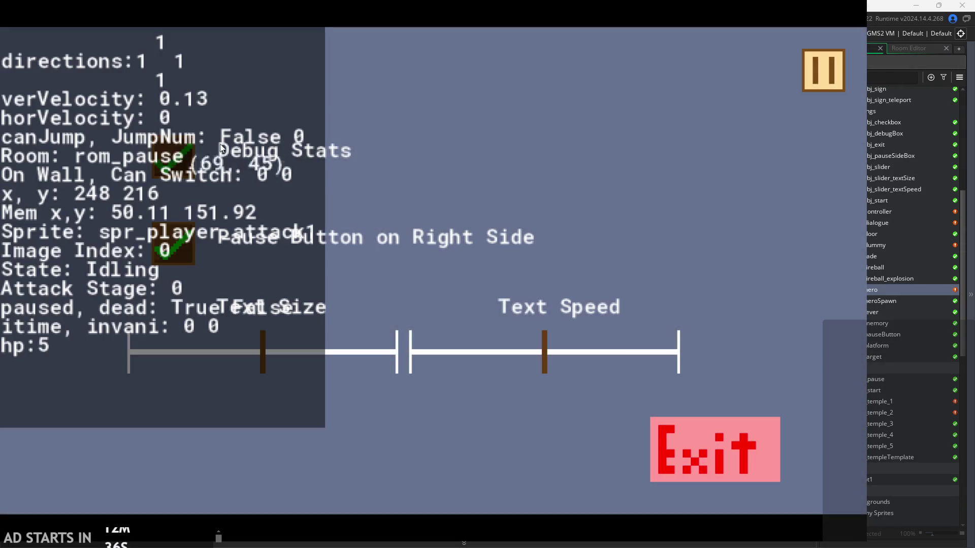
click(831, 53)
Chain ground and mid-air attacks to check the Attack Stage value
key(Right)
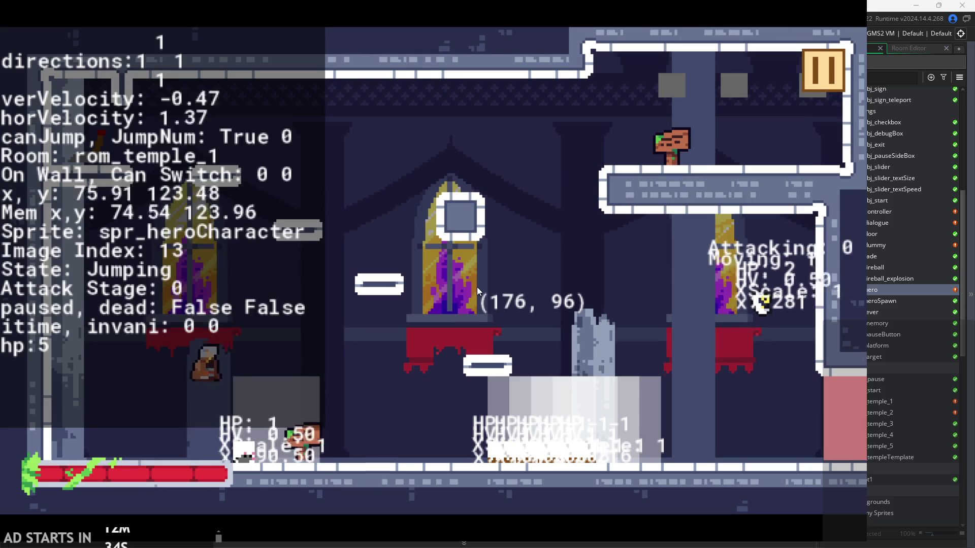
key(x)
key(Right)
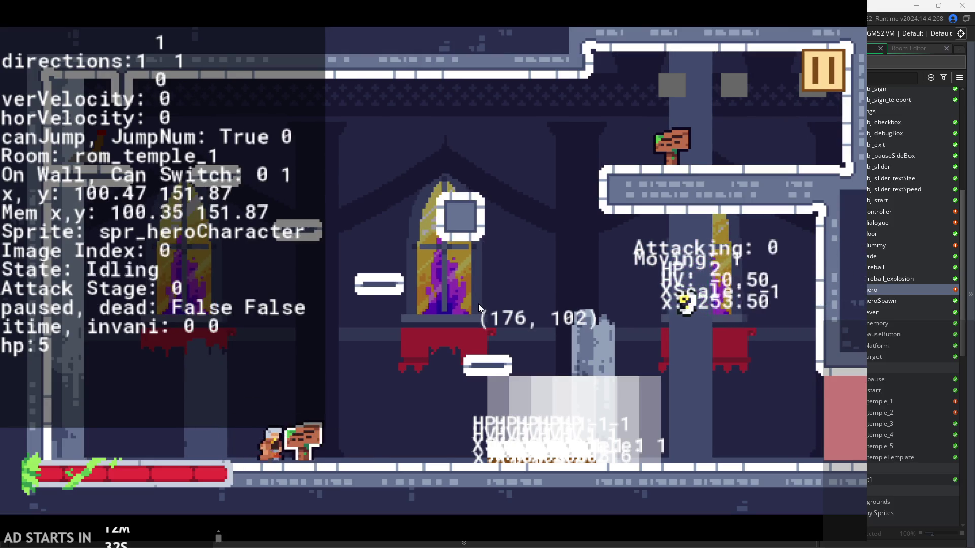
key(space)
key(space)
key(x)
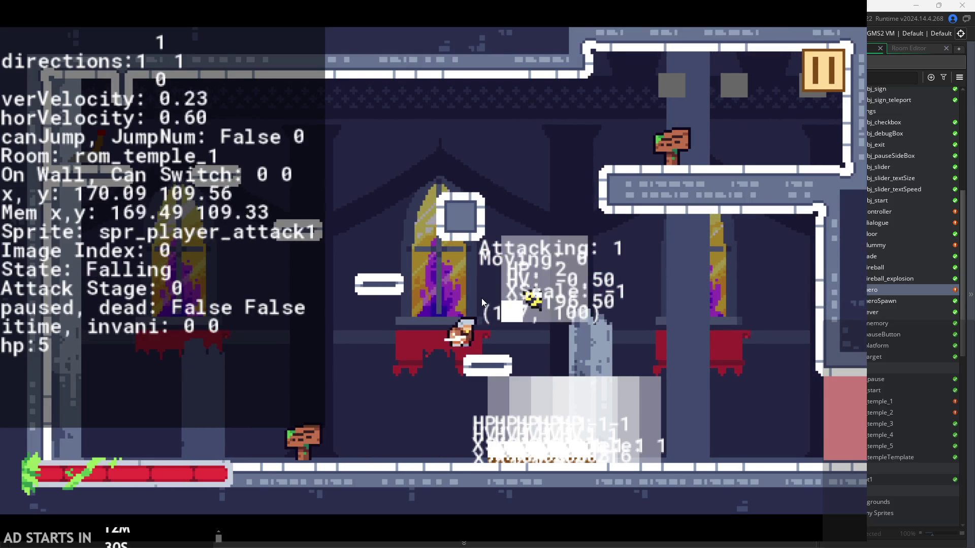
key(x)
key(Right)
key(x)
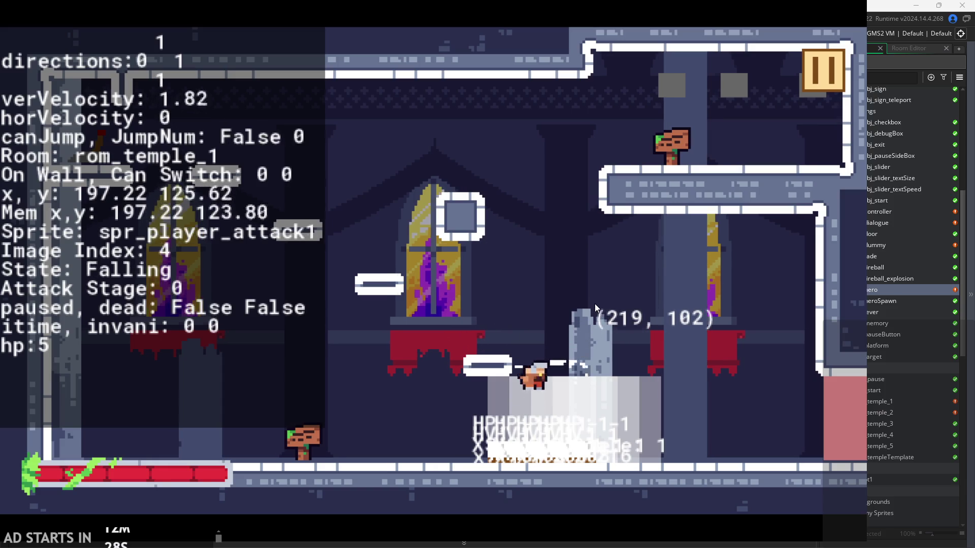
key(x)
Jump left, land, and run the hero back and forth
key(space)
key(Left)
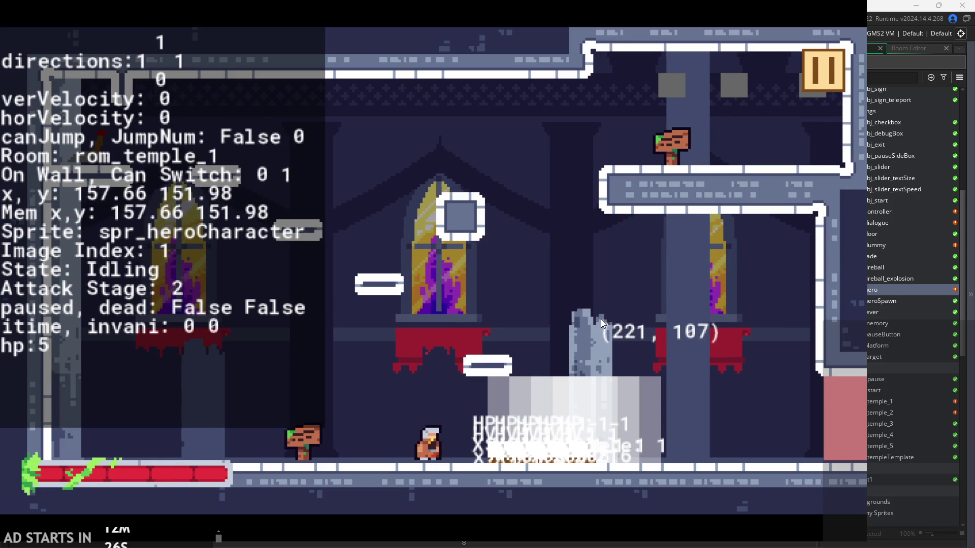
key(Left)
key(Right)
key(Left)
key(Right)
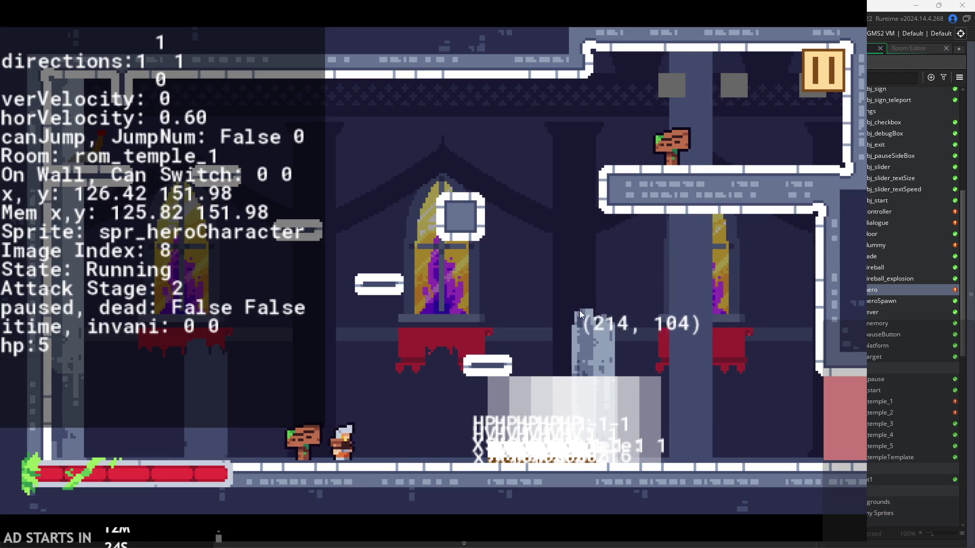
key(Left)
Keep running left and right, then pause and quit to the editor
key(Left)
key(Left)
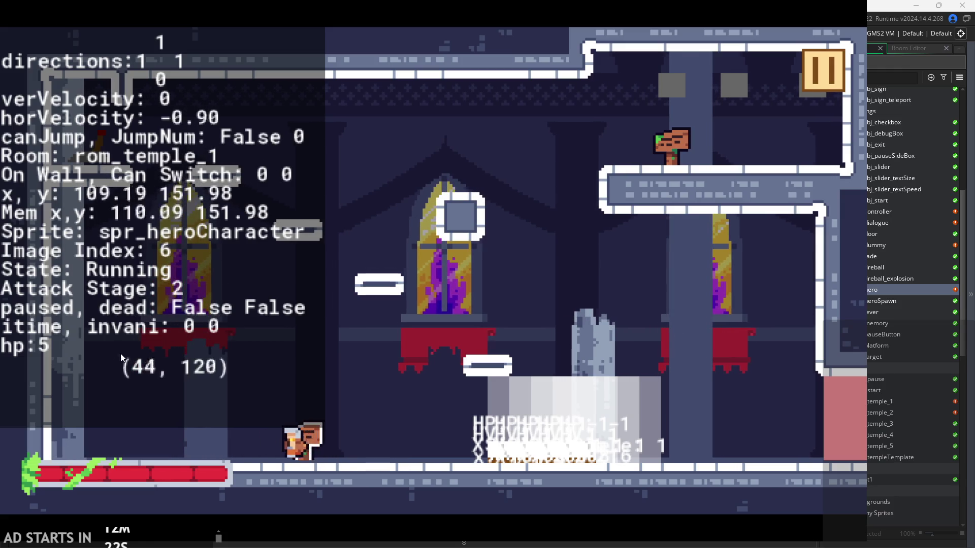
key(Right)
key(Left)
key(Right)
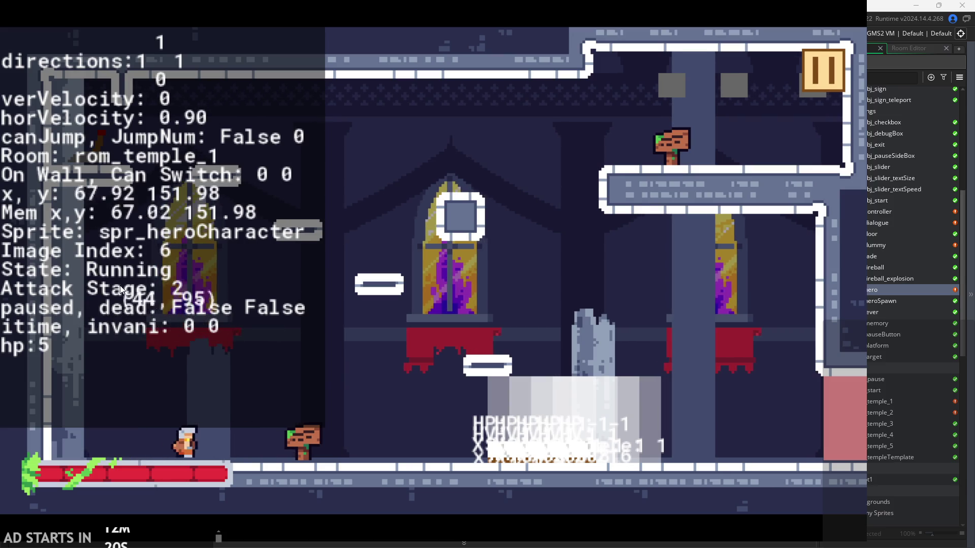
key(Left)
key(Left)
key(Right)
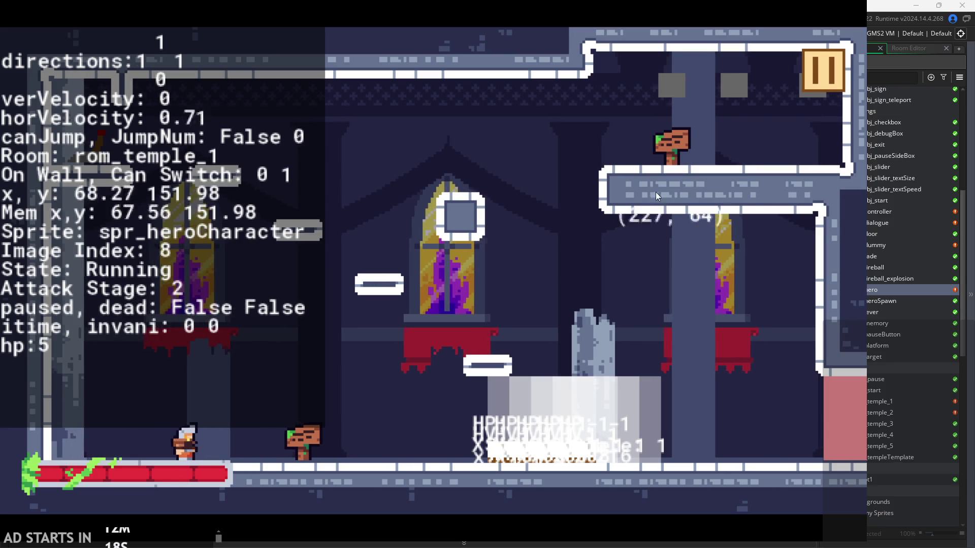
click(808, 69)
key(Escape)
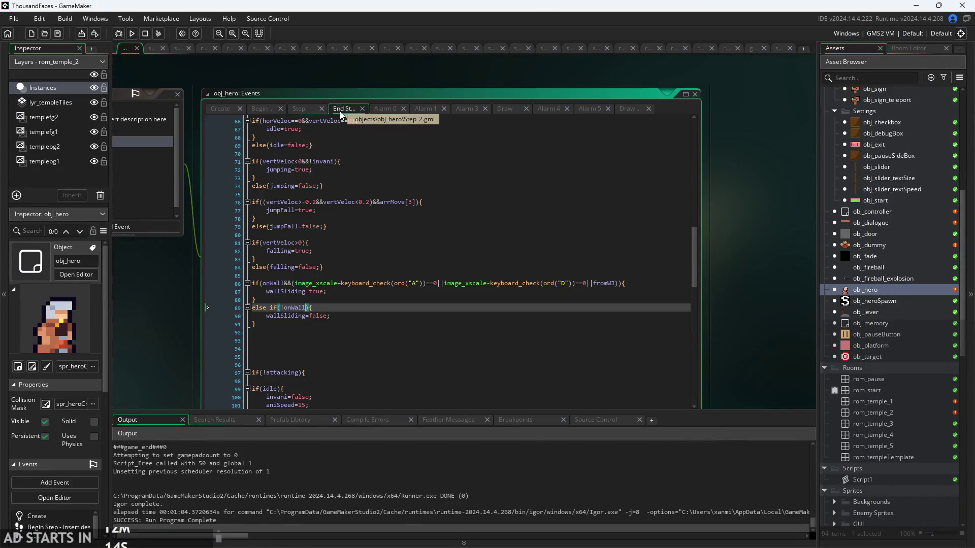
Insert attack_stage=0; under else{ at line 139 of the Step event and run the game
scroll(302, 254, down, 6)
scroll(302, 310, up, 17)
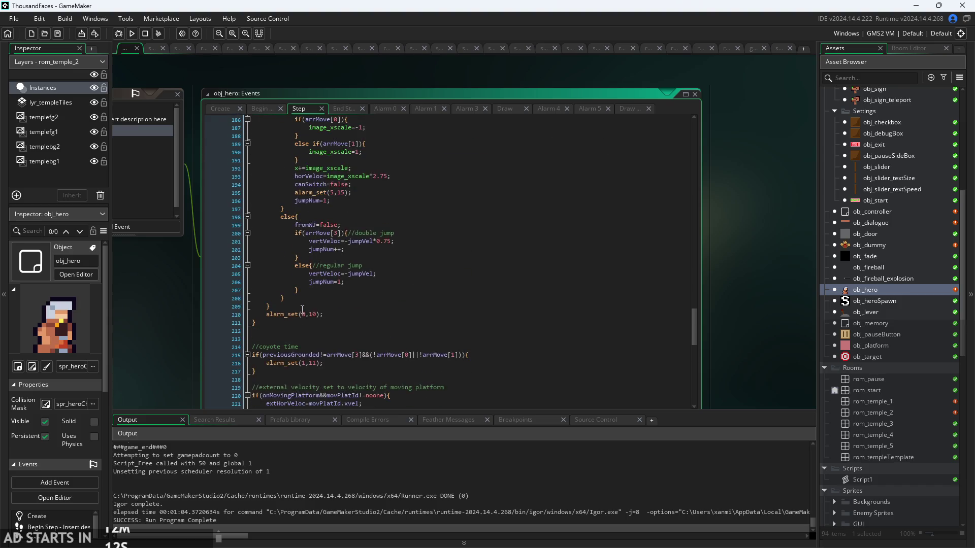
scroll(308, 325, up, 20)
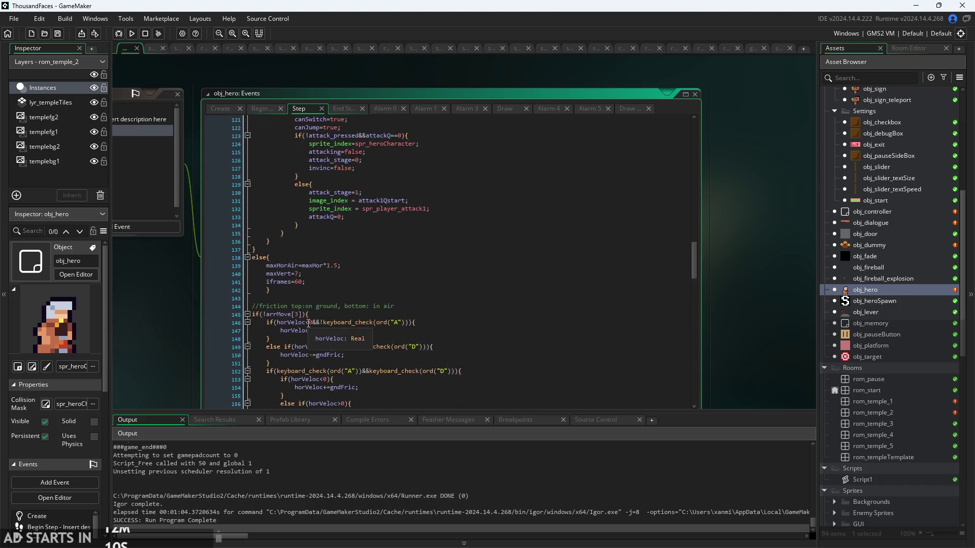
scroll(309, 319, down, 12)
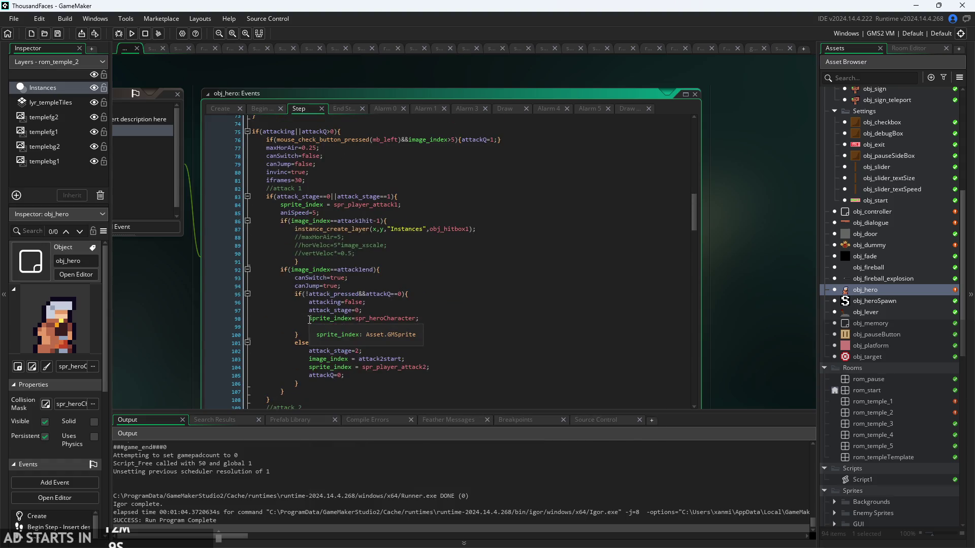
scroll(282, 359, up, 2)
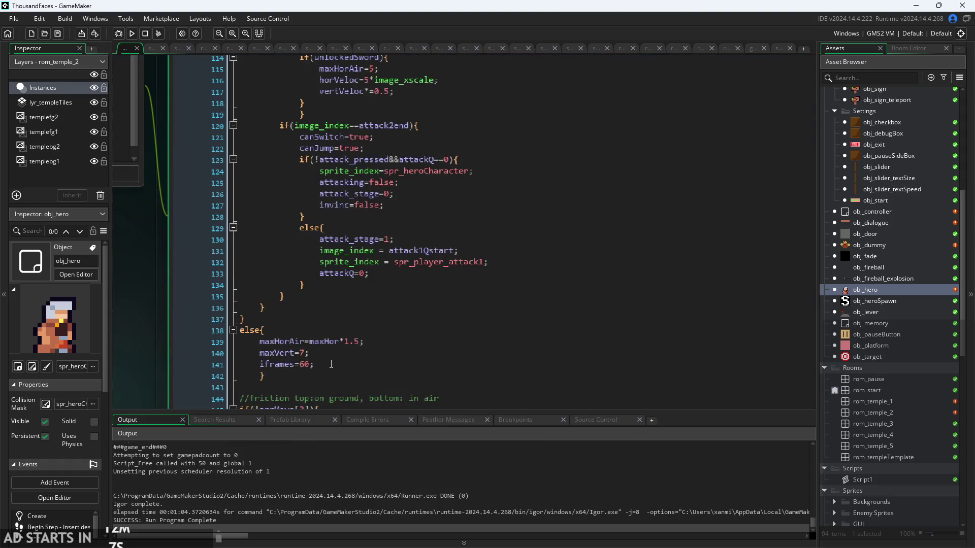
key(Return)
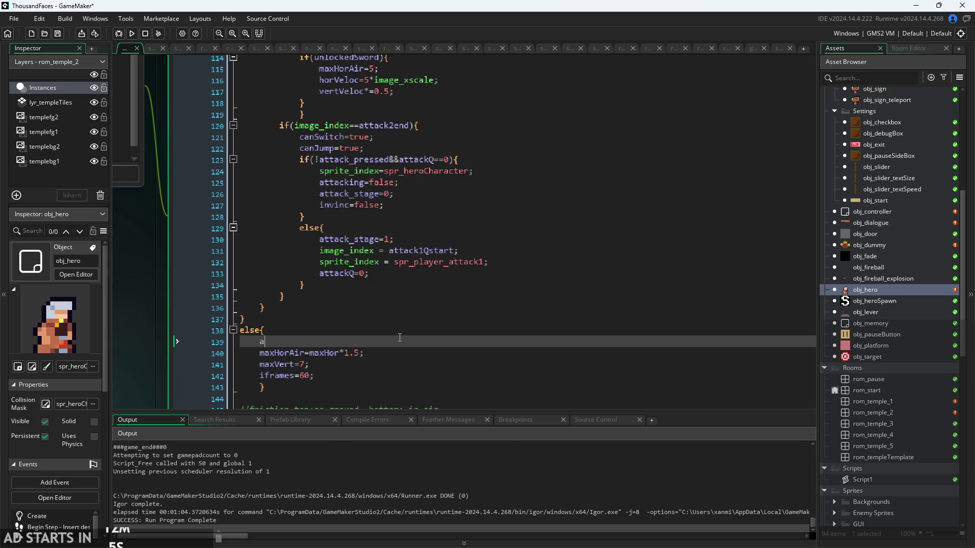
text(atta)
key(BackSpace)
text(k_st)
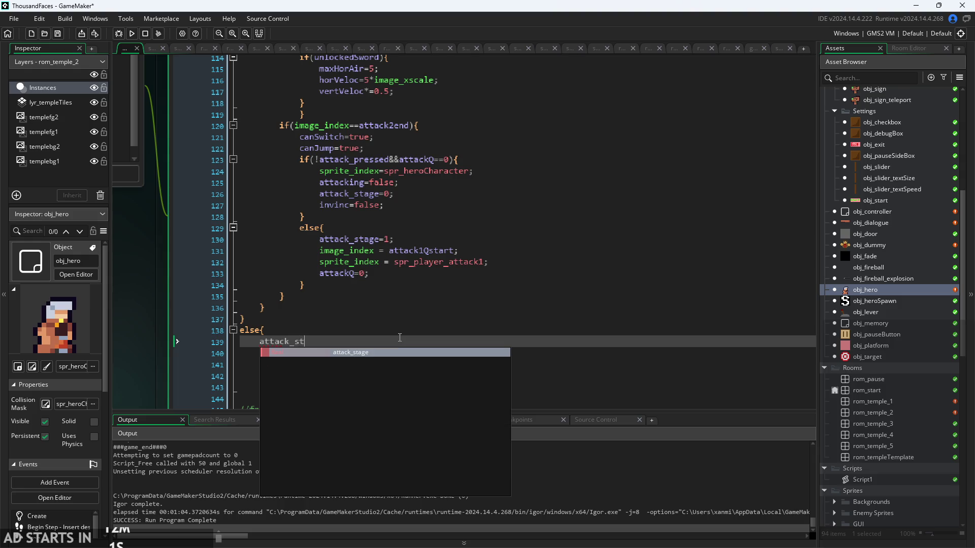
key(Return)
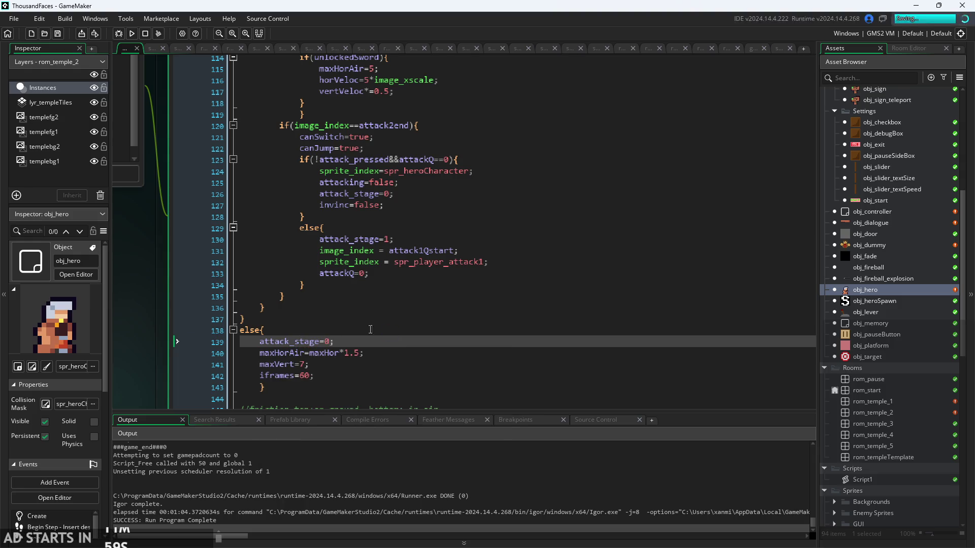
click(133, 35)
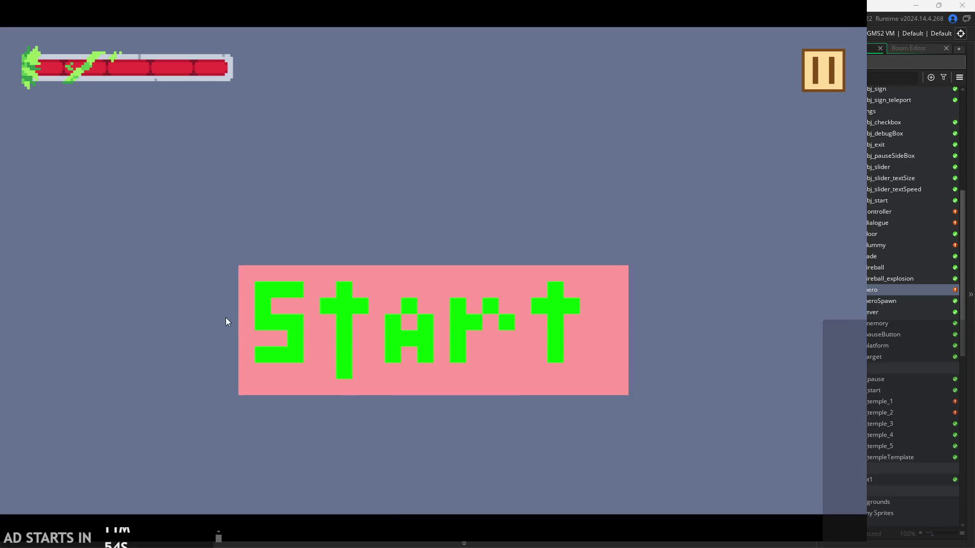
Start the game and enable Debug Stats from the pause menu
click(341, 308)
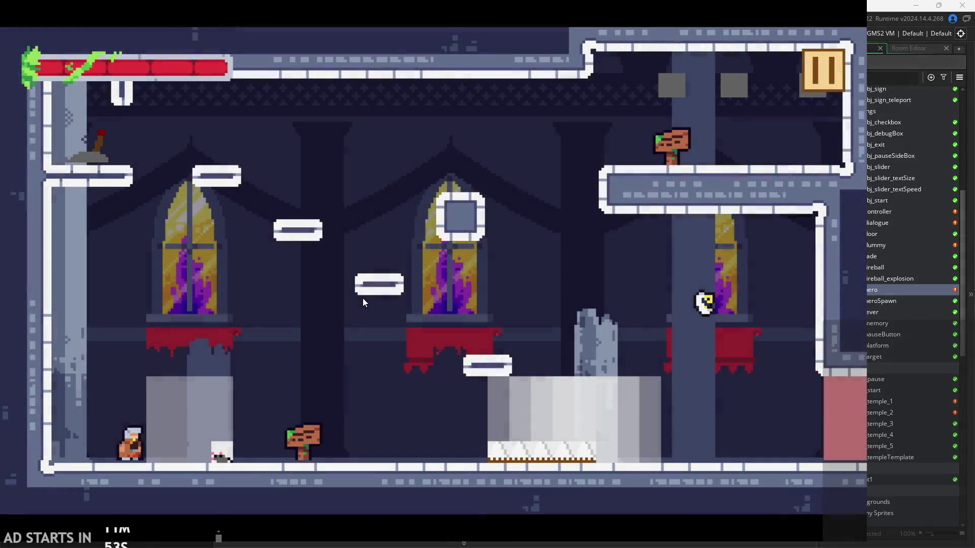
click(820, 72)
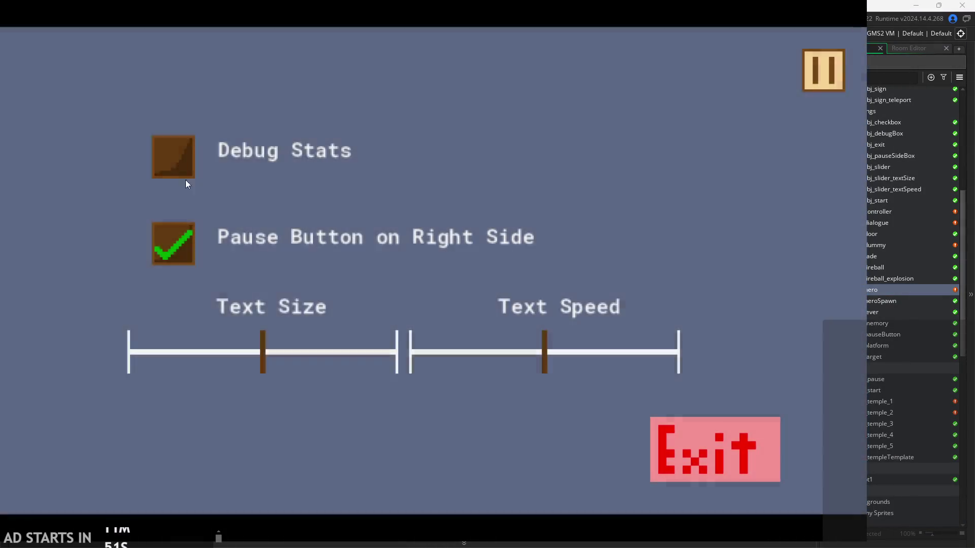
click(173, 158)
click(833, 71)
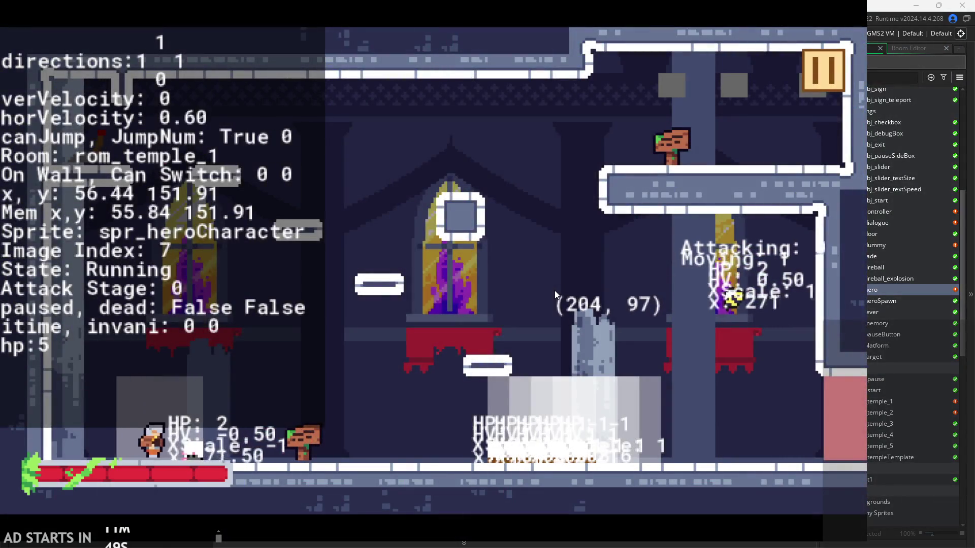
Jump onto the ledge, attack while falling, then run into the enemy and back
key(Right)
key(space)
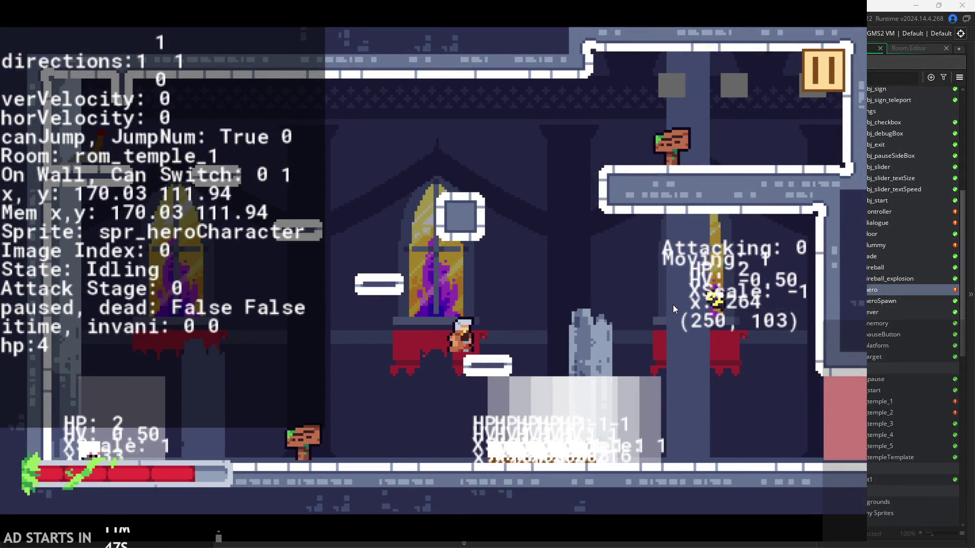
key(space)
key(x)
key(x)
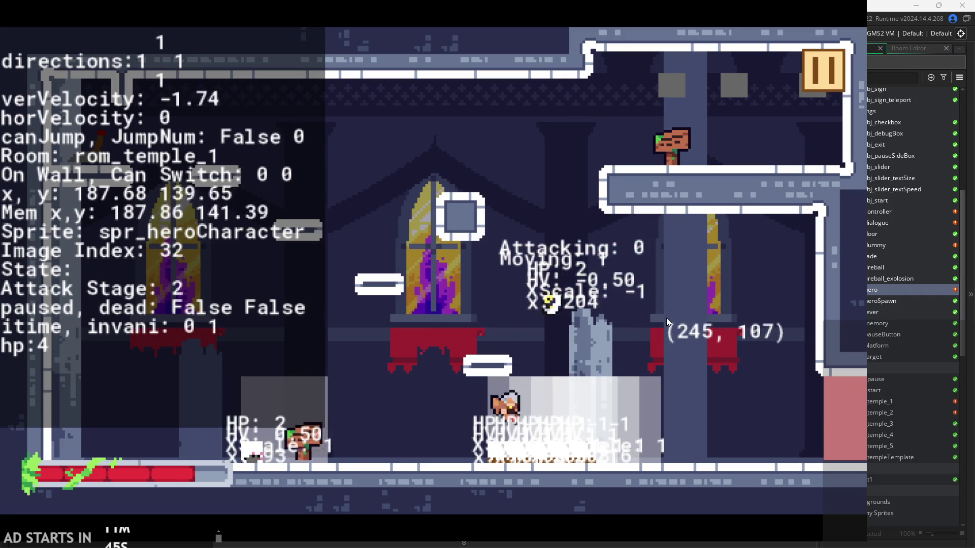
key(Left)
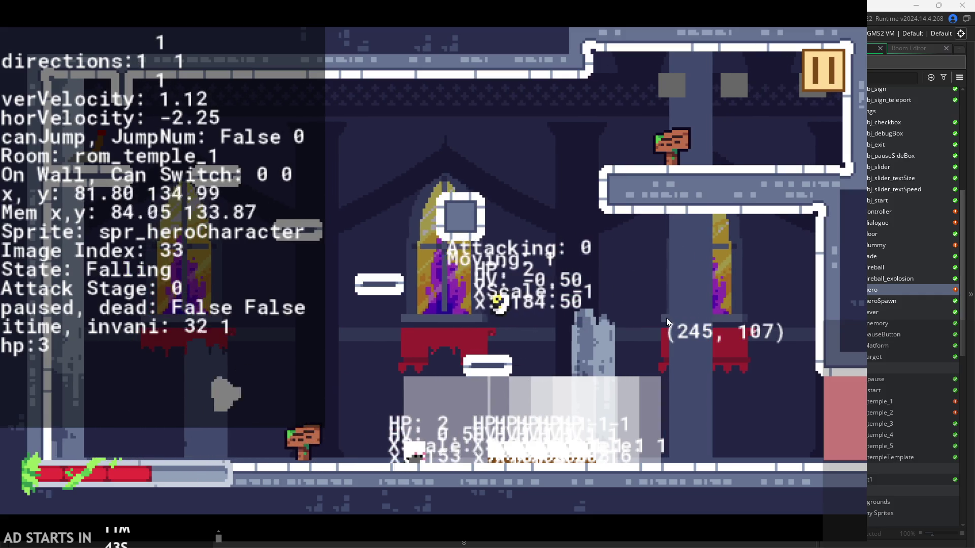
key(Right)
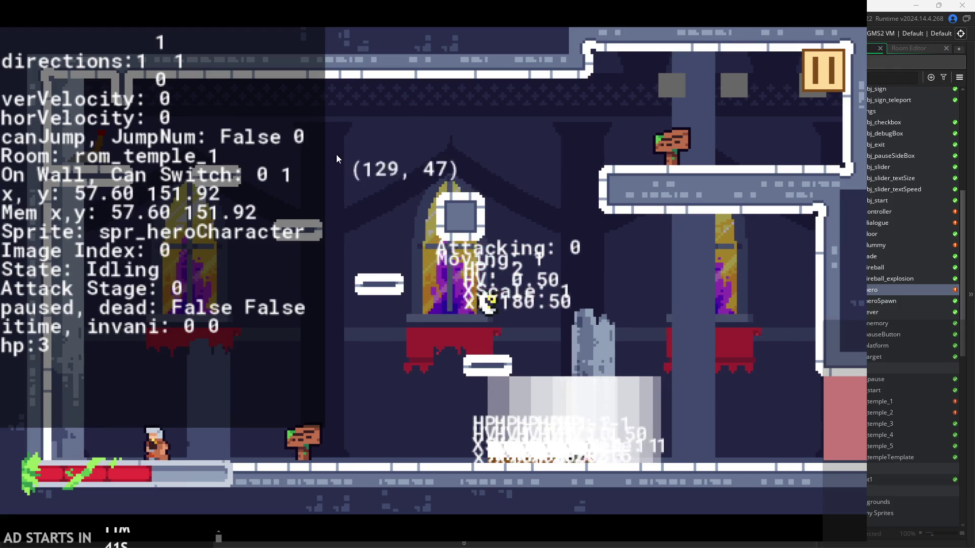
Run the hero left and right repeatedly while watching the debug stats
key(Left)
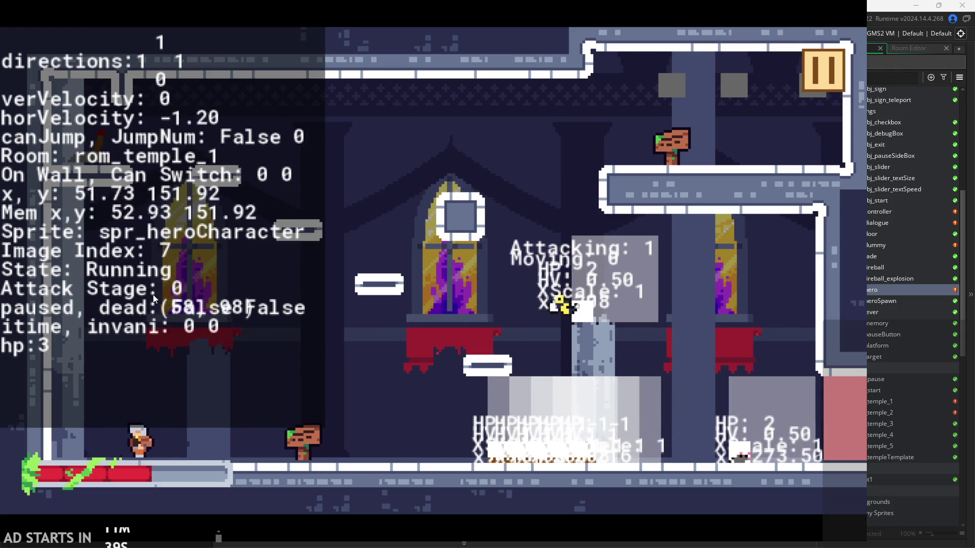
key(Right)
key(Left)
key(Right)
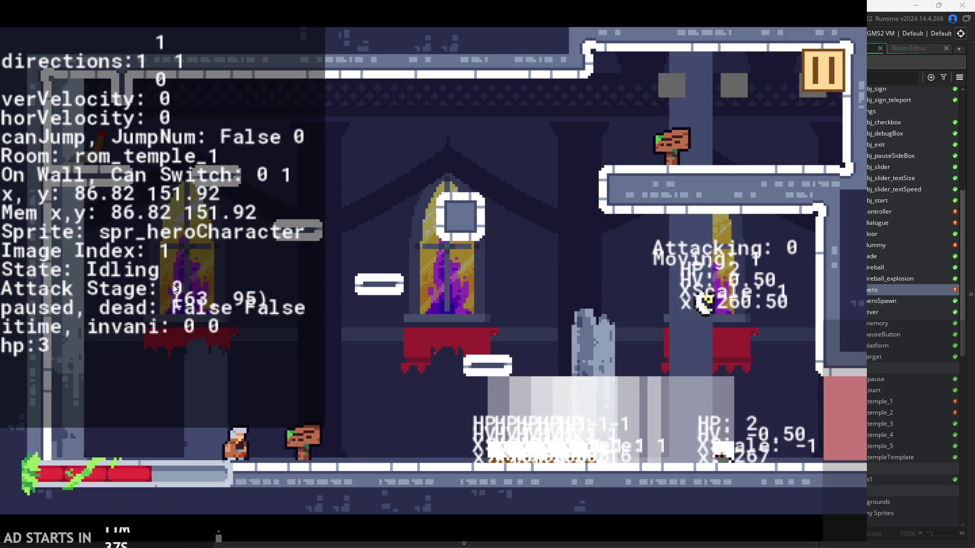
key(Left)
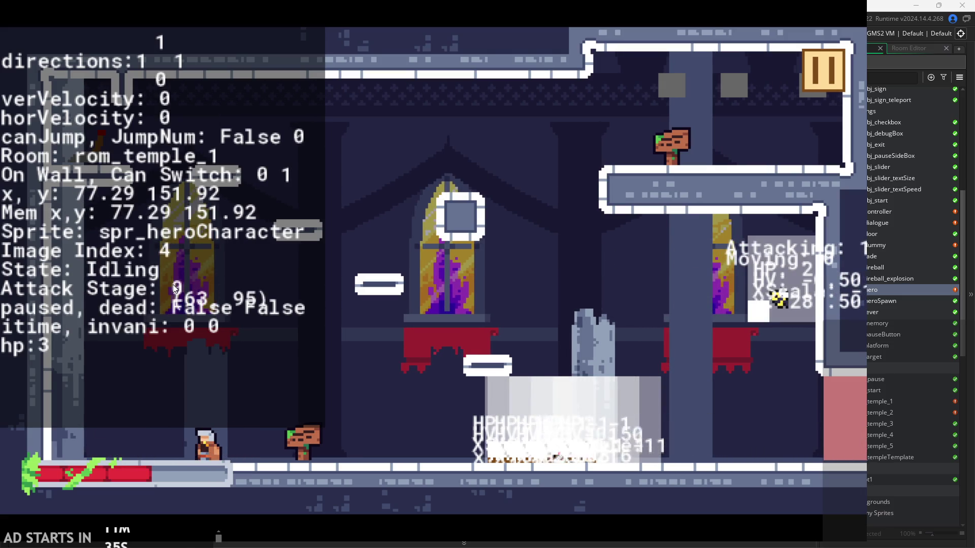
key(Left)
key(Right)
key(Left)
key(Right)
key(Left)
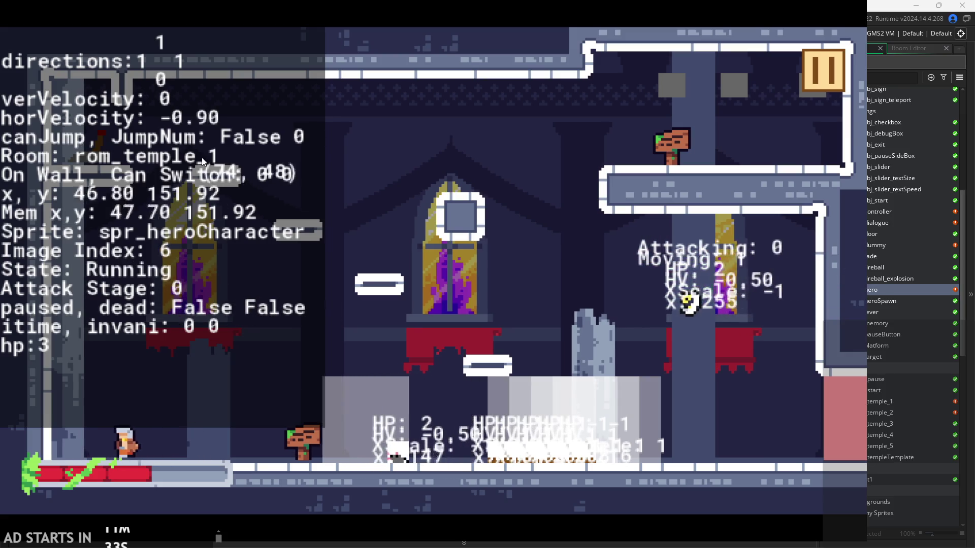
key(Right)
key(Left)
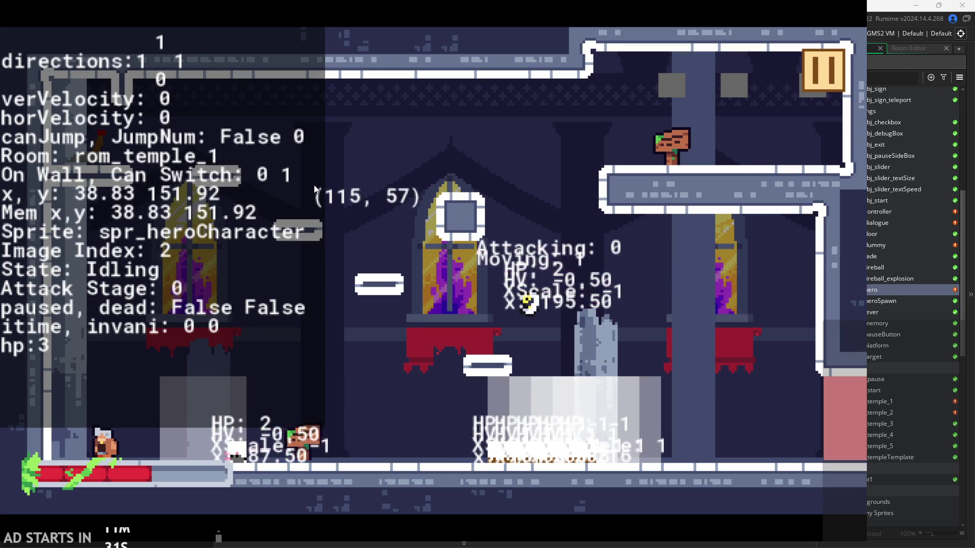
Hit the dummy with a two-hit combo, then jump onto the platform attacking midair
key(x)
key(x)
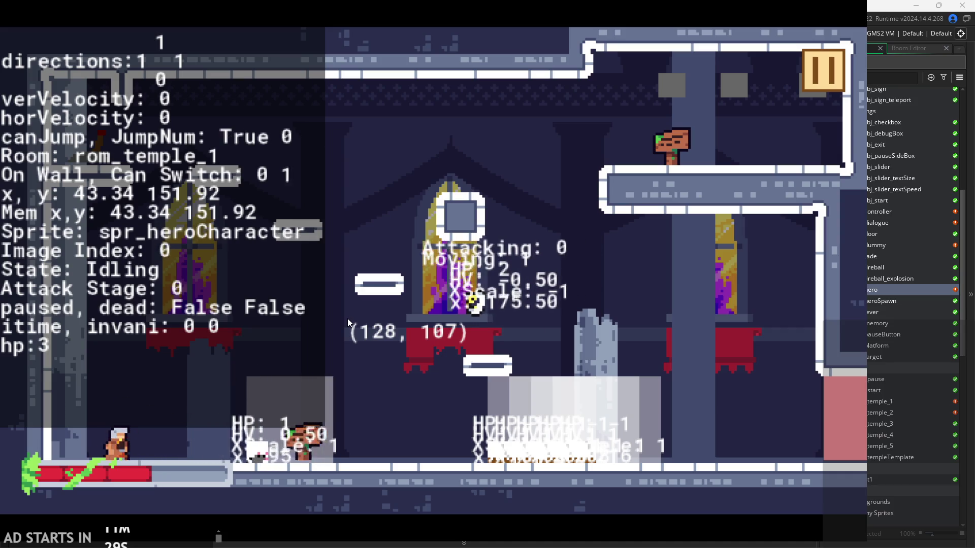
key(Right)
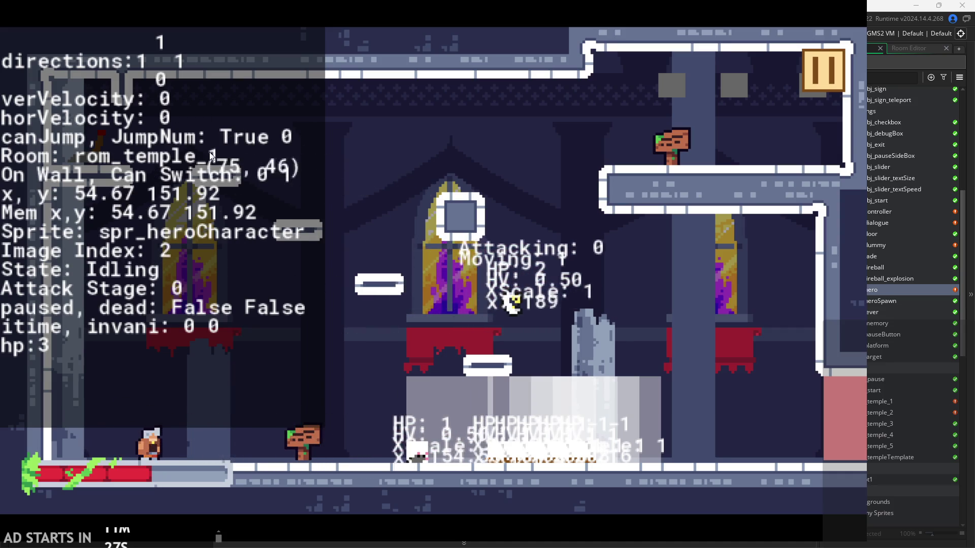
key(Right)
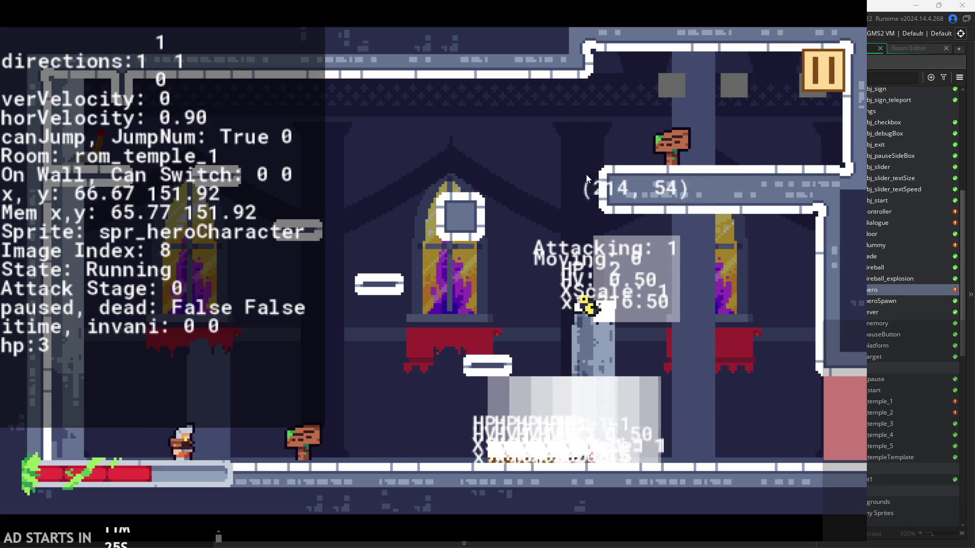
key(space)
key(space)
key(x)
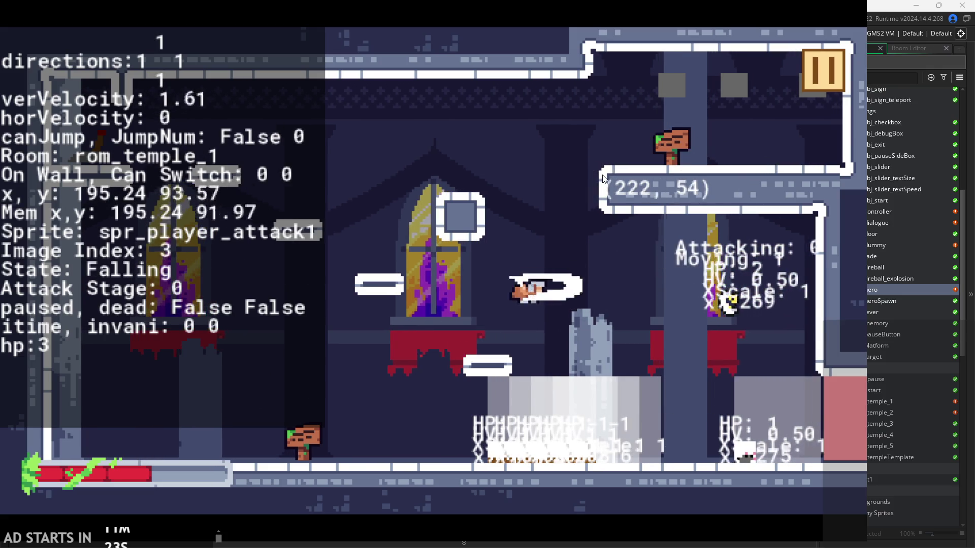
Run the hero left after landing, then exit the game from the pause menu
key(Left)
key(Left)
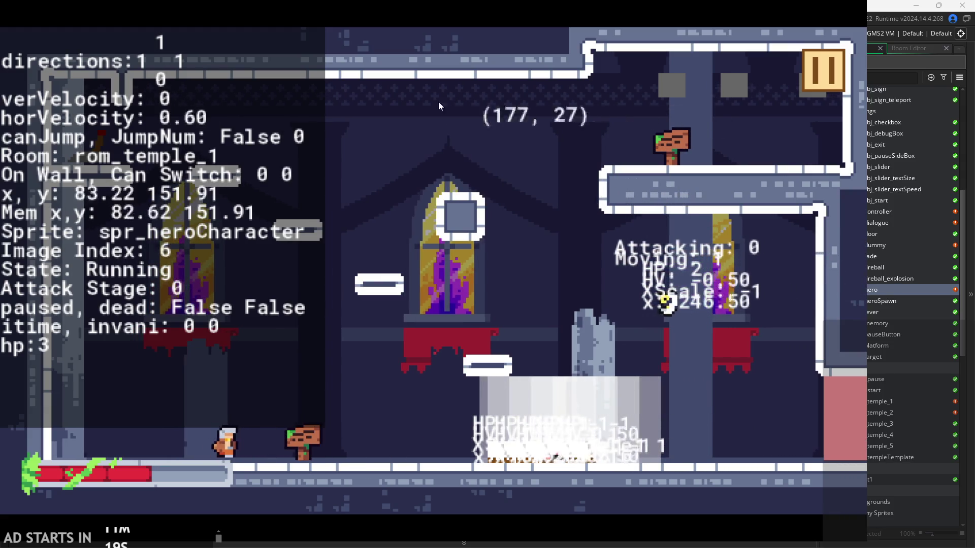
key(Left)
key(Right)
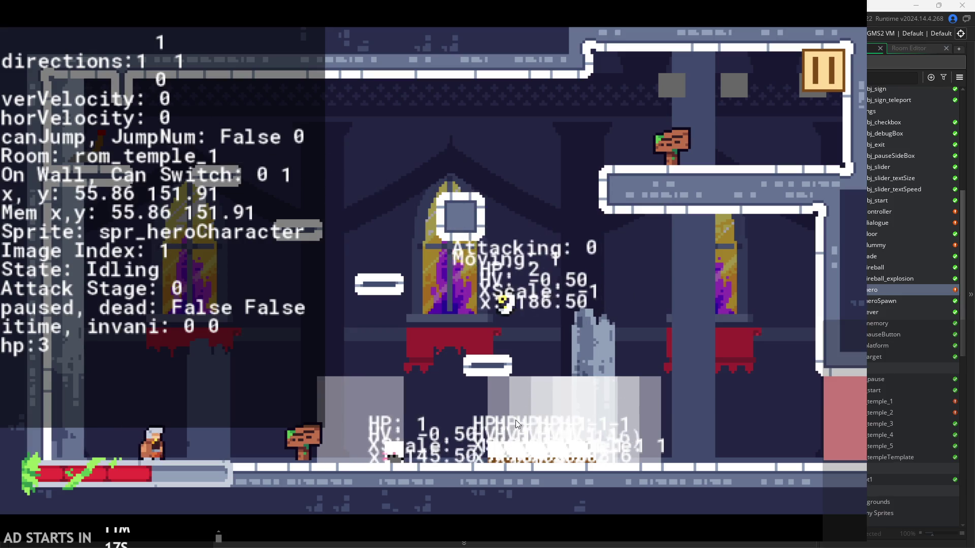
key(Left)
key(Left)
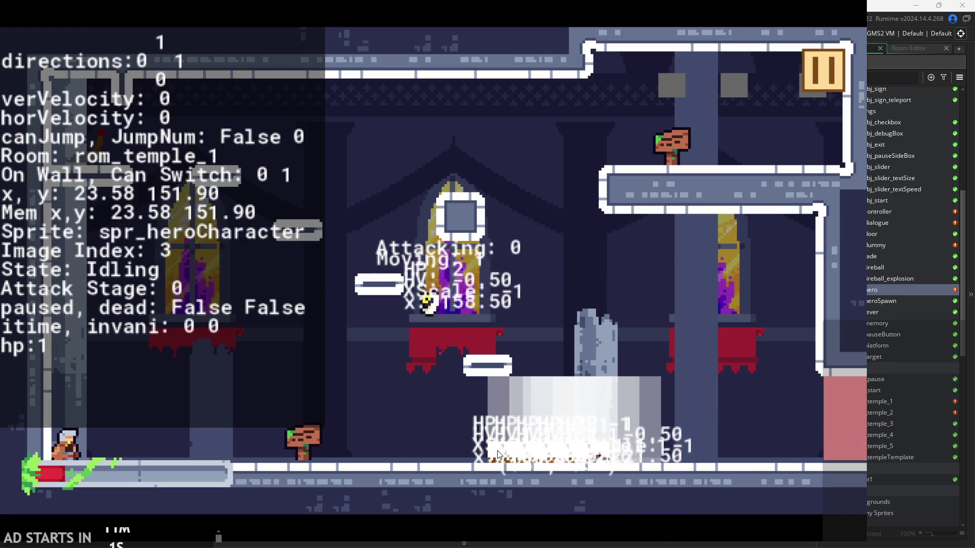
click(839, 63)
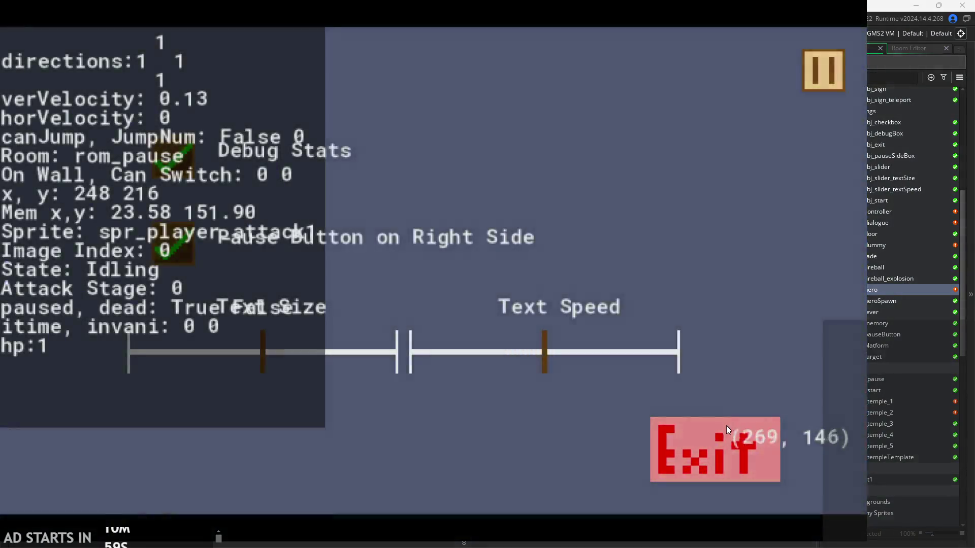
click(721, 416)
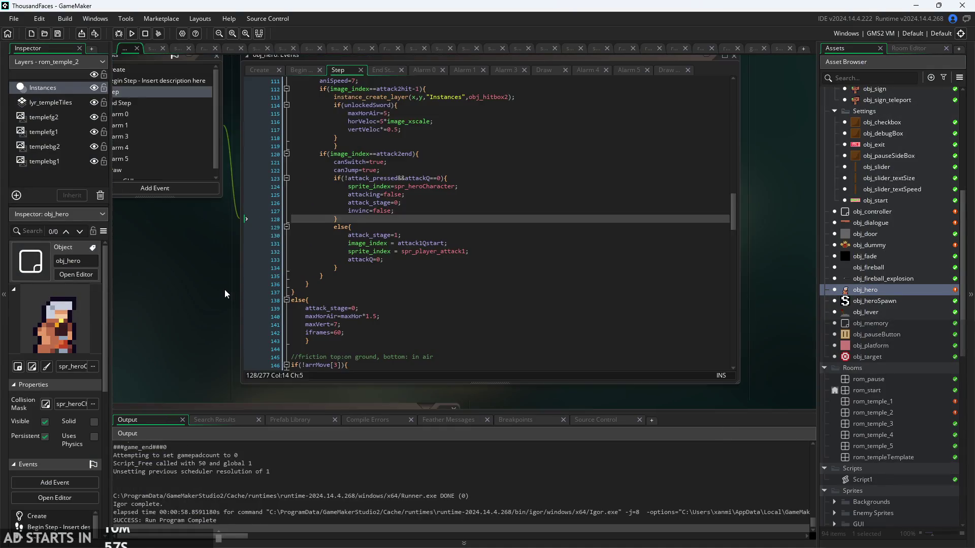
click(407, 254)
scroll(389, 288, down, 2)
scroll(389, 287, up, 5)
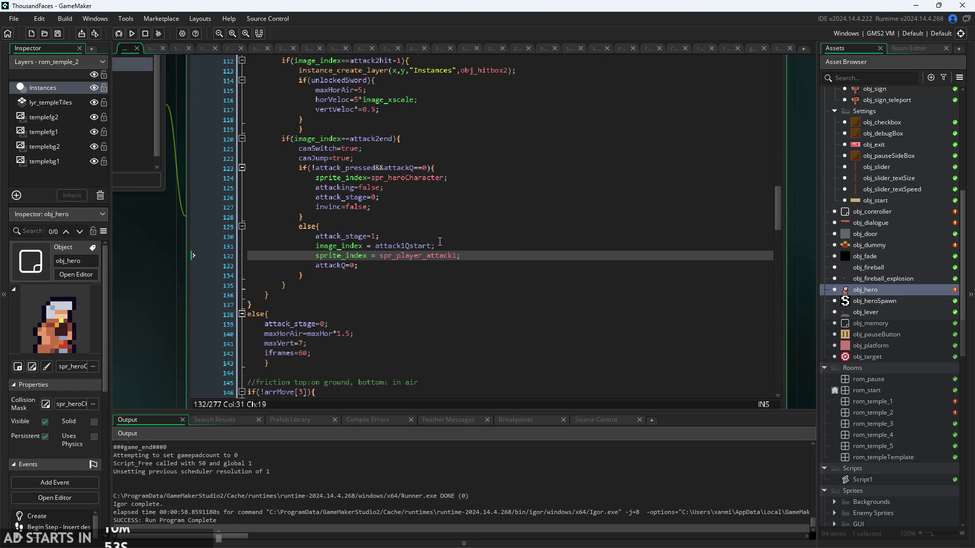
click(445, 249)
scroll(191, 285, up, 2)
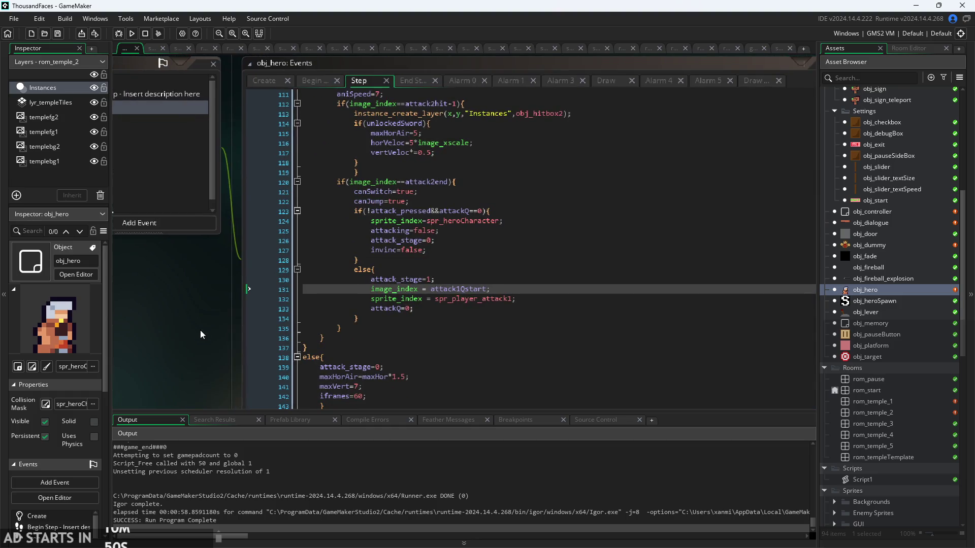
scroll(200, 330, down, 3)
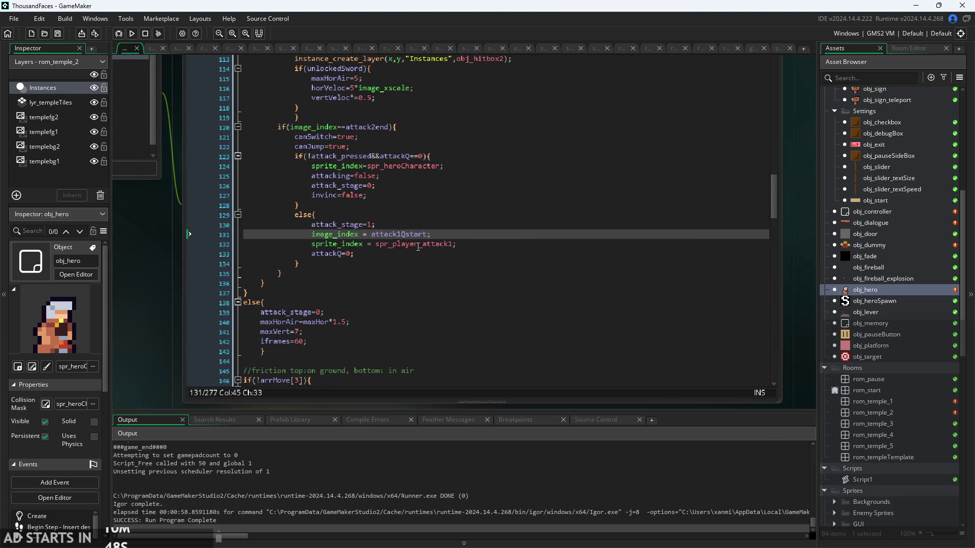
key(Down)
key(Down)
scroll(426, 239, up, 2)
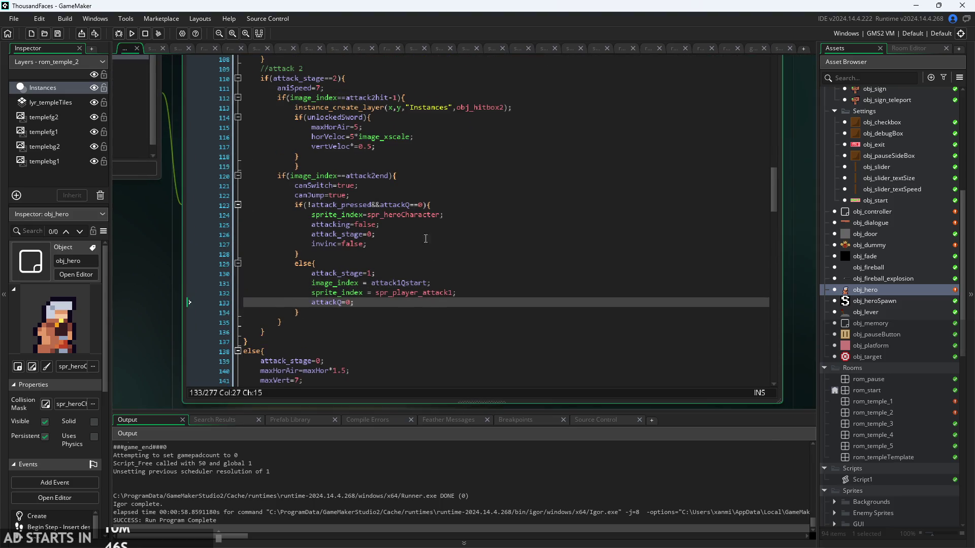
click(396, 195)
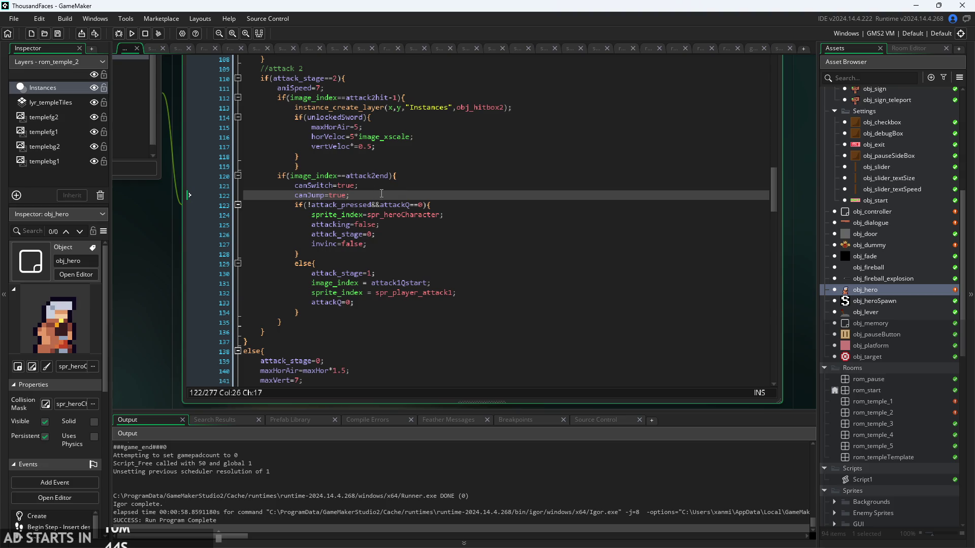
scroll(381, 194, up, 1)
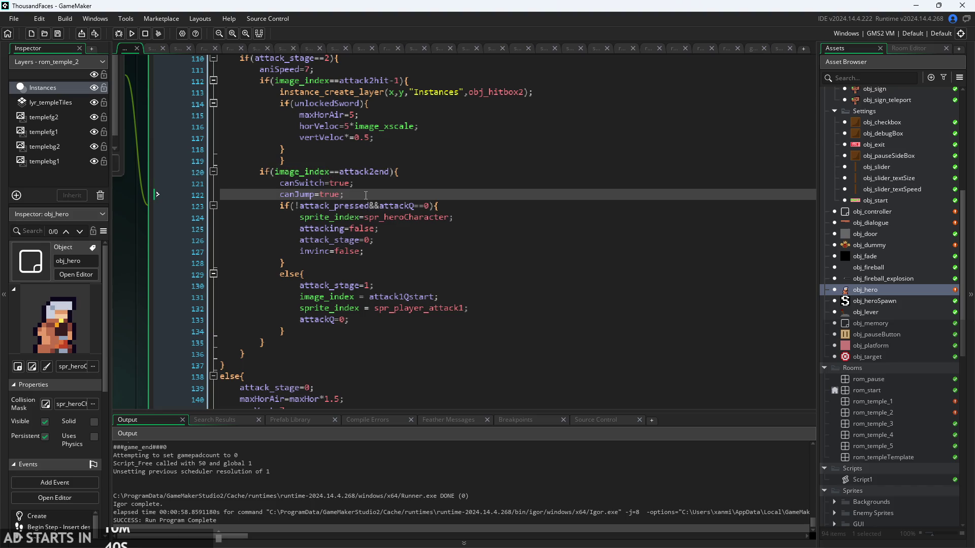
scroll(365, 195, down, 4)
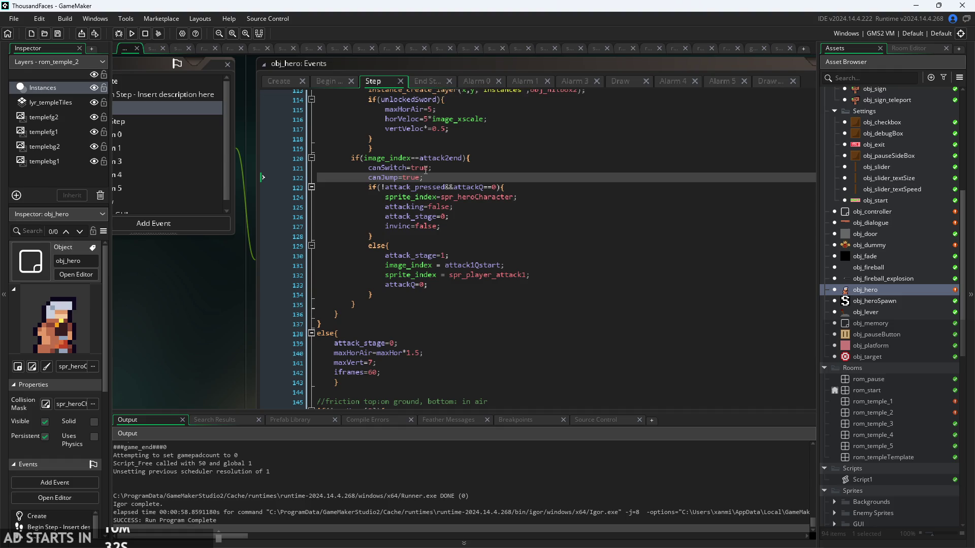
drag(431, 178, 368, 178)
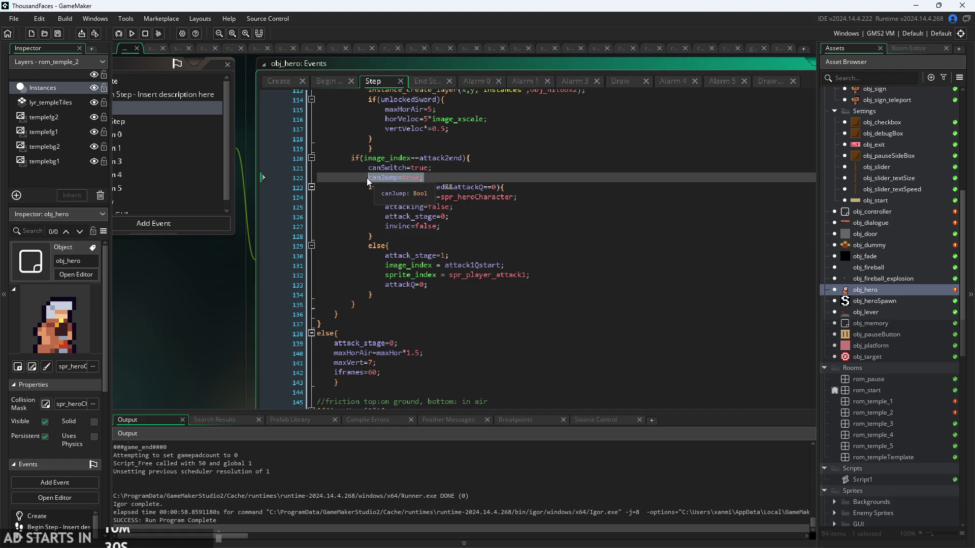
click(616, 241)
scroll(584, 234, down, 11)
scroll(515, 215, up, 10)
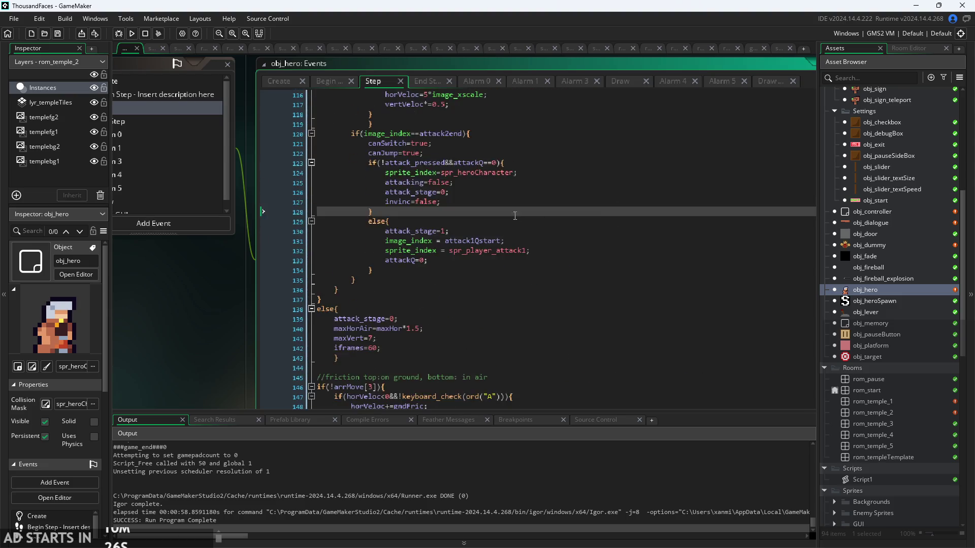
scroll(514, 215, up, 5)
click(503, 192)
click(504, 221)
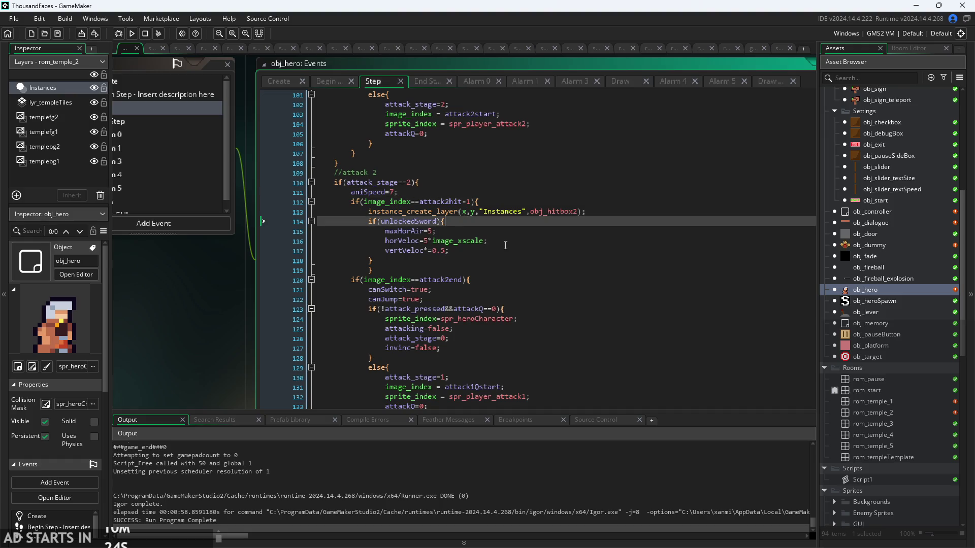
click(505, 245)
scroll(502, 229, up, 12)
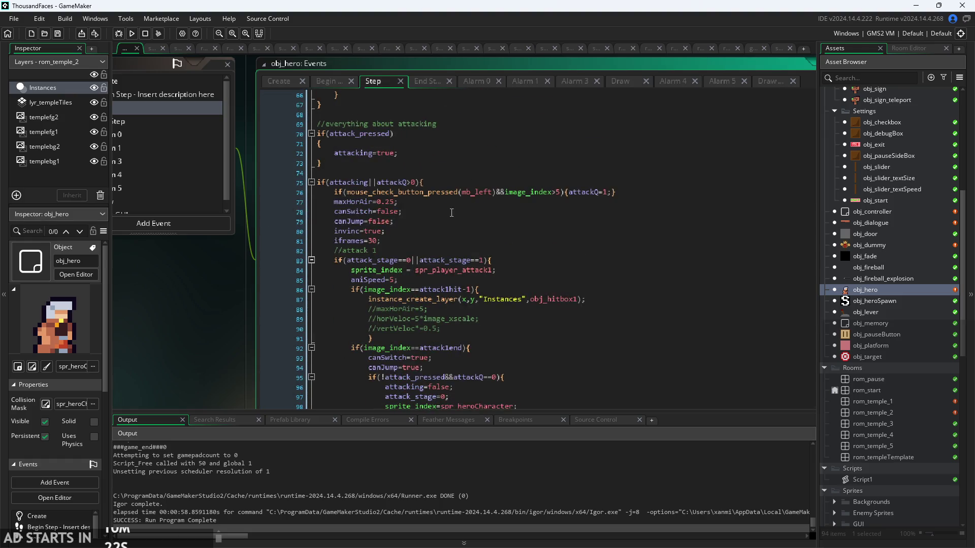
click(465, 221)
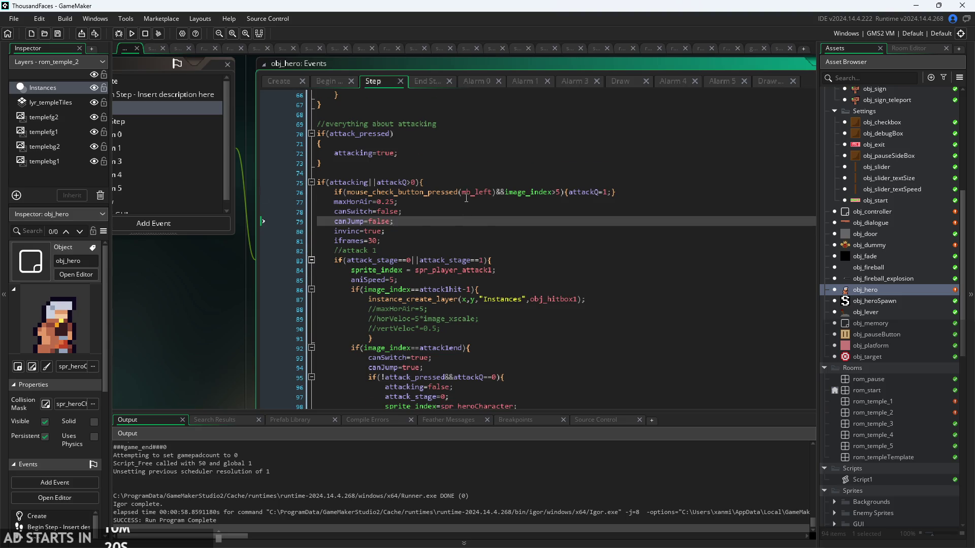
scroll(466, 197, down, 4)
click(538, 138)
click(538, 178)
click(539, 158)
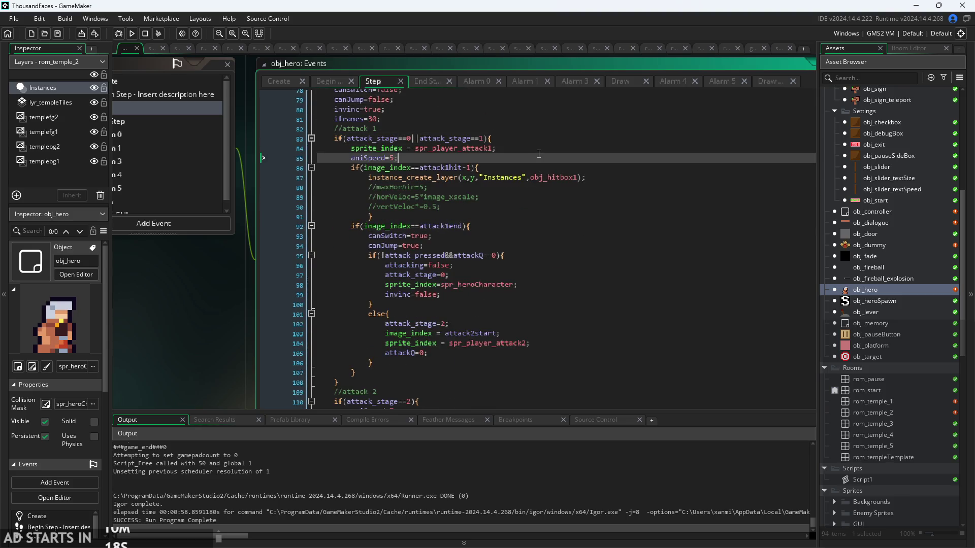
scroll(539, 154, up, 5)
scroll(521, 196, down, 4)
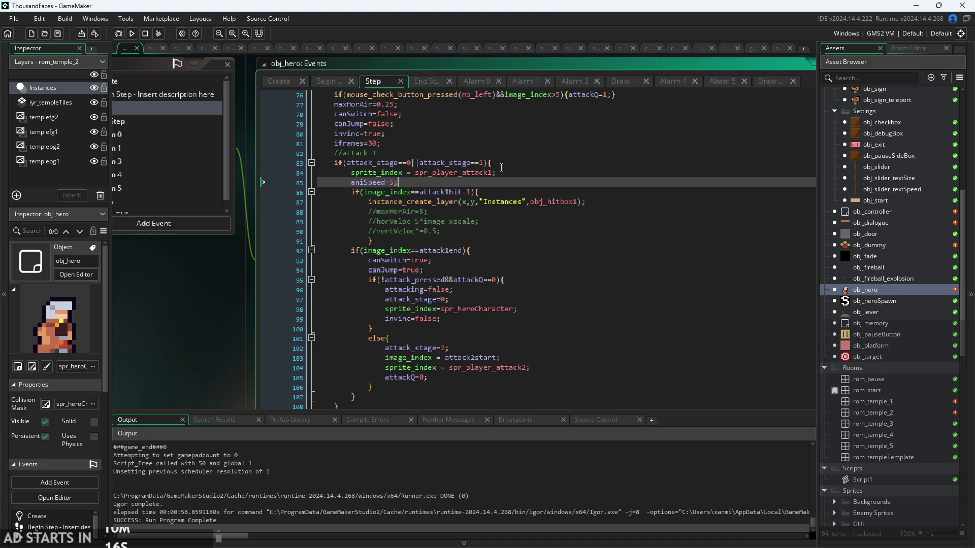
scroll(516, 179, down, 7)
click(515, 187)
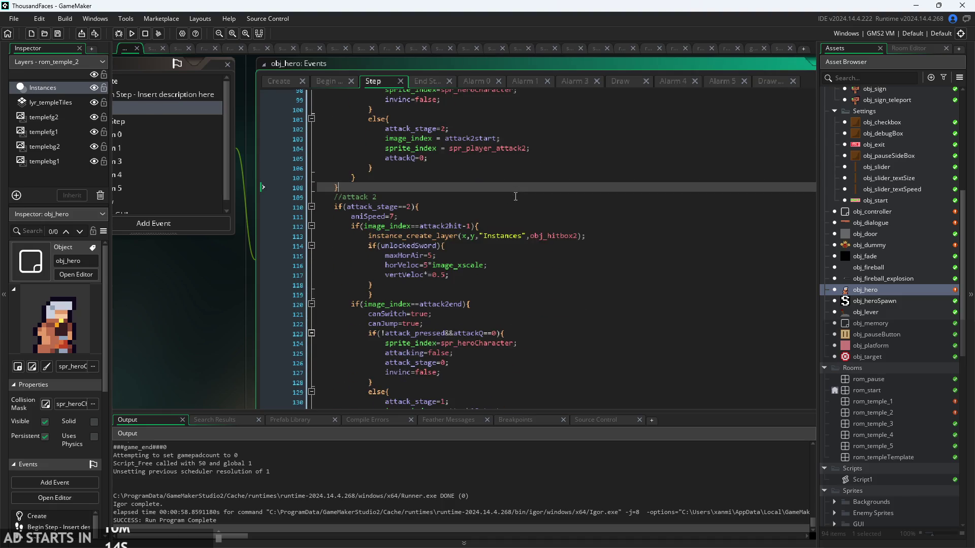
click(516, 198)
click(515, 206)
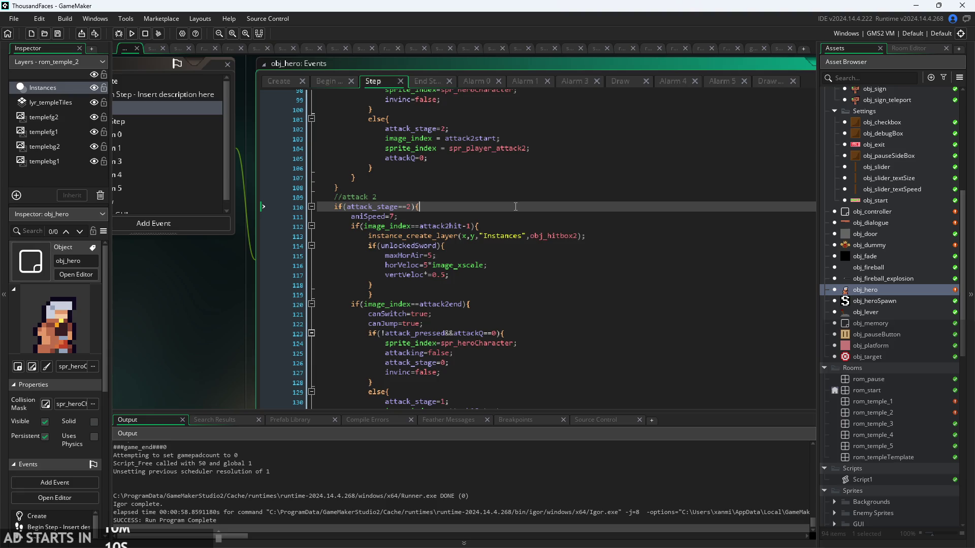
scroll(515, 207, up, 3)
click(500, 246)
click(501, 256)
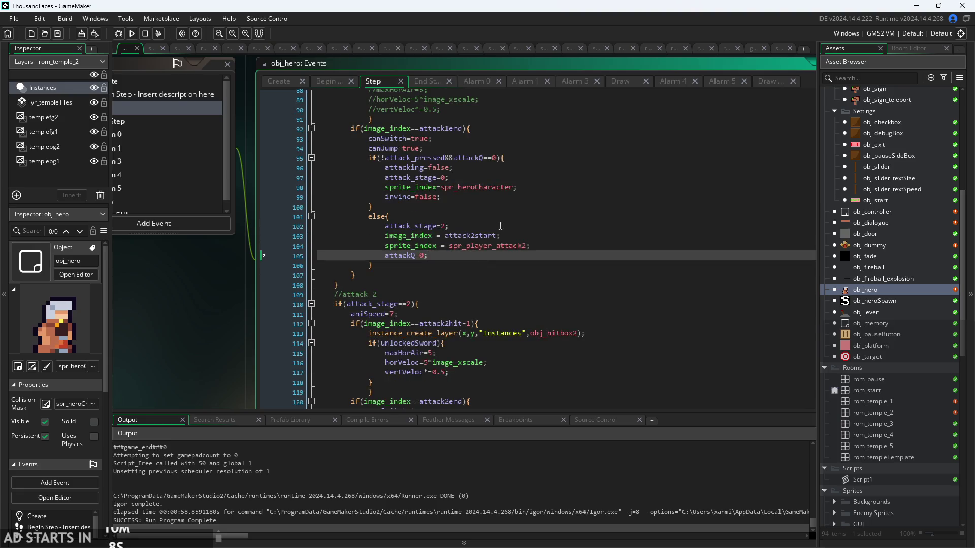
click(500, 225)
click(506, 212)
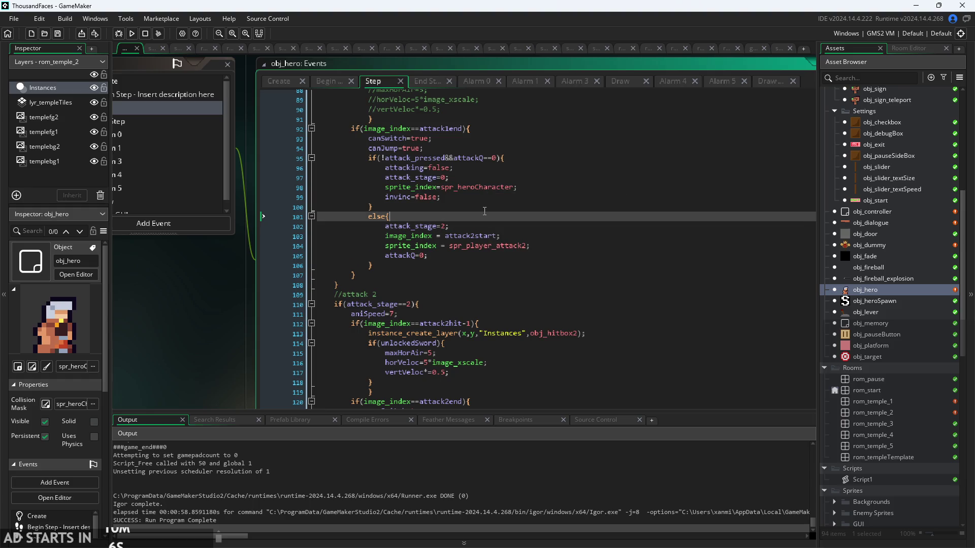
scroll(484, 206, down, 3)
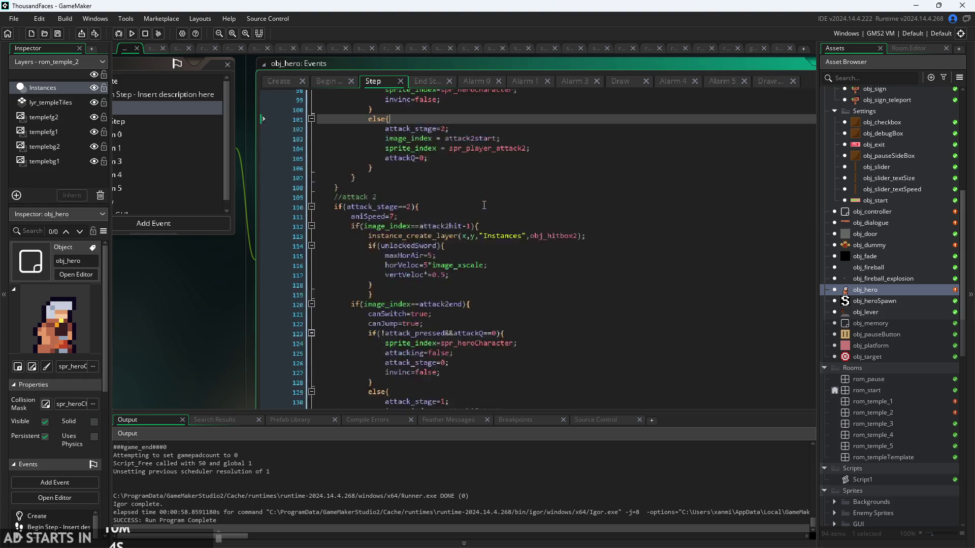
scroll(483, 202, up, 3)
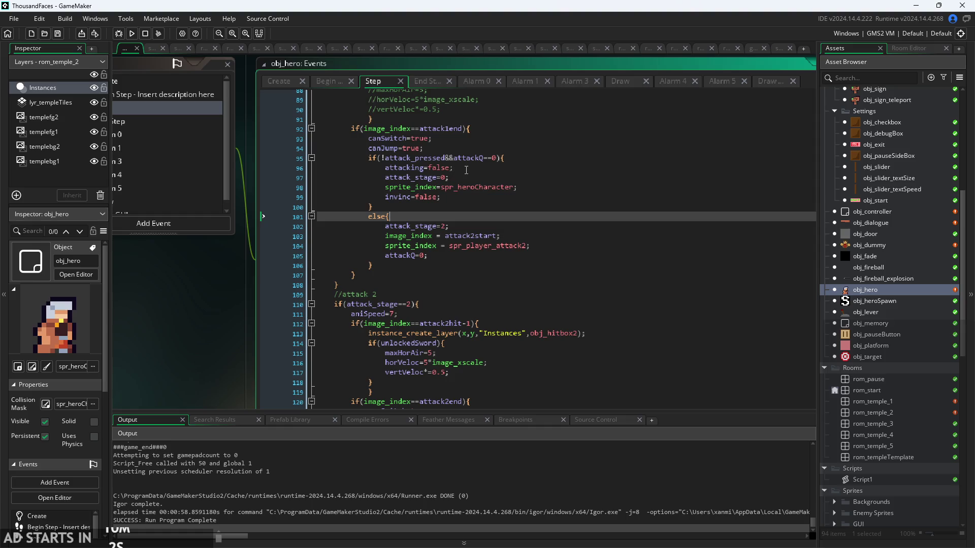
scroll(466, 170, up, 3)
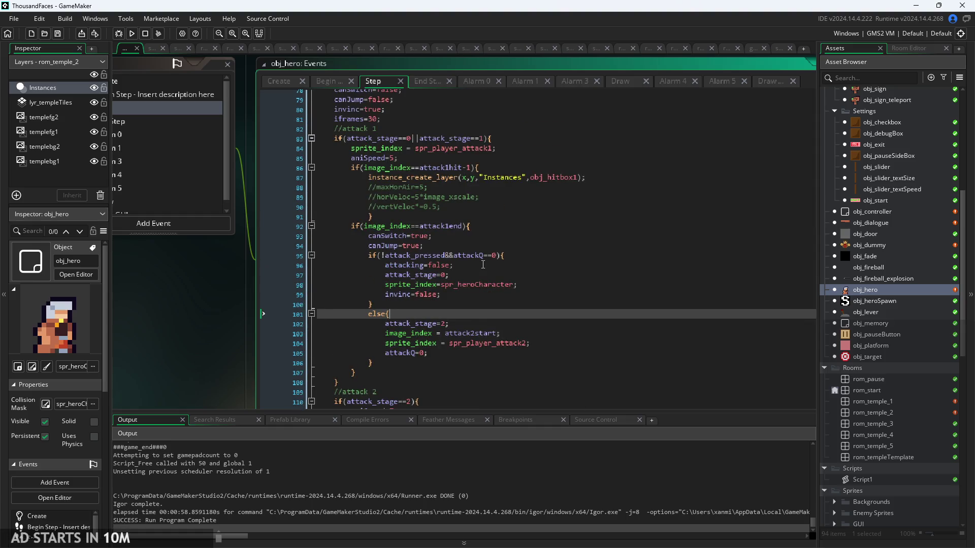
scroll(483, 262, down, 3)
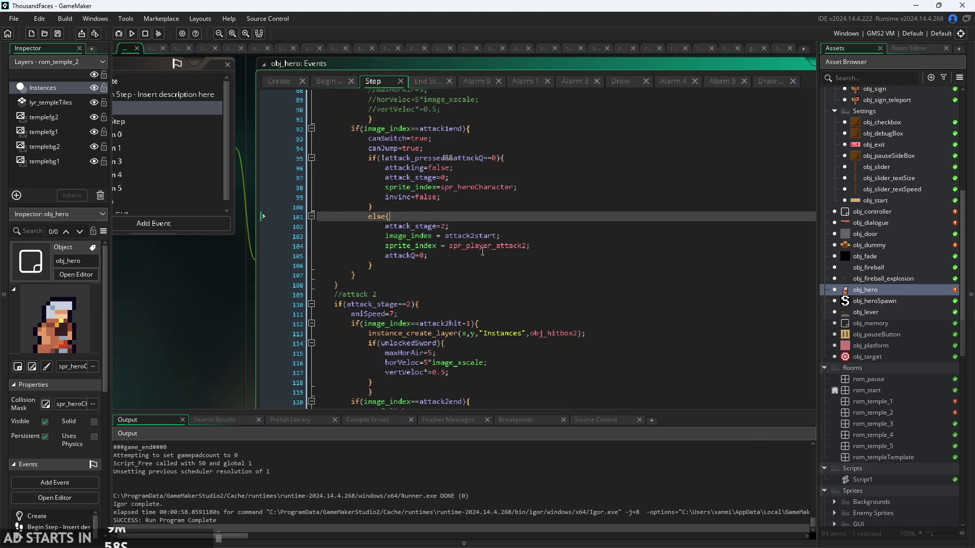
click(468, 148)
scroll(488, 218, down, 5)
click(493, 271)
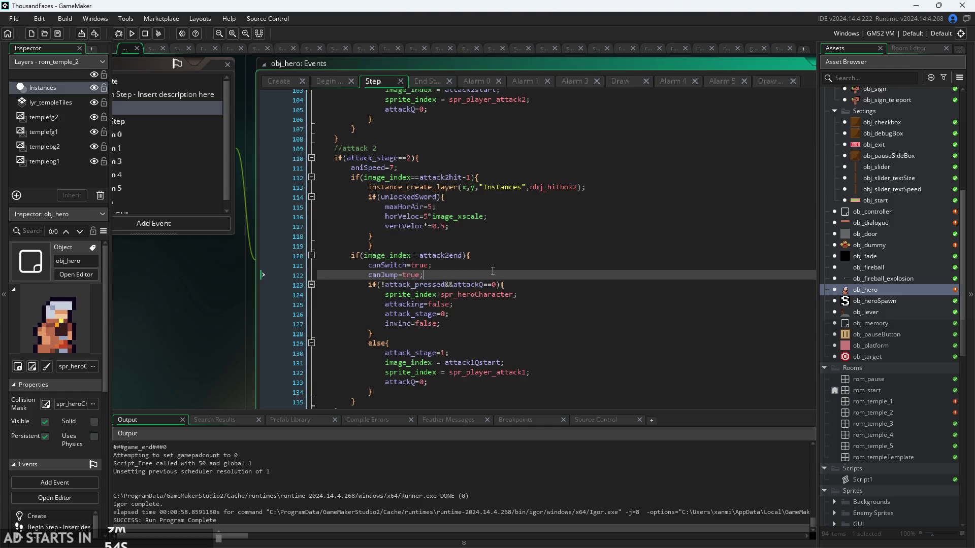
scroll(497, 254, down, 8)
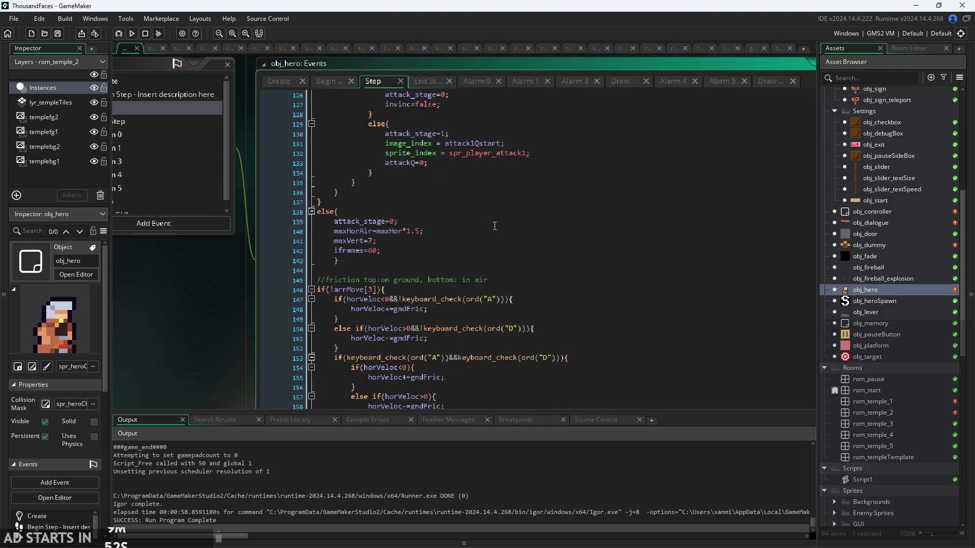
click(447, 244)
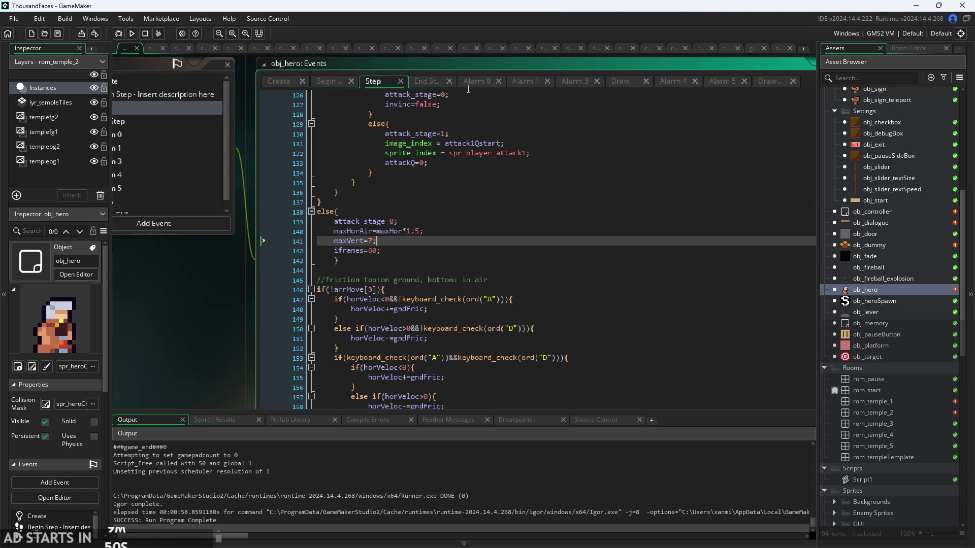
scroll(415, 249, down, 6)
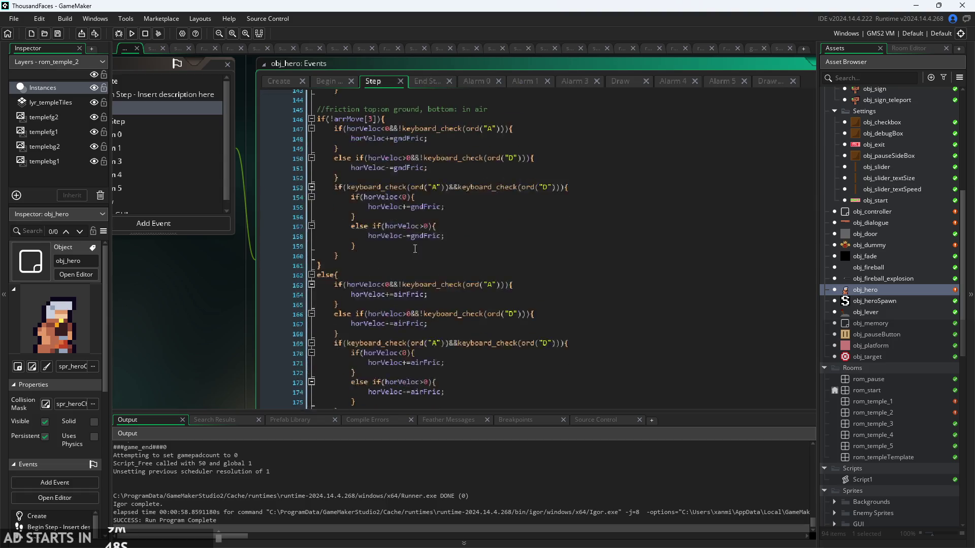
scroll(414, 248, down, 20)
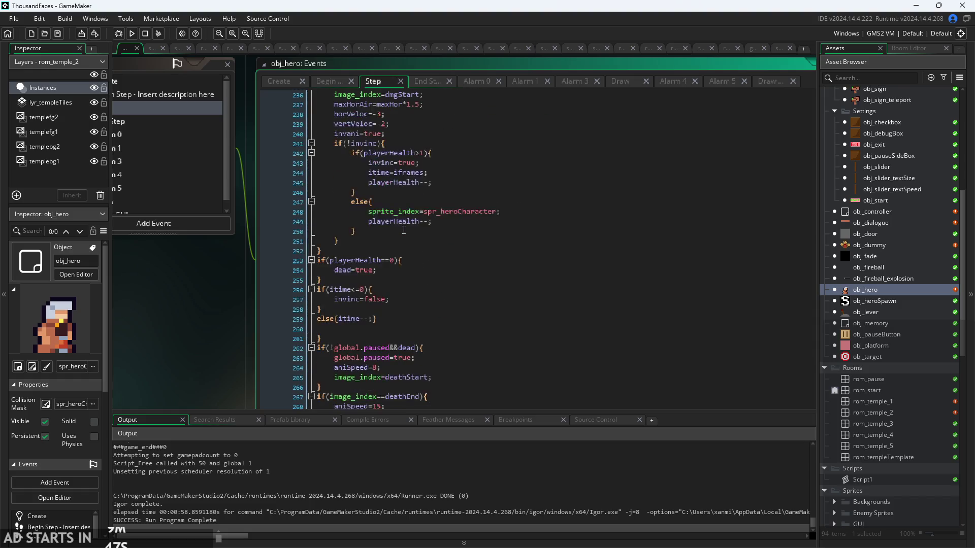
scroll(404, 230, up, 4)
click(450, 211)
scroll(450, 212, up, 2)
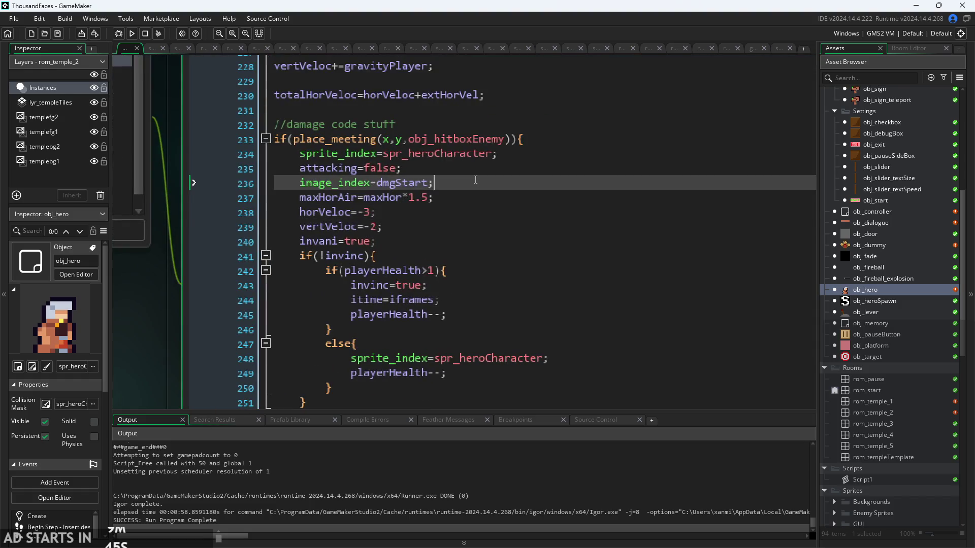
click(488, 295)
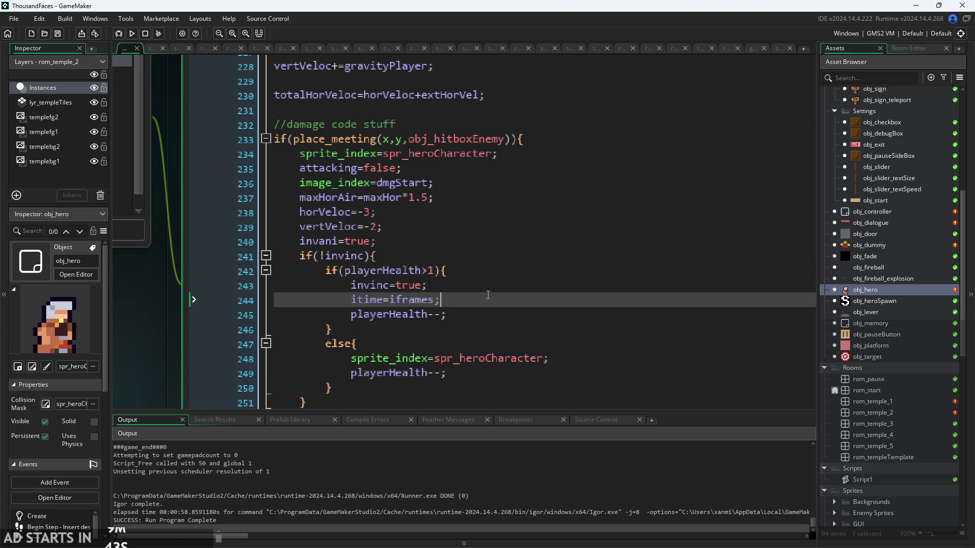
scroll(488, 295, down, 2)
scroll(490, 285, down, 1)
click(494, 271)
scroll(493, 271, down, 1)
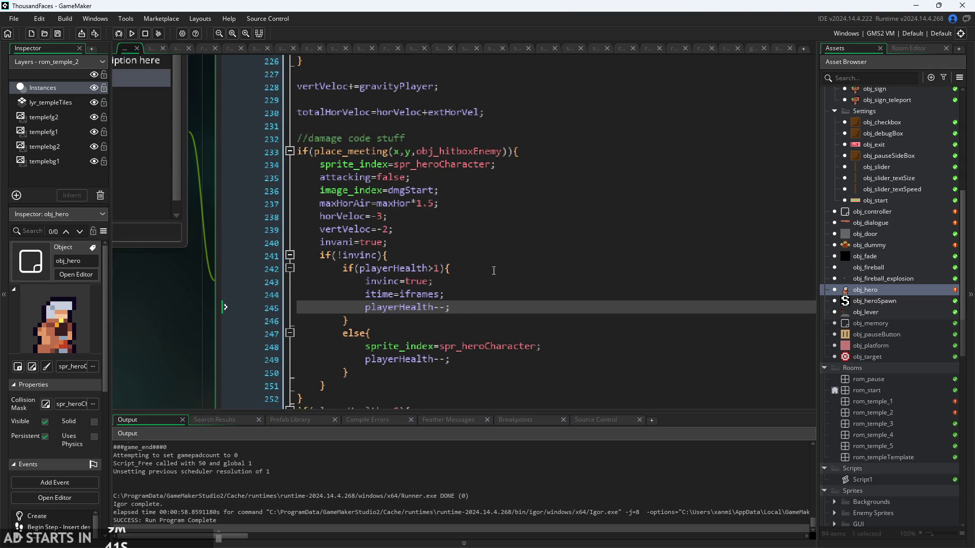
scroll(488, 243, up, 2)
click(465, 209)
scroll(466, 209, down, 1)
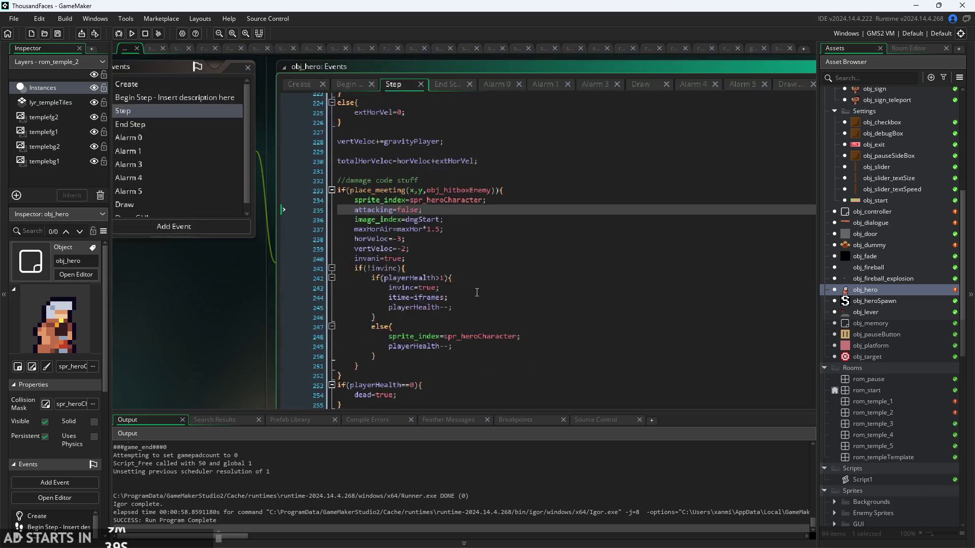
scroll(480, 294, up, 10)
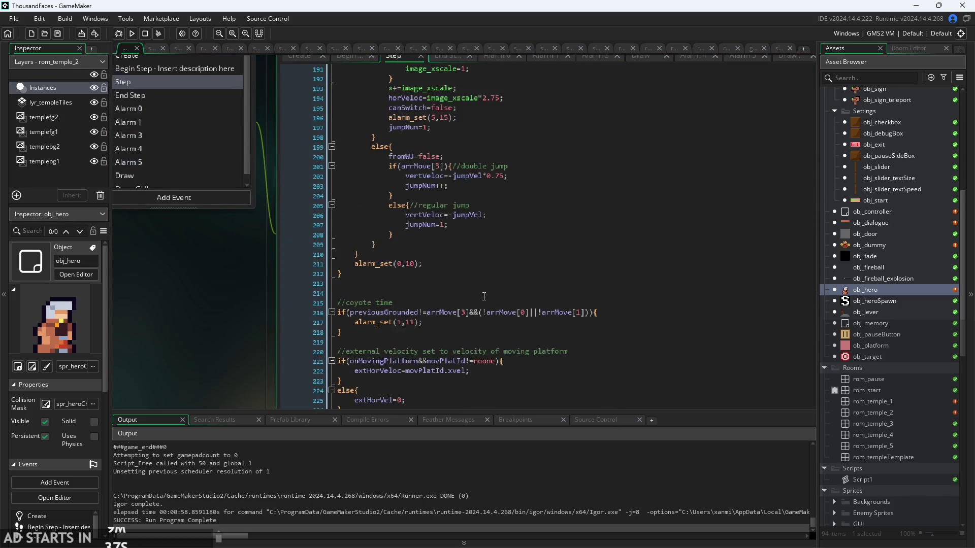
scroll(484, 297, up, 6)
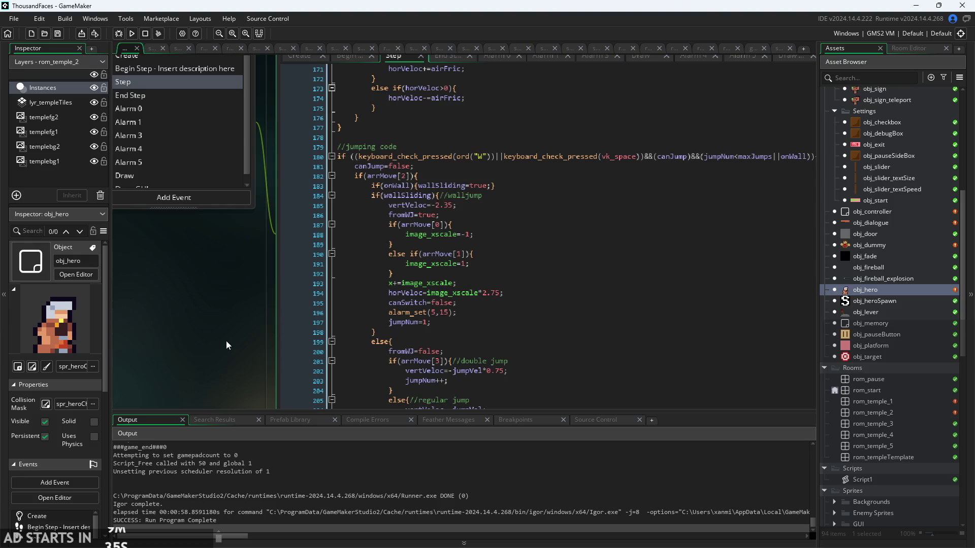
scroll(299, 252, up, 6)
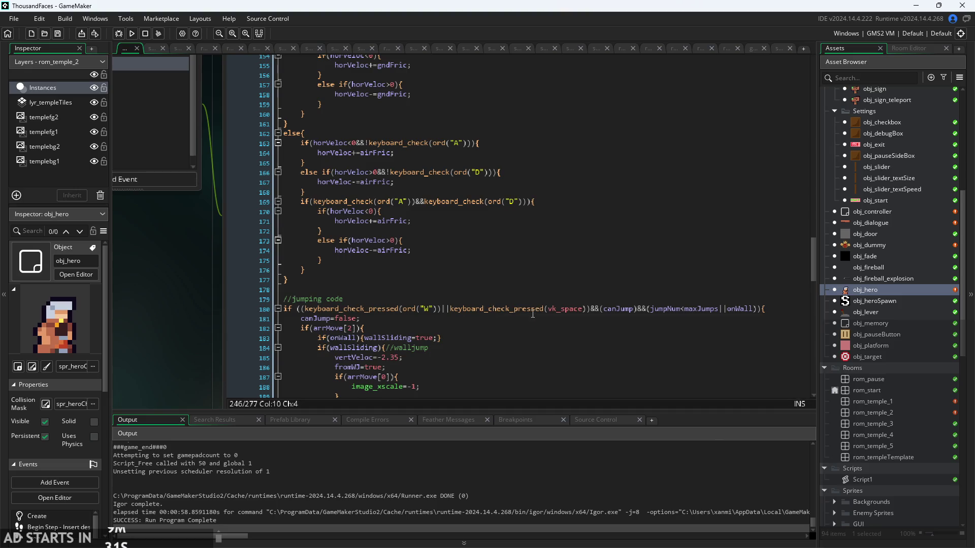
scroll(446, 299, up, 3)
scroll(416, 287, down, 4)
scroll(417, 287, down, 20)
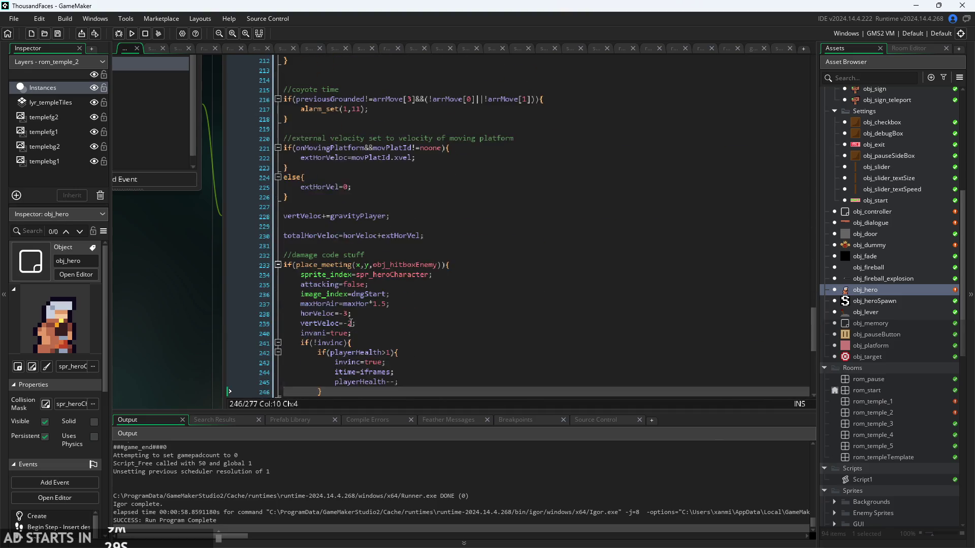
scroll(208, 249, down, 2)
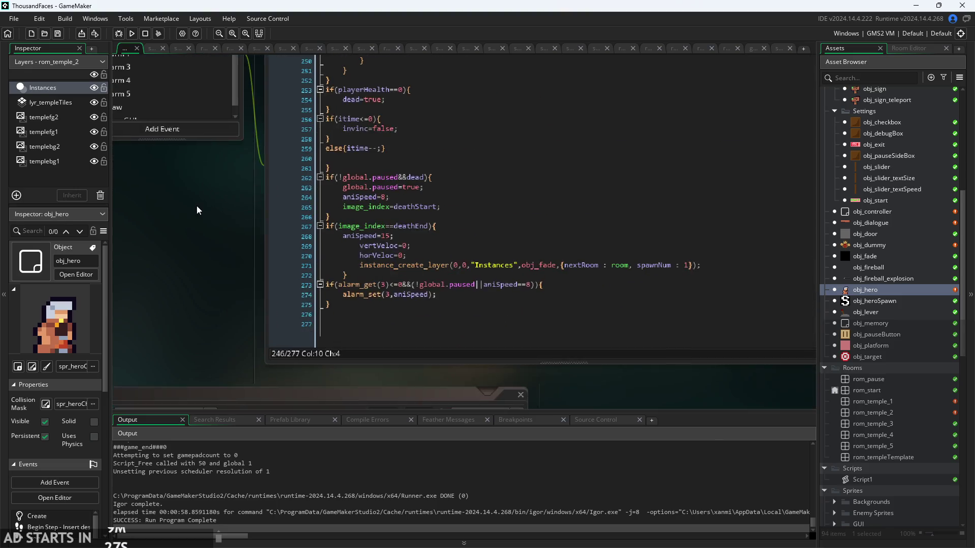
click(392, 305)
scroll(239, 263, up, 1)
scroll(494, 315, up, 4)
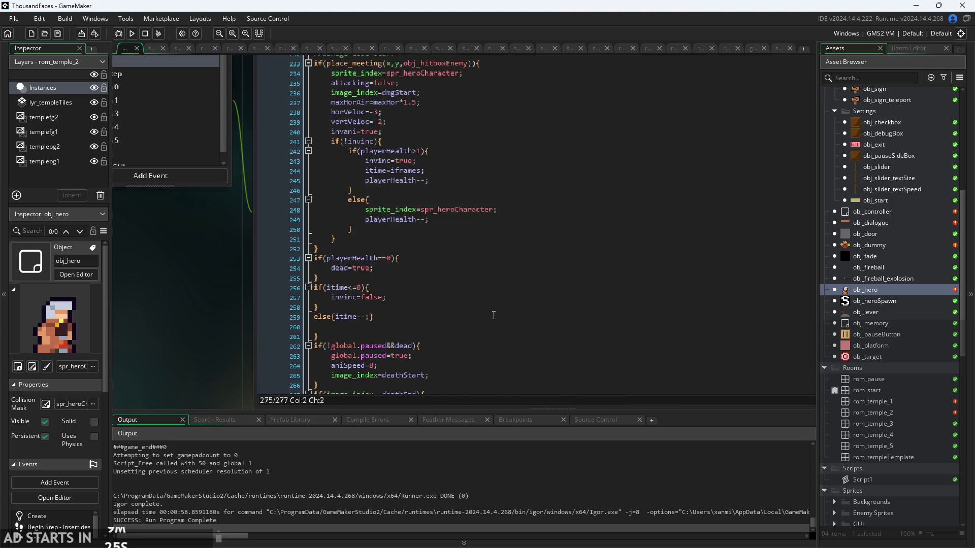
click(494, 316)
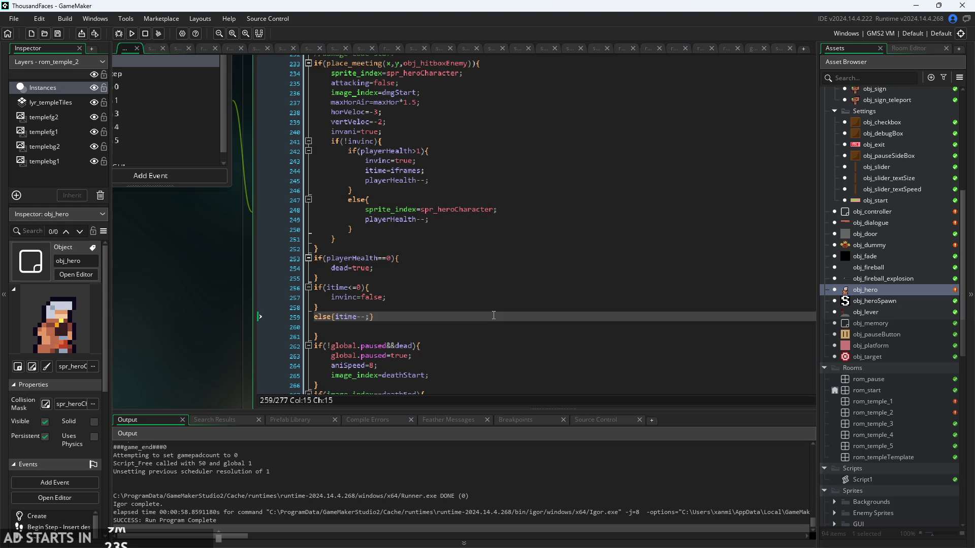
click(463, 249)
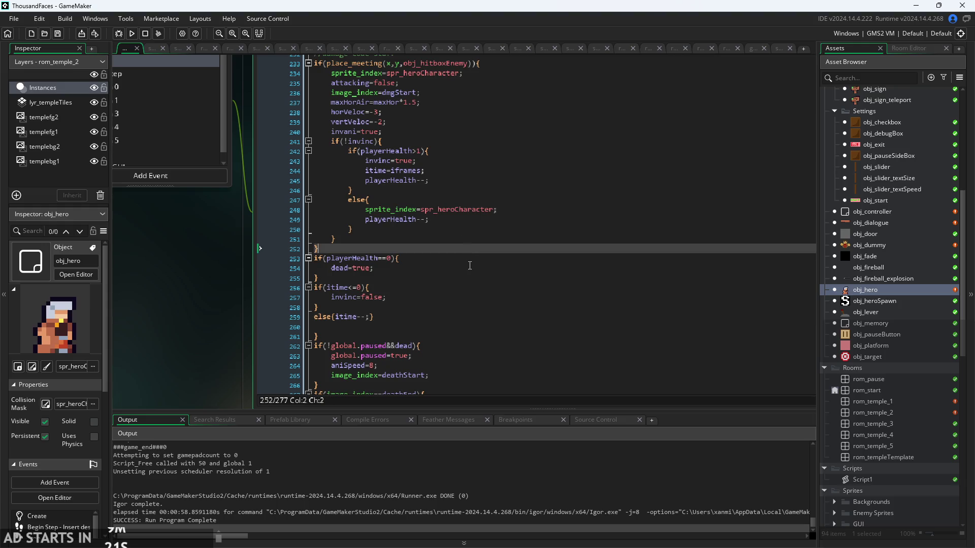
click(470, 267)
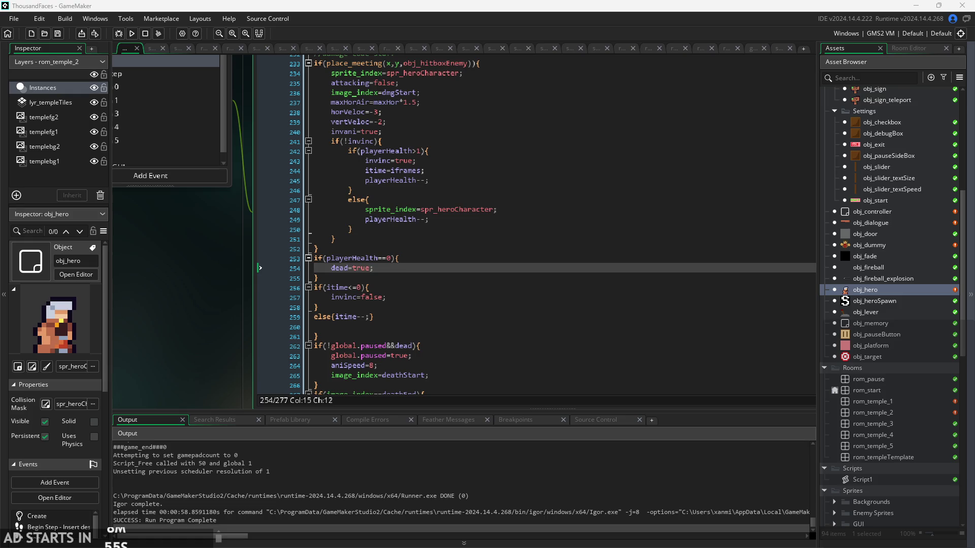
click(590, 288)
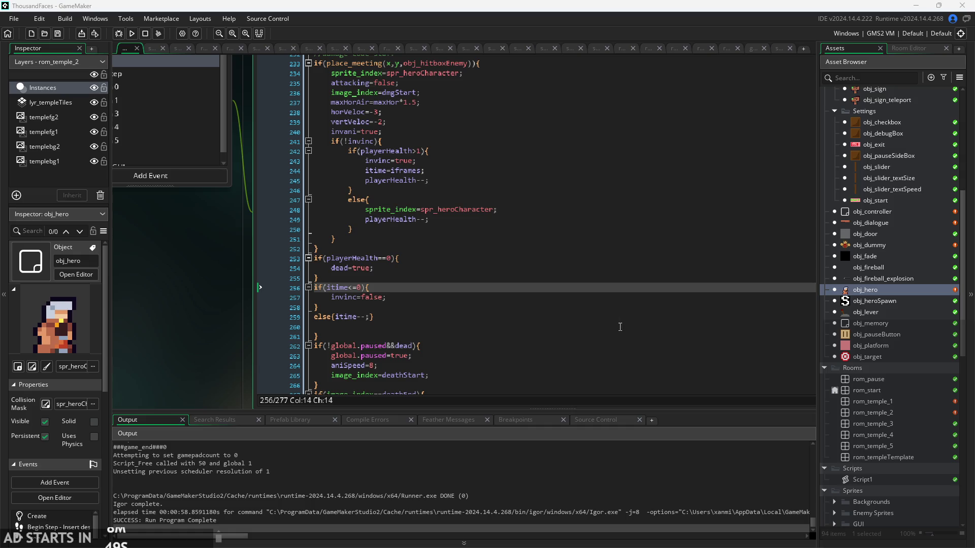
click(504, 249)
scroll(184, 278, up, 2)
click(457, 237)
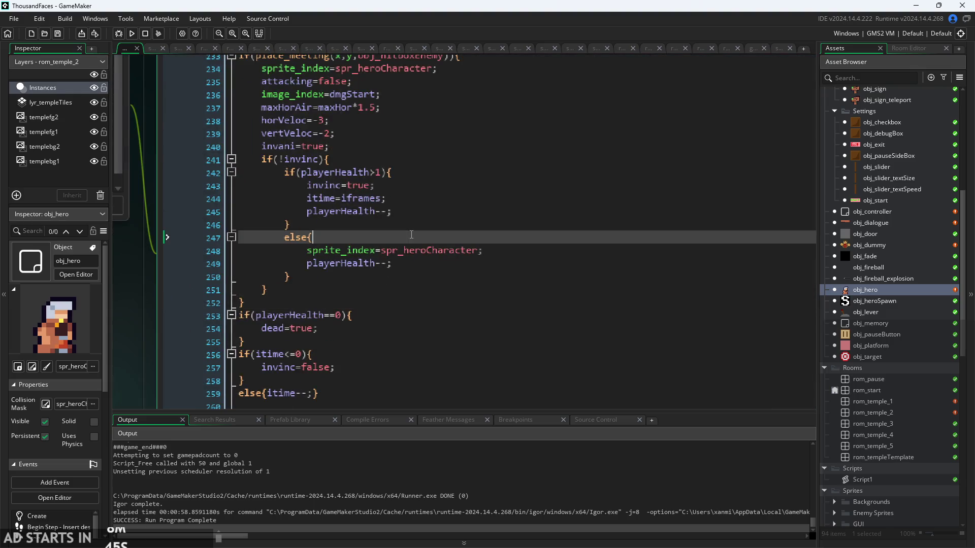
scroll(457, 237, up, 3)
click(470, 209)
scroll(471, 210, down, 1)
click(471, 210)
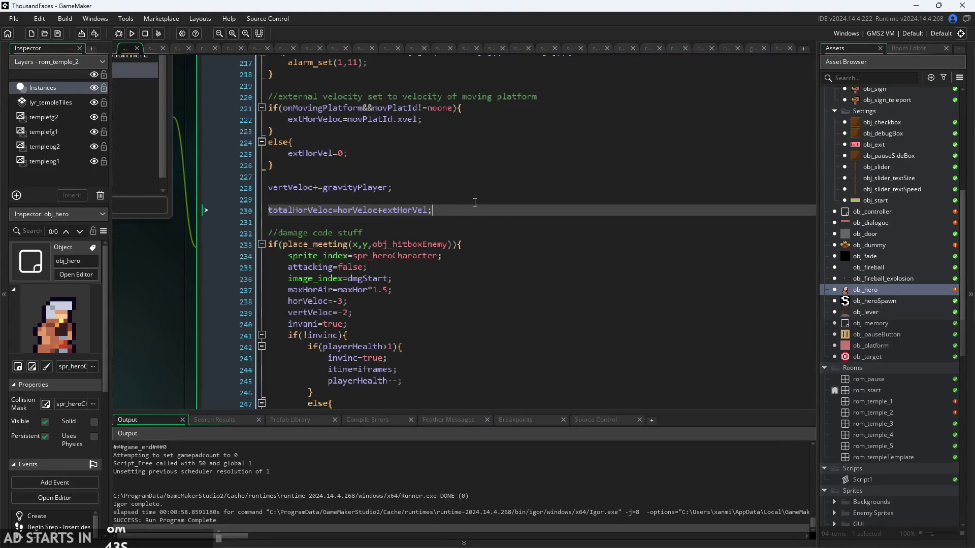
click(462, 251)
click(457, 278)
scroll(457, 276, up, 1)
click(458, 269)
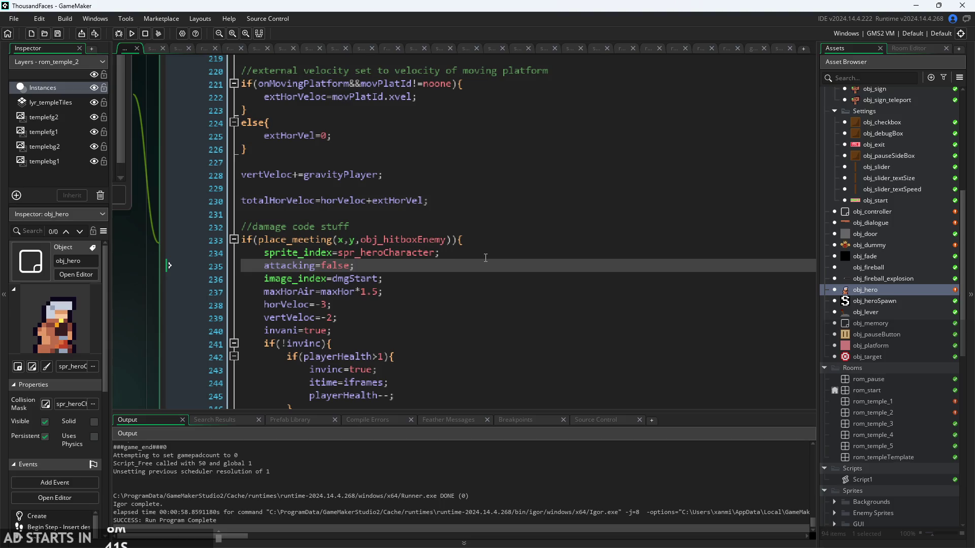
scroll(486, 258, down, 1)
click(507, 244)
click(546, 218)
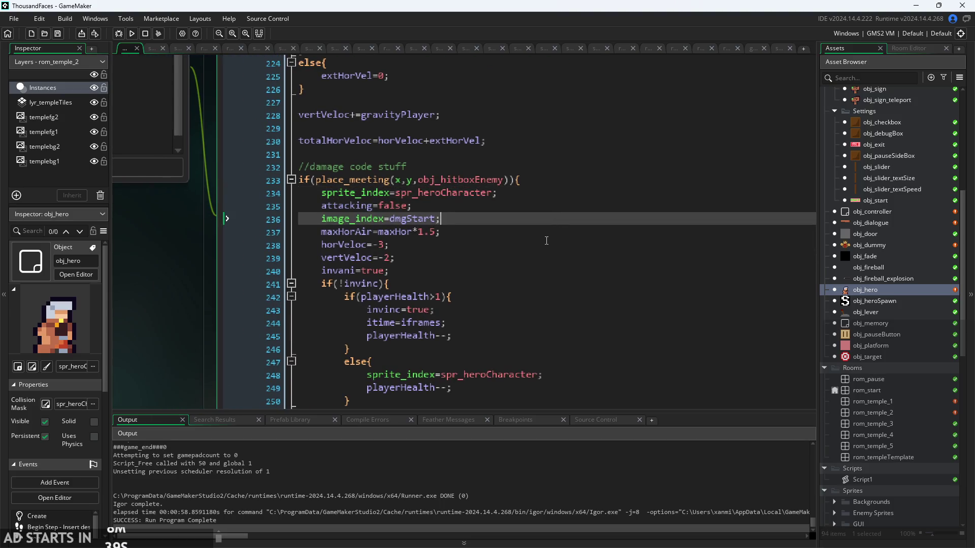
click(458, 207)
scroll(458, 212, down, 2)
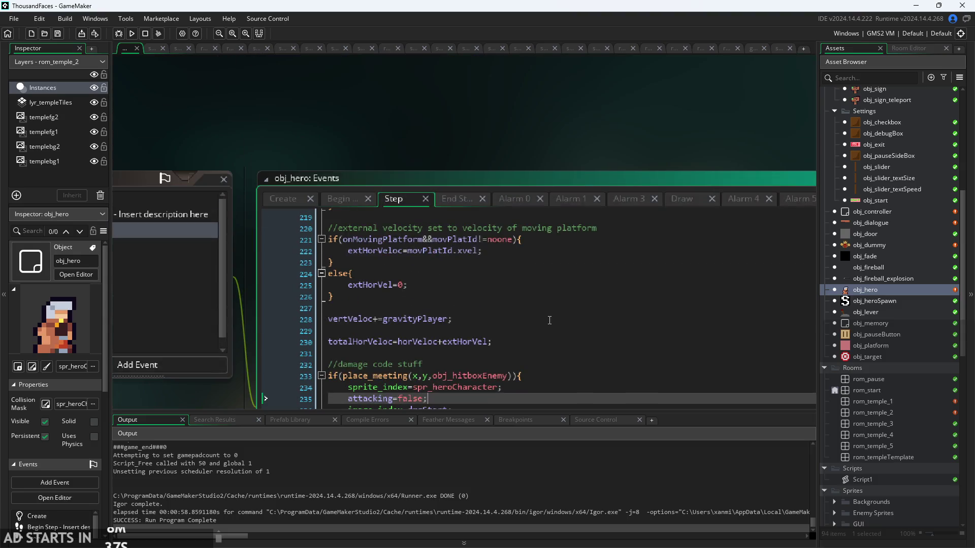
scroll(333, 147, up, 2)
scroll(519, 320, up, 15)
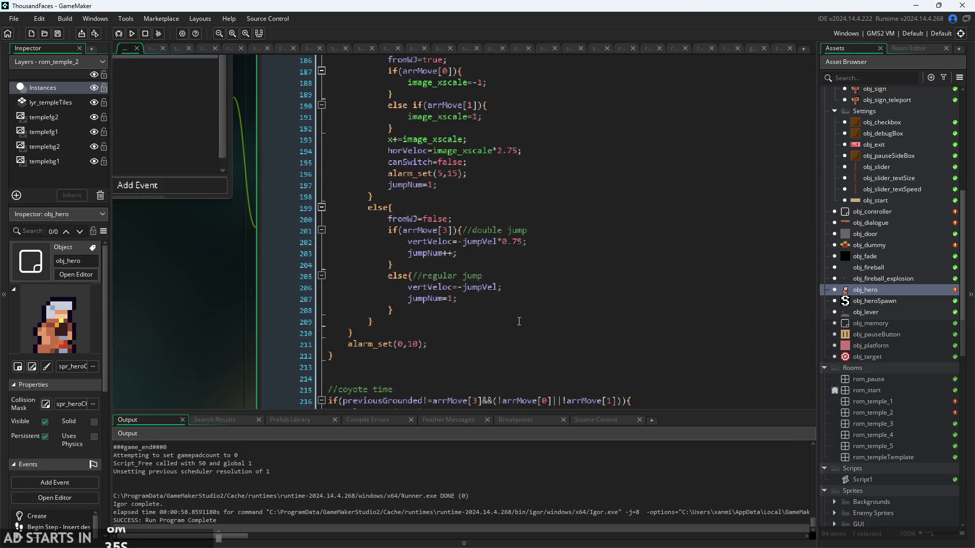
scroll(519, 321, up, 10)
scroll(519, 321, down, 6)
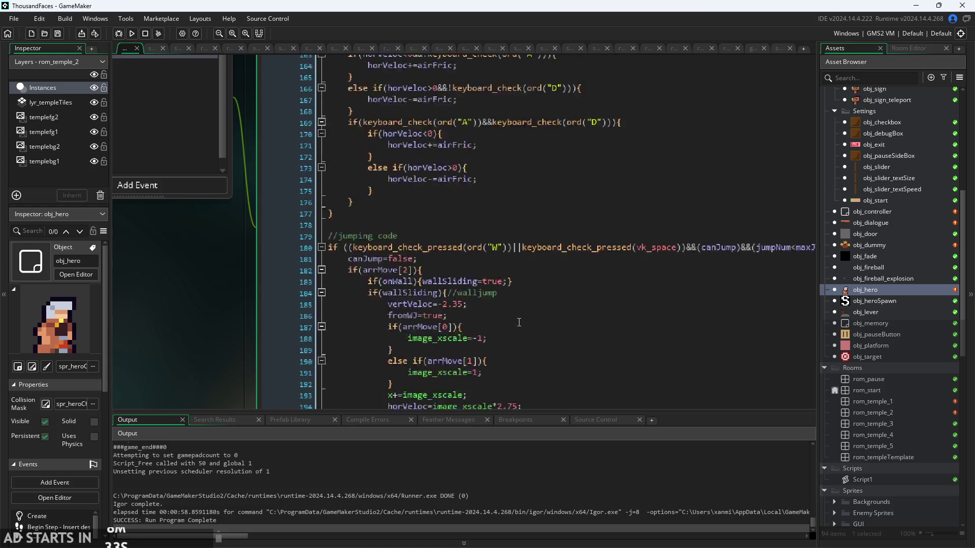
scroll(519, 322, up, 2)
scroll(518, 322, up, 13)
scroll(488, 345, down, 1)
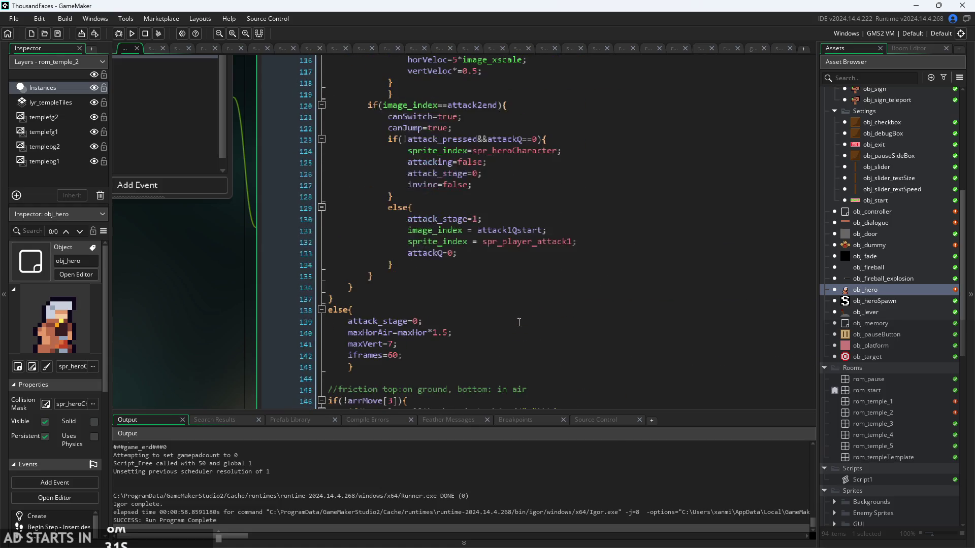
click(455, 349)
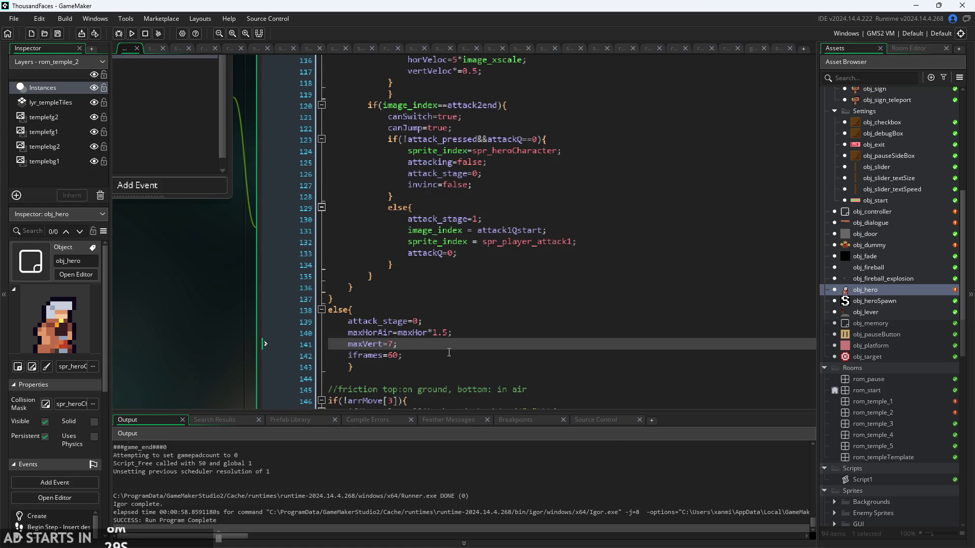
scroll(496, 266, up, 3)
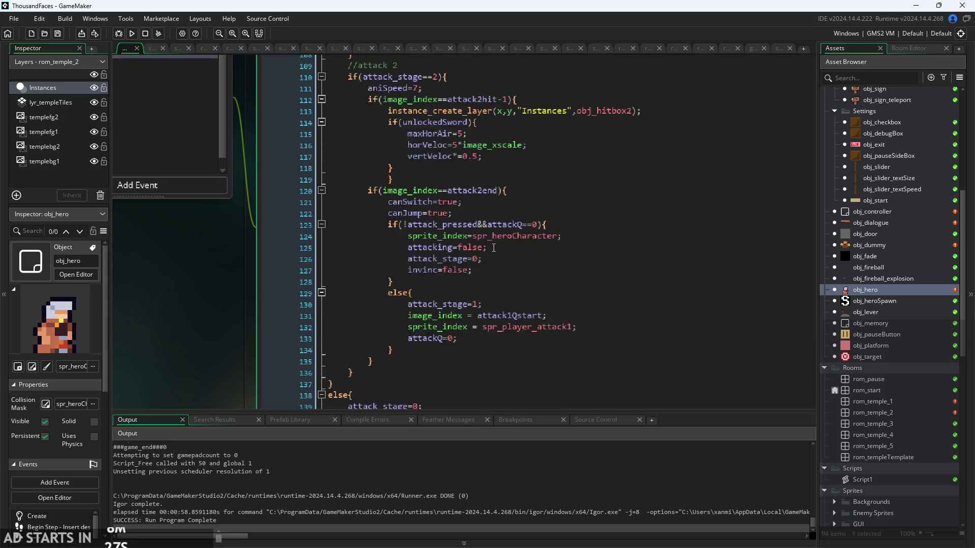
click(497, 213)
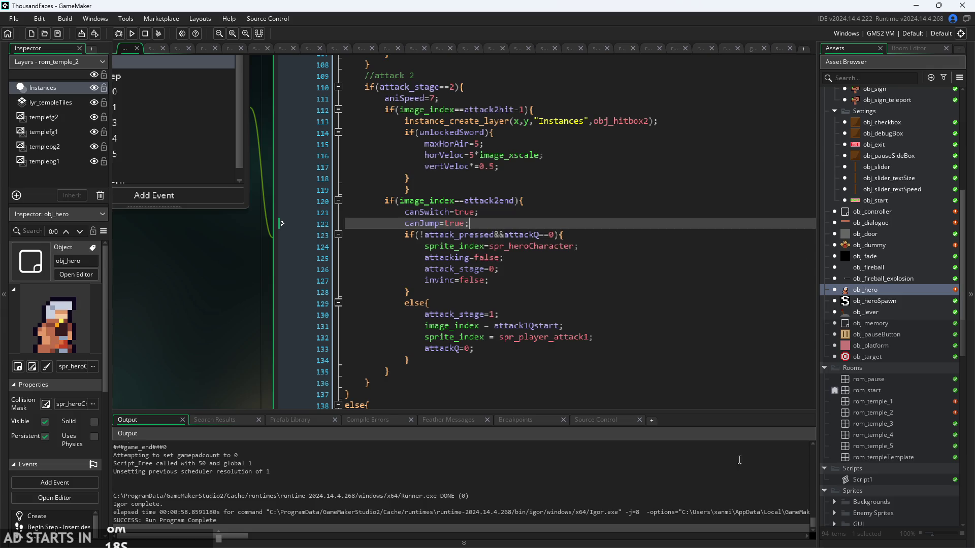
click(137, 39)
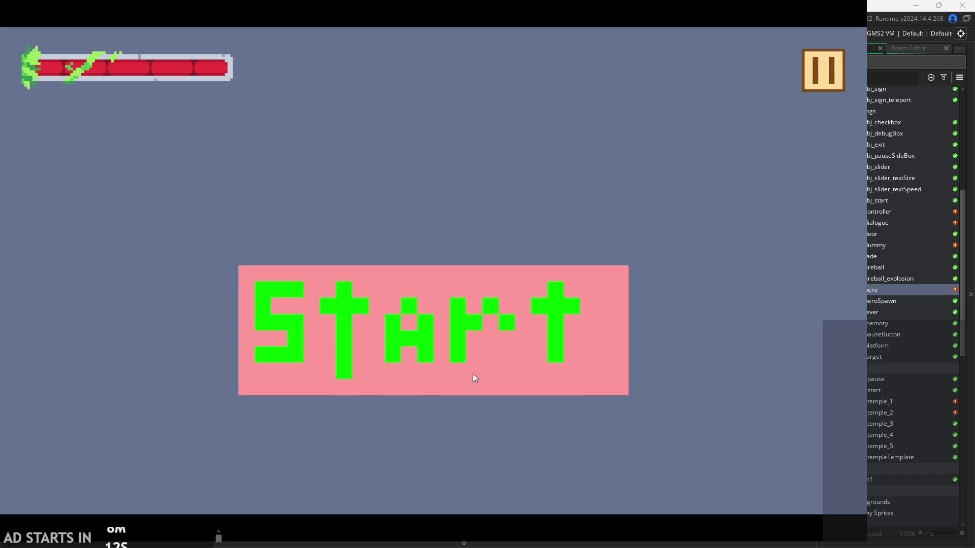
click(473, 374)
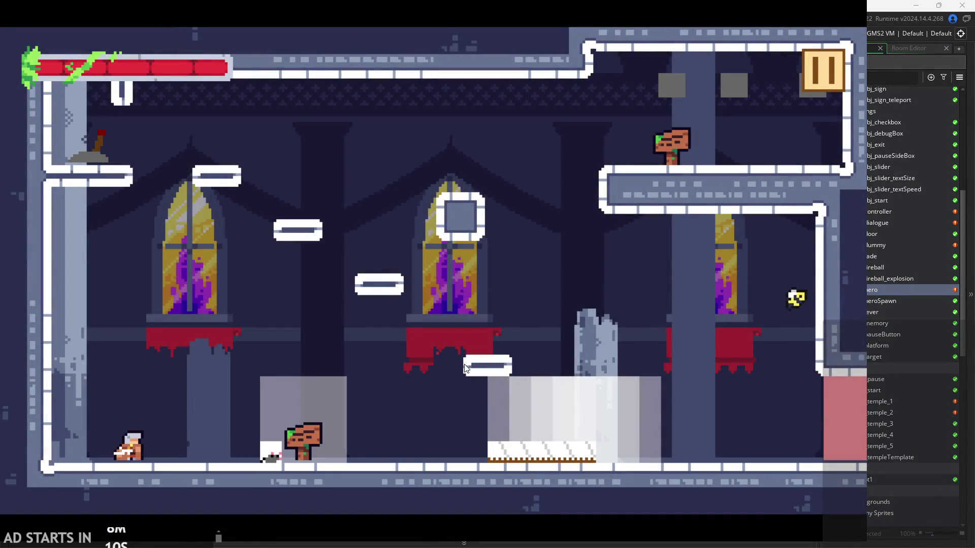
click(822, 66)
click(169, 155)
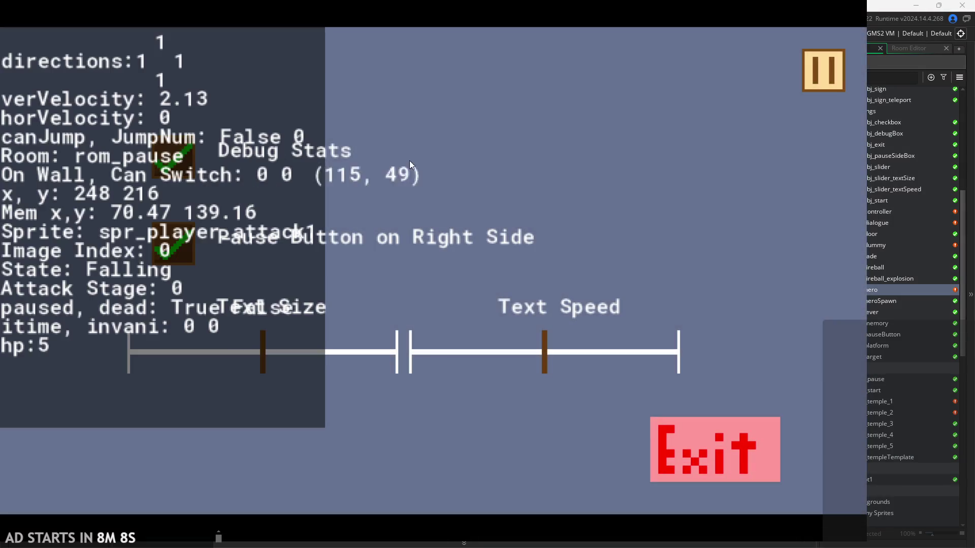
click(824, 71)
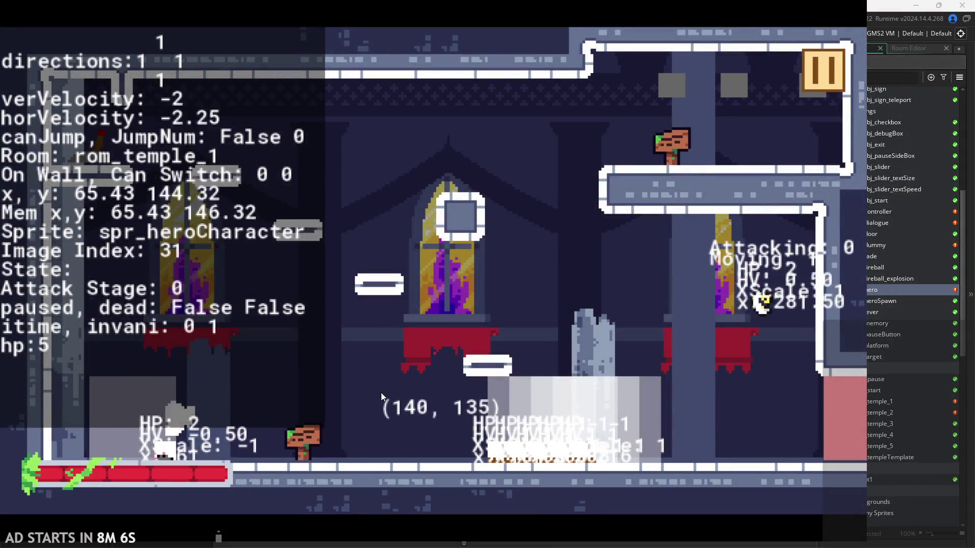
key(Right)
click(487, 382)
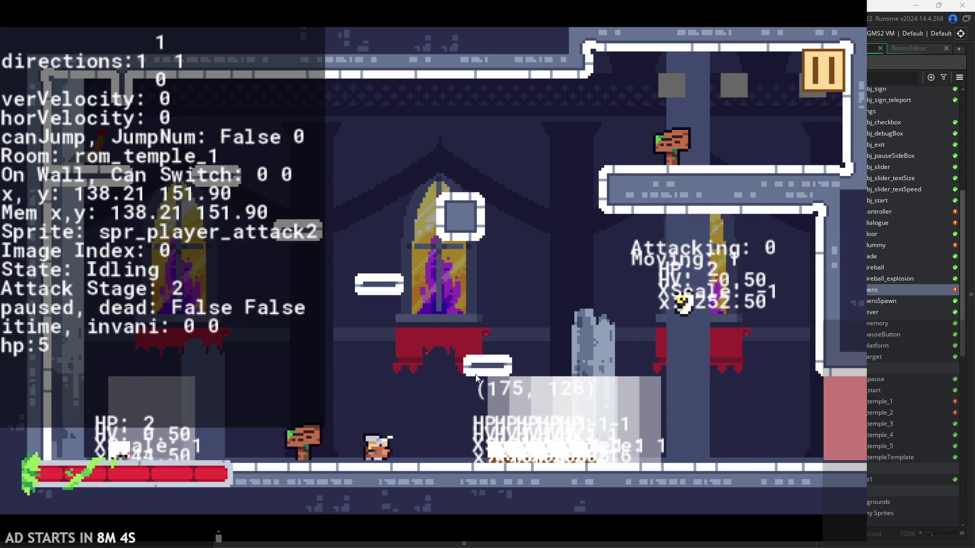
click(519, 355)
click(517, 378)
click(514, 396)
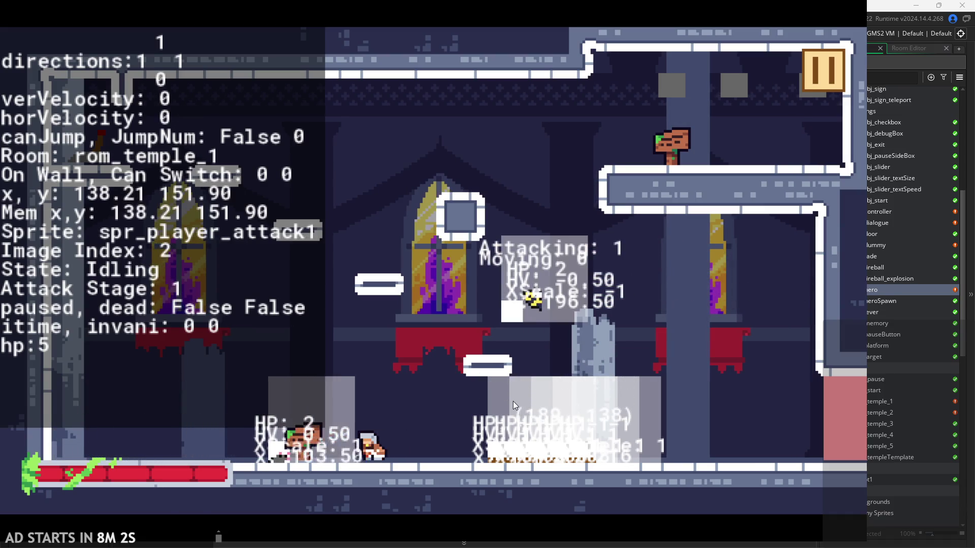
click(513, 403)
key(space)
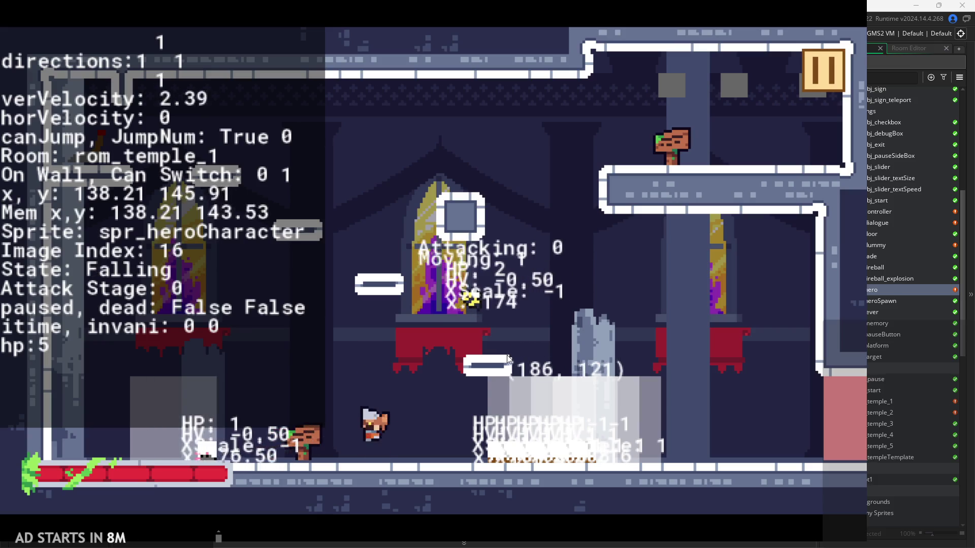
key(space)
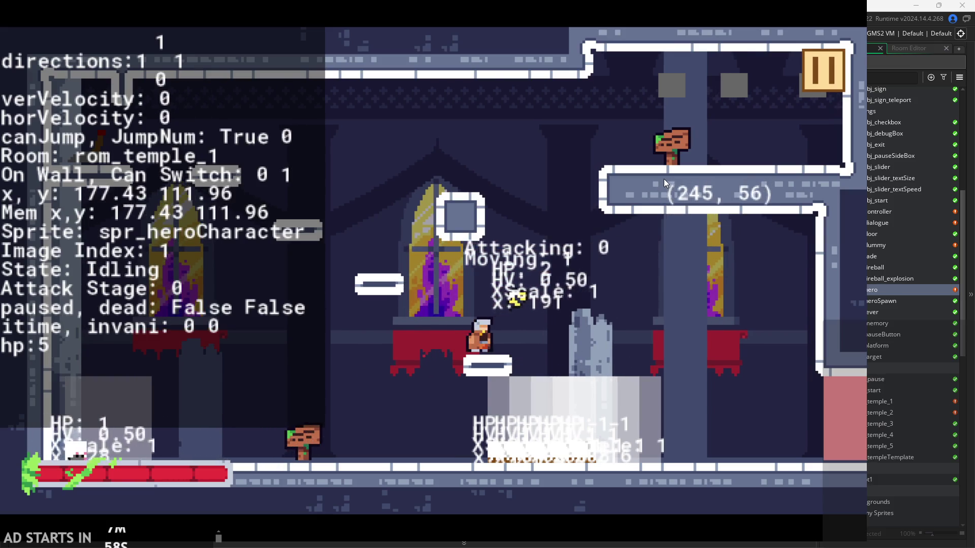
click(616, 242)
click(613, 250)
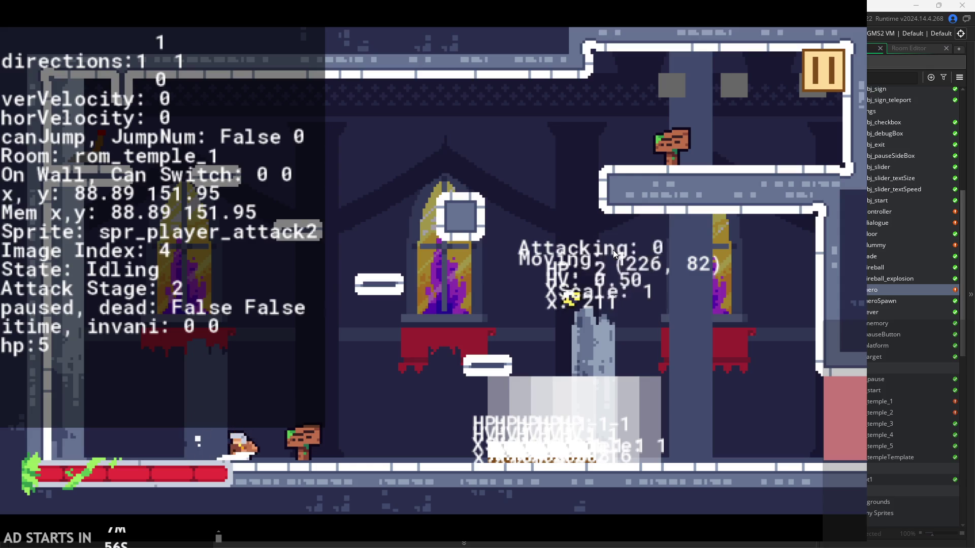
key(space)
key(d)
click(697, 239)
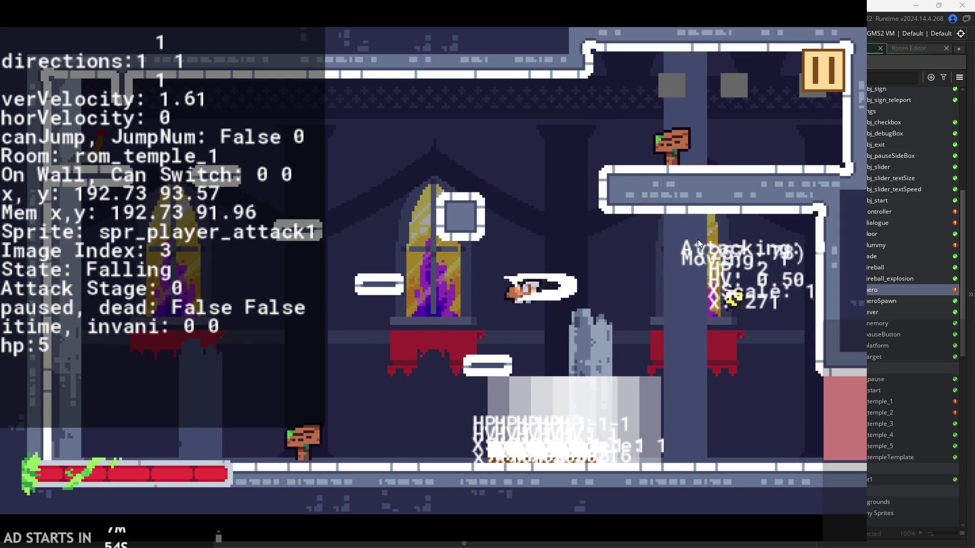
click(716, 240)
key(a)
key(space)
key(d)
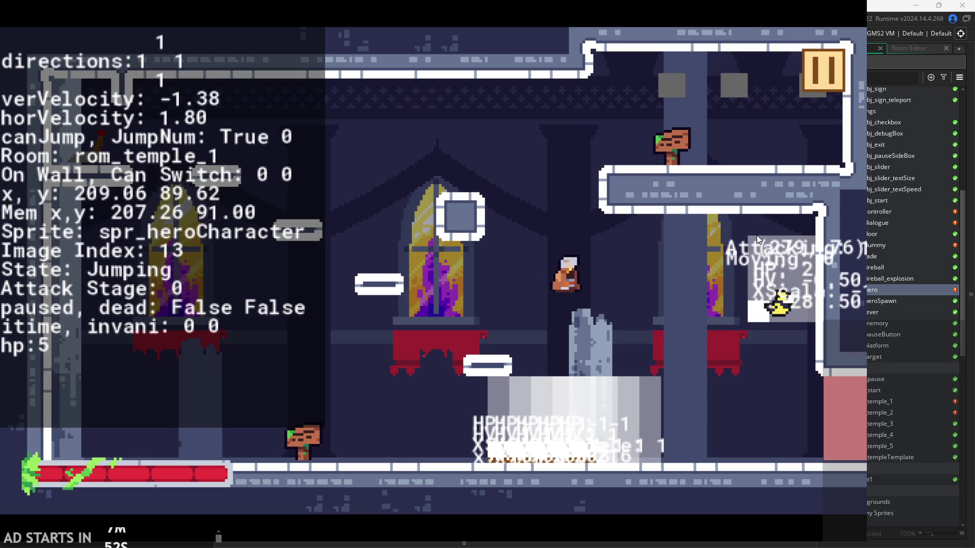
key(a)
key(space)
click(730, 246)
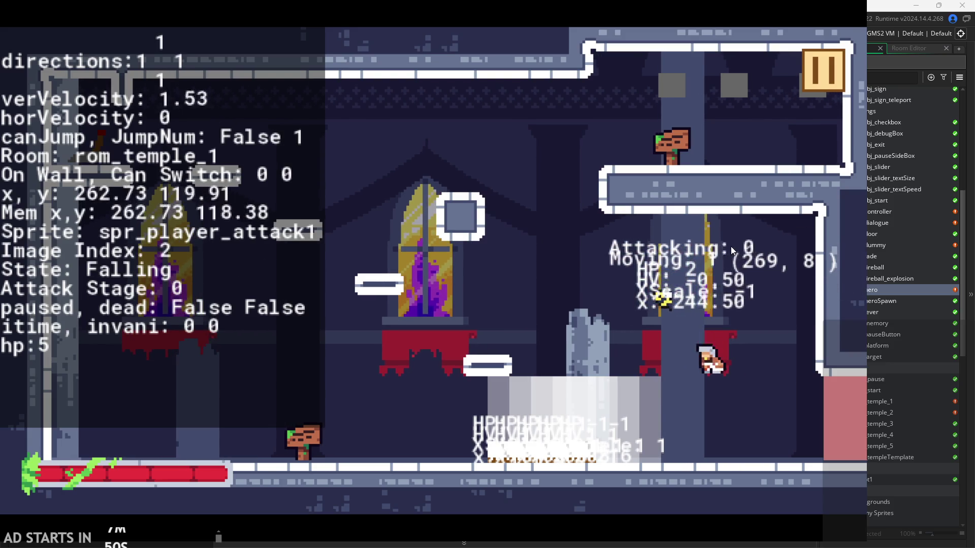
click(722, 255)
key(a)
key(space)
click(722, 257)
click(721, 261)
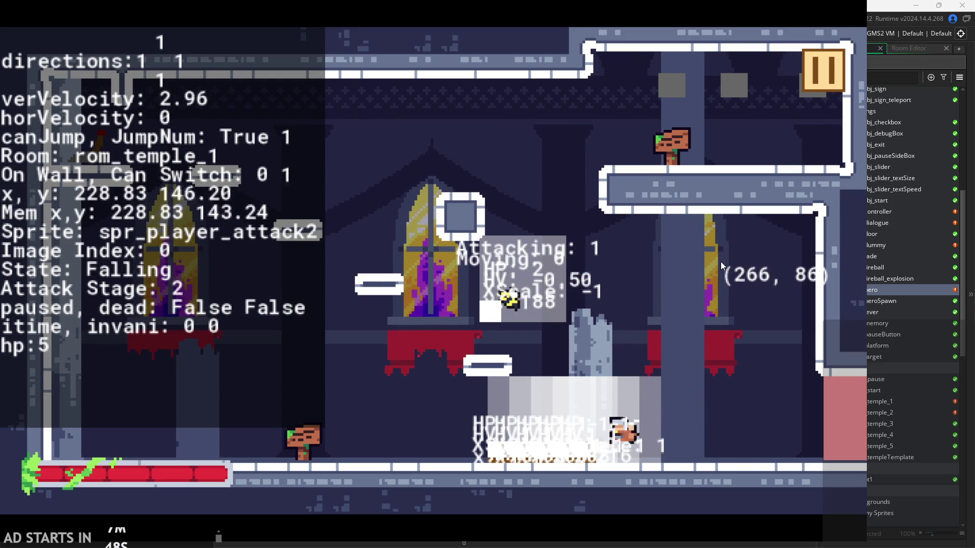
key(a)
key(space)
click(667, 342)
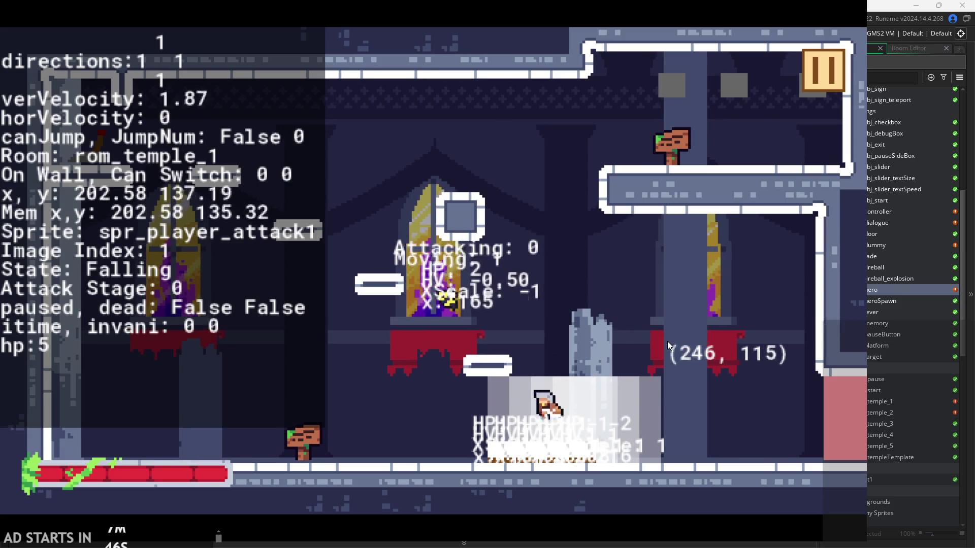
click(664, 344)
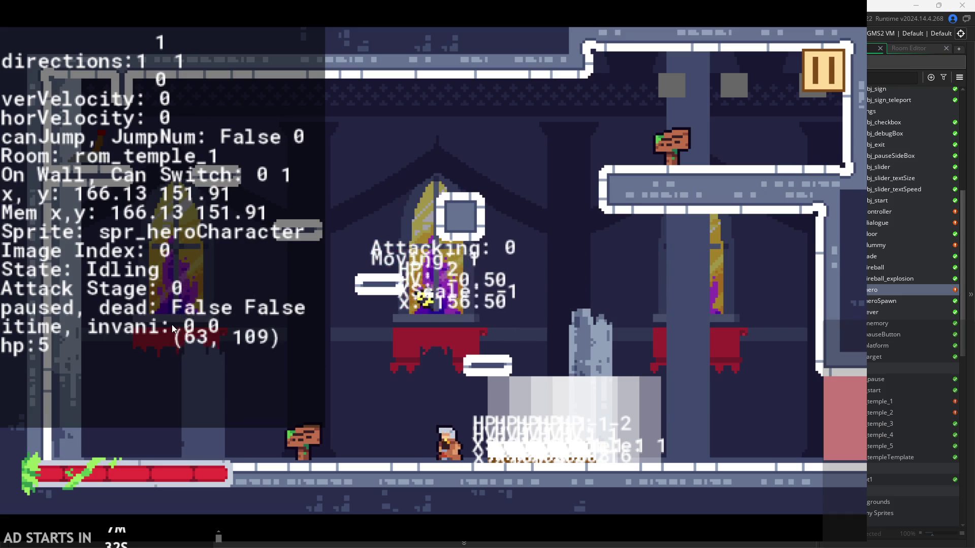
Run the hero left and right, then into the enemy to take damage, and attack
key(Left)
key(Right)
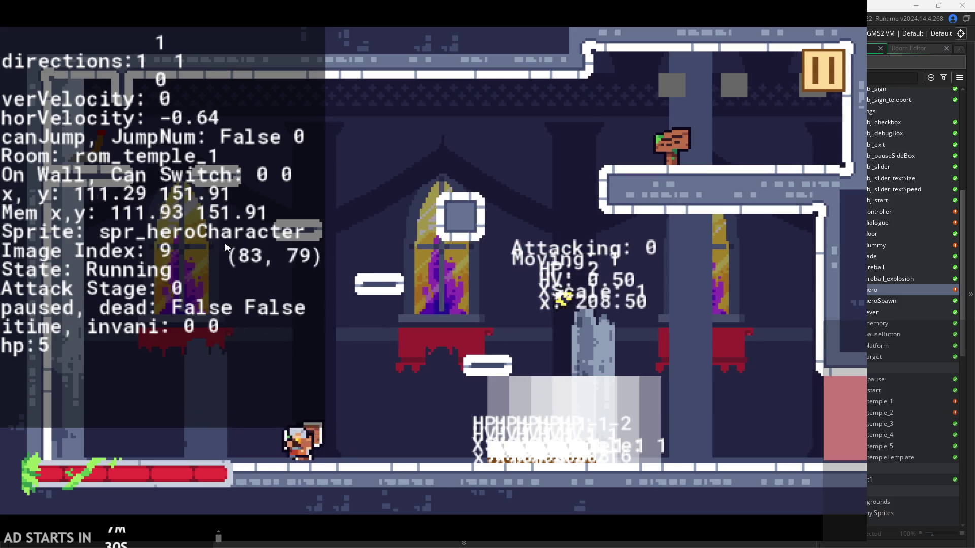
key(Left)
key(Right)
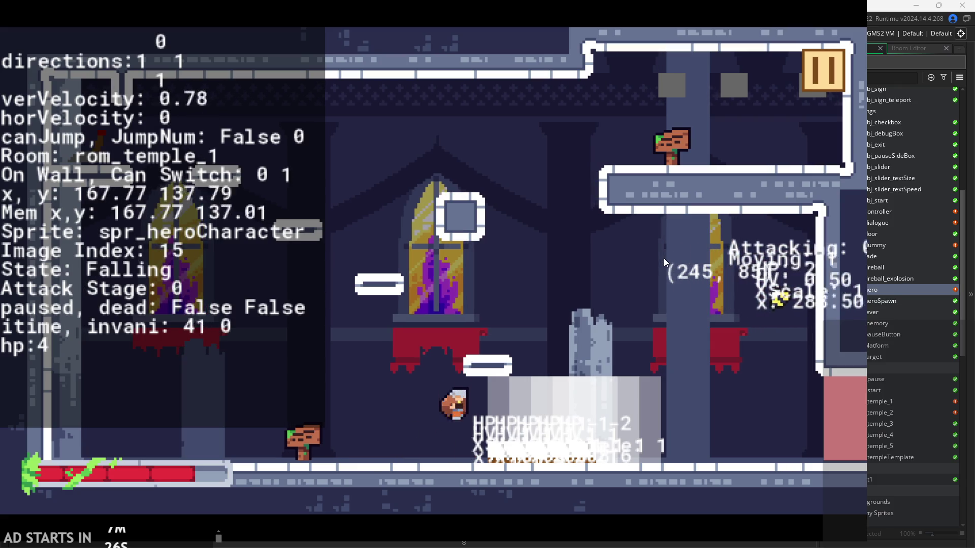
key(Right)
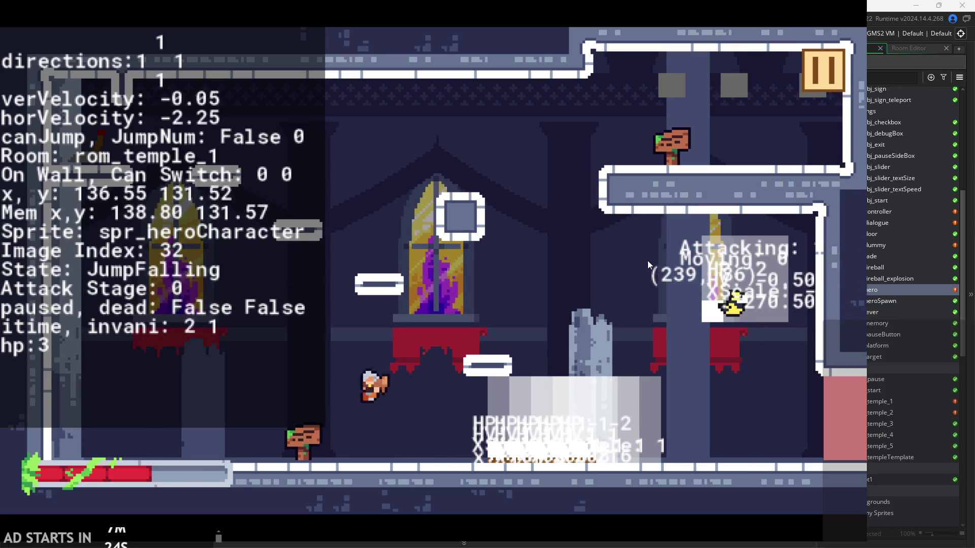
key(x)
key(x)
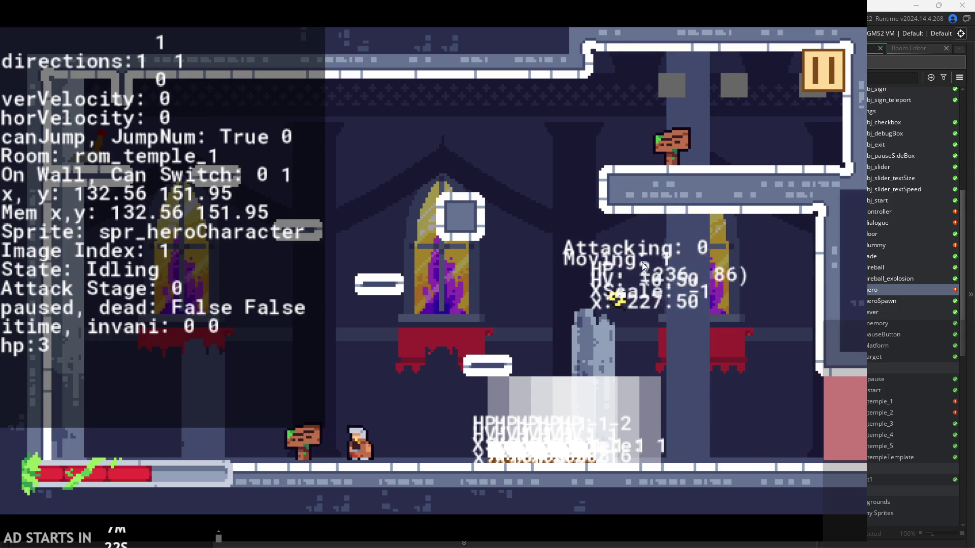
Jump across platforms with two-stage combos and mid-air attacks, taking another enemy hit
key(Right)
key(space)
key(x)
key(x)
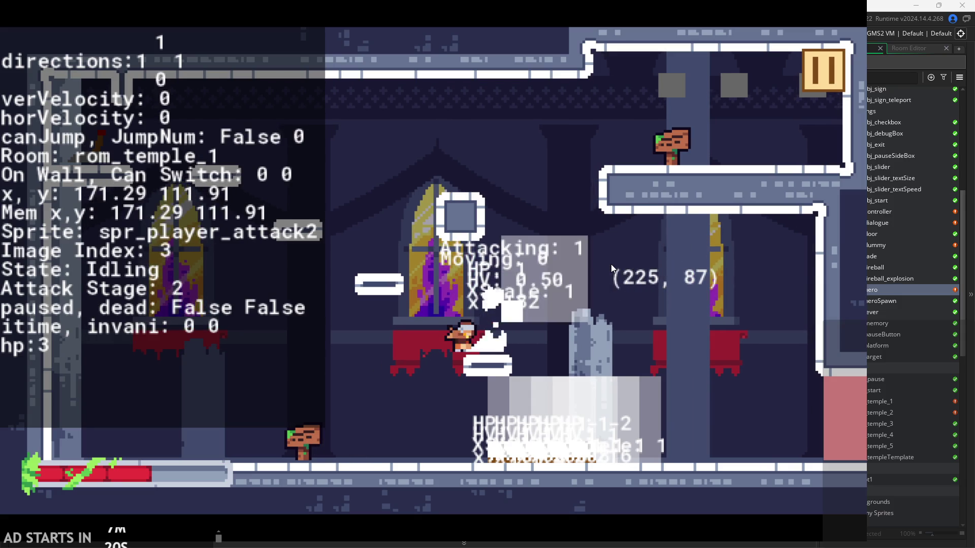
key(space)
key(Right)
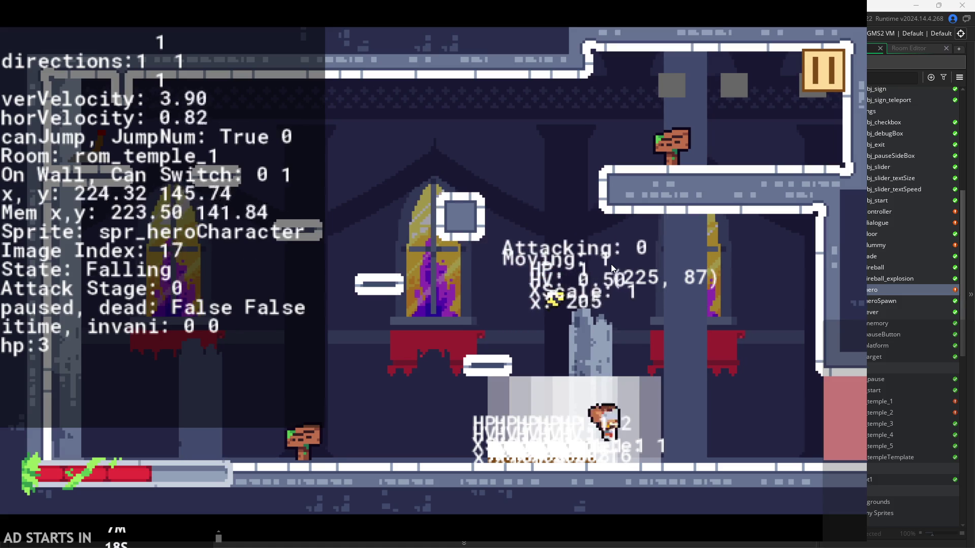
key(Left)
key(space)
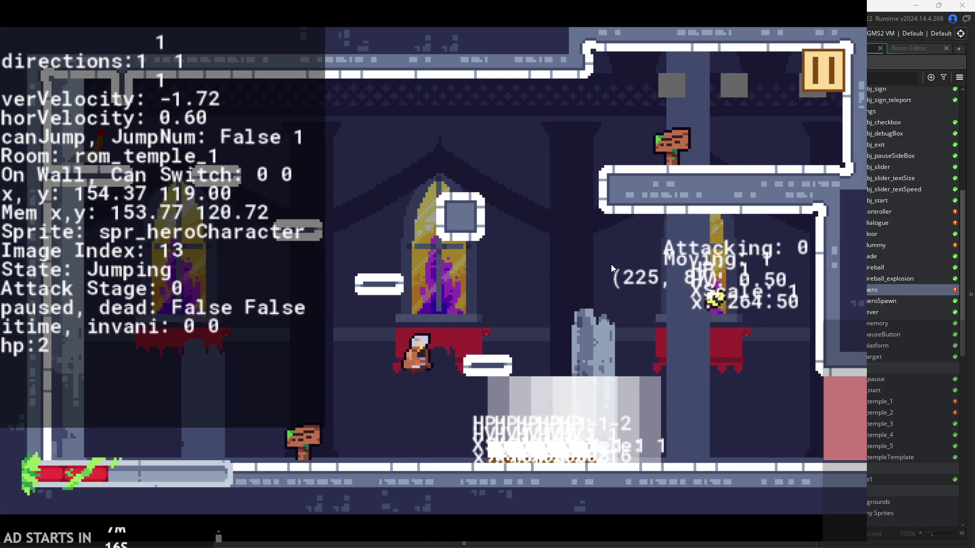
key(Right)
key(space)
key(x)
key(x)
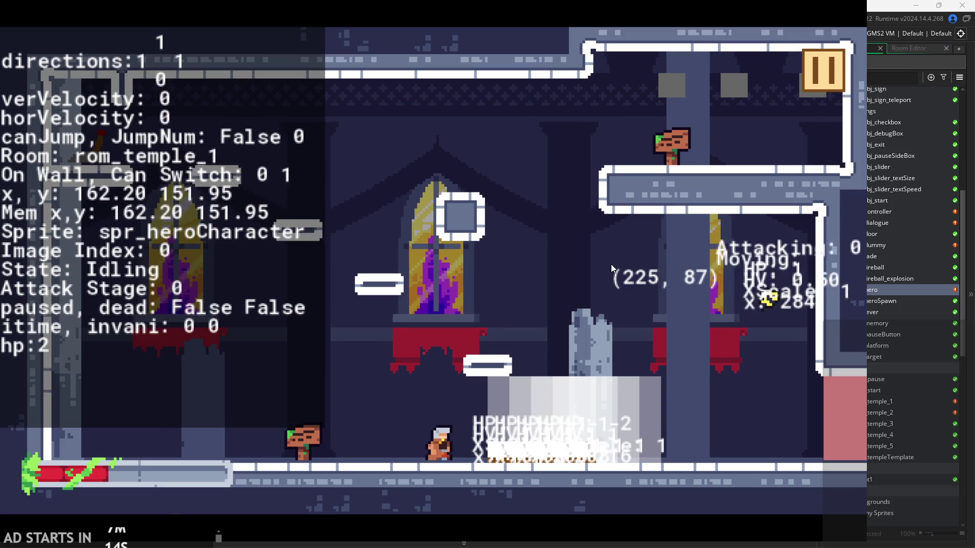
key(Left)
key(Right)
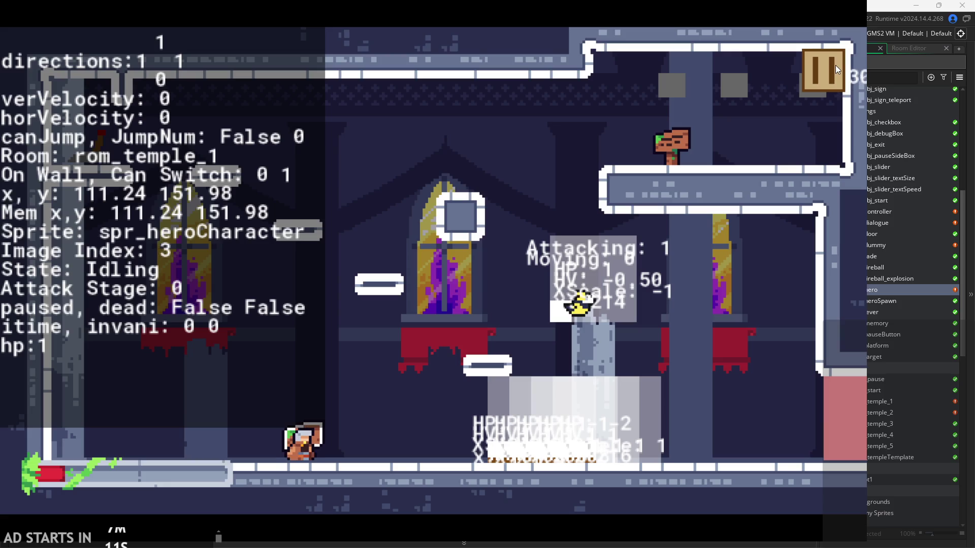
key(x)
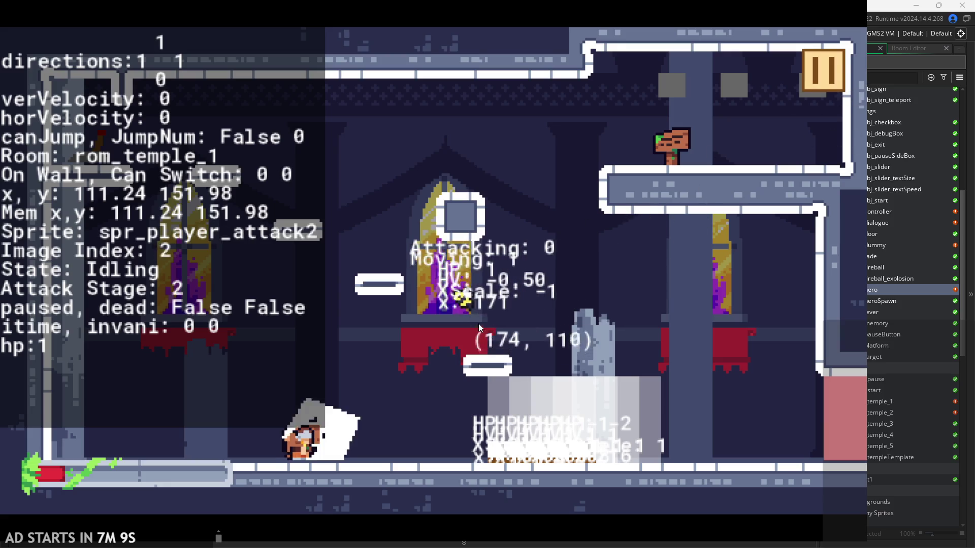
Chain jump attacks rightward, then run back and forth along the floor
key(Right)
key(z)
key(Right)
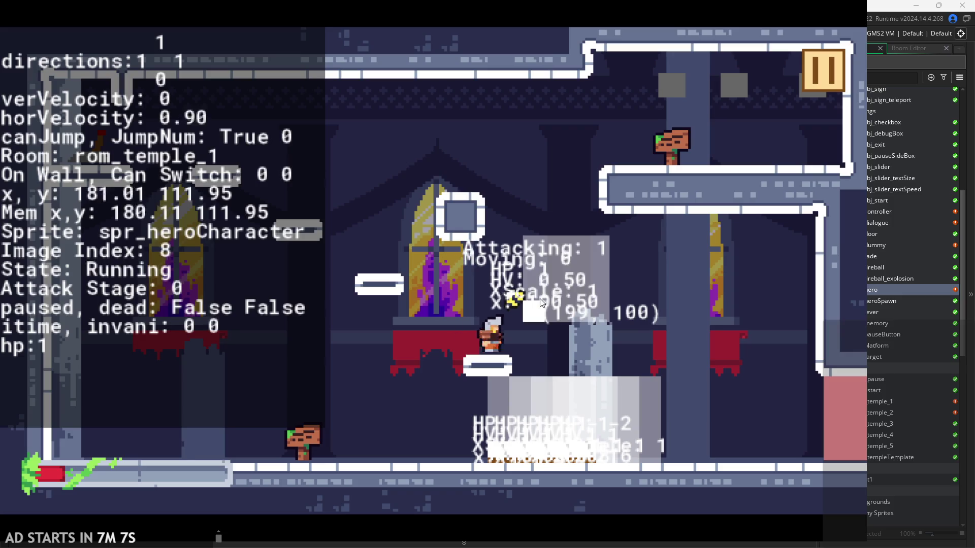
key(z)
key(x)
key(x)
key(x)
key(Right)
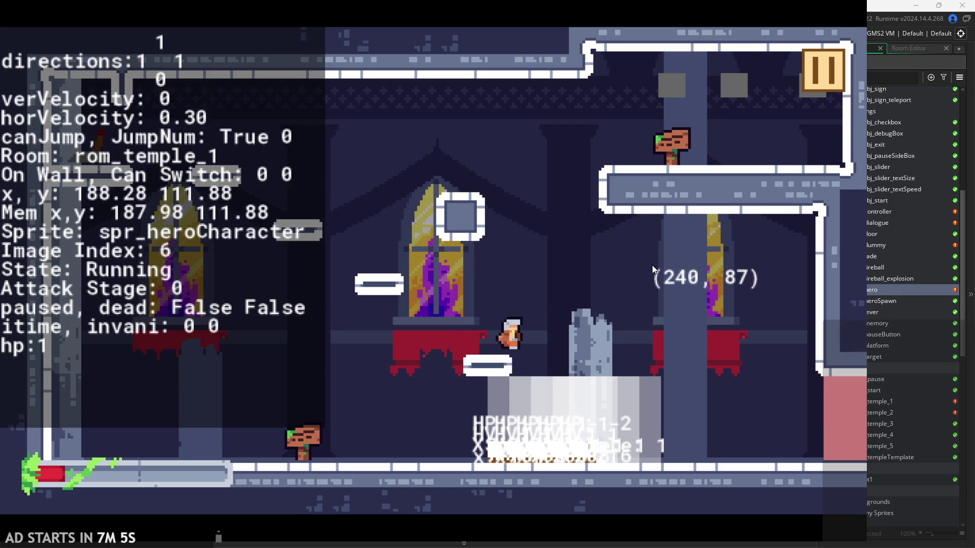
key(z)
key(x)
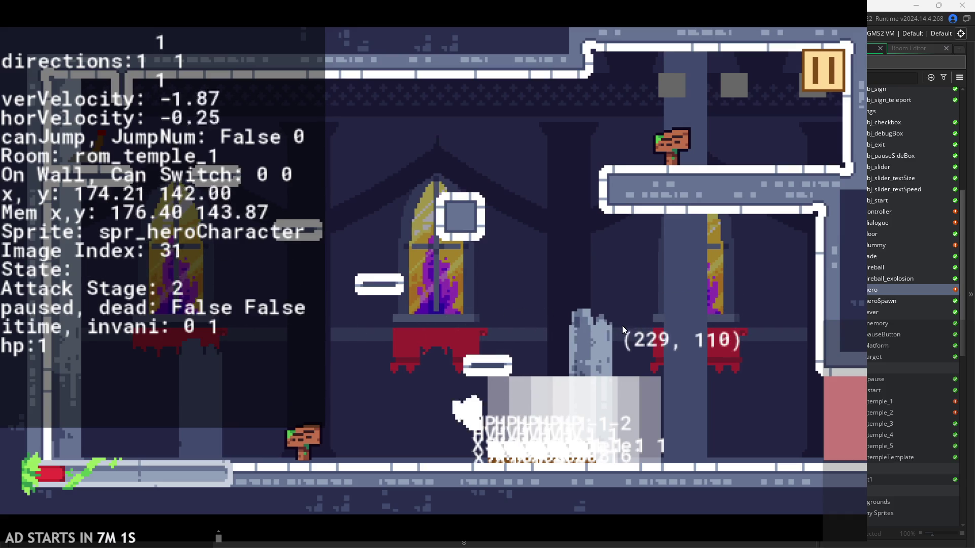
key(Left)
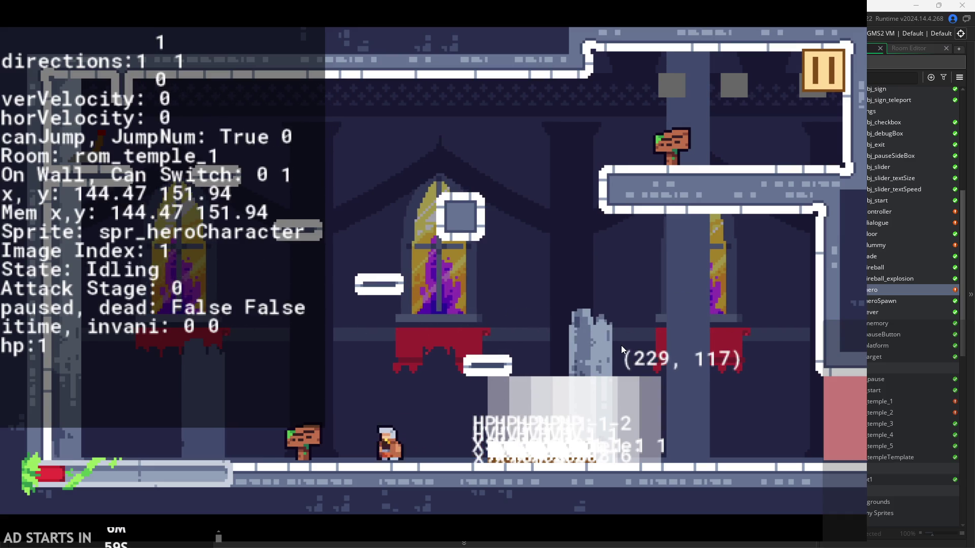
key(Right)
key(space)
key(x)
key(Left)
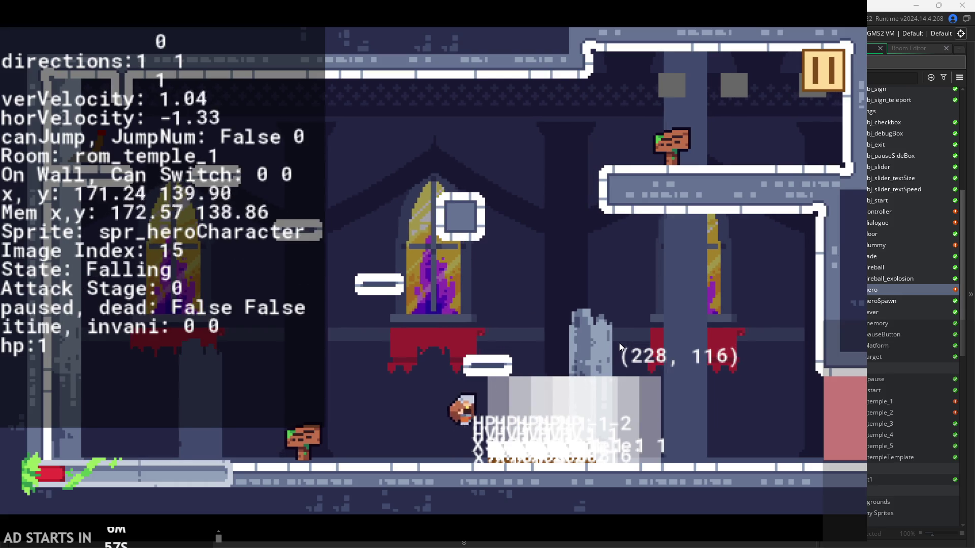
key(Left)
key(Right)
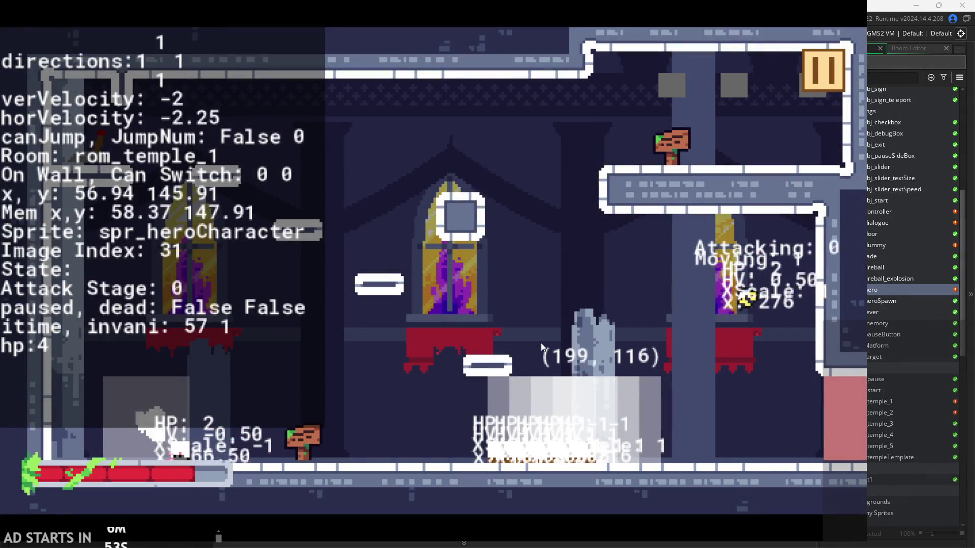
key(Right)
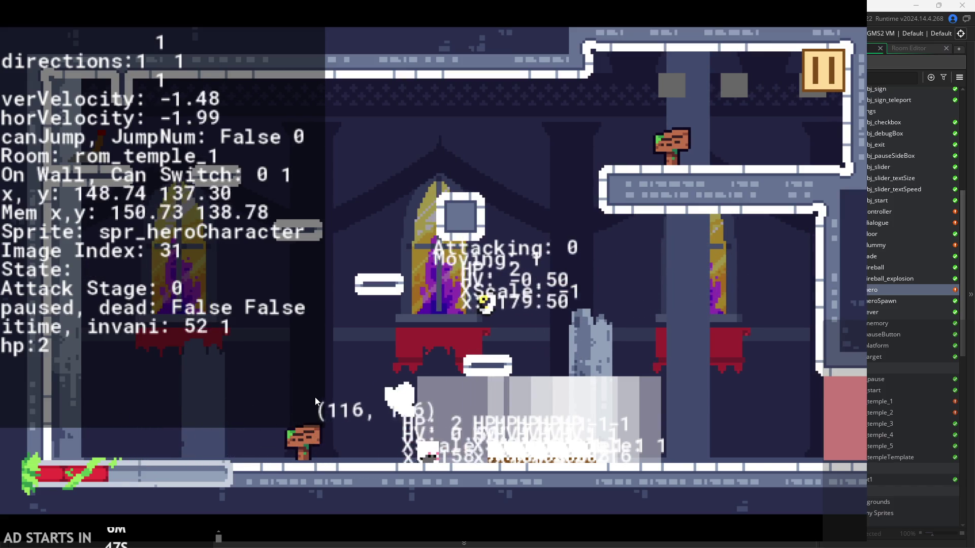
Run the hero, advance an attack combo to stage 2, then jump and air-attack
key(Left)
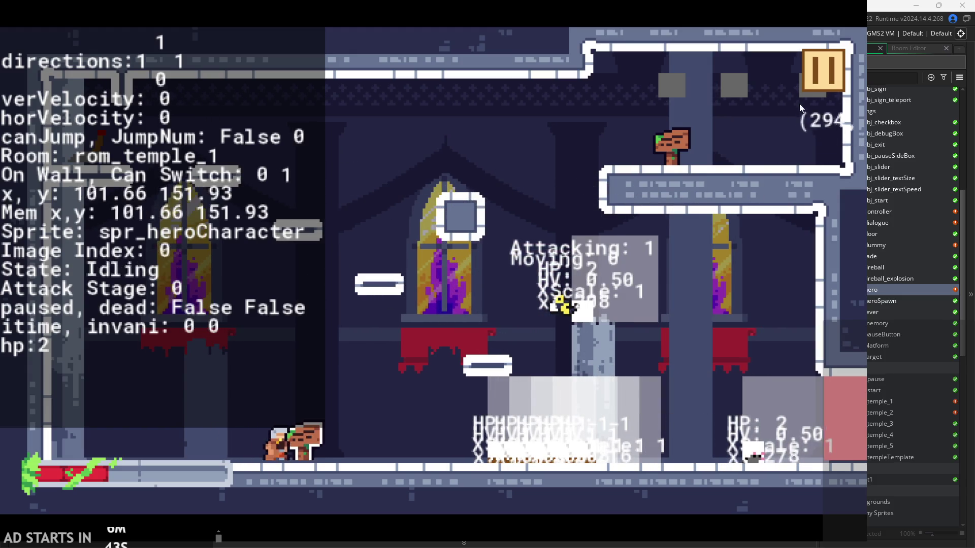
key(Right)
key(Left)
key(Right)
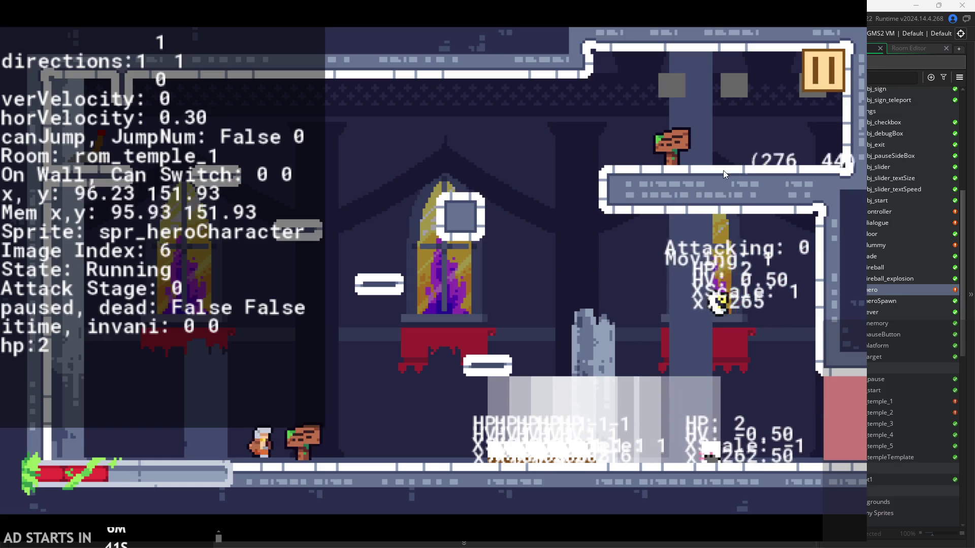
key(x)
key(x)
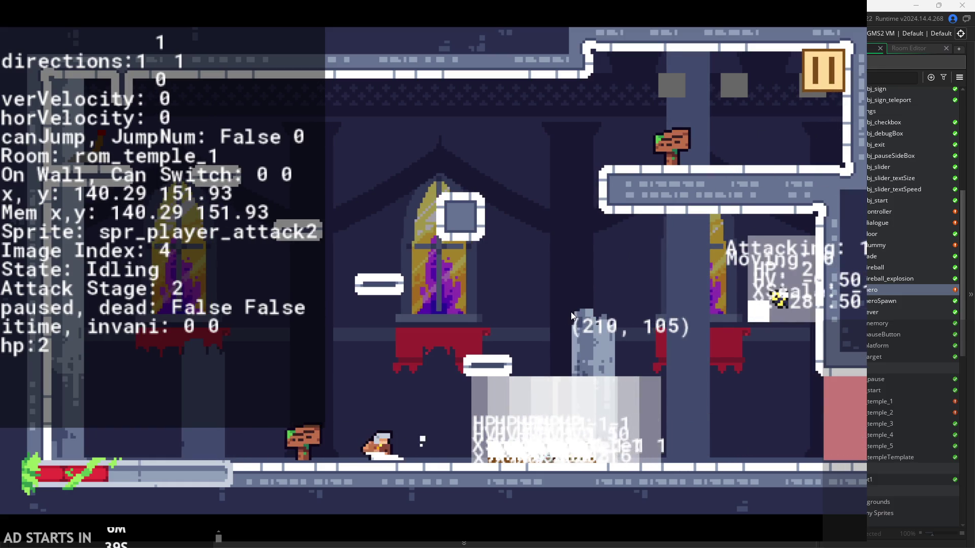
key(x)
key(x)
key(x)
key(x)
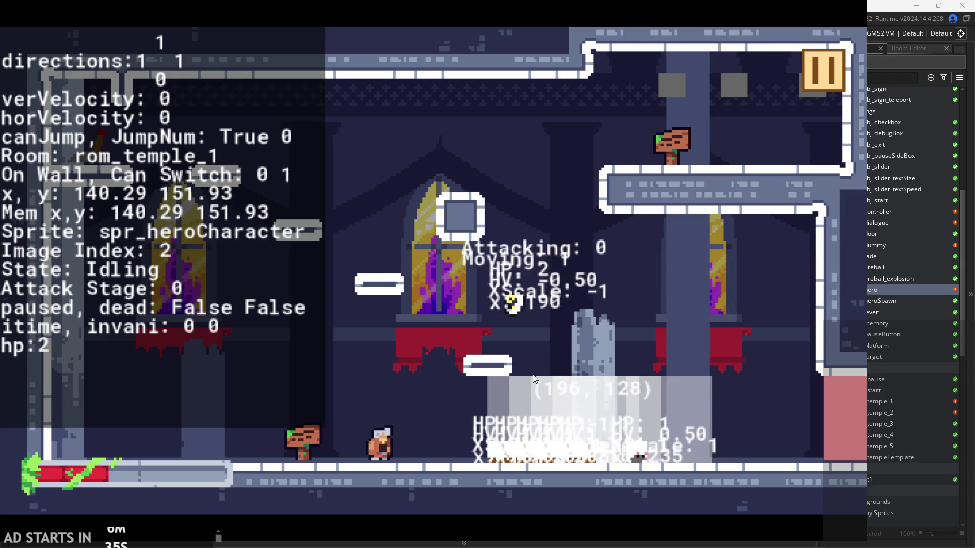
key(Right)
key(z)
key(x)
key(x)
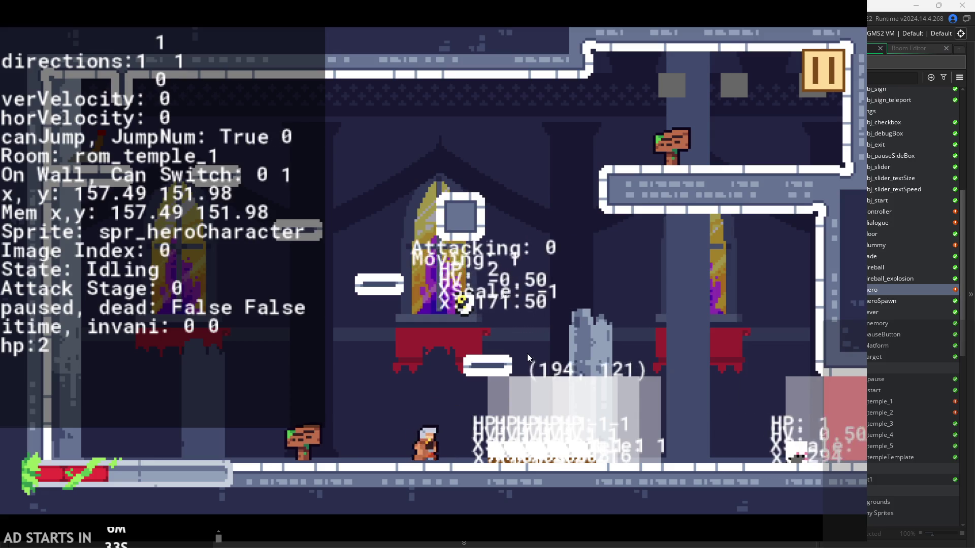
key(z)
key(x)
key(x)
key(z)
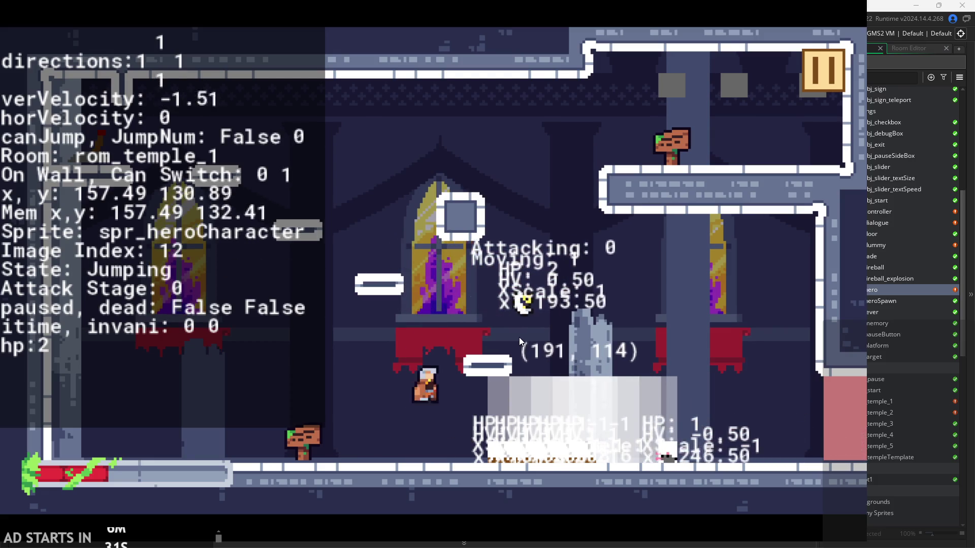
Air-attack into the enemy from the ledge until the last hit point is lost and the hero respawns with hp 5
key(Right)
key(Left)
key(Right)
key(z)
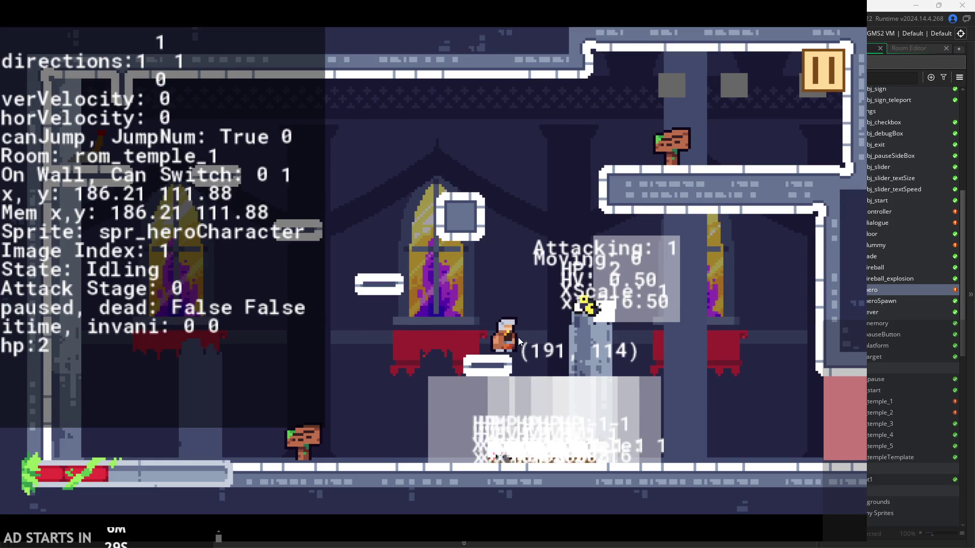
key(z)
key(x)
key(x)
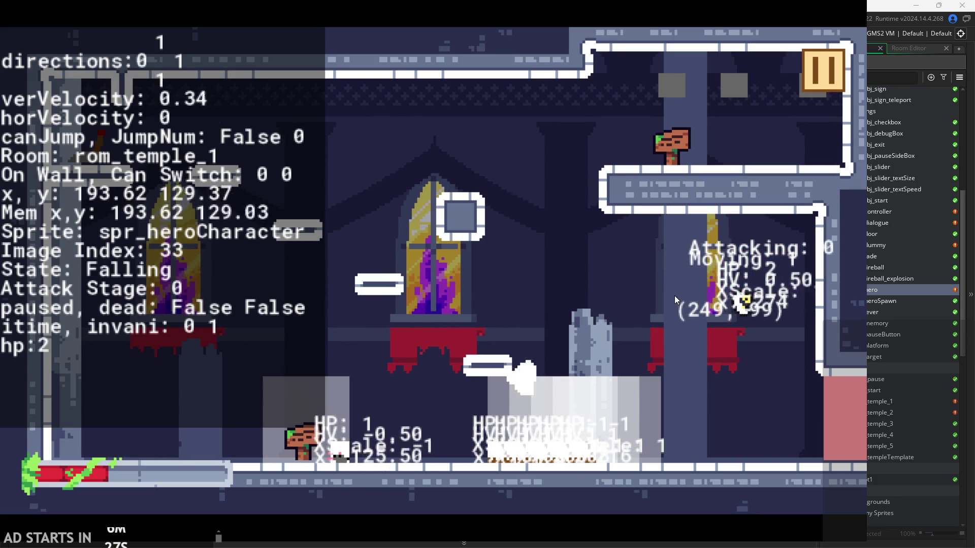
key(Left)
key(Left)
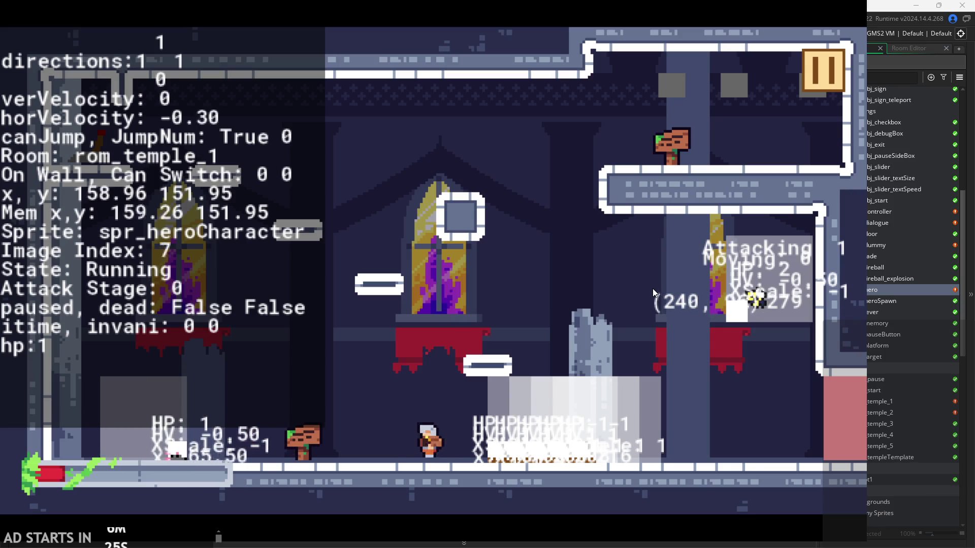
key(Right)
key(z)
key(Left)
key(z)
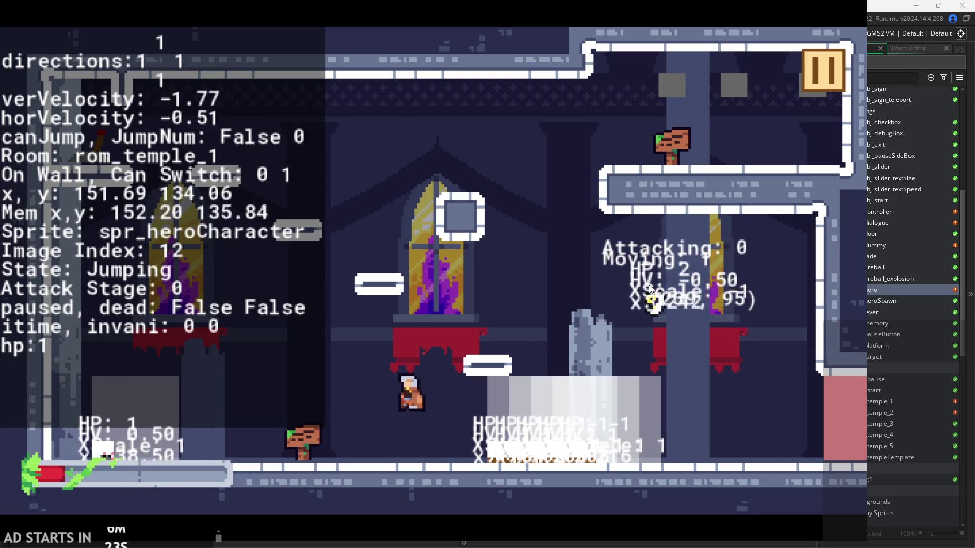
key(Right)
key(z)
key(Right)
key(Left)
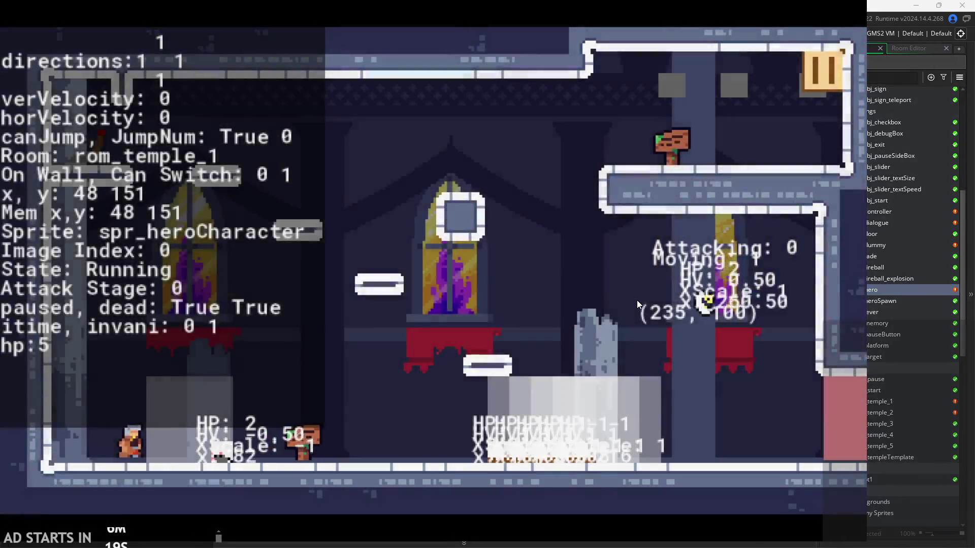
Run the respawned hero onto the altar, jump off and land a two-stage air attack near the bee
key(Right)
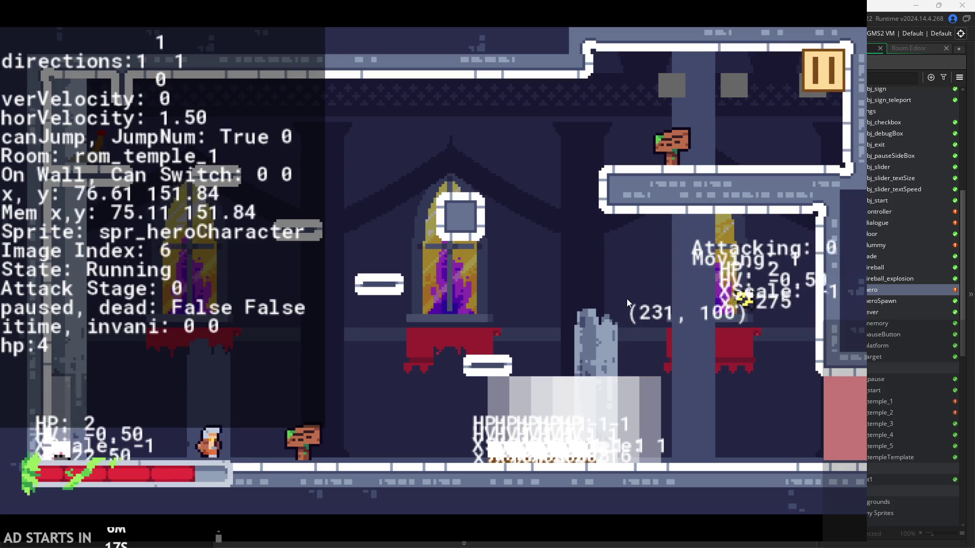
key(z)
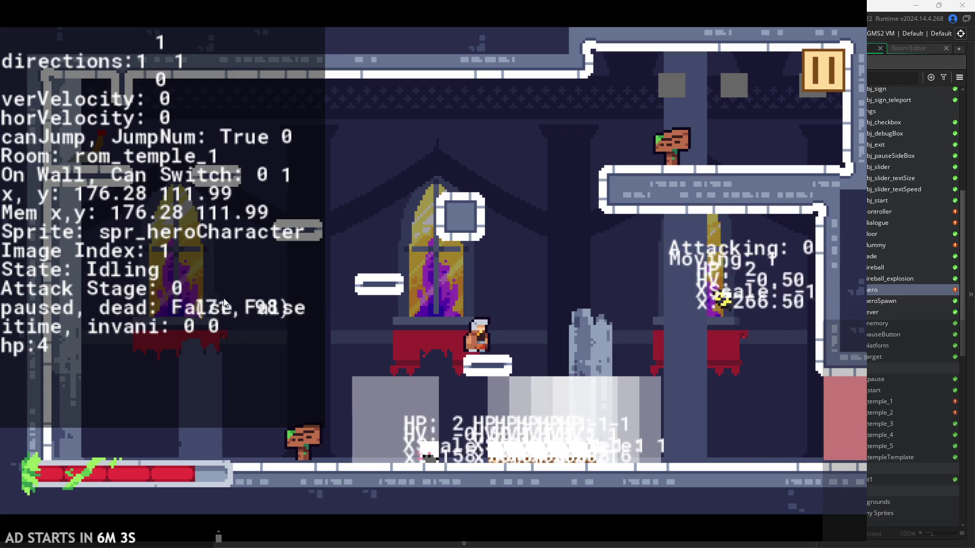
key(space)
click(633, 349)
click(639, 354)
click(639, 355)
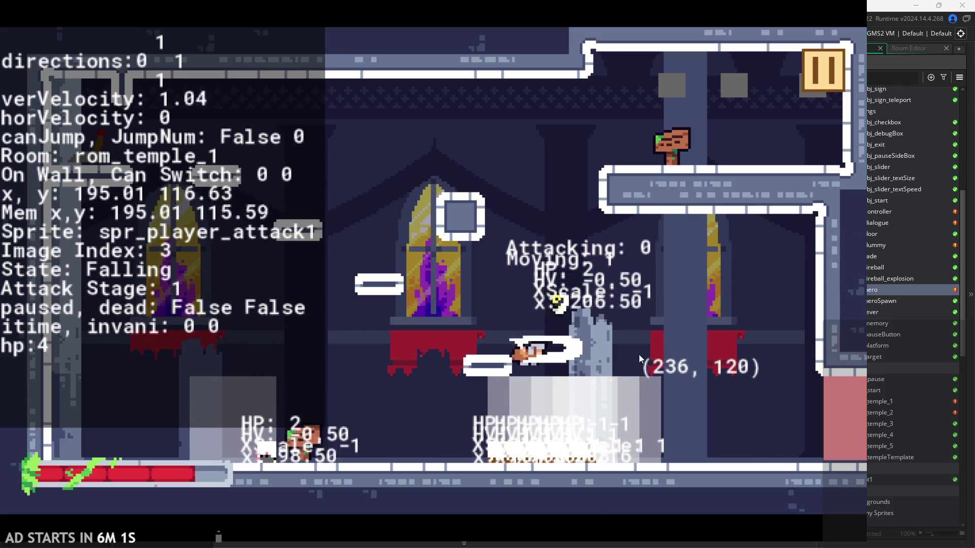
Jump back for another two-stage air attack, take a bee hit dropping hp to 2, and pause
key(Left)
key(space)
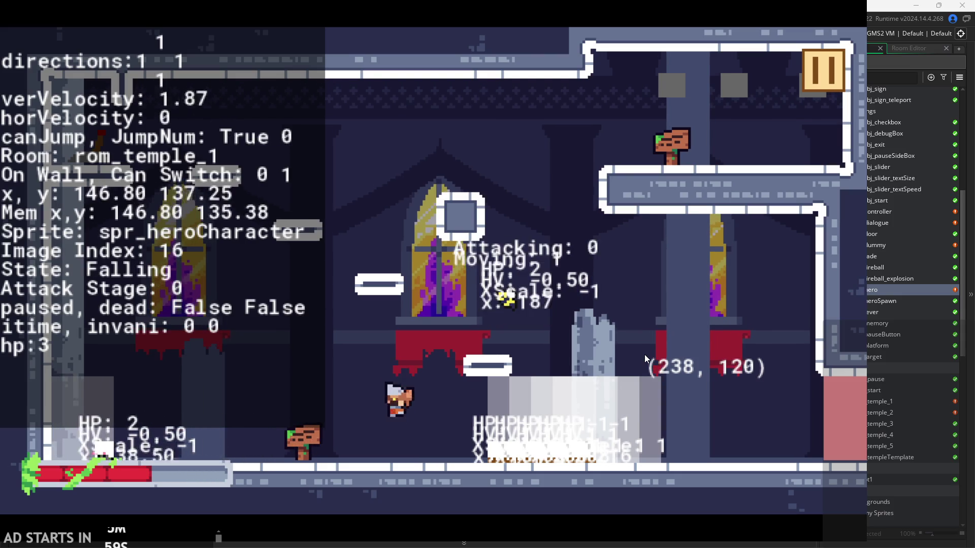
key(Right)
key(space)
key(Right)
key(space)
click(645, 354)
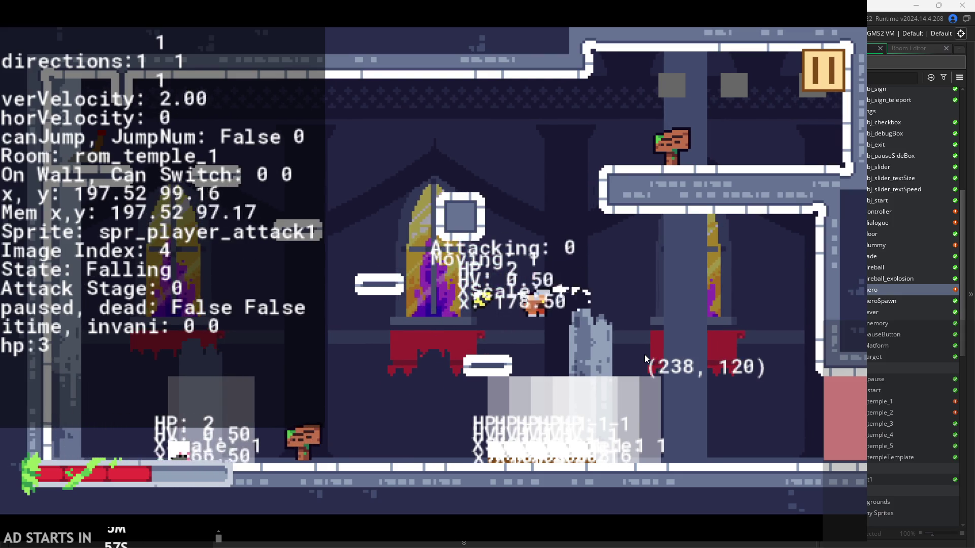
click(644, 354)
key(Left)
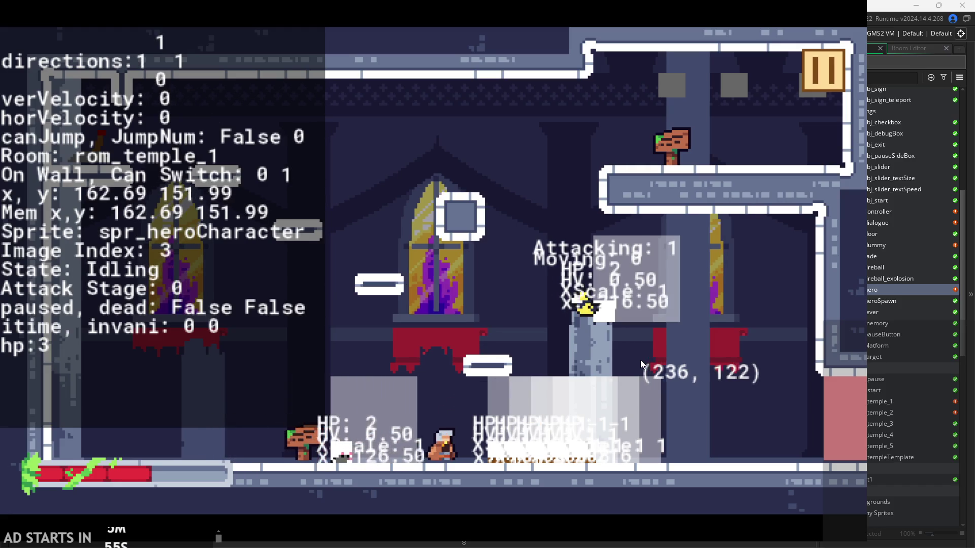
click(812, 72)
Close the game and scroll obj_hero's Step code past the totalHorVeloc line
click(680, 465)
scroll(457, 213, down, 10)
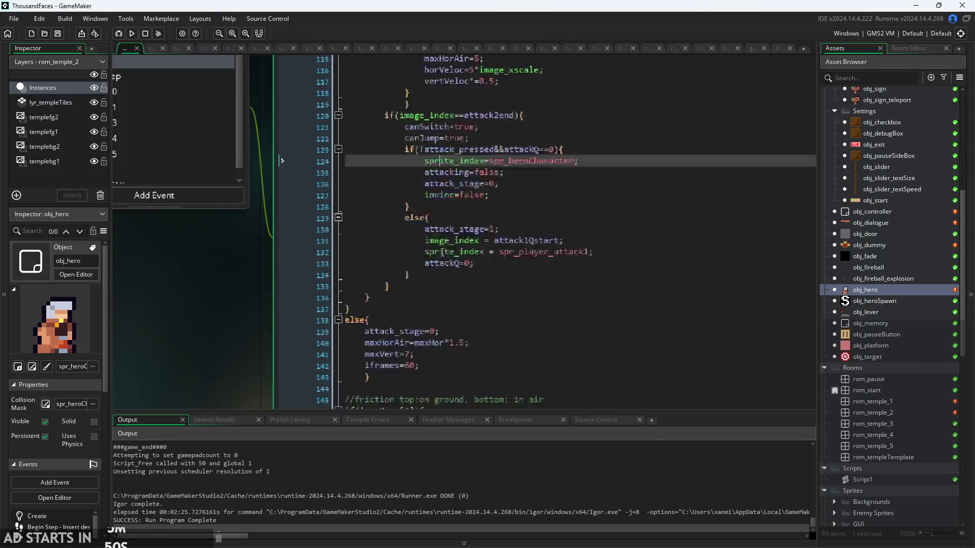
scroll(453, 283, down, 10)
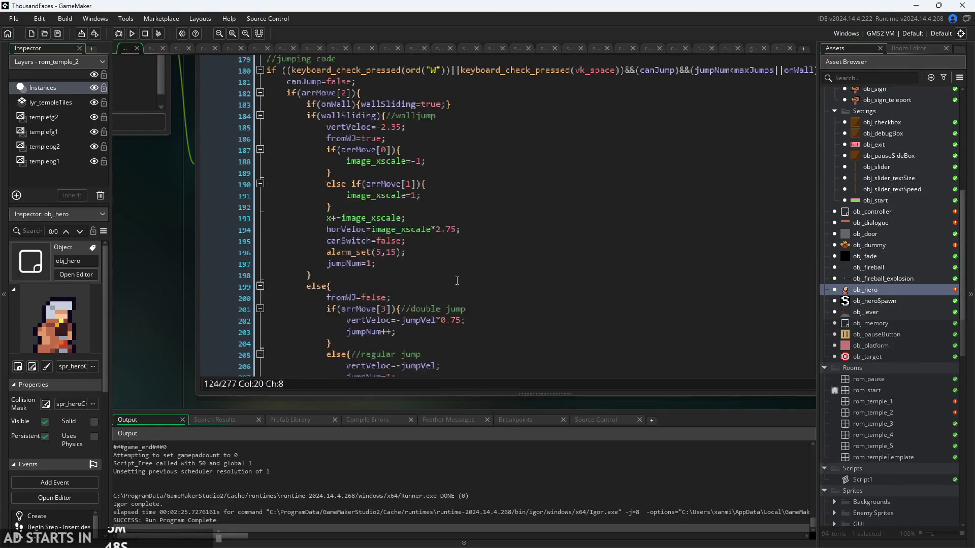
scroll(453, 284, up, 4)
scroll(456, 264, down, 5)
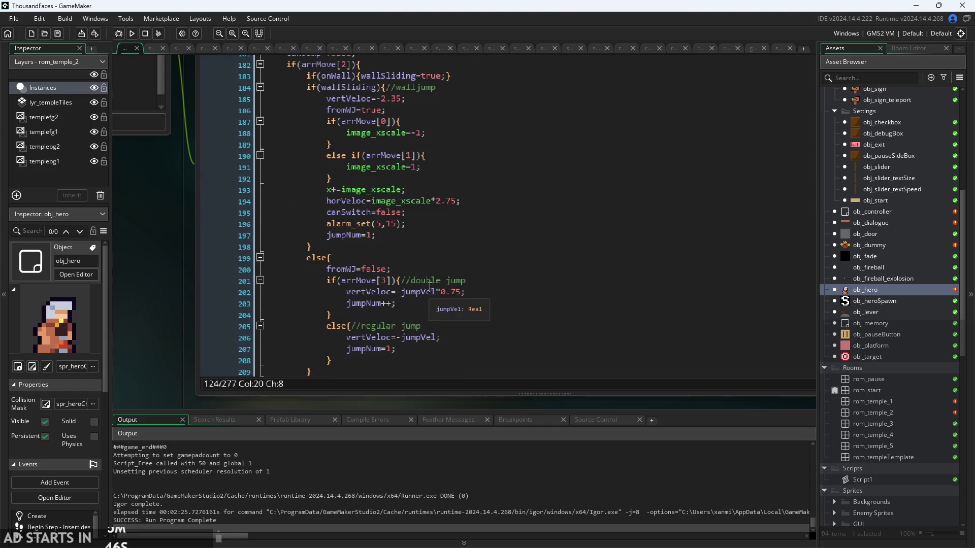
scroll(153, 229, down, 2)
scroll(405, 235, down, 10)
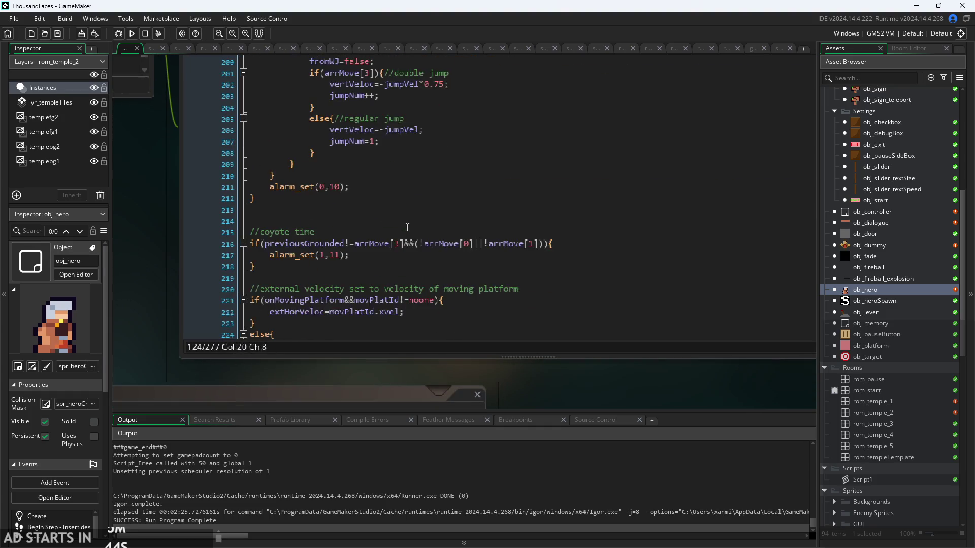
click(441, 231)
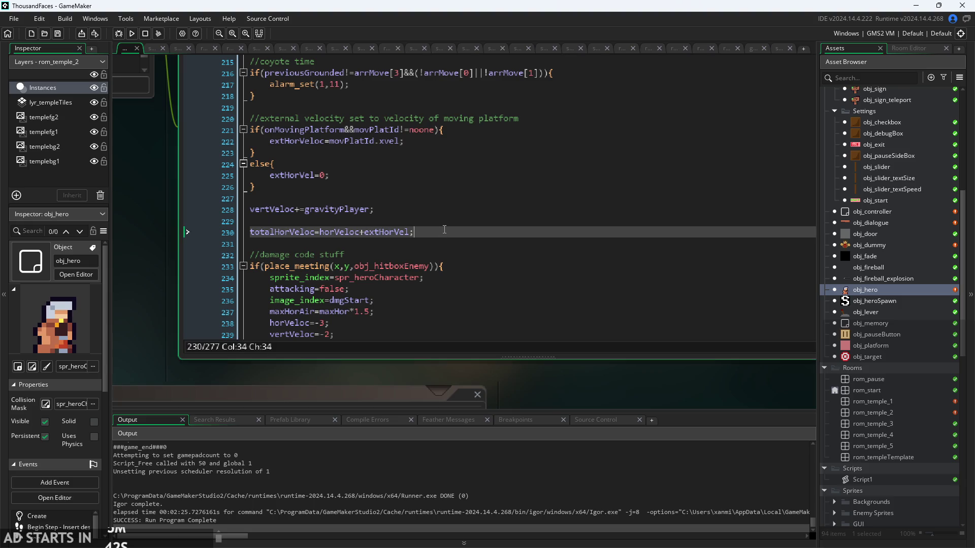
scroll(443, 233, down, 6)
scroll(443, 148, up, 2)
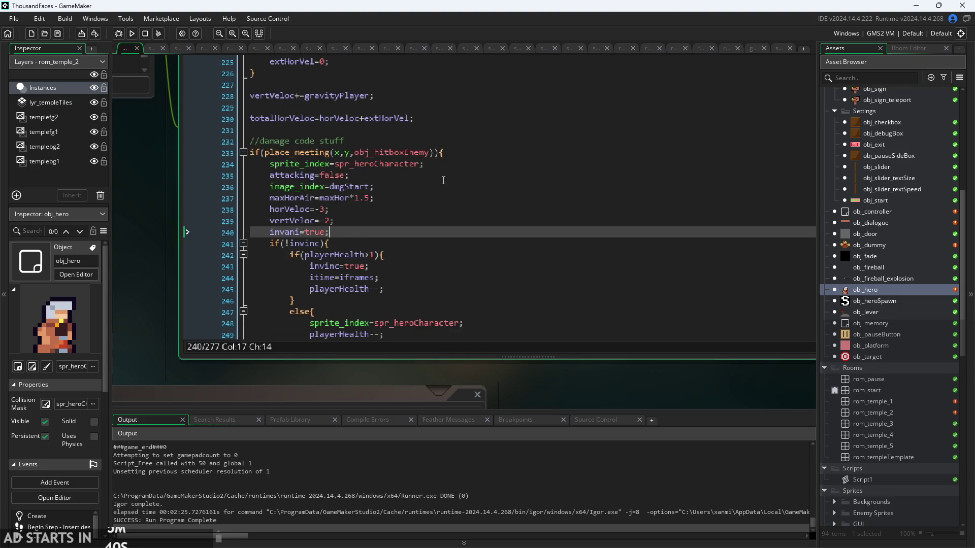
scroll(443, 180, down, 1)
Walk through the damage block: attacking=false, itime=iframes, and the else branch's playerHealth decrement and sprite reset
click(446, 148)
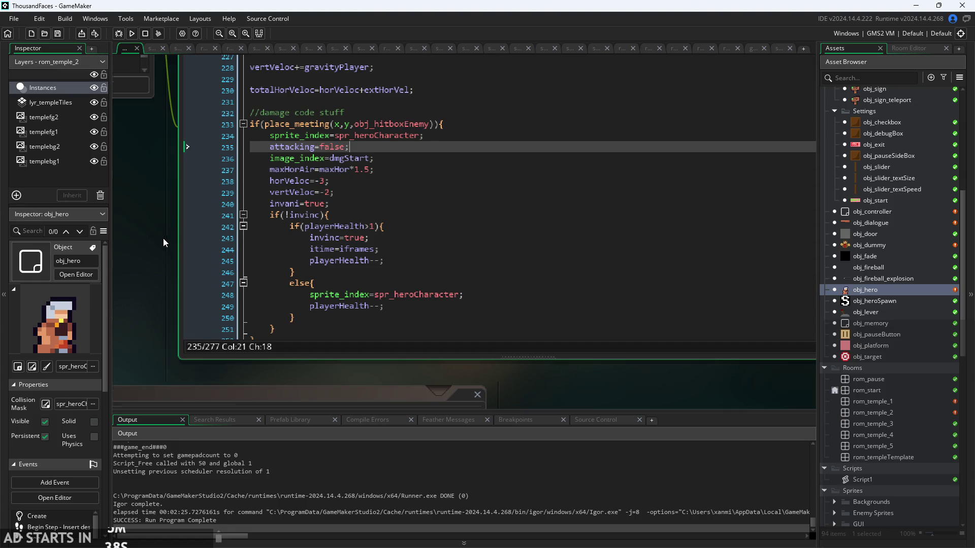
ctrl+scroll(172, 245, up, 3)
click(465, 261)
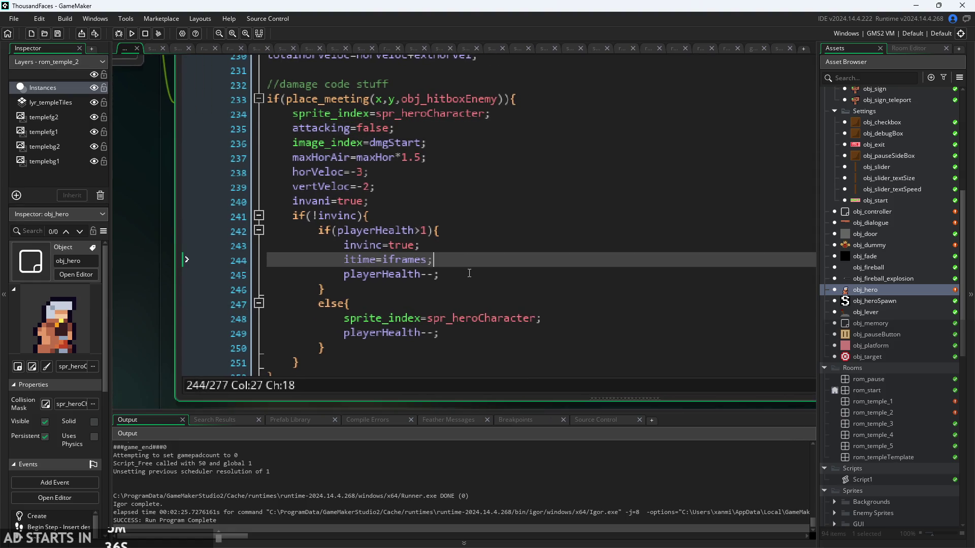
click(477, 304)
scroll(581, 308, down, 2)
click(553, 257)
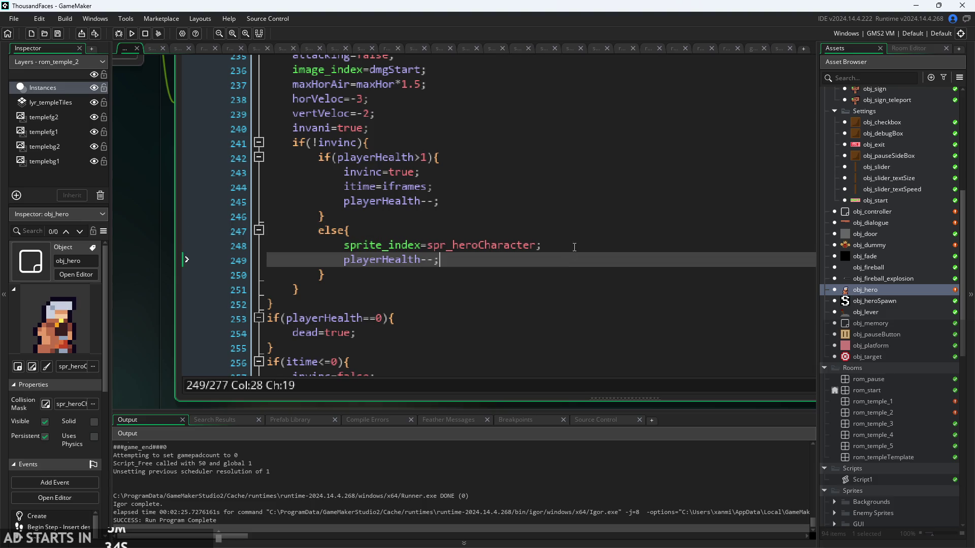
click(581, 227)
click(581, 245)
scroll(588, 251, down, 3)
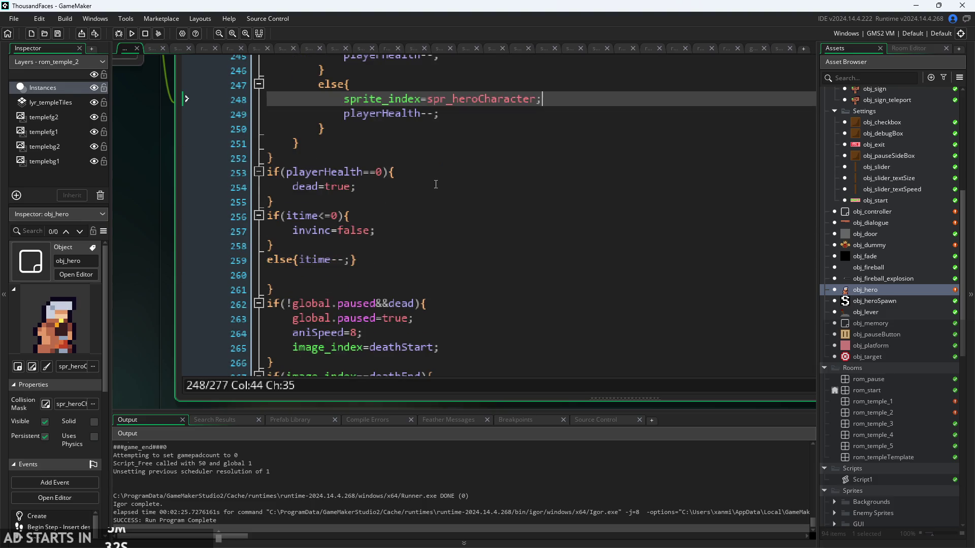
scroll(467, 198, up, 5)
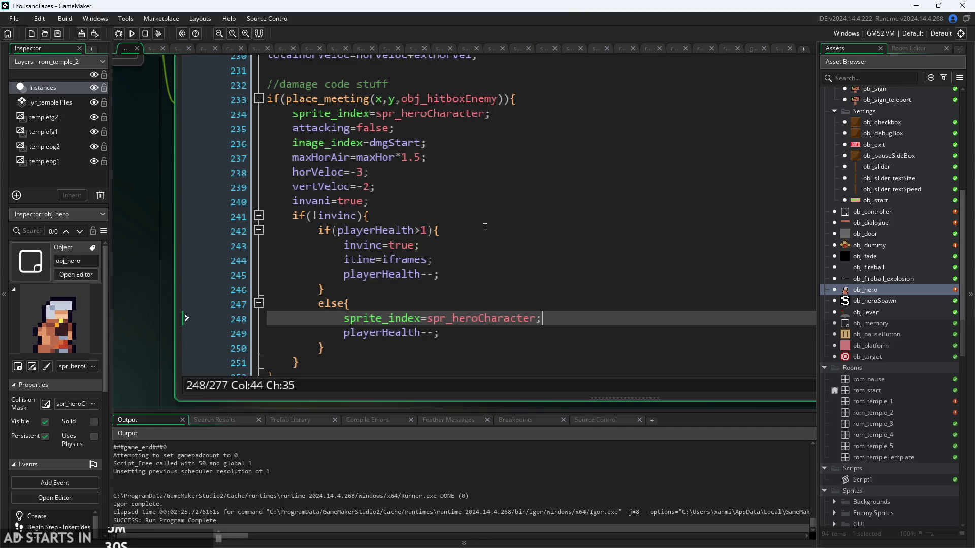
scroll(478, 250, up, 2)
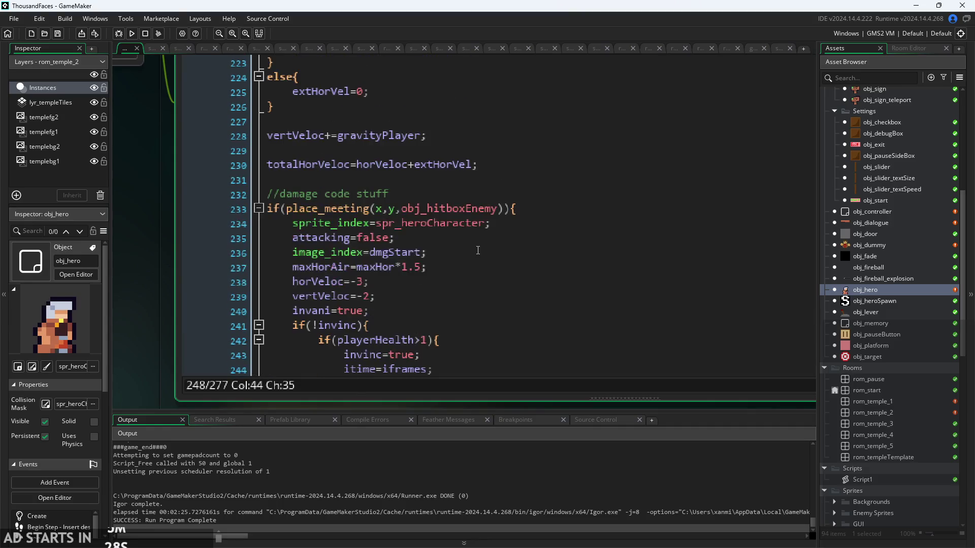
scroll(478, 250, down, 2)
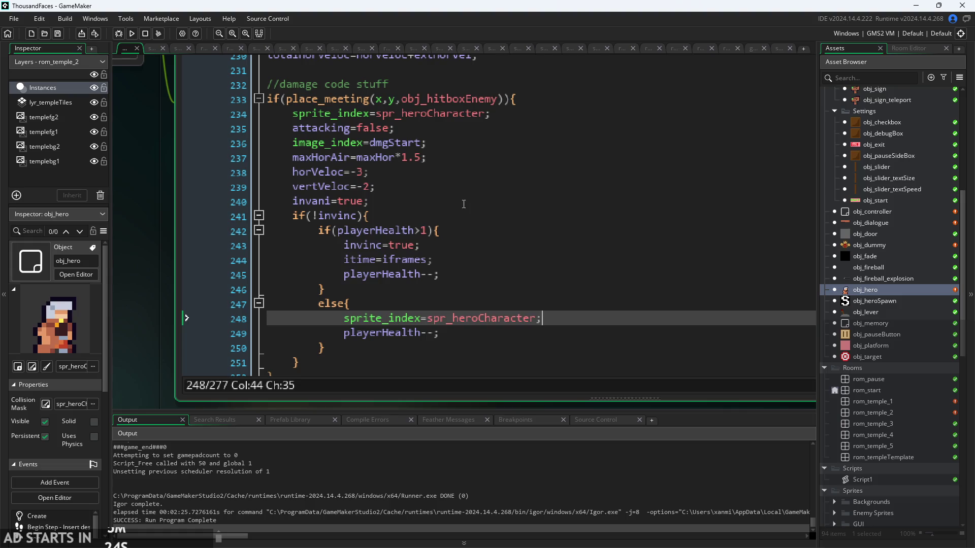
Add canJump=true; inside the if(playerHealth>1) block at line 243 and run the game
click(479, 186)
click(495, 172)
click(513, 143)
click(526, 128)
click(544, 113)
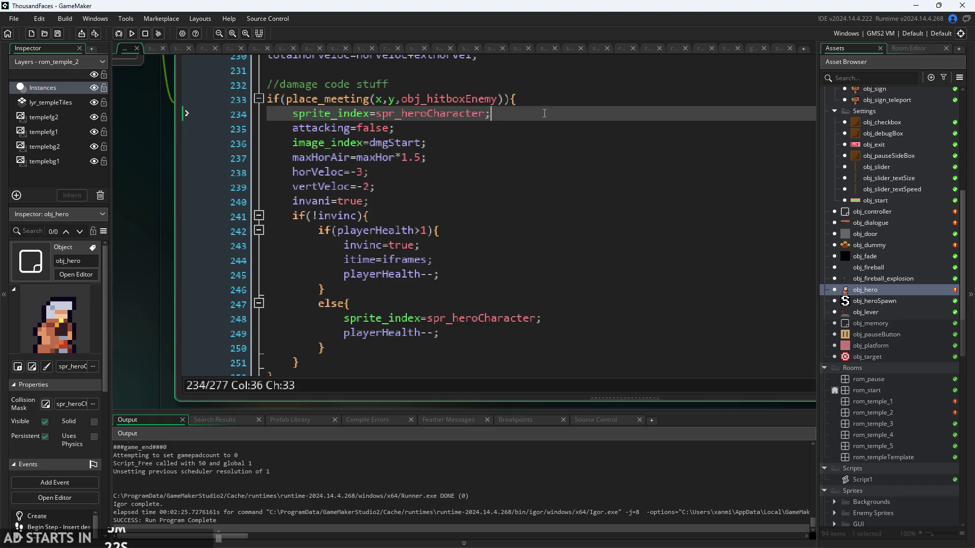
click(530, 228)
key(Down)
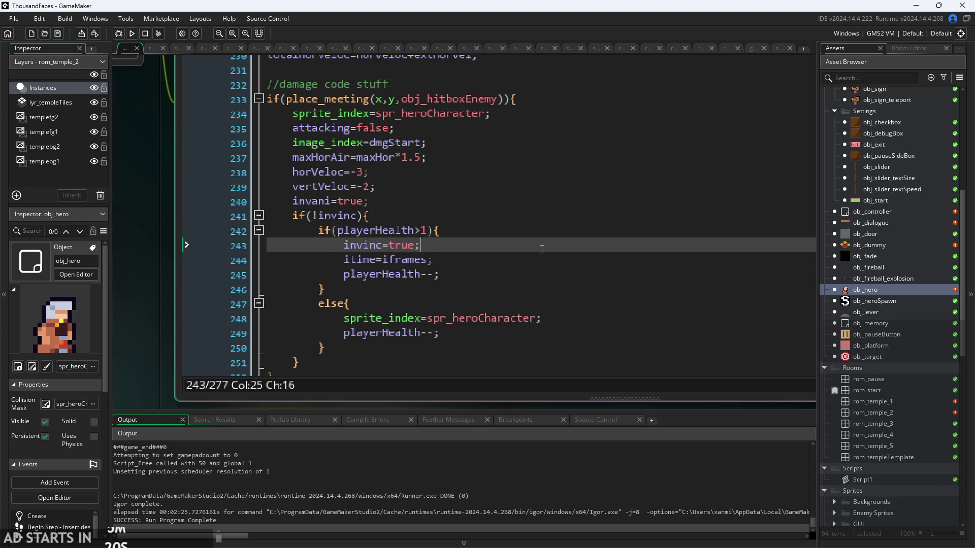
key(Down)
key(Up)
key(Up)
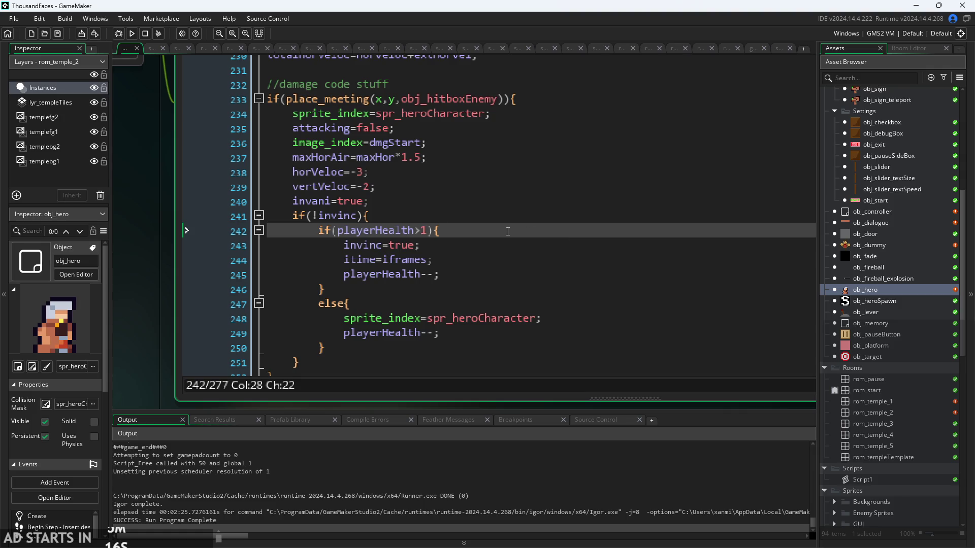
key(Return)
text(canJump=true;)
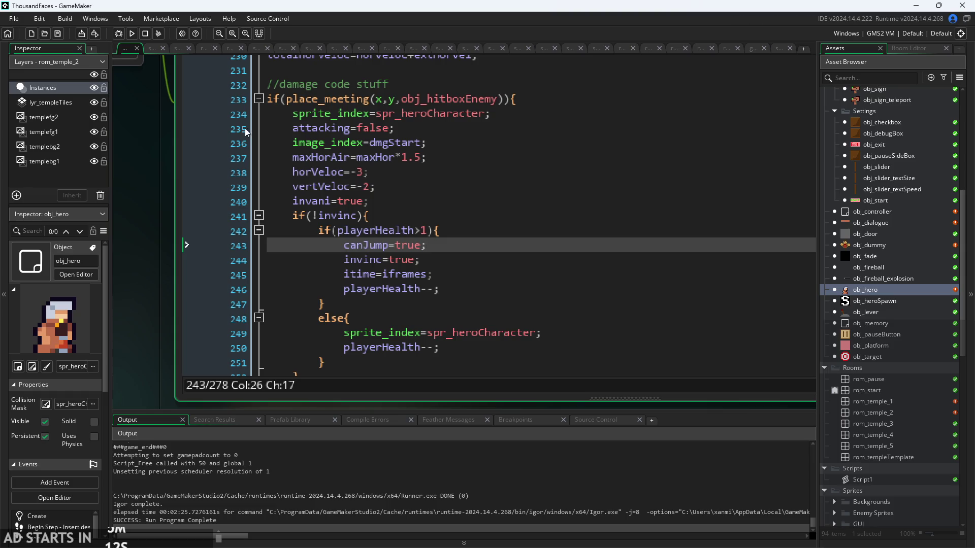
click(131, 36)
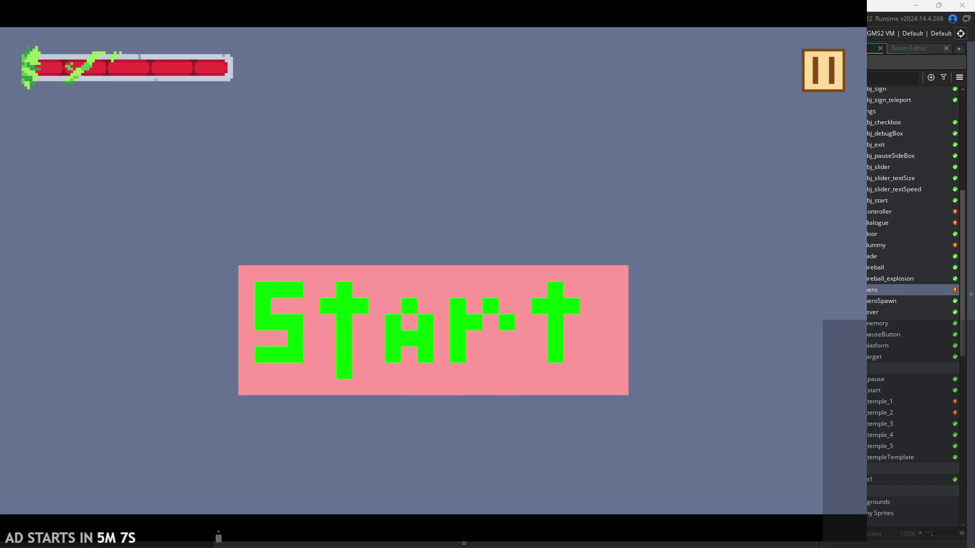
Start the game and run, jump and slash through the opening of rom_temple_1
click(393, 297)
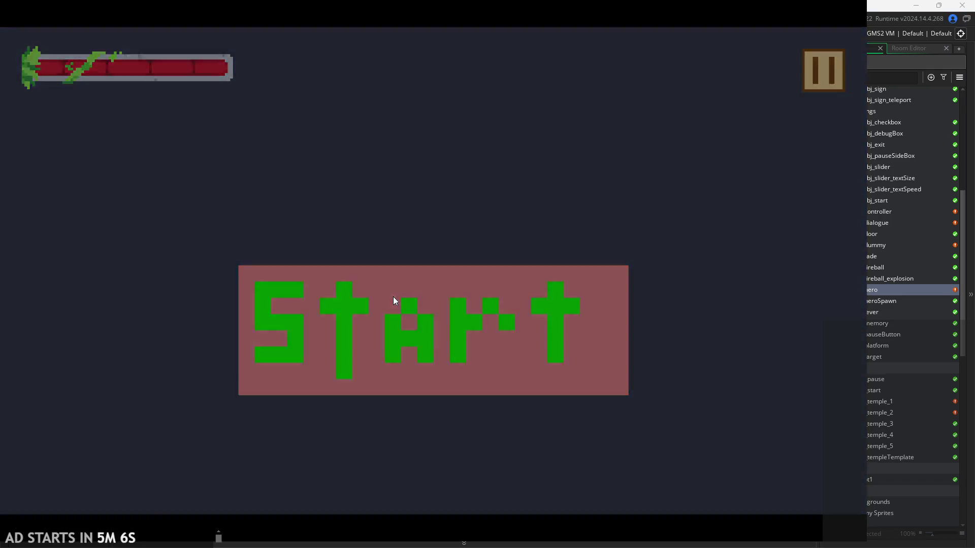
key(Right)
key(space)
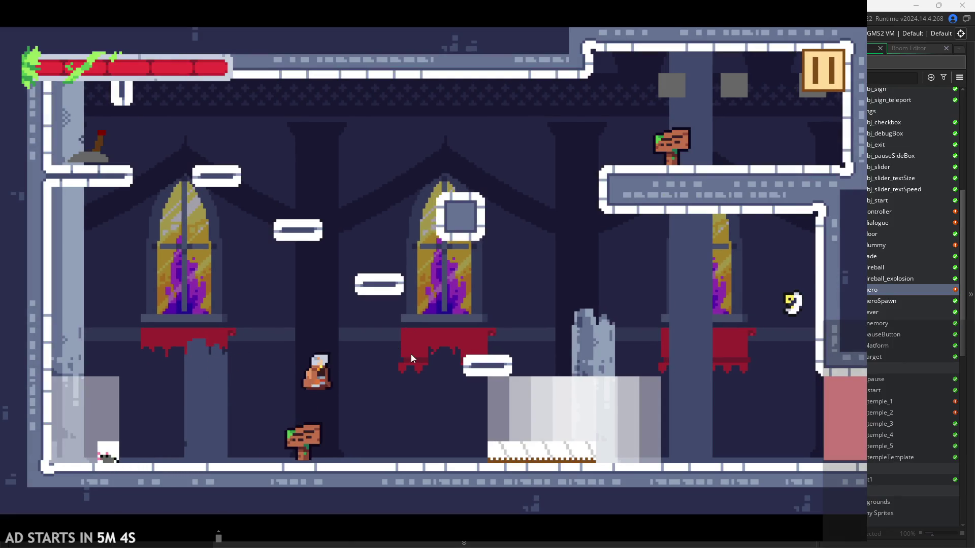
key(x)
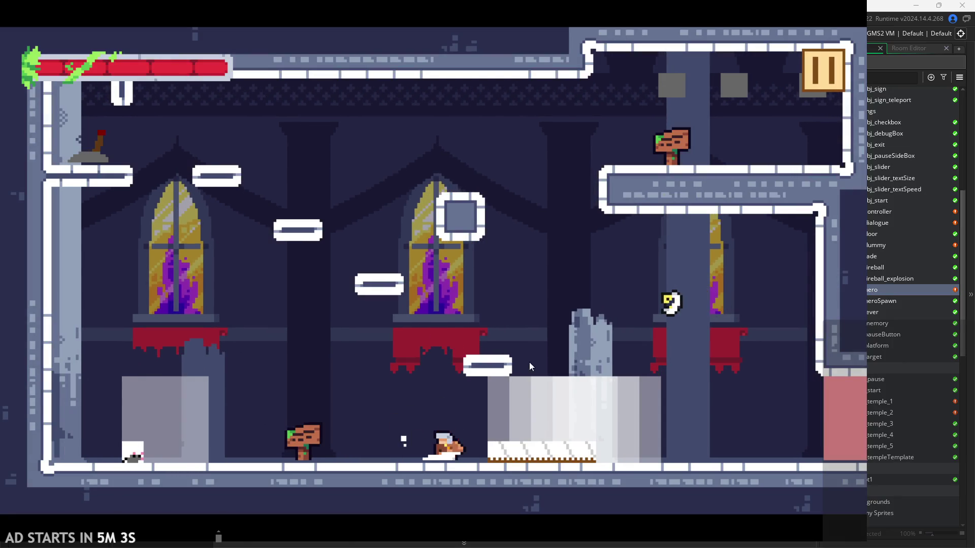
key(space)
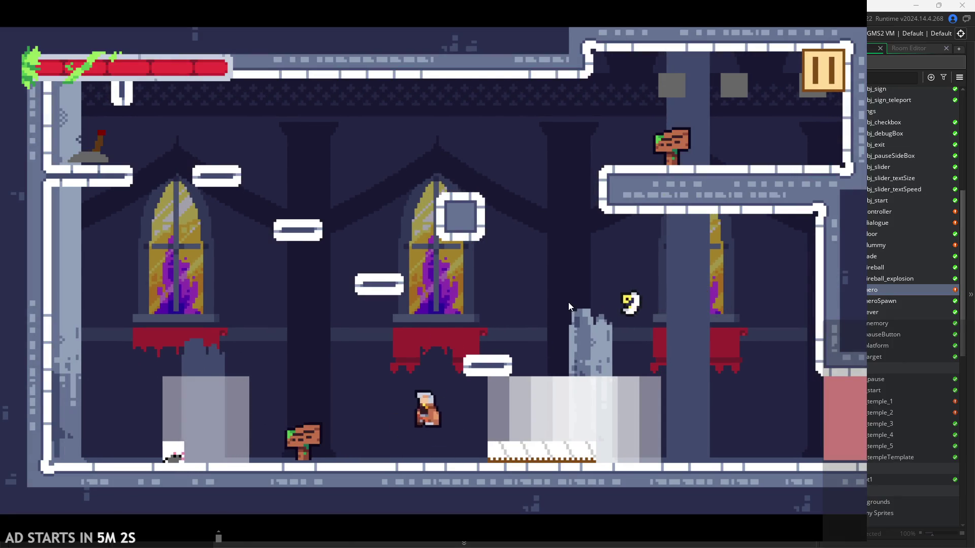
key(Right)
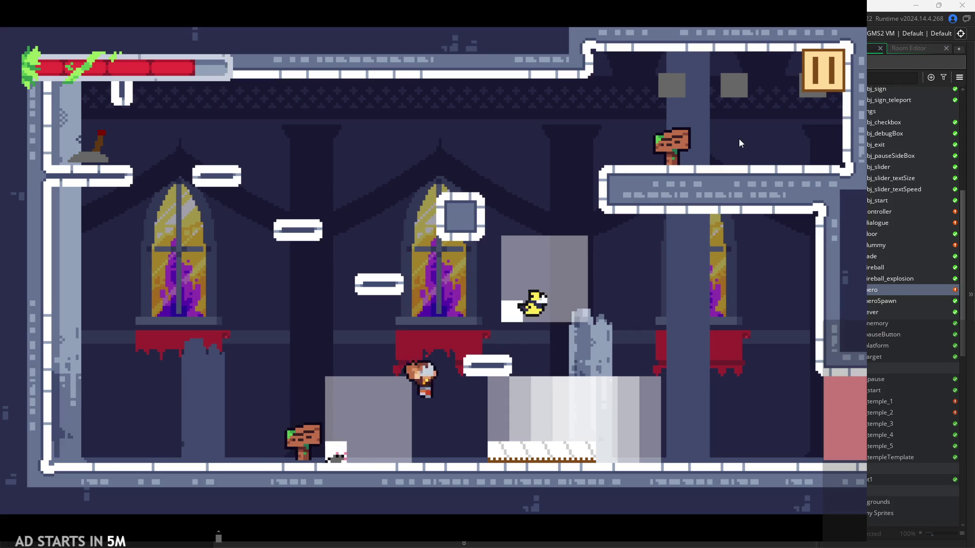
key(space)
Turn on the Debug Stats overlay from the pause menu and resume play
click(835, 70)
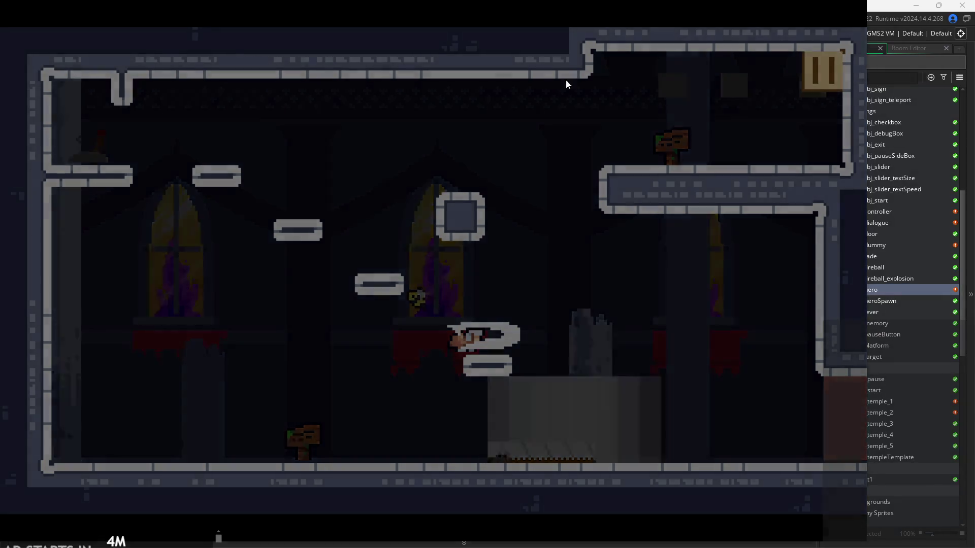
click(175, 152)
click(833, 66)
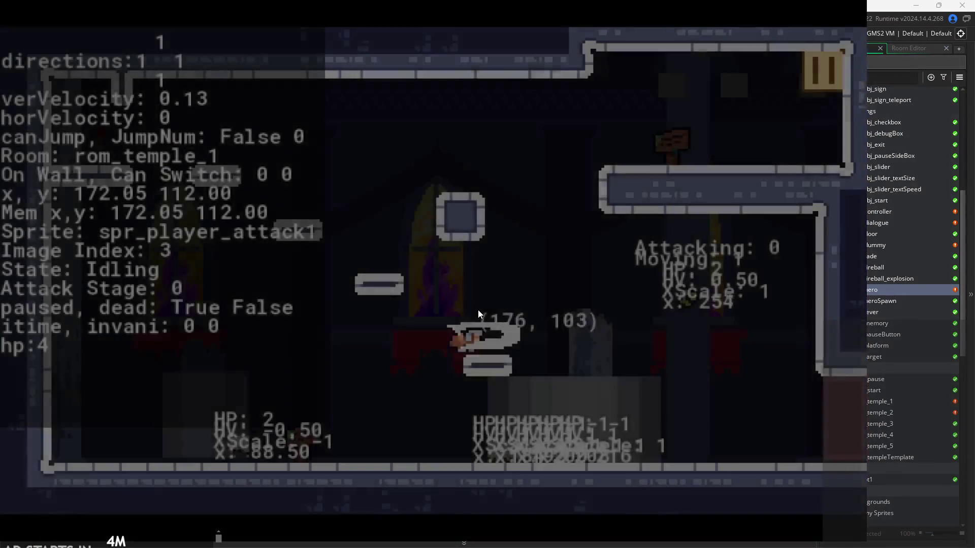
Fight through the temple with jumps and sword combos until the hero's hp reaches 0
key(Right)
key(space)
key(x)
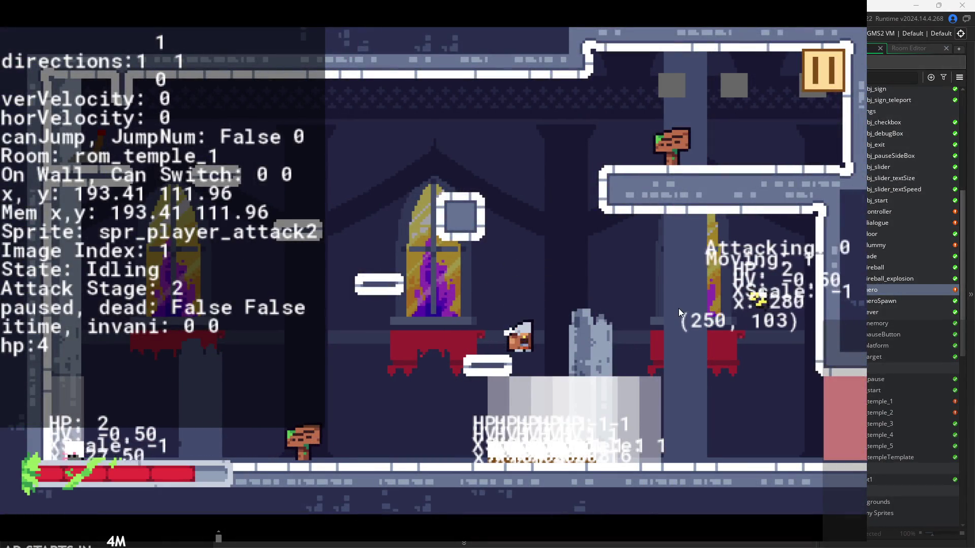
key(space)
key(x)
key(x)
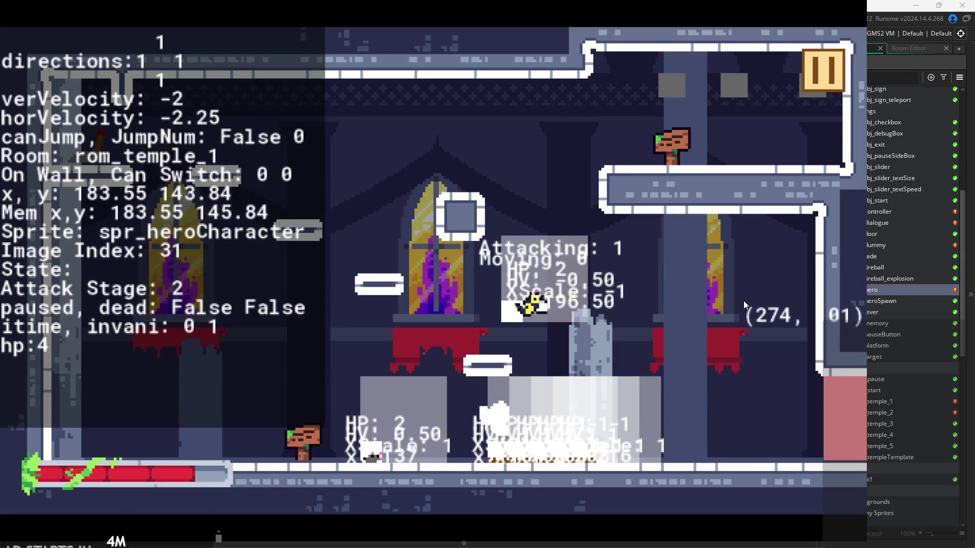
key(Right)
key(space)
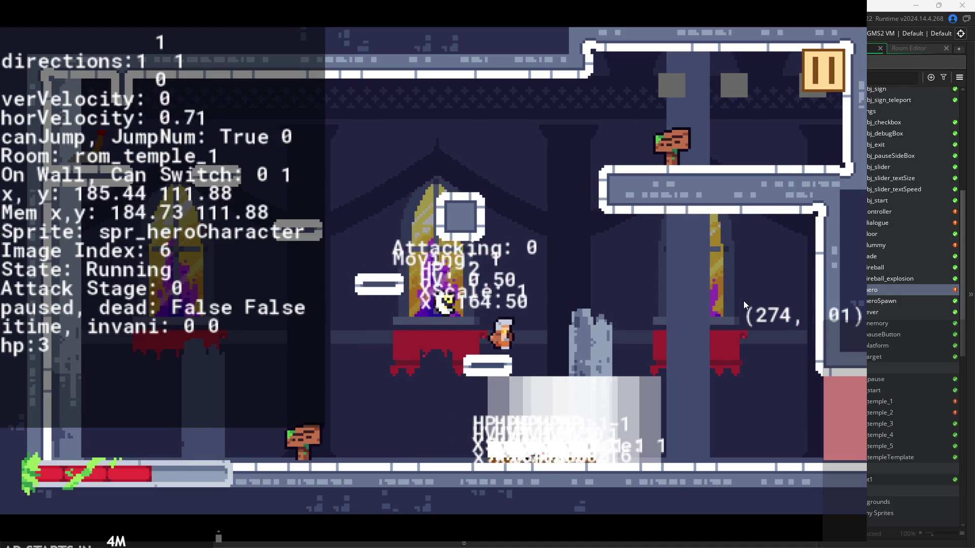
key(x)
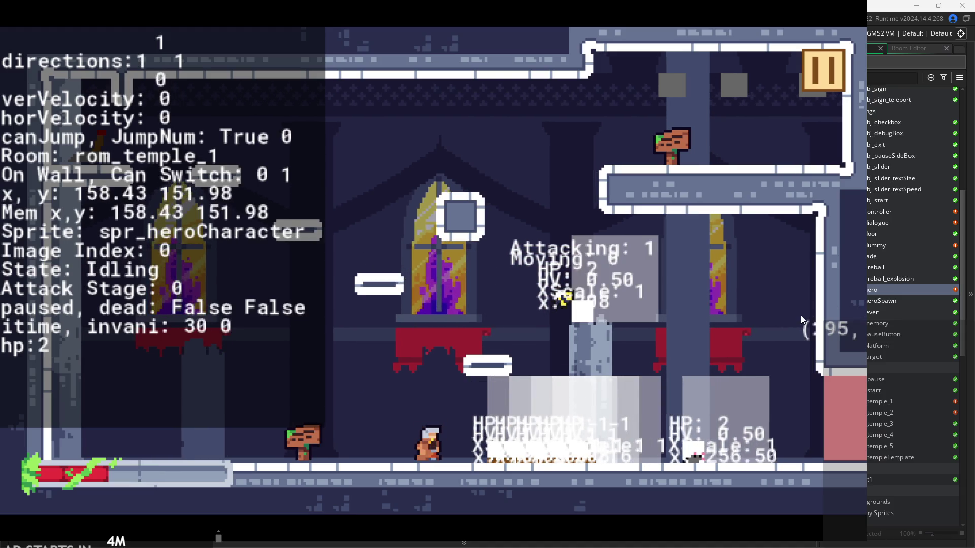
key(space)
key(Right)
key(x)
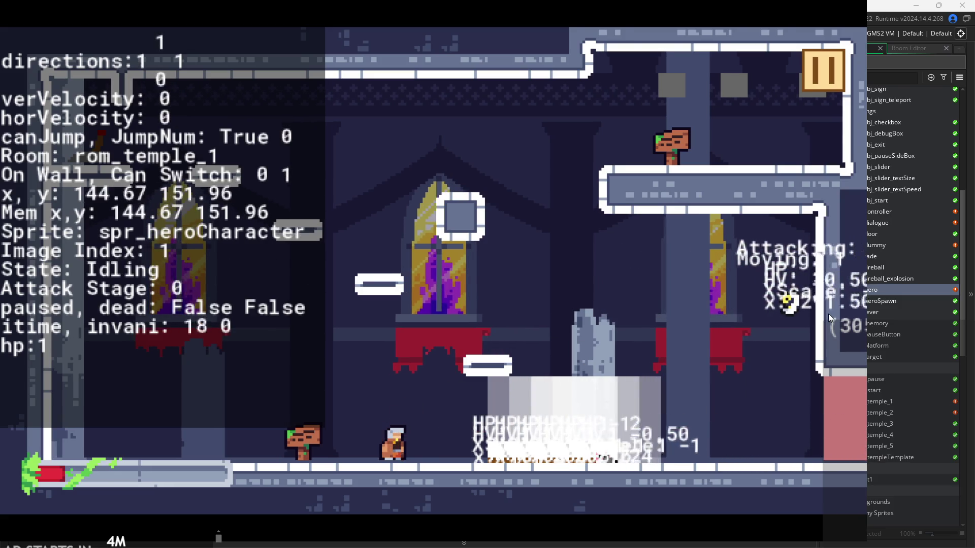
key(space)
key(Right)
key(Left)
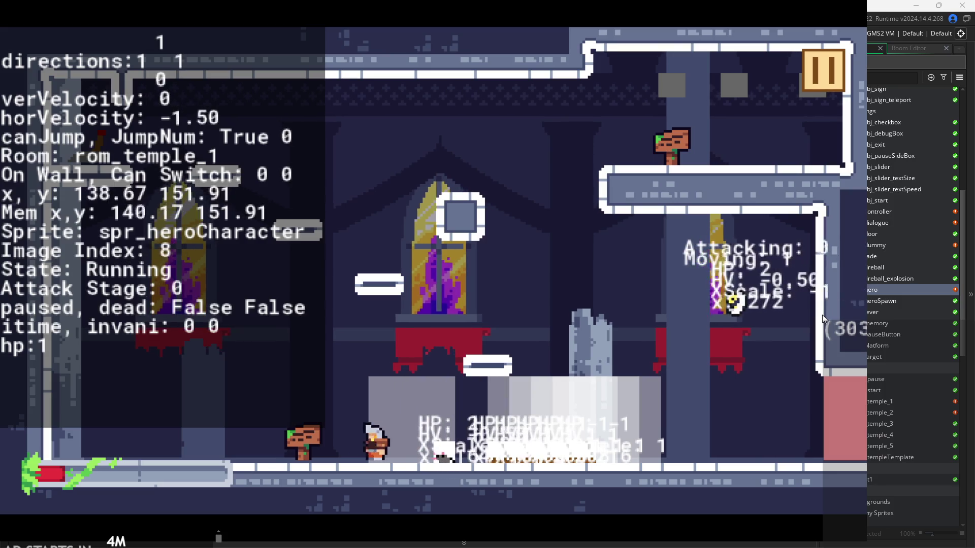
key(x)
key(x)
key(space)
key(Right)
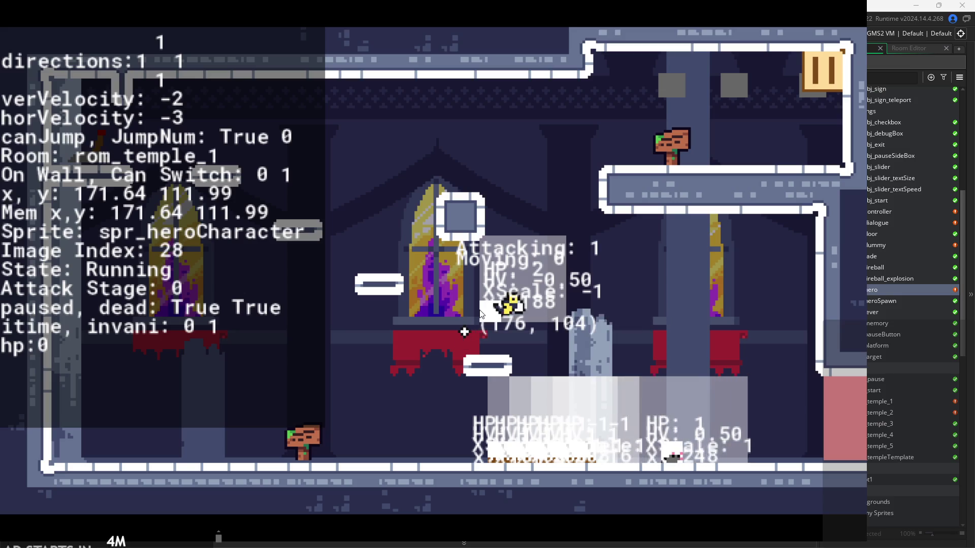
Keep jumping and dodging after respawning, then pause to the rom_pause settings screen
key(Right)
key(space)
key(space)
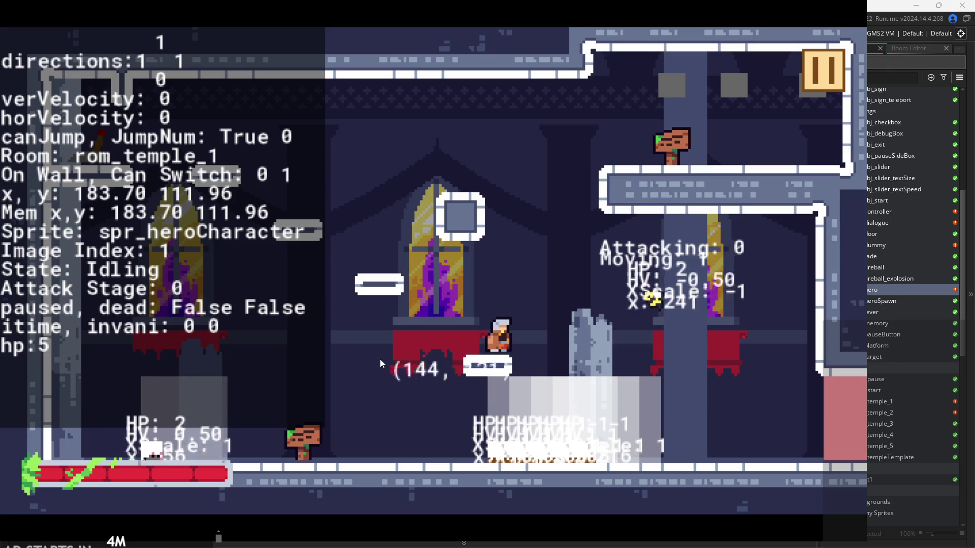
key(space)
key(Right)
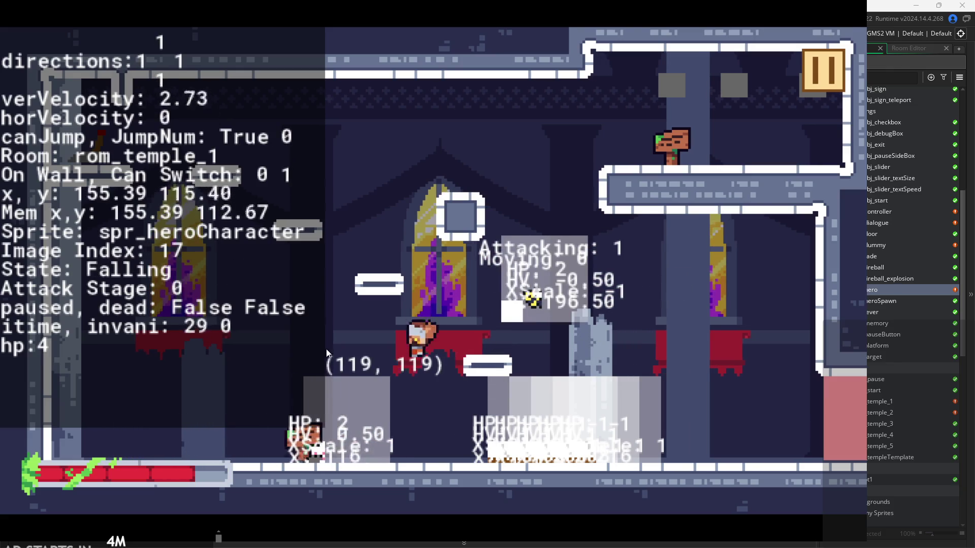
key(space)
key(Right)
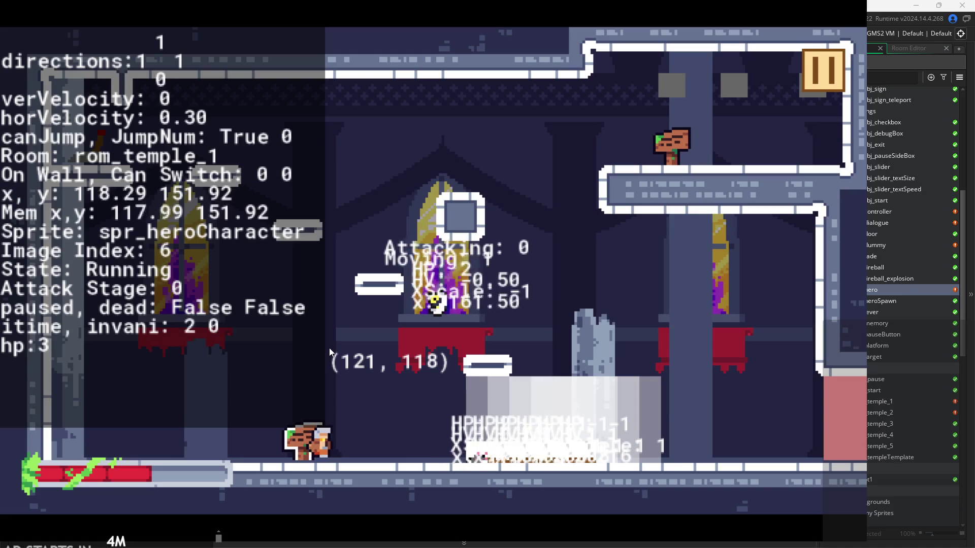
key(space)
key(space)
key(Left)
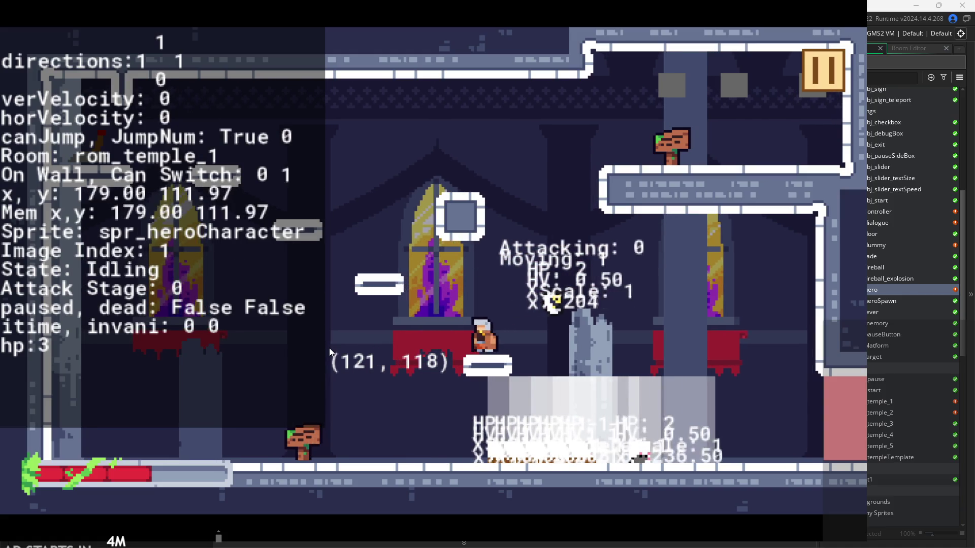
key(space)
key(Right)
key(space)
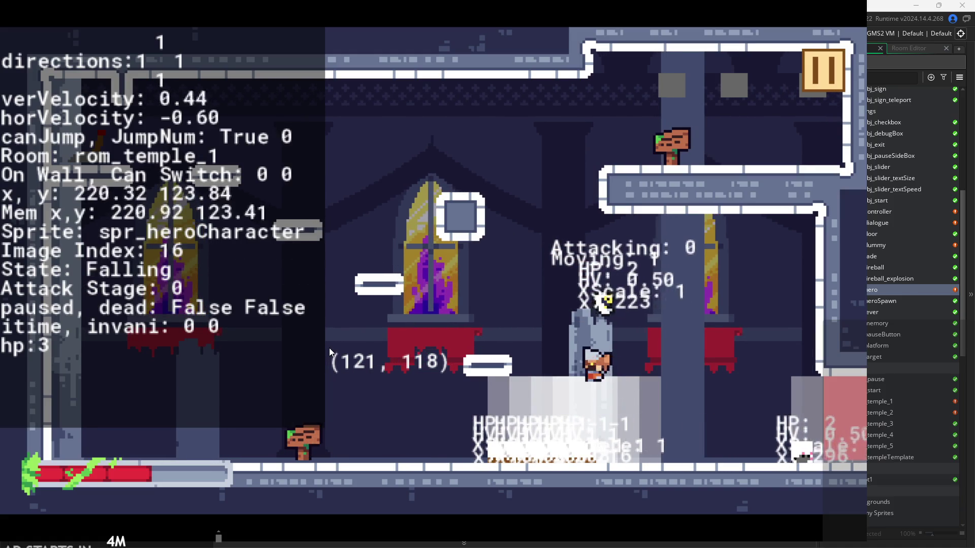
key(space)
key(Left)
key(space)
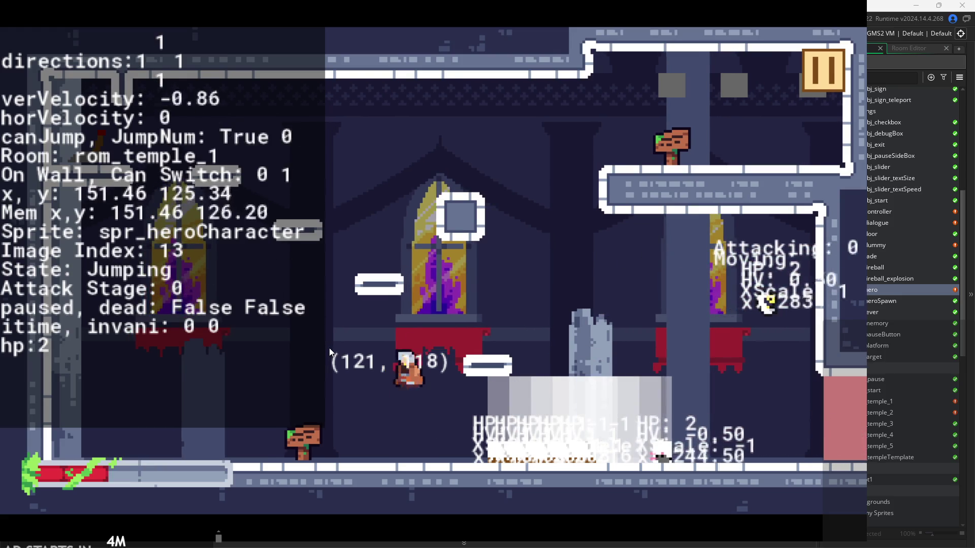
key(Right)
key(space)
key(space)
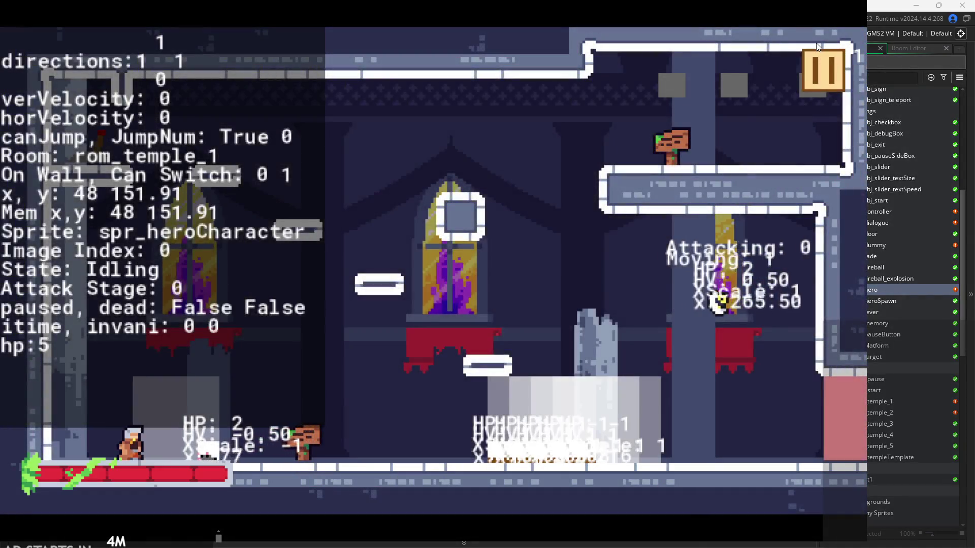
click(811, 72)
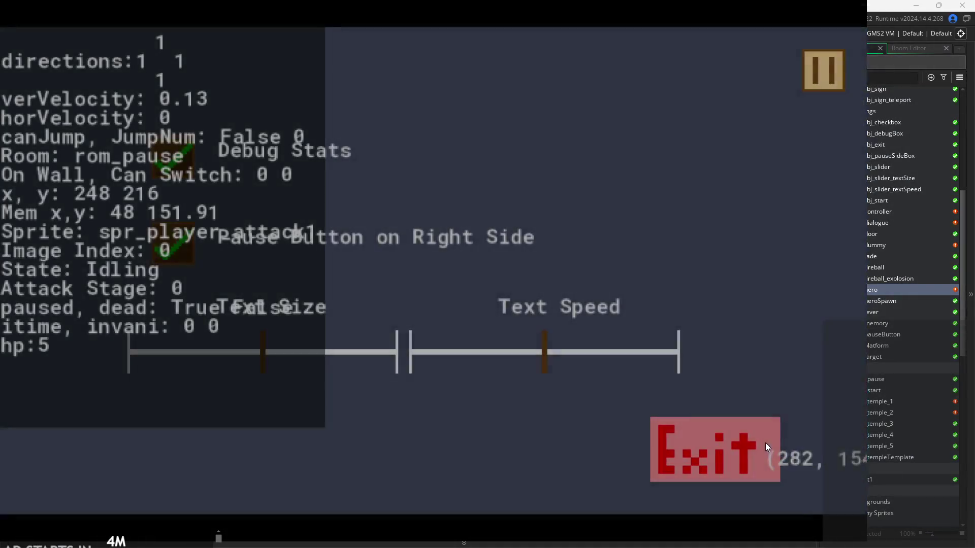
Quit the game and insert a blank line after the wallSliding line in obj_hero's Create code
click(765, 443)
scroll(508, 249, up, 5)
scroll(186, 310, down, 5)
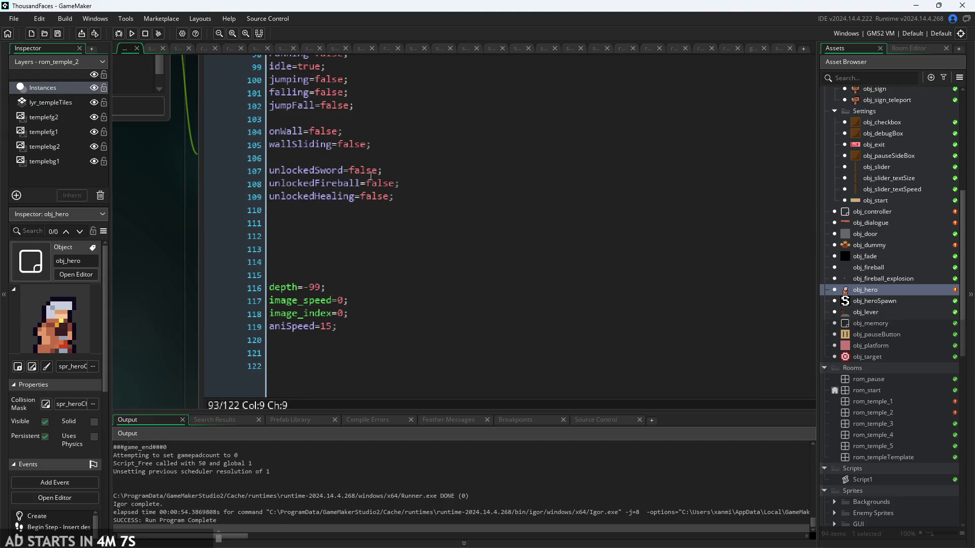
scroll(371, 177, up, 2)
click(262, 151)
key(Return)
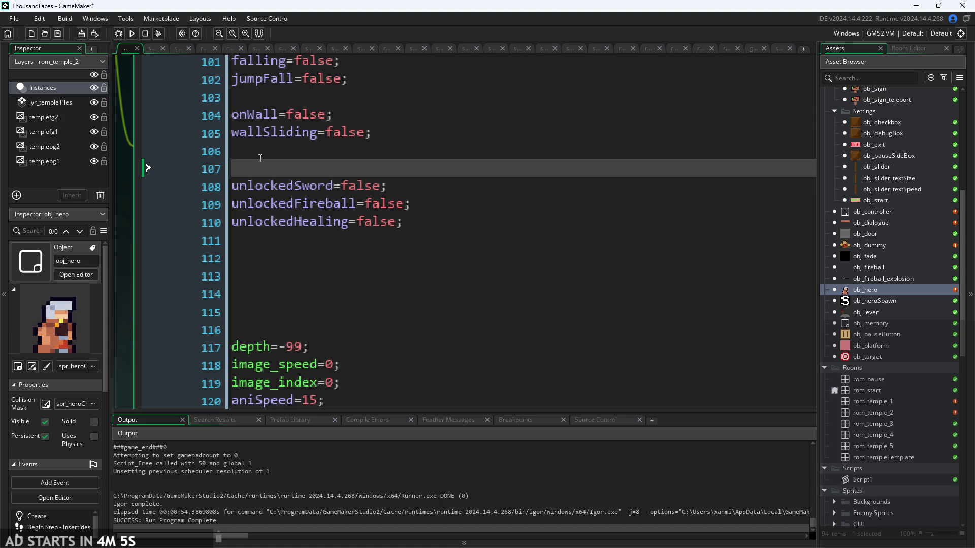
Set unlockedSword, unlockedFireball and unlockedHealing to true and relaunch the game
double_click(358, 186)
key(BackSpace)
text(true)
double_click(357, 186)
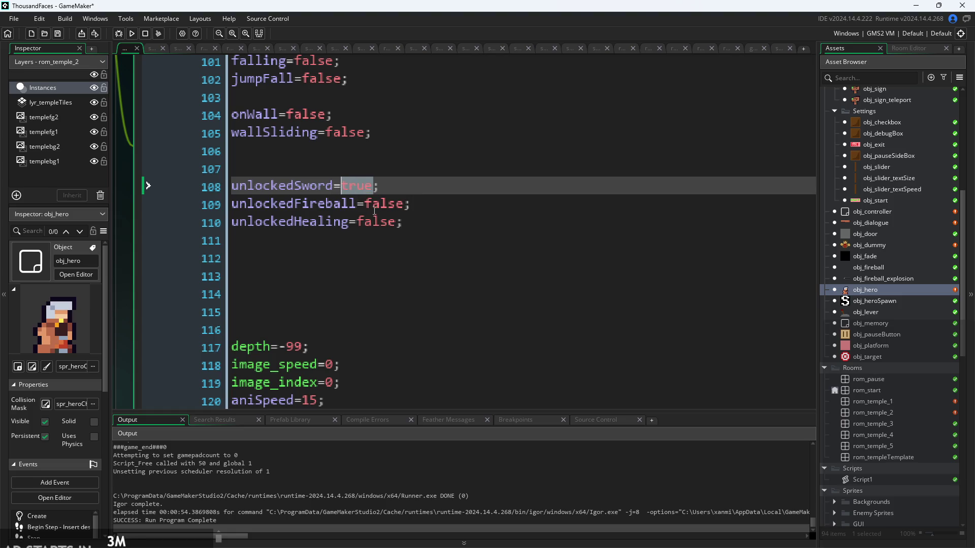
double_click(397, 210)
text(true)
double_click(398, 225)
text(true)
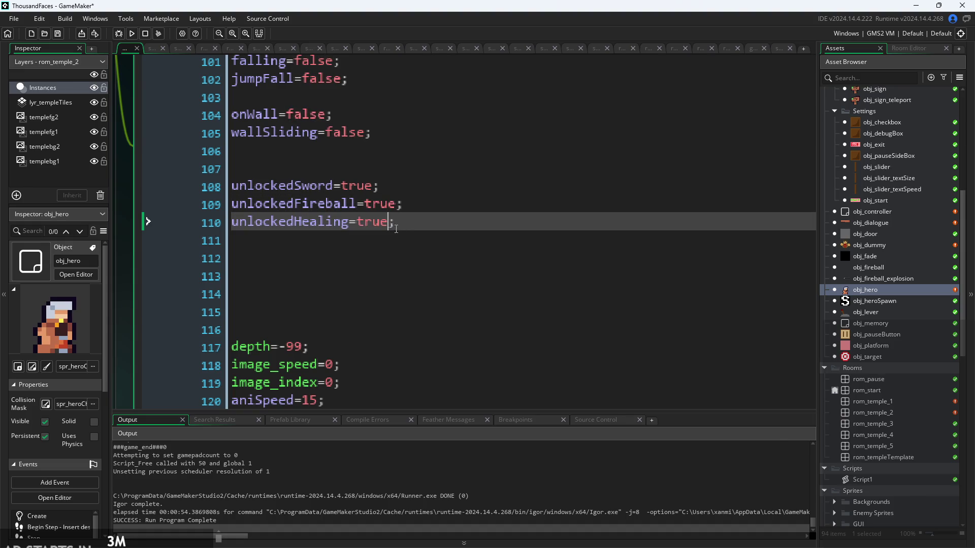
click(131, 34)
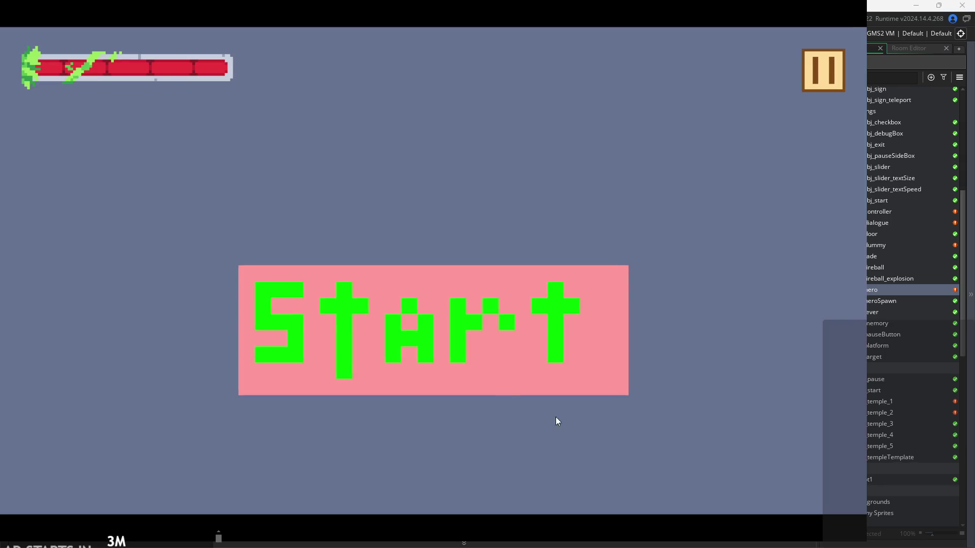
click(508, 385)
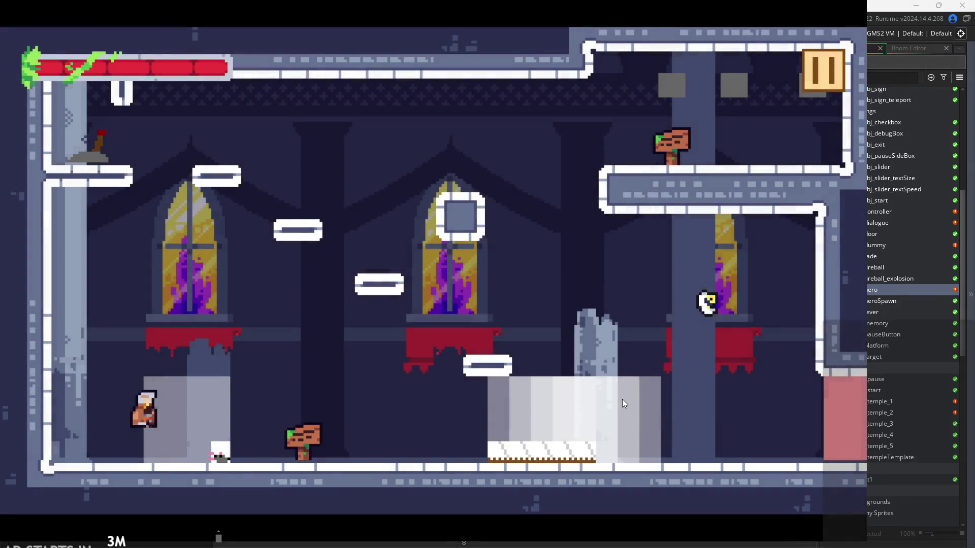
Run and jump the hero across the temple platforms, light block and stone pillar
key(Up)
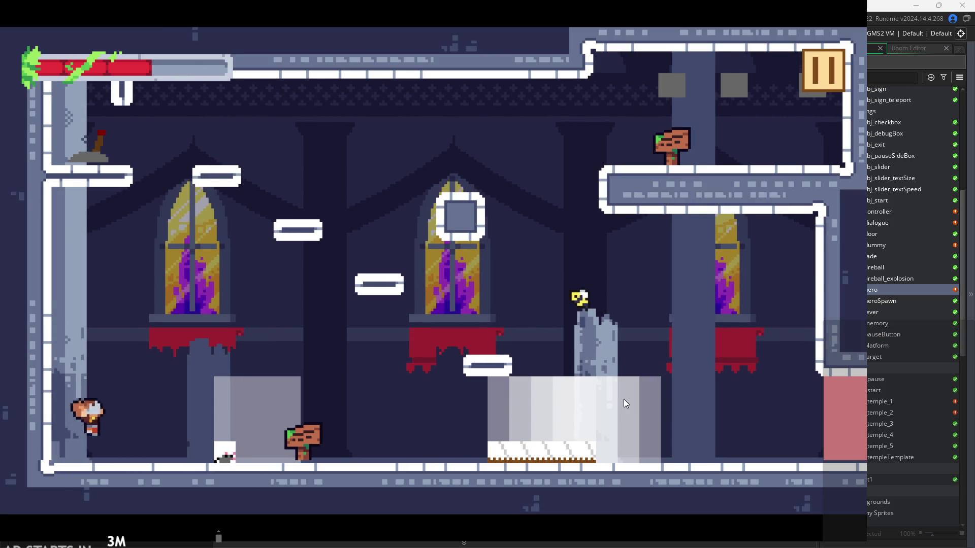
key(Right)
key(Right)
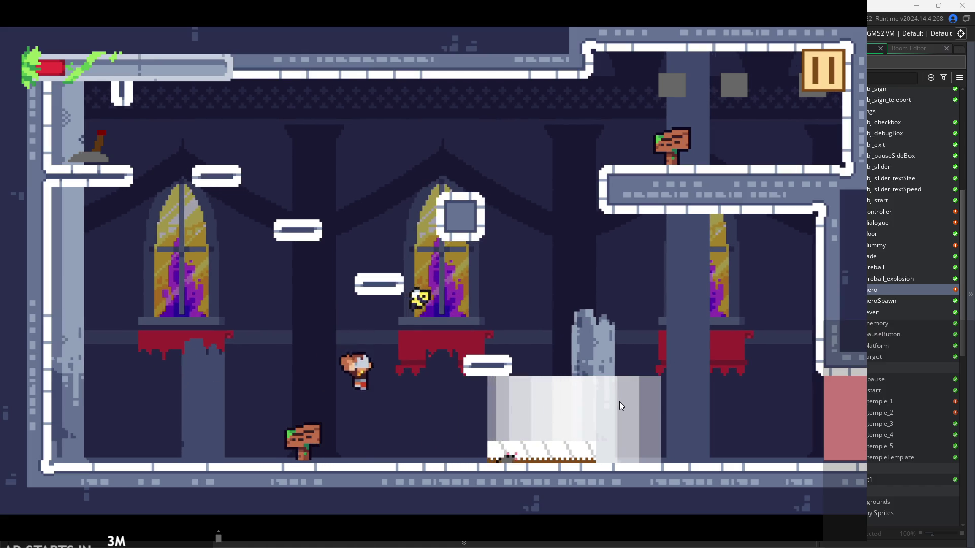
key(Up)
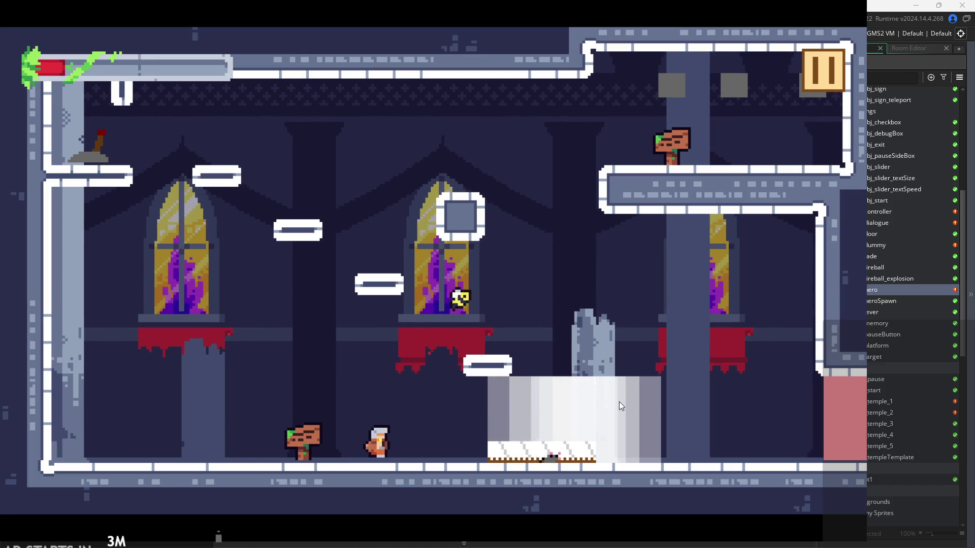
key(Right)
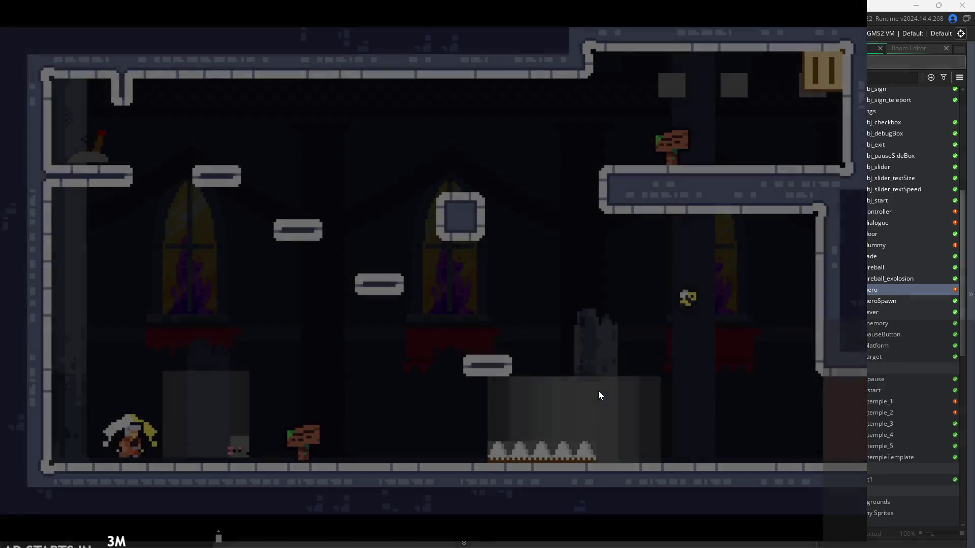
key(Right)
key(Up)
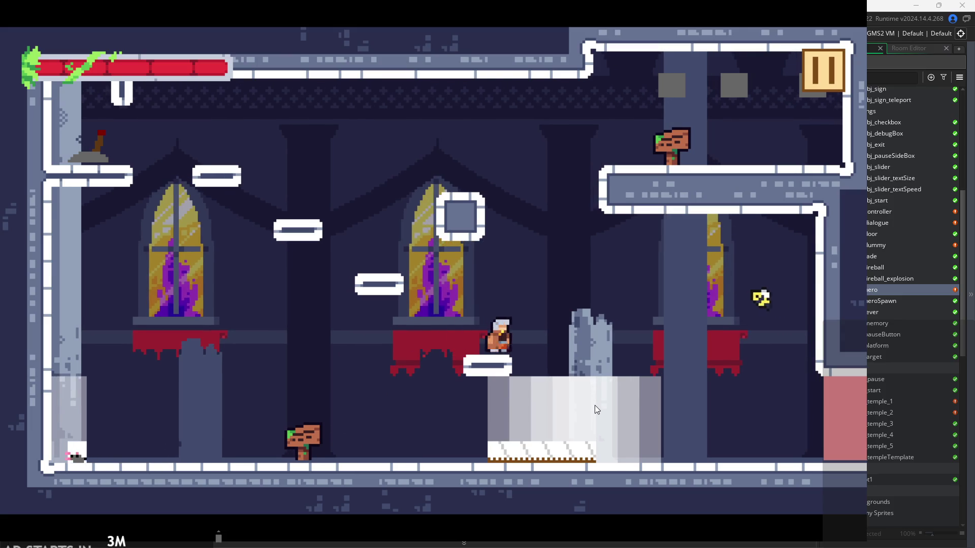
key(Up)
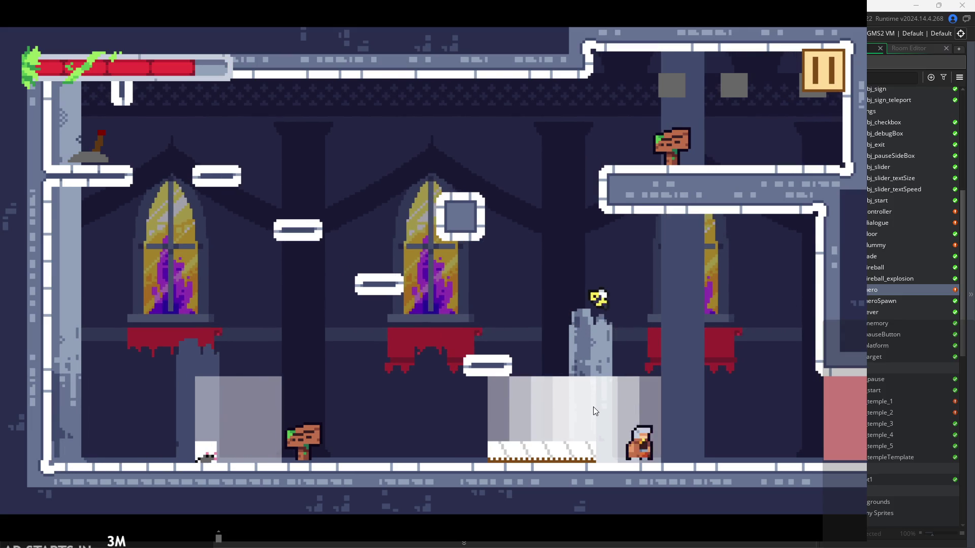
key(Up)
key(Left)
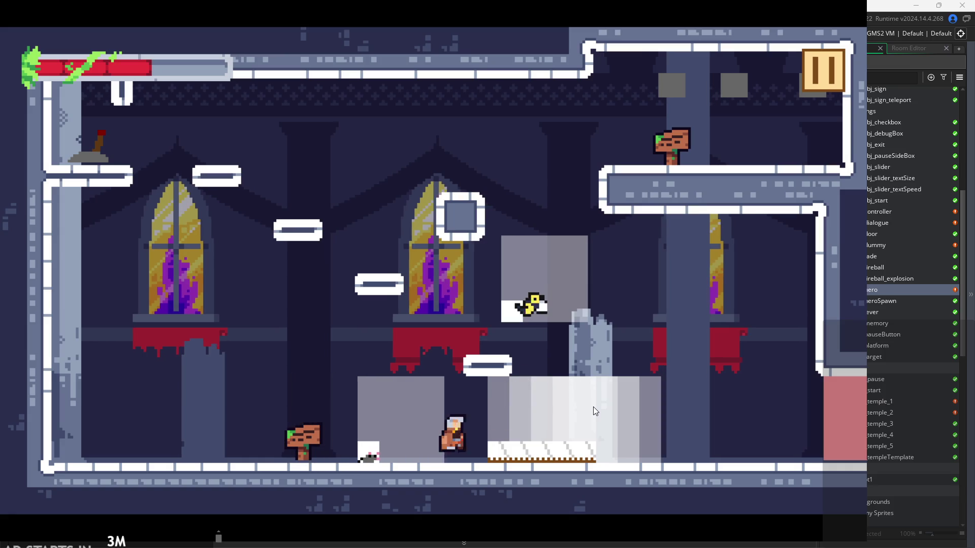
key(Right)
key(Up)
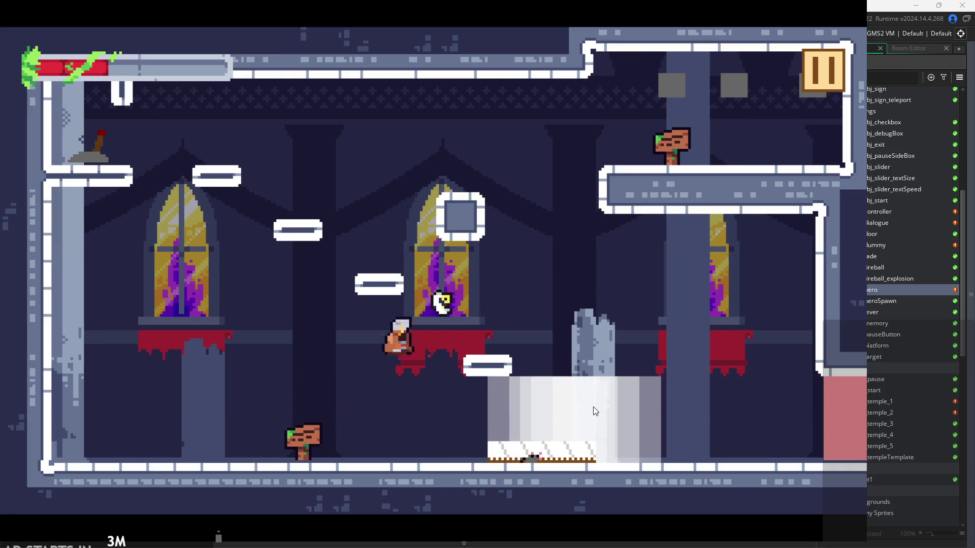
key(Right)
key(Up)
key(Left)
key(Up)
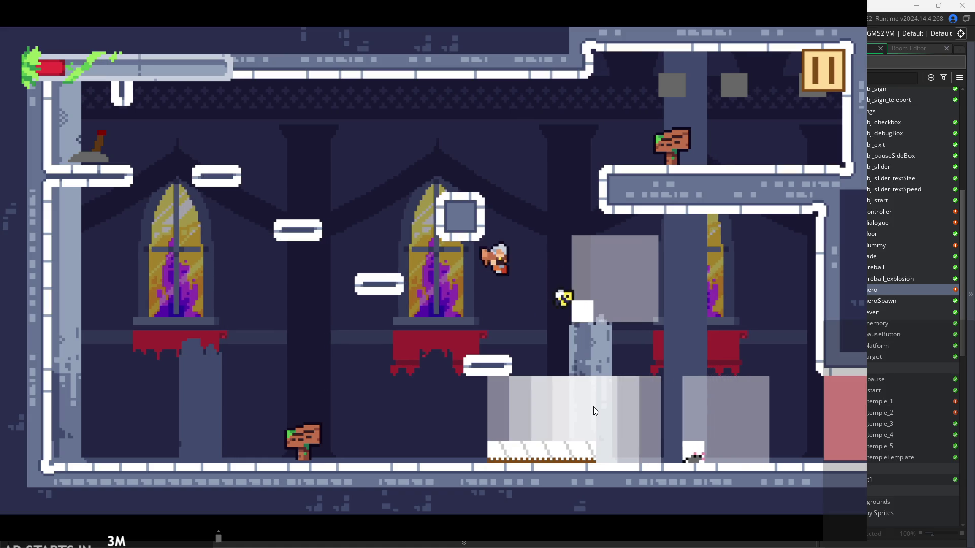
key(Right)
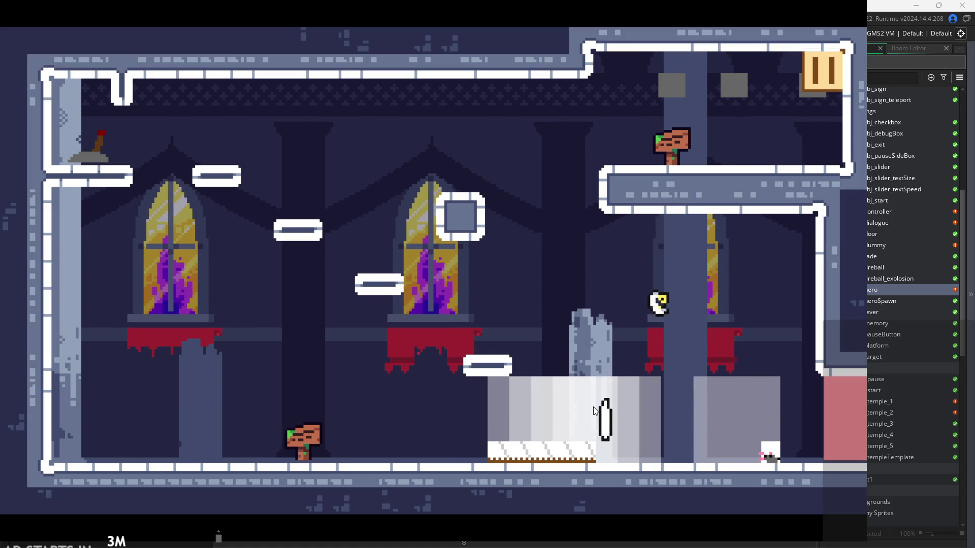
Move and jump the respawned hero back and forth across the temple room
key(Right)
key(Up)
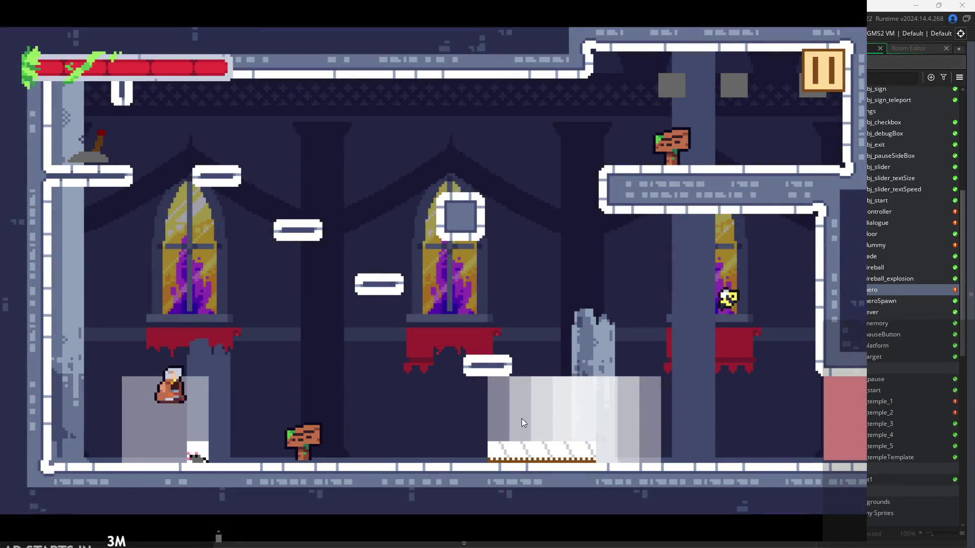
key(Left)
key(Right)
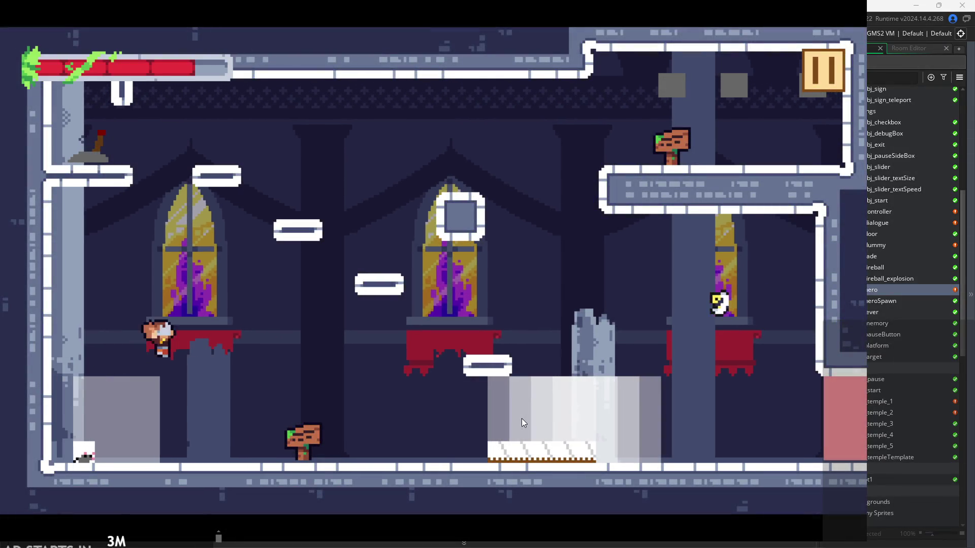
key(Left)
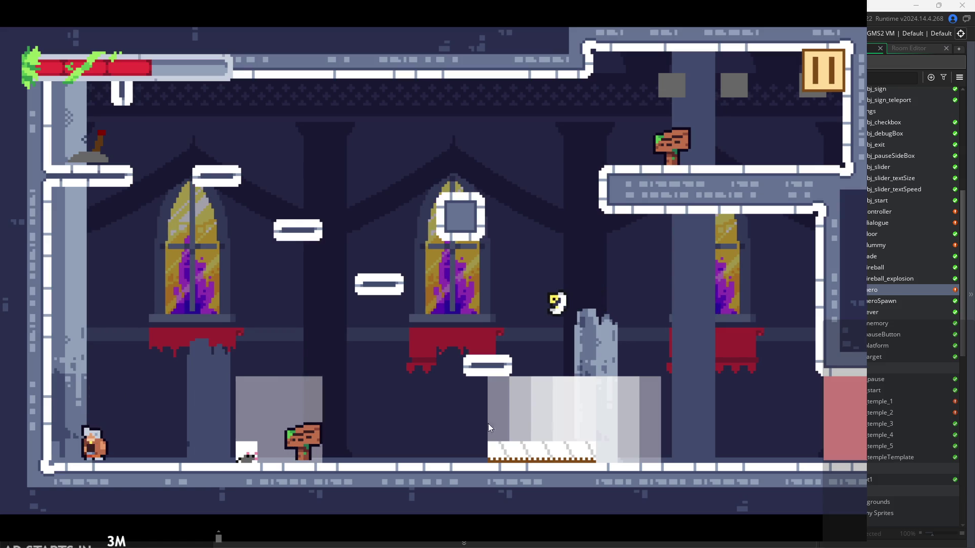
key(Right)
key(Up)
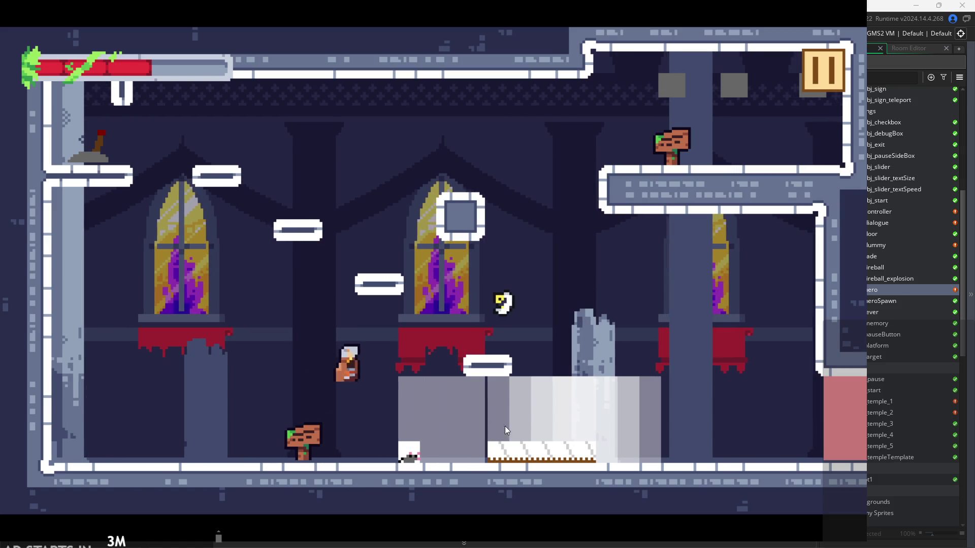
key(Right)
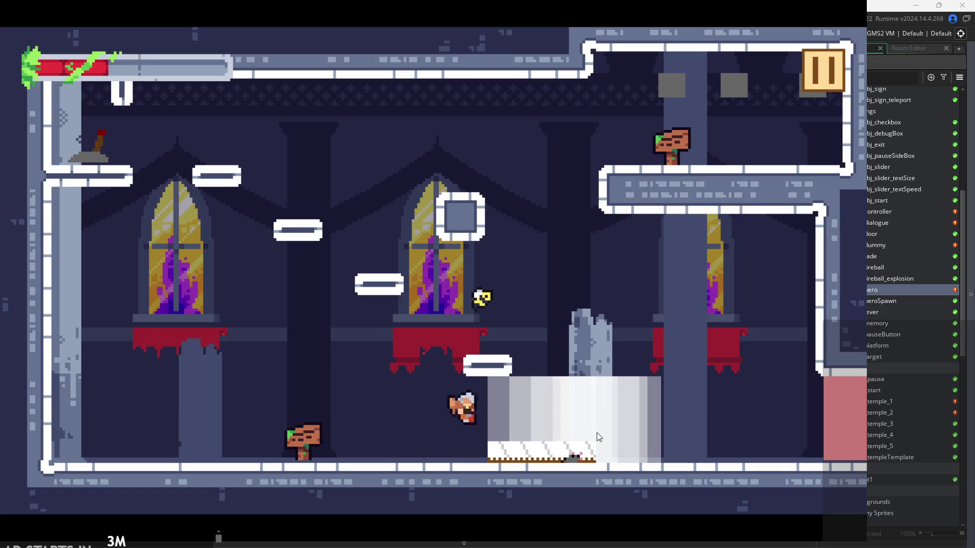
key(Up)
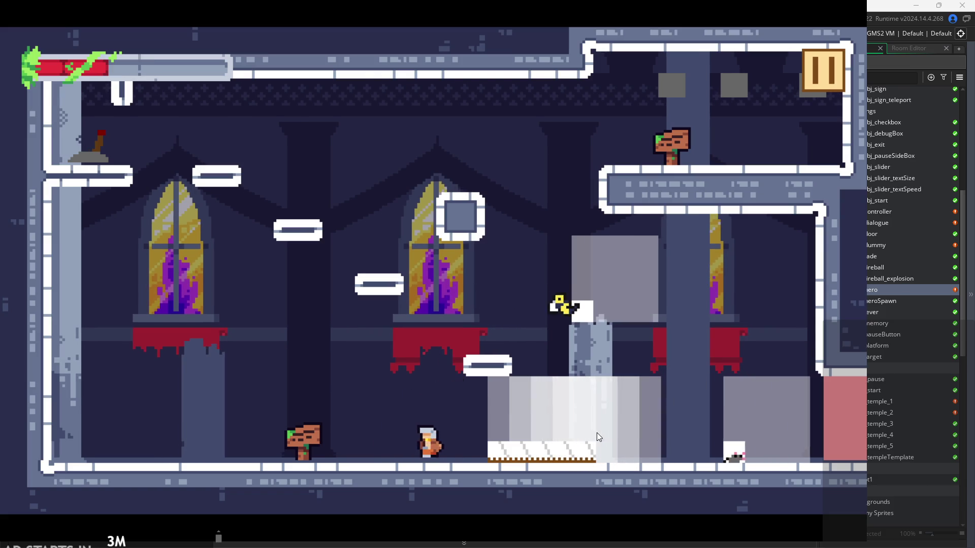
key(Up)
key(Right)
key(Up)
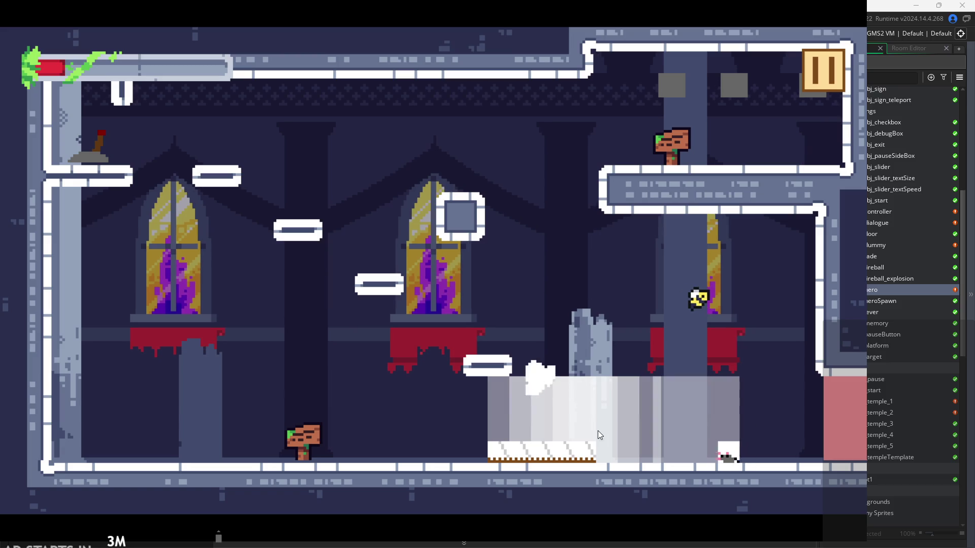
key(Left)
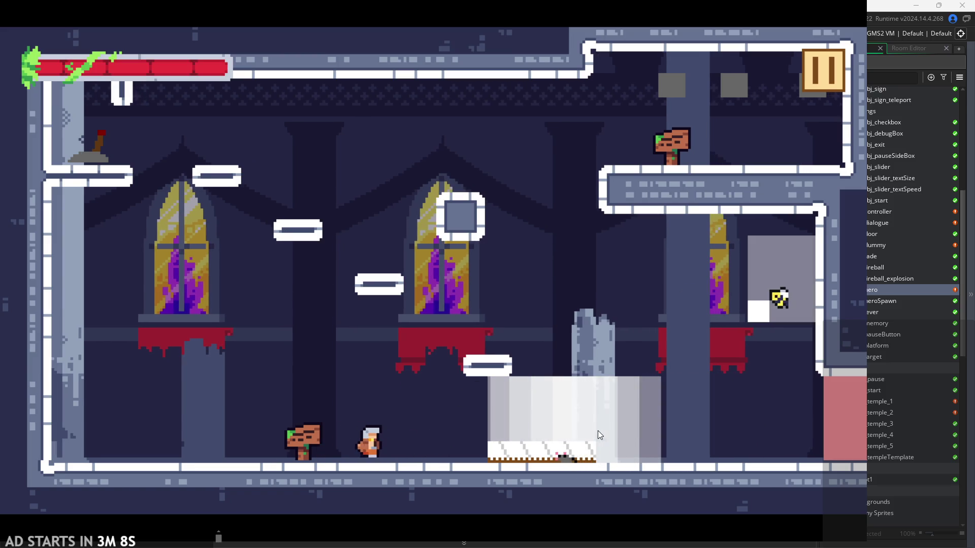
key(Up)
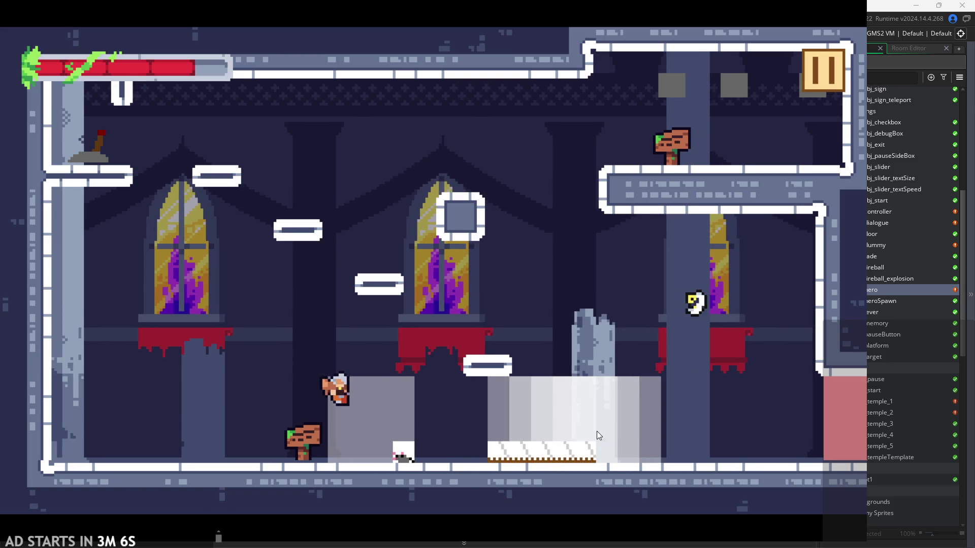
key(Left)
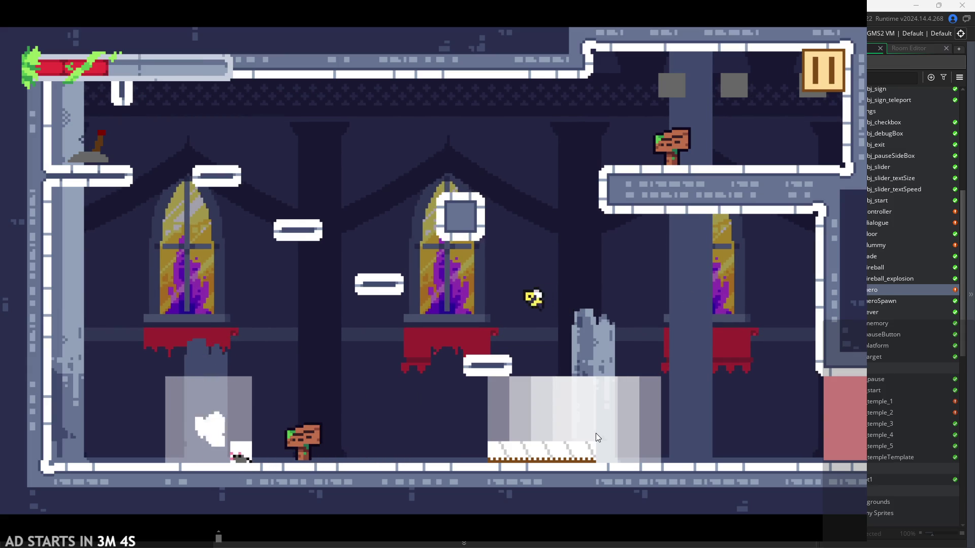
Pause and resume, wall-slide and wall-jump off the left wall, then exit the game
click(824, 54)
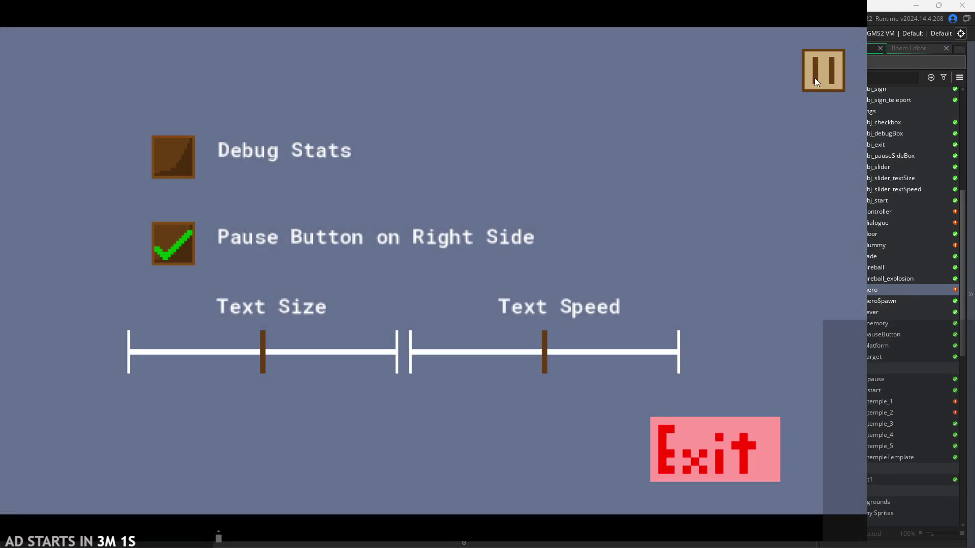
click(814, 78)
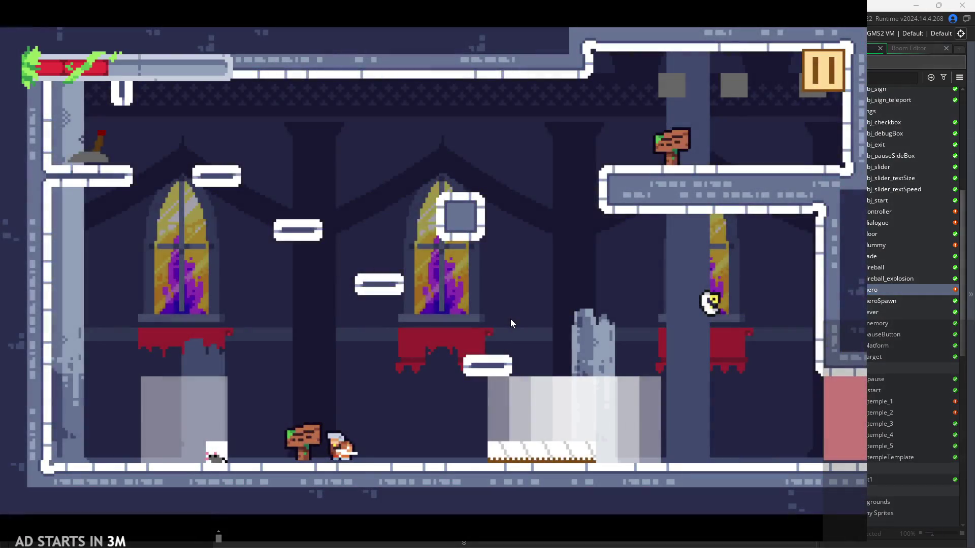
key(space)
key(Left)
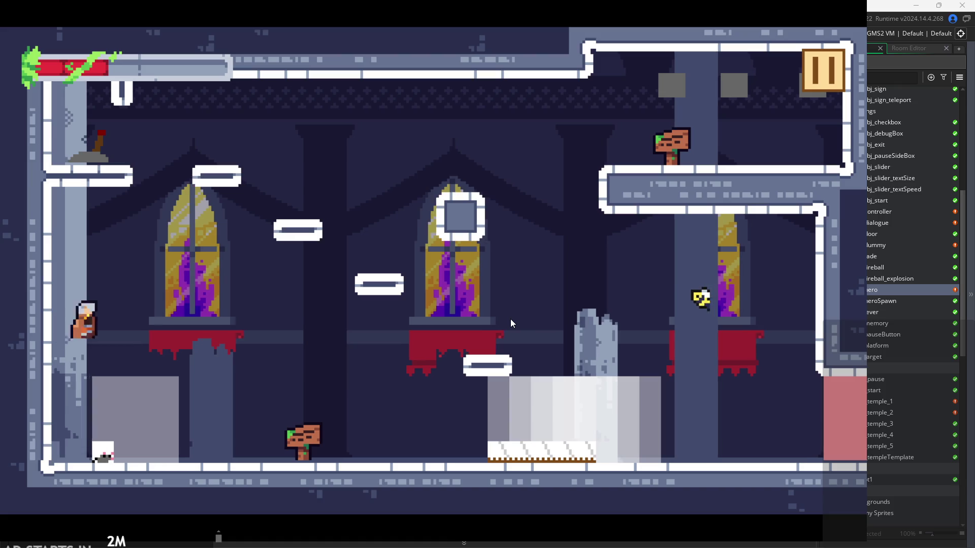
key(space)
key(Left)
key(space)
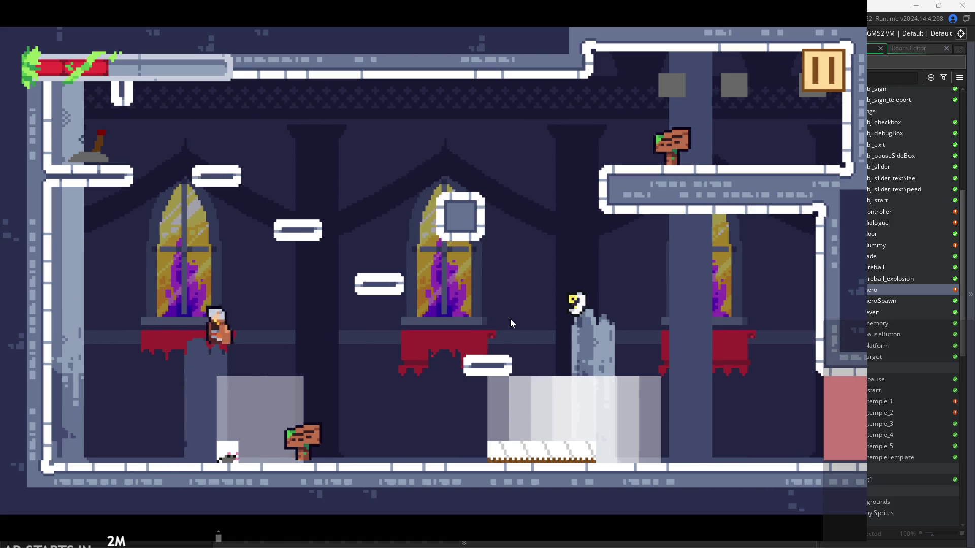
click(824, 66)
click(727, 437)
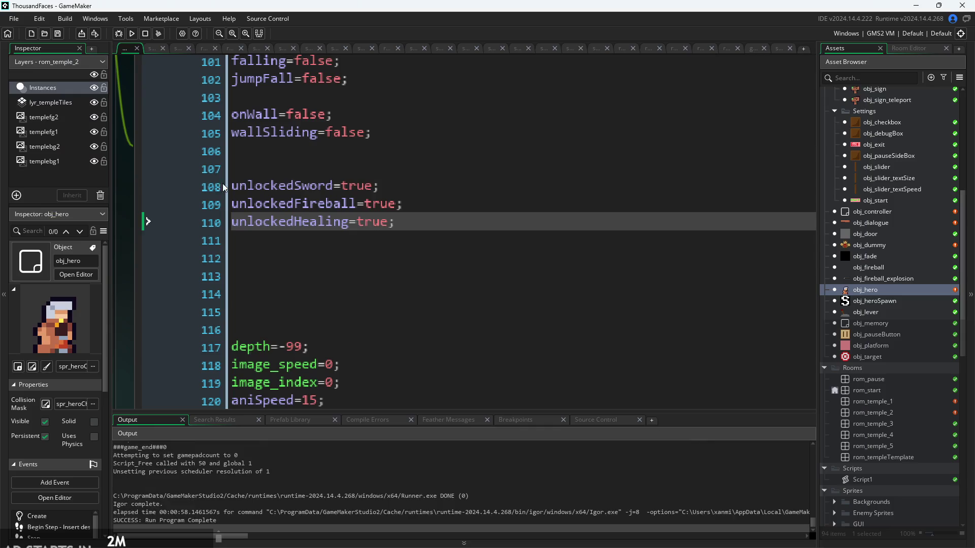
Reset unlockedSword, unlockedFireball and unlockedHealing to false, save with Ctrl+S, then switch to Paint
double_click(376, 185)
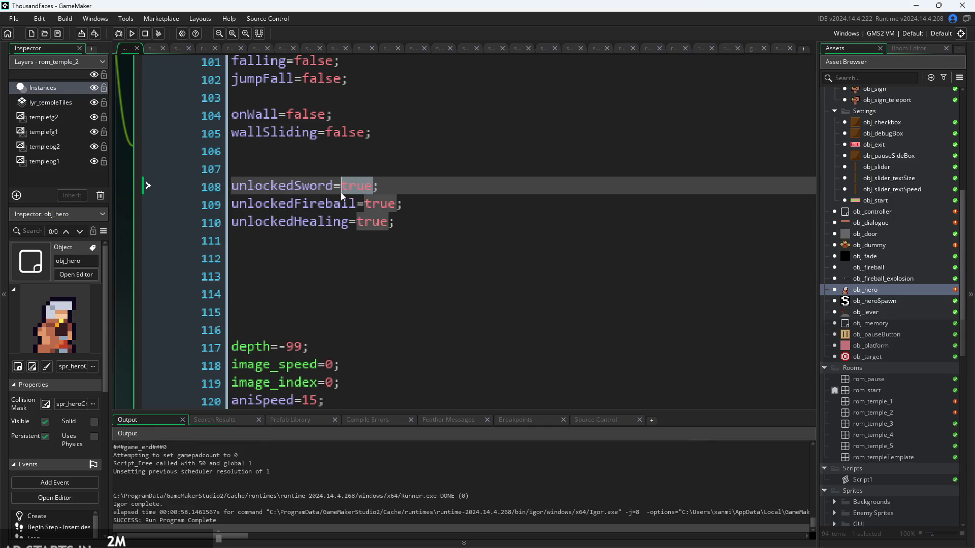
text(false)
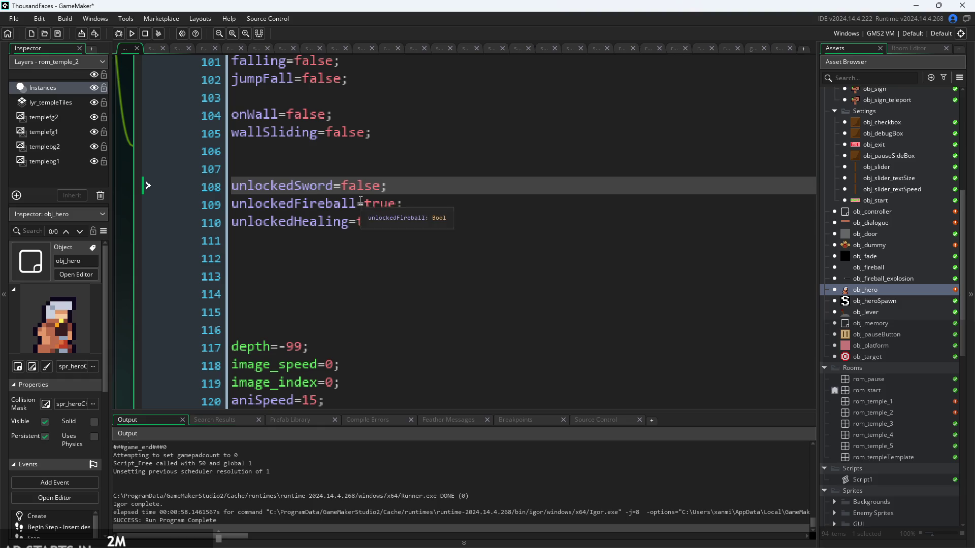
double_click(386, 204)
text(false)
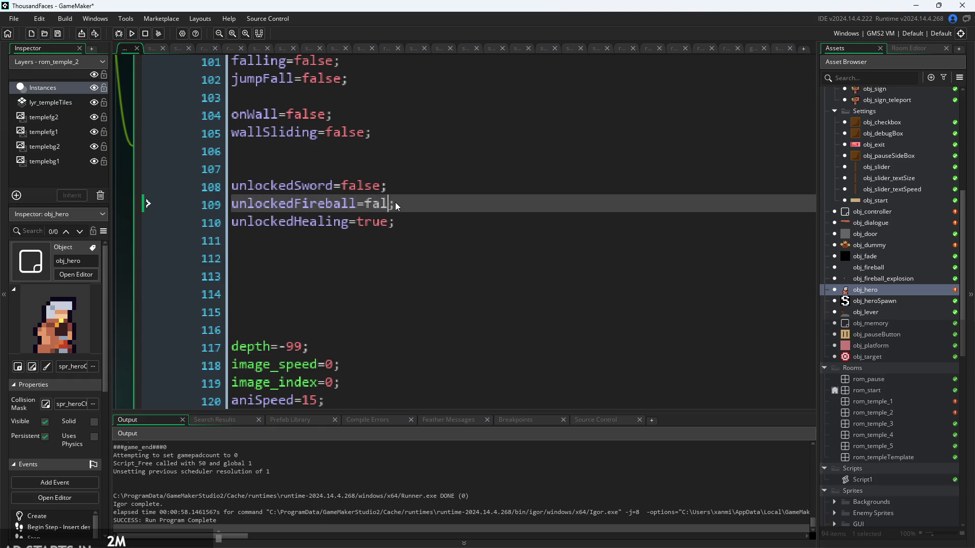
double_click(384, 223)
text(false)
key(ctrl+s)
scroll(217, 291, down, 8)
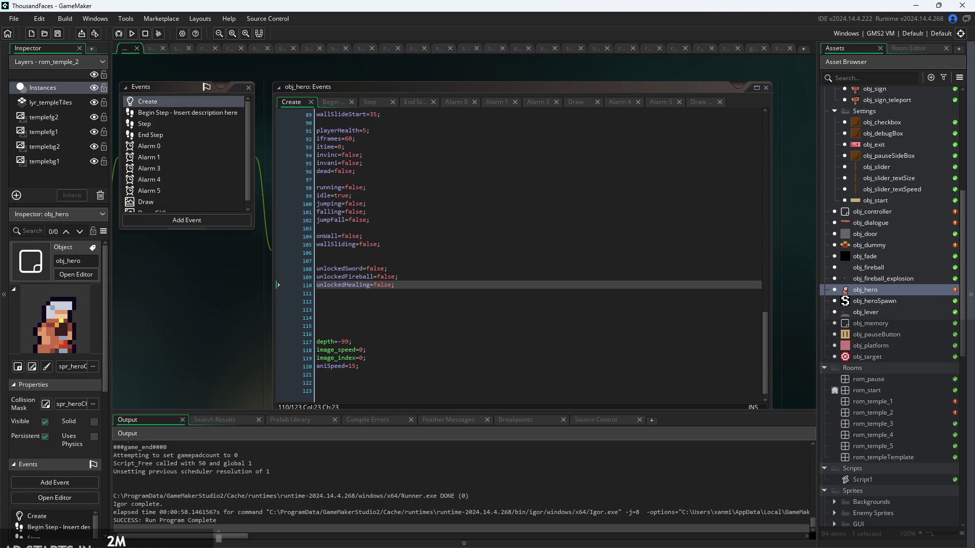
key(alt+Tab)
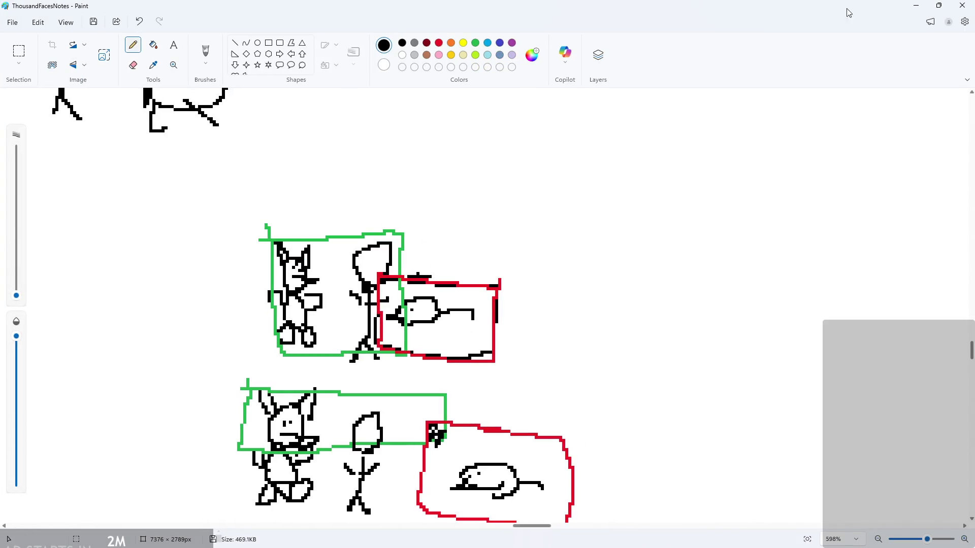
click(922, 7)
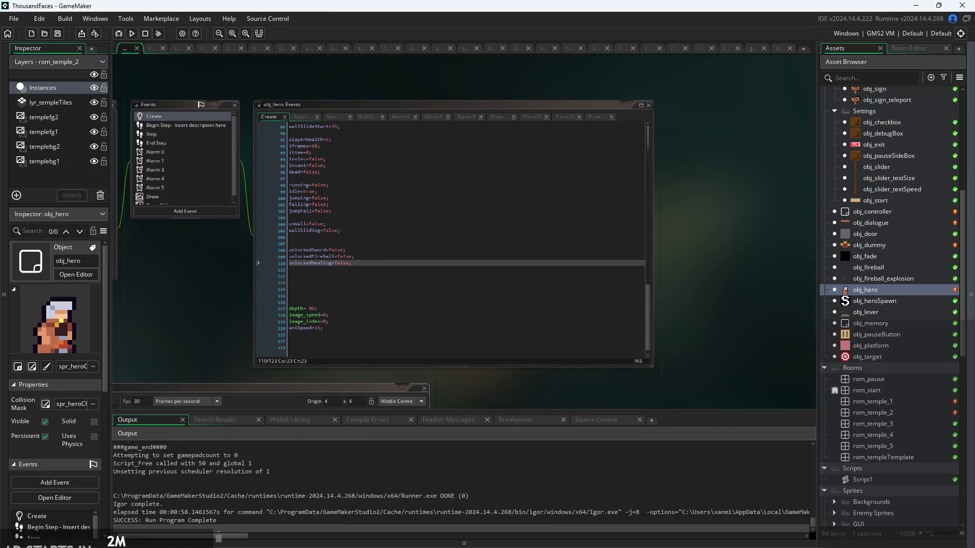
key(alt+Tab)
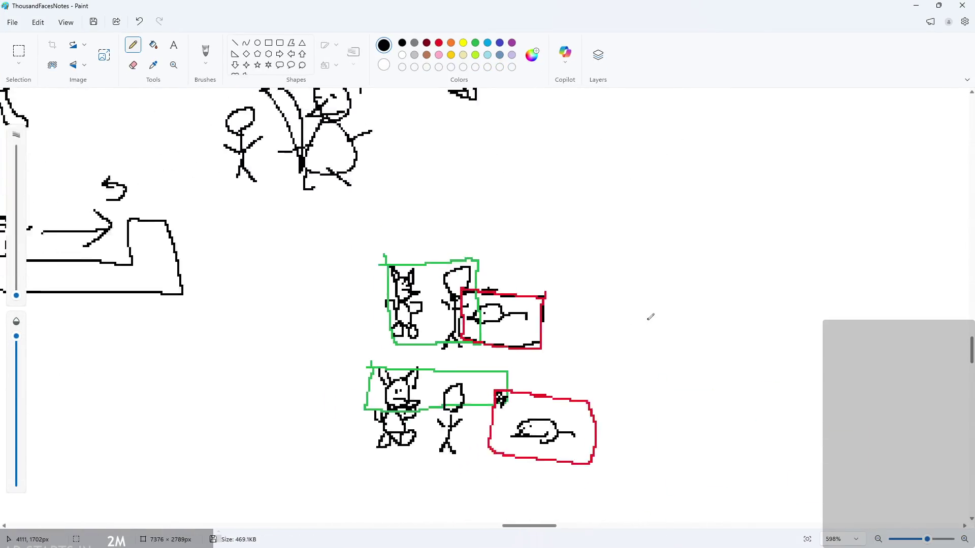
scroll(726, 281, down, 5)
scroll(962, 125, up, 2)
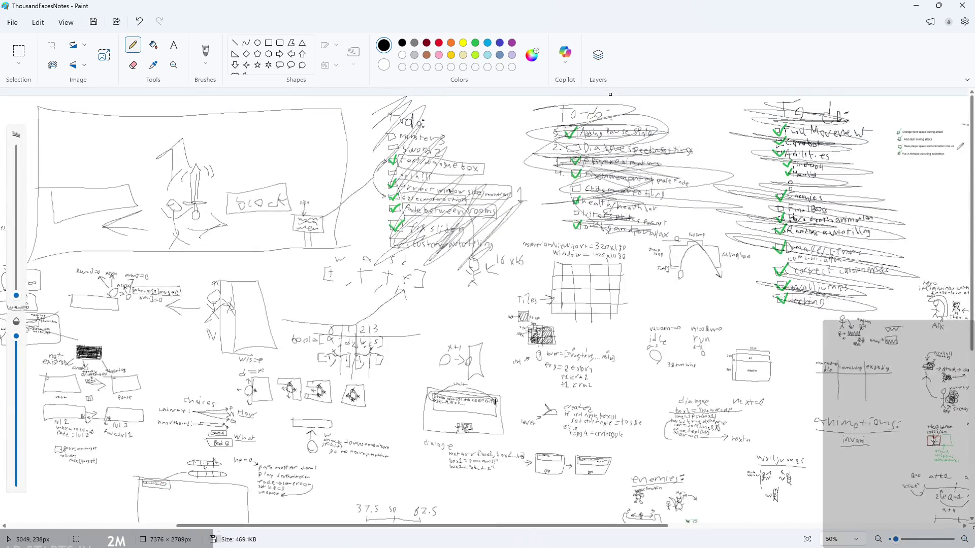
scroll(955, 132, up, 5)
scroll(913, 203, down, 7)
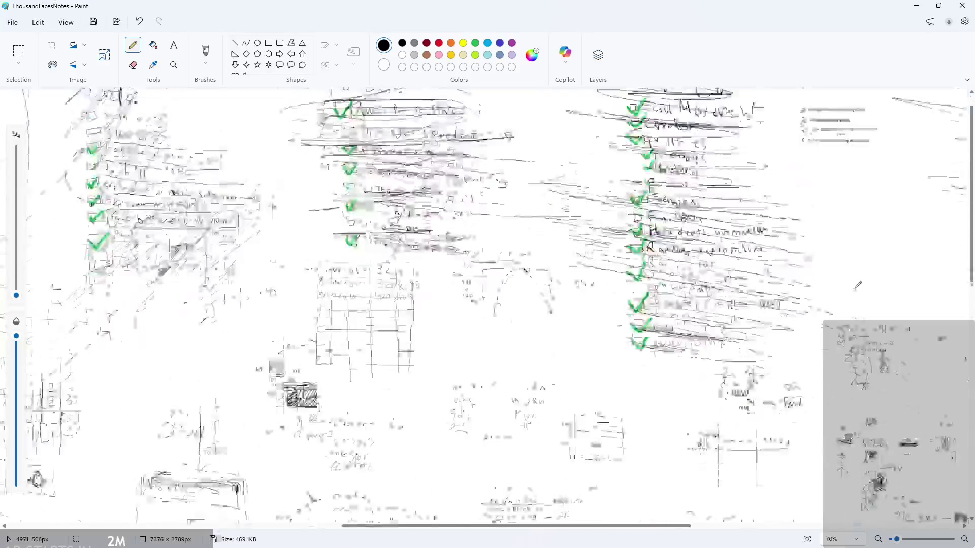
scroll(890, 275, up, 2)
drag(634, 528, 781, 528)
scroll(853, 337, up, 3)
scroll(802, 406, up, 5)
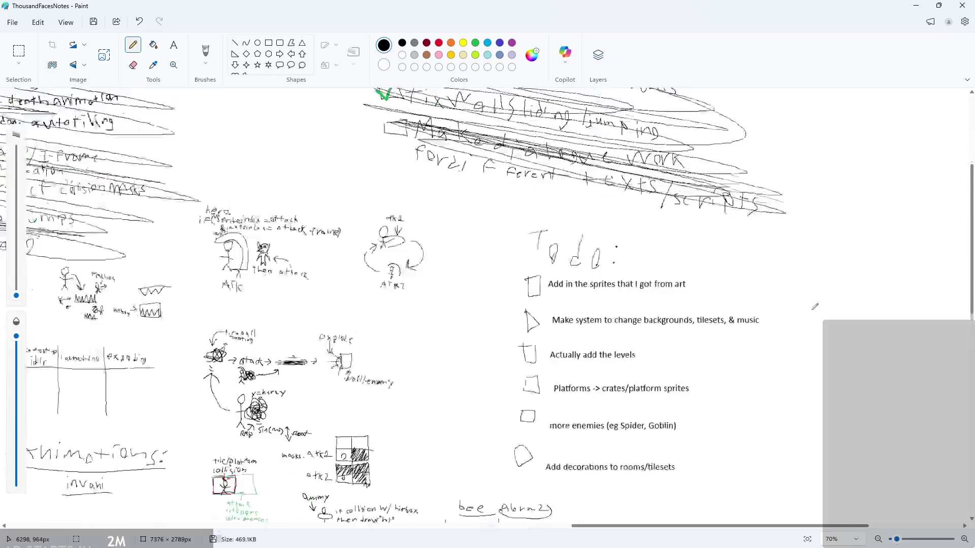
scroll(710, 304, down, 2)
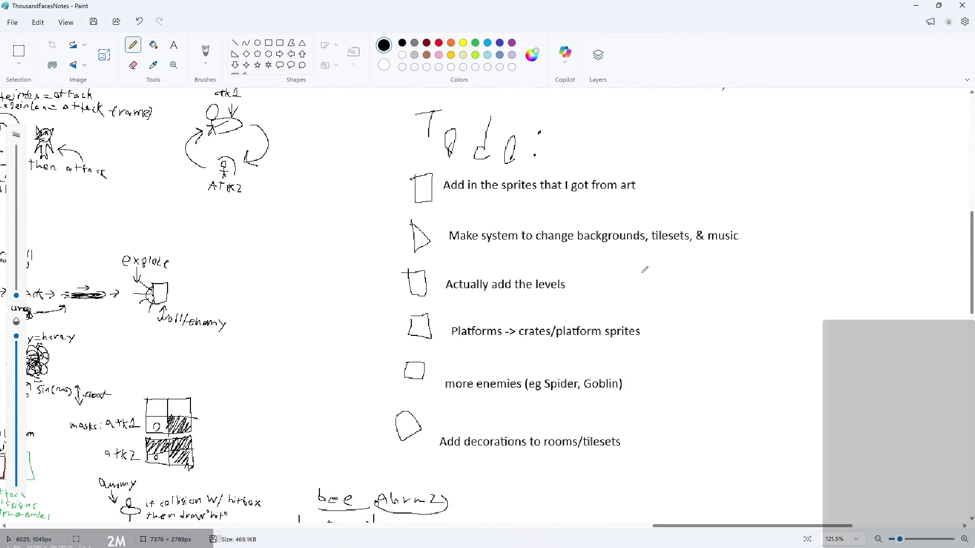
scroll(620, 287, down, 1)
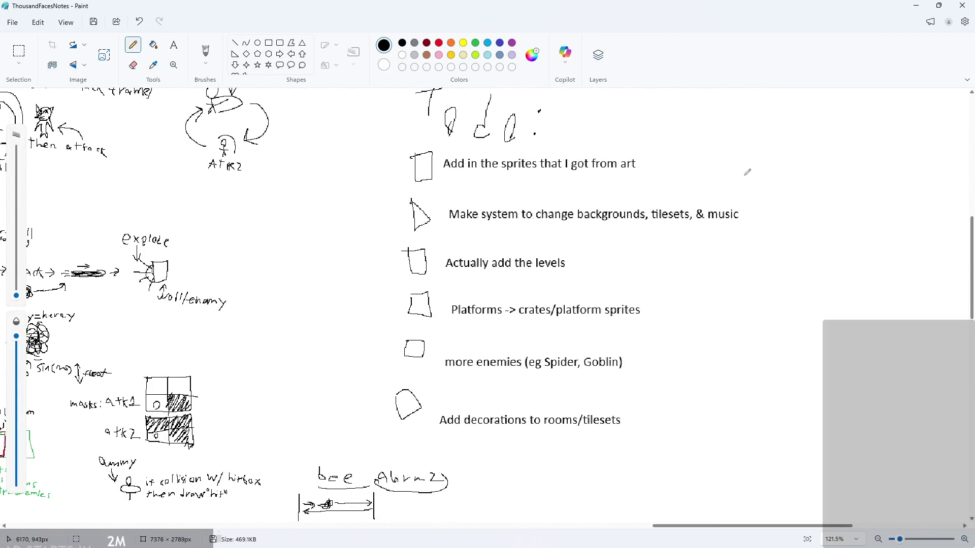
click(915, 5)
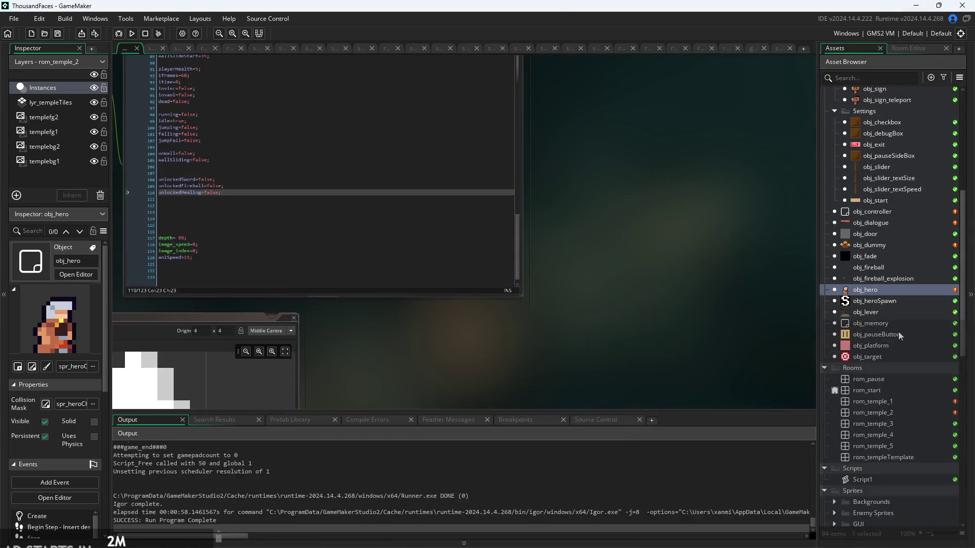
Browse the Sprites and Tilesets assets, recenter obj_hero's windows, and select spr_start
scroll(898, 331, down, 5)
scroll(719, 327, down, 3)
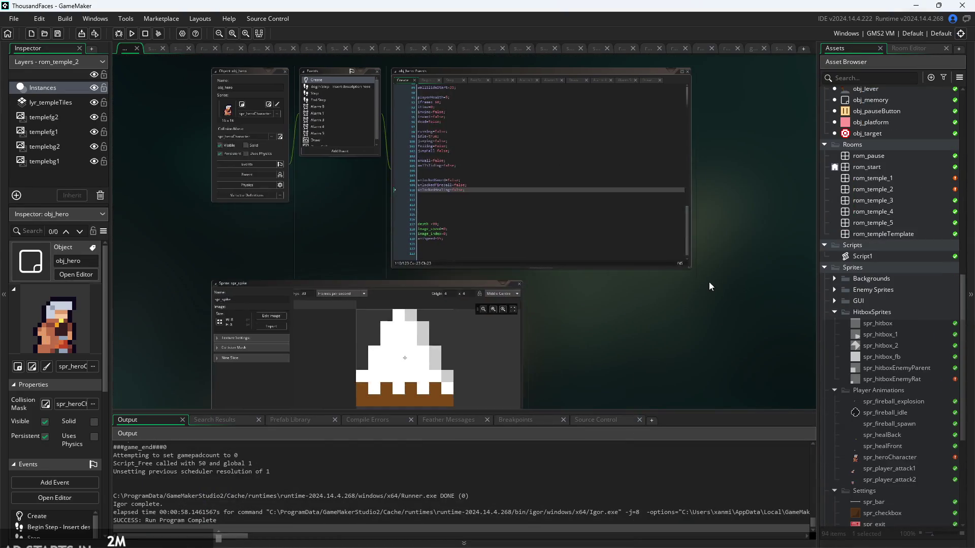
scroll(894, 312, down, 3)
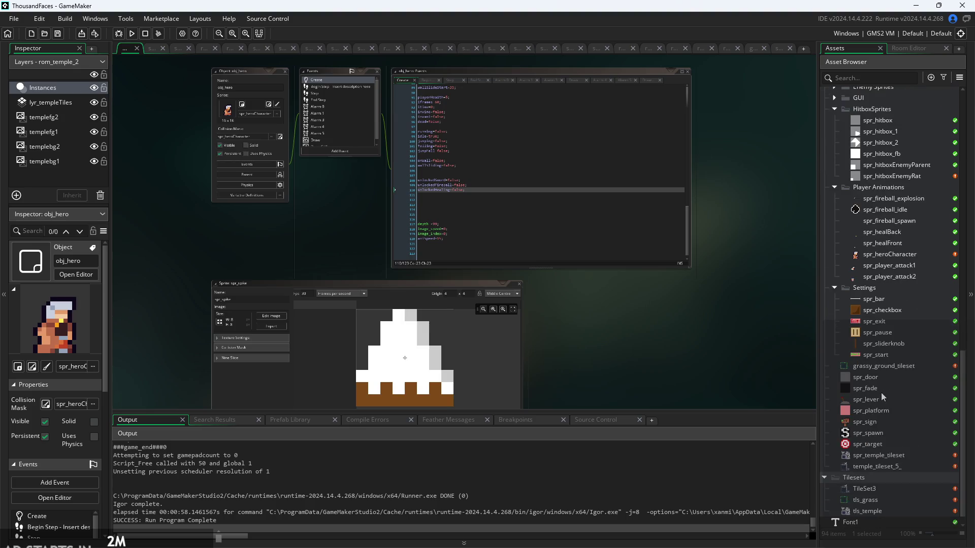
scroll(881, 392, down, 3)
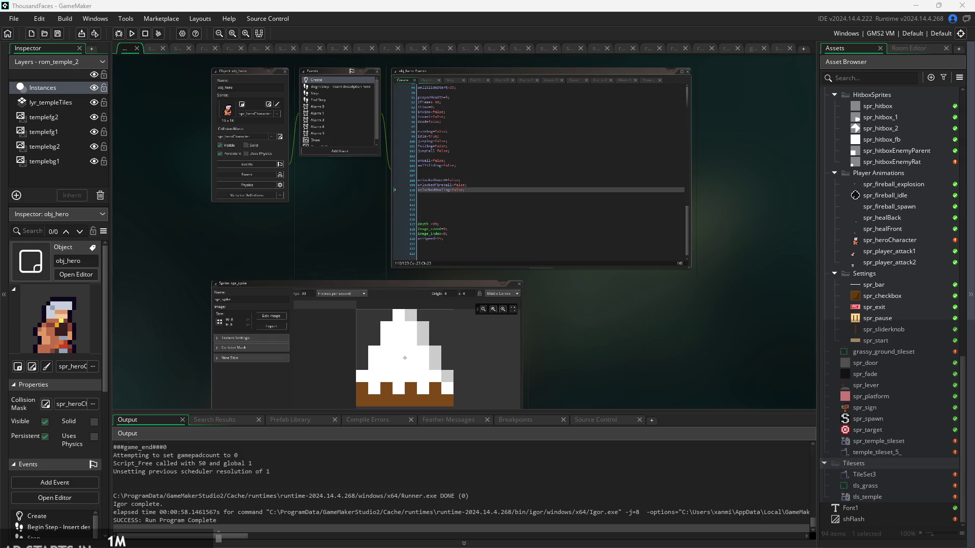
scroll(788, 316, down, 3)
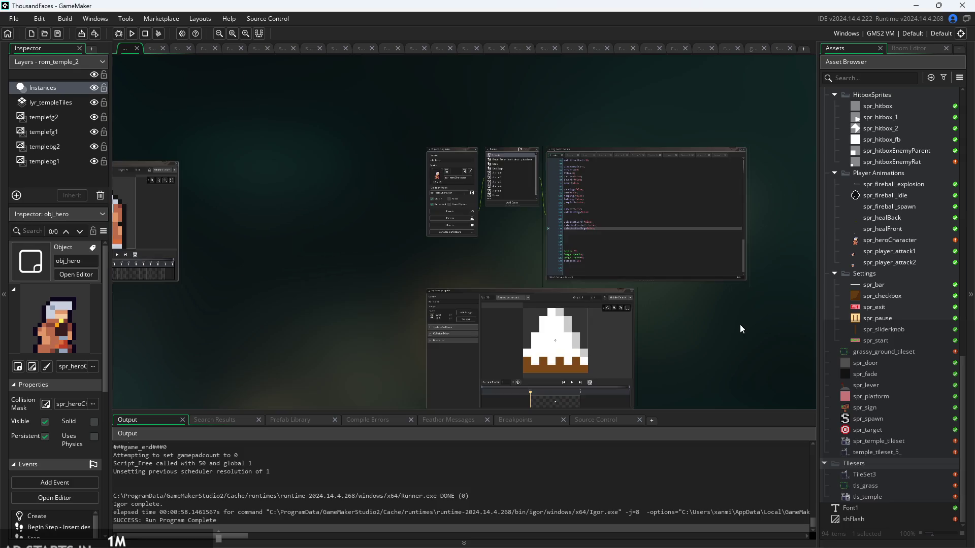
scroll(740, 326, up, 5)
mouse_move(372, 267)
mouse_down()
mouse_move(316, 343)
mouse_move(298, 393)
mouse_up()
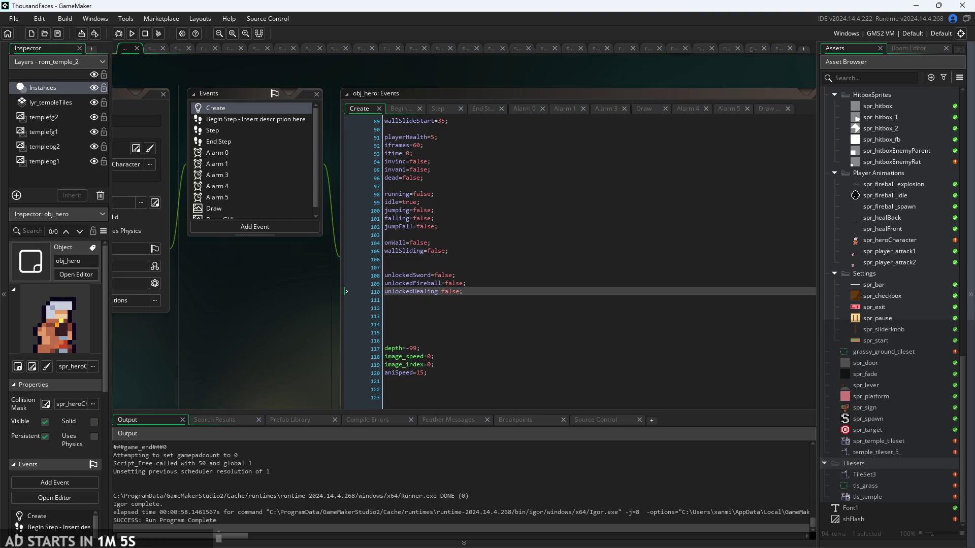
click(888, 341)
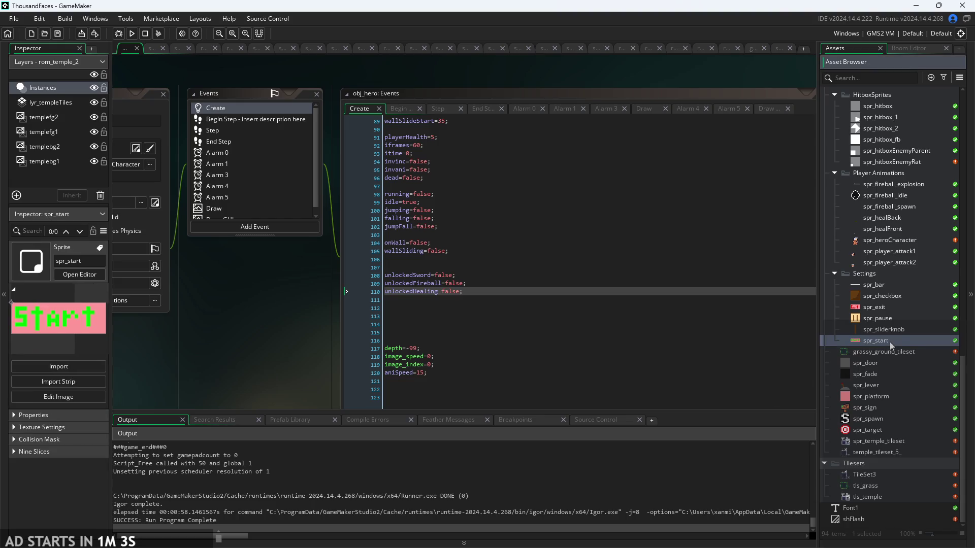
Select spr_pause in the Asset Browser to view its details
click(901, 319)
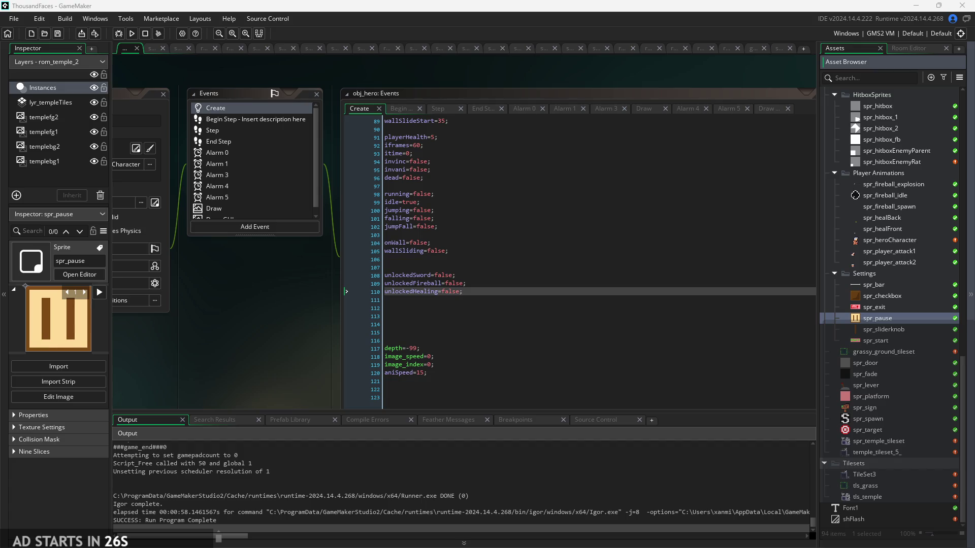
scroll(307, 346, down, 1)
scroll(306, 346, down, 2)
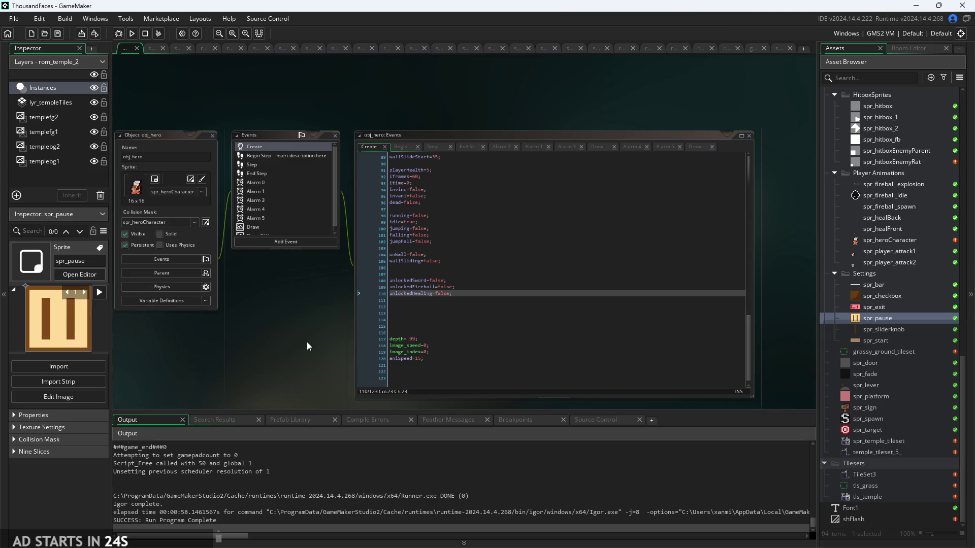
scroll(307, 346, up, 2)
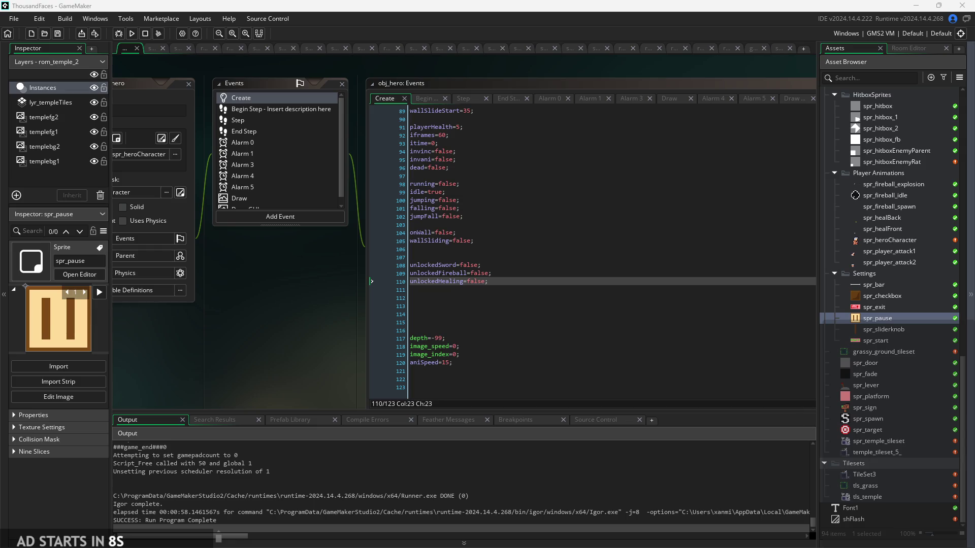
Drag obj_hero's editor windows into view and reopen obj_hero from the Objects list
mouse_move(275, 331)
mouse_down()
mouse_move(383, 327)
mouse_move(471, 358)
mouse_move(420, 391)
mouse_up()
scroll(898, 305, up, 5)
scroll(892, 390, up, 10)
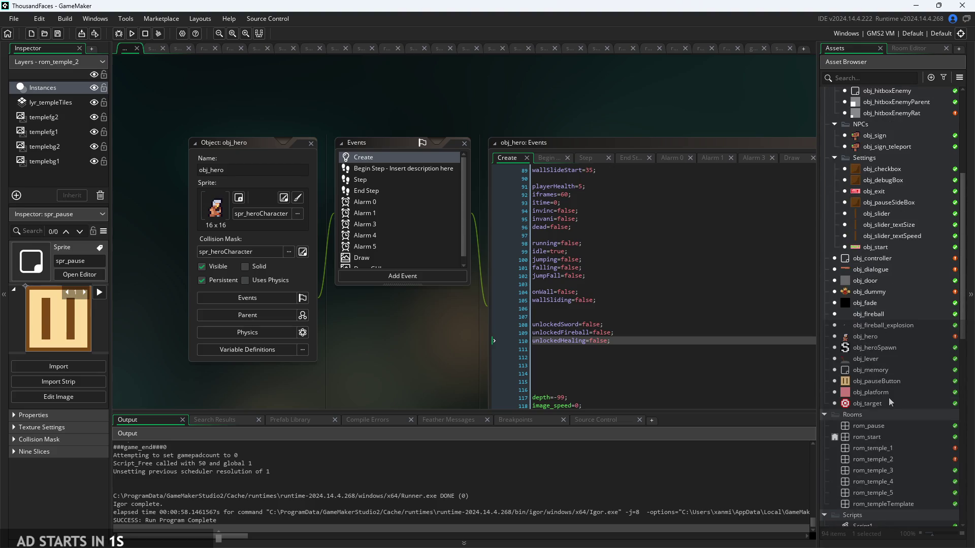
scroll(889, 398, up, 5)
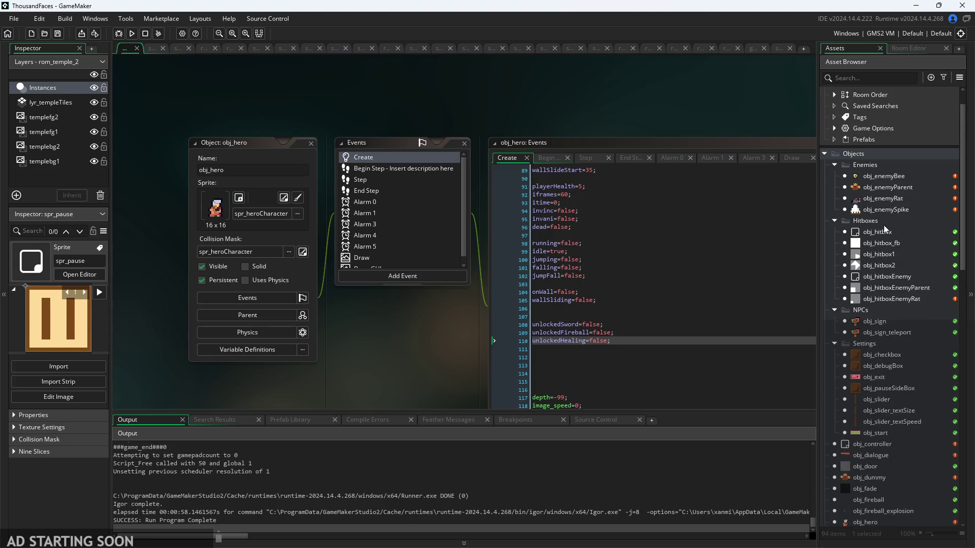
scroll(891, 366, down, 3)
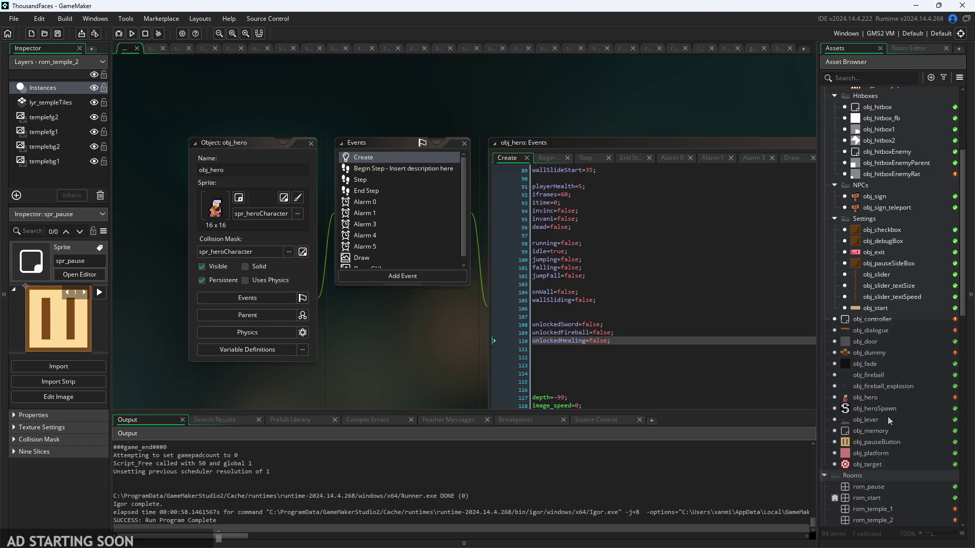
double_click(883, 397)
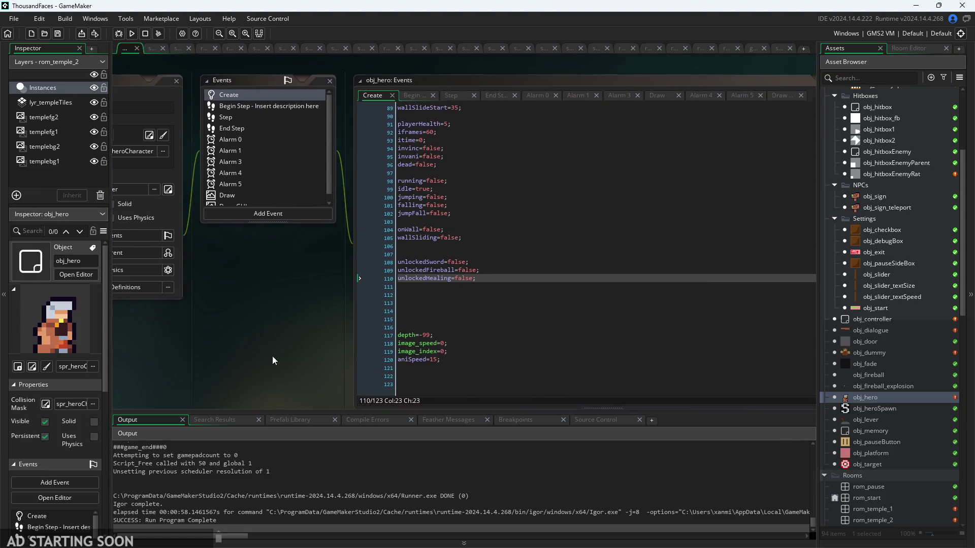
Review obj_hero's Step, End Step and Create event code
click(440, 98)
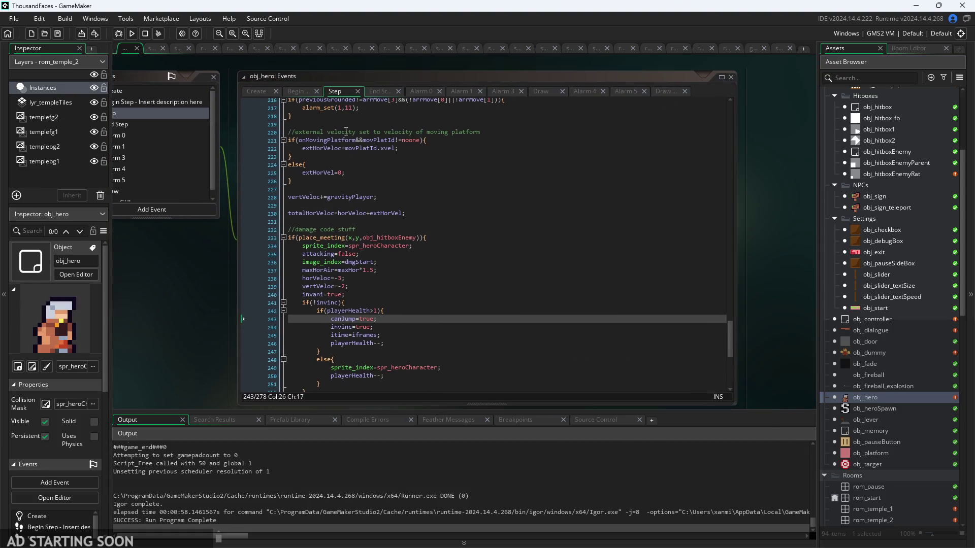
click(382, 92)
ctrl+scroll(327, 304, up, 3)
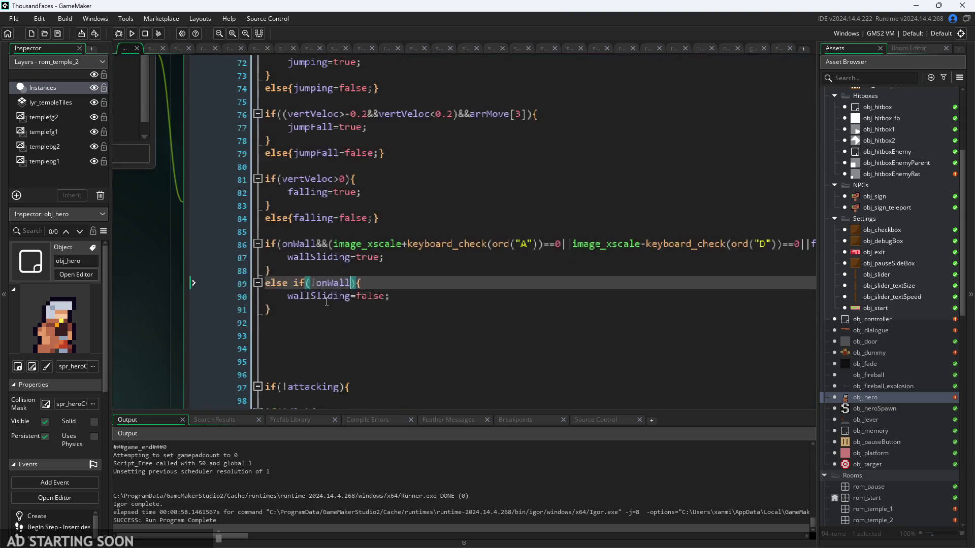
ctrl+scroll(366, 278, down, 2)
ctrl+scroll(222, 323, down, 3)
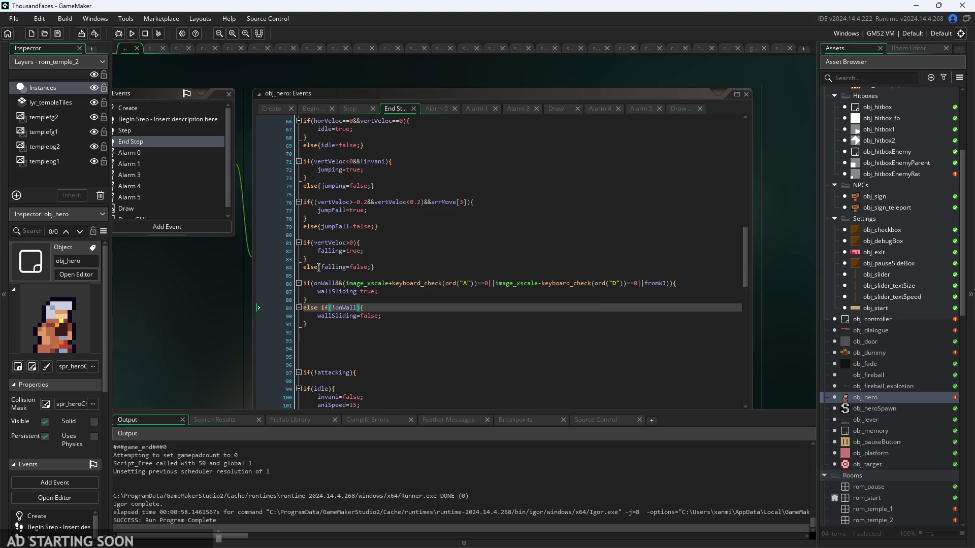
click(279, 127)
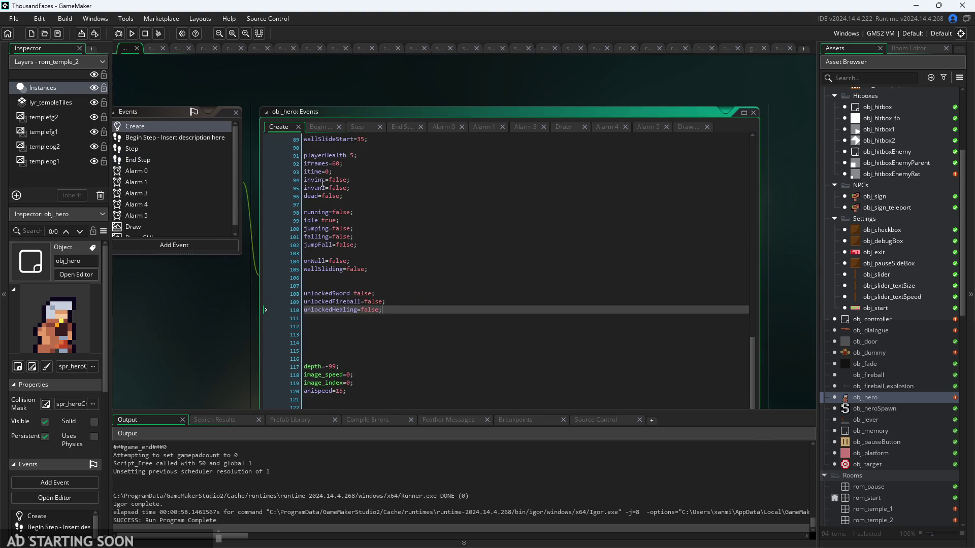
Delete 'unlockedSword&&' from the line 13 Begin Step wall check, then run the game with F5 and start it
click(315, 127)
ctrl+scroll(347, 182, up, 2)
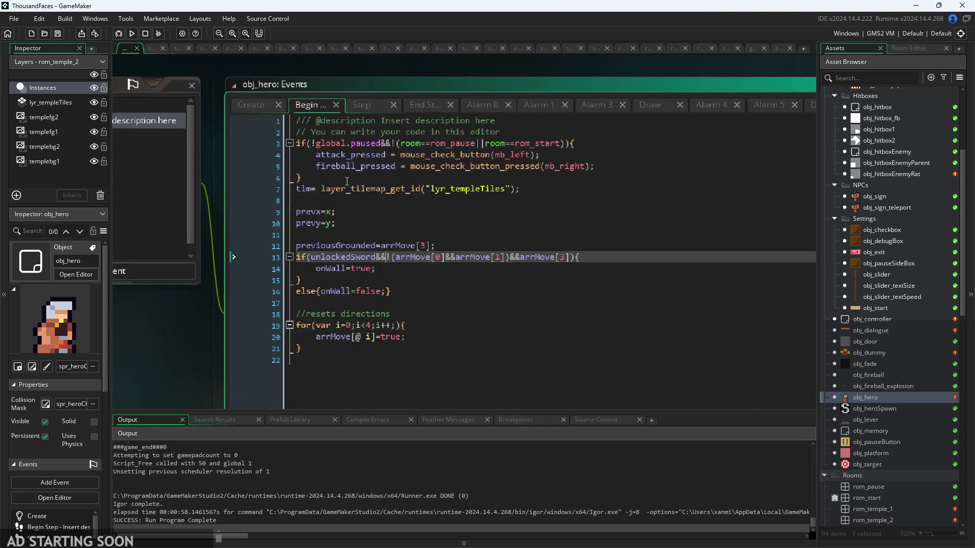
click(371, 268)
drag(386, 257, 311, 261)
key(BackSpace)
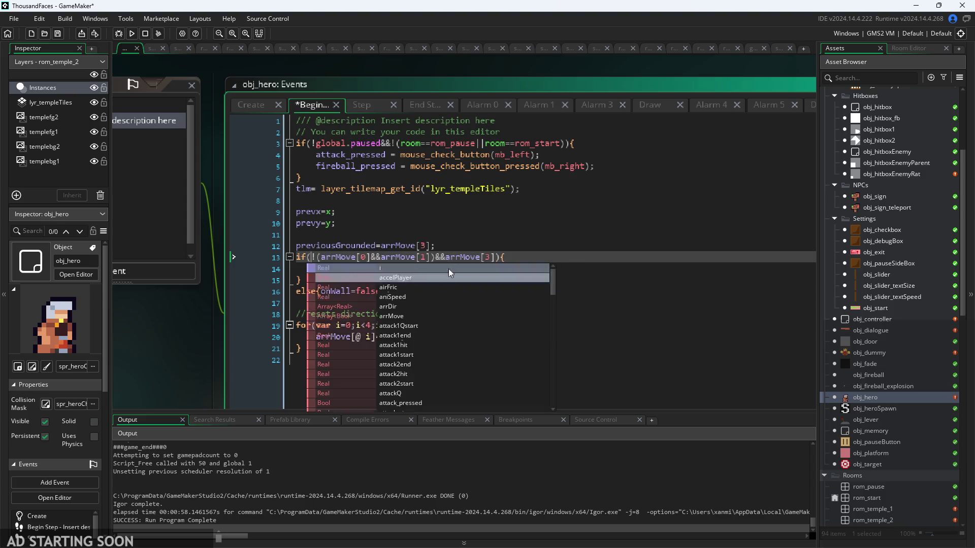
key(F5)
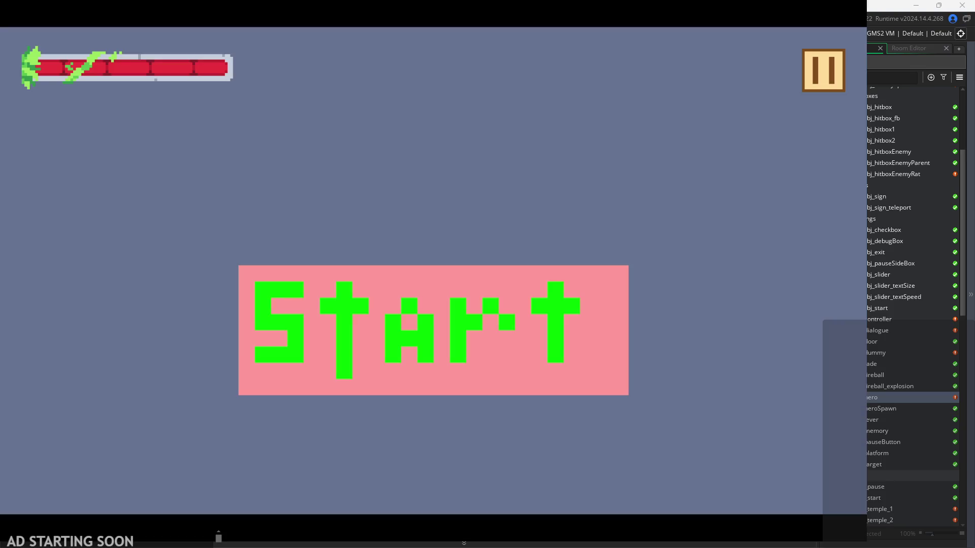
click(396, 353)
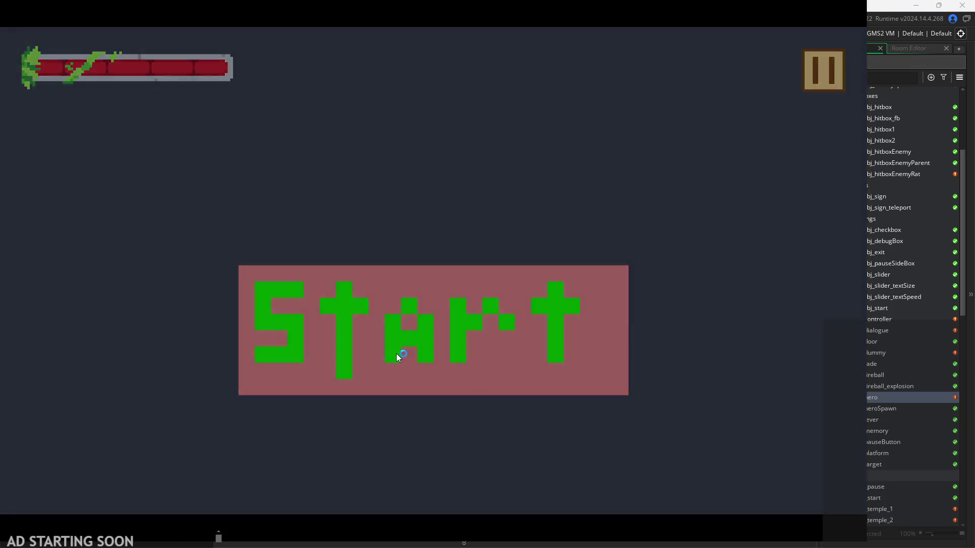
Run and jump the hero between walls up to the middle window and toward the upper right
key(Right)
key(space)
key(Left)
key(space)
key(Right)
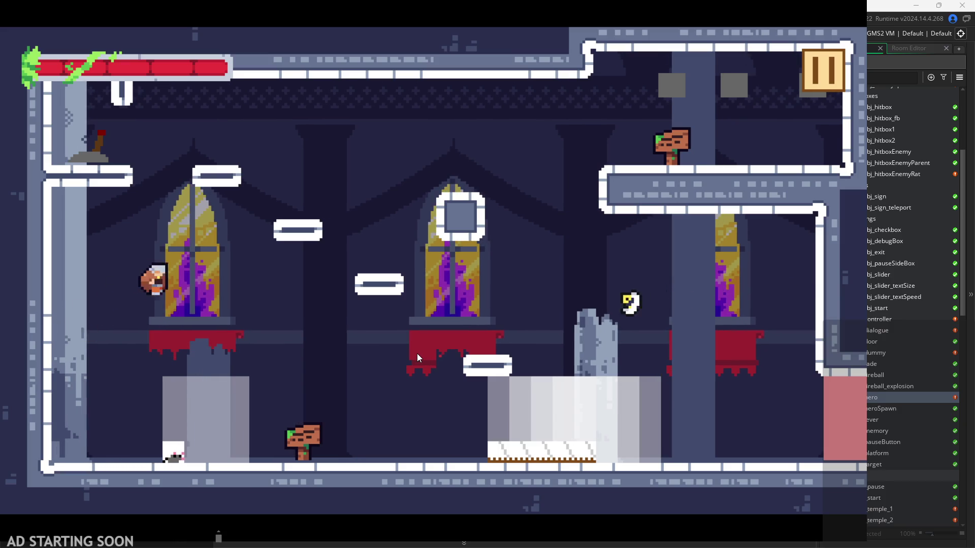
key(space)
key(Right)
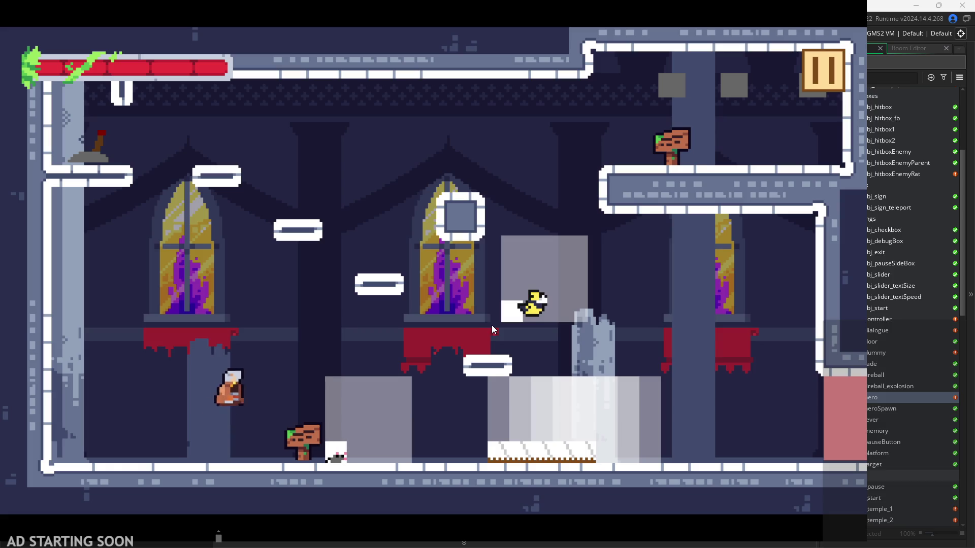
key(space)
key(Right)
key(space)
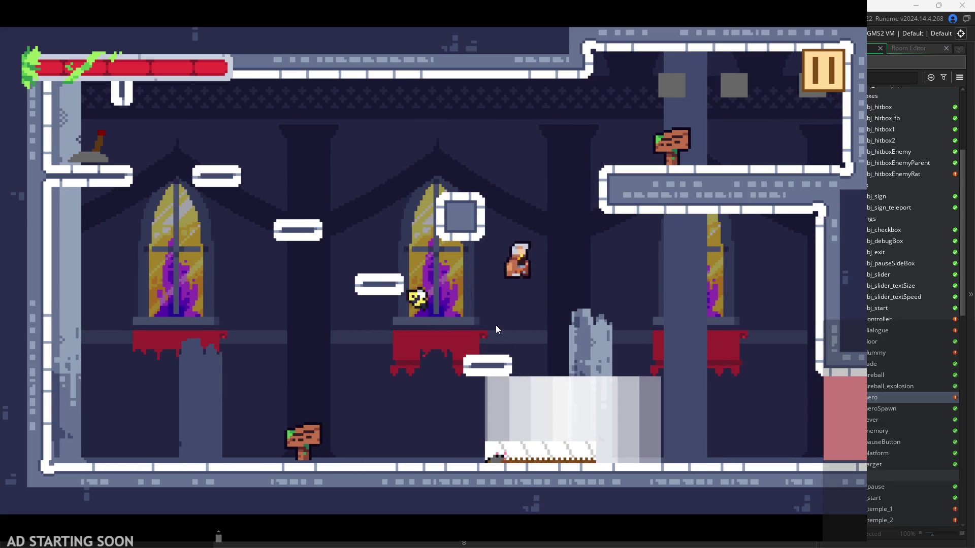
Attack beside the broken pillar and against the right wall, turn back left, then pause
key(Right)
key(x)
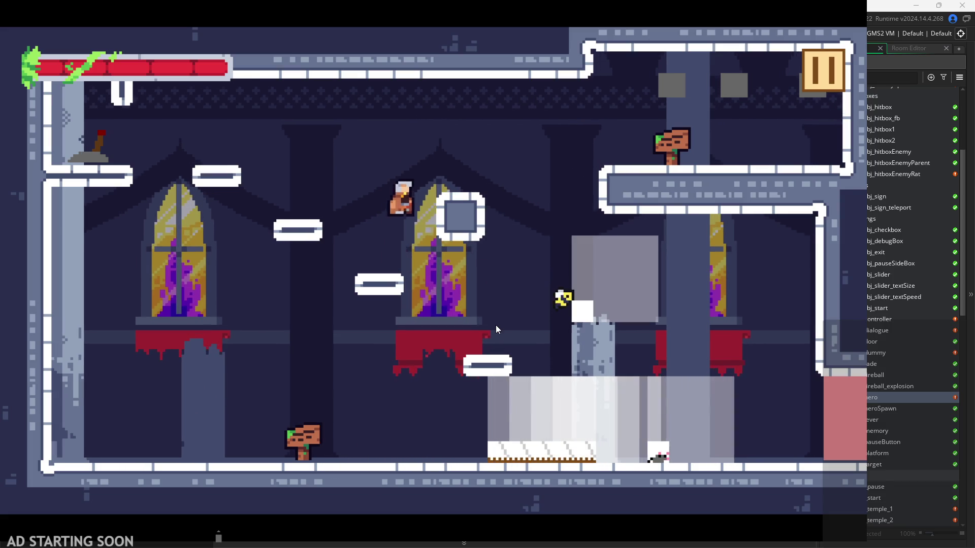
key(Right)
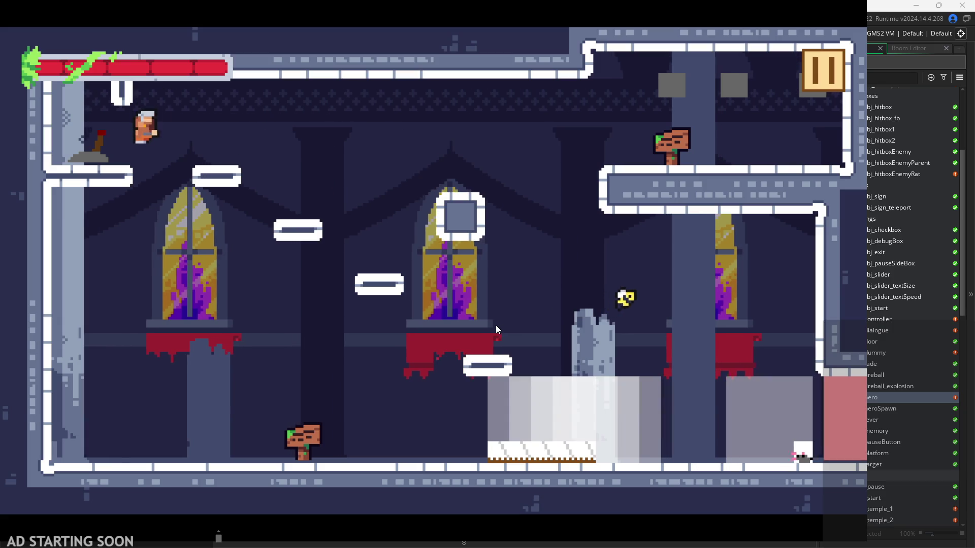
key(Right)
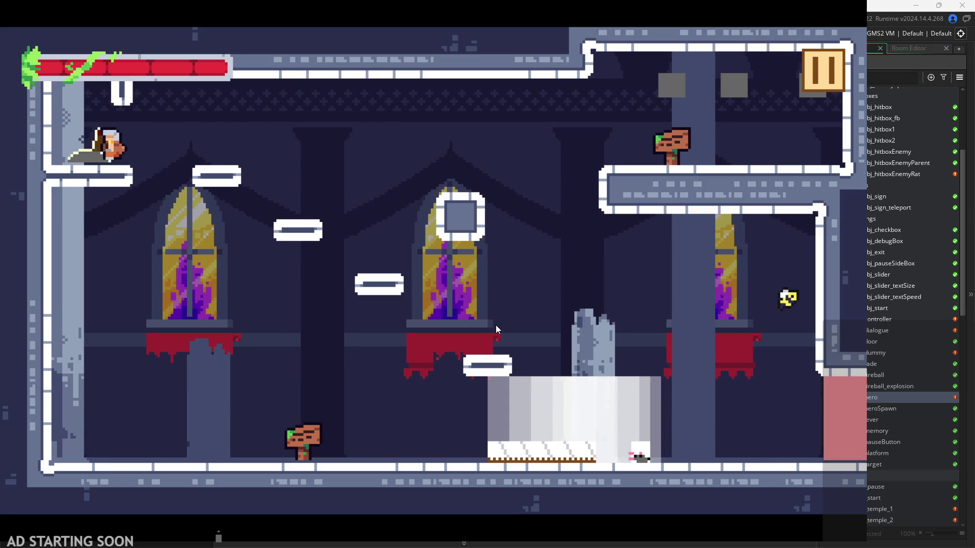
key(x)
key(Left)
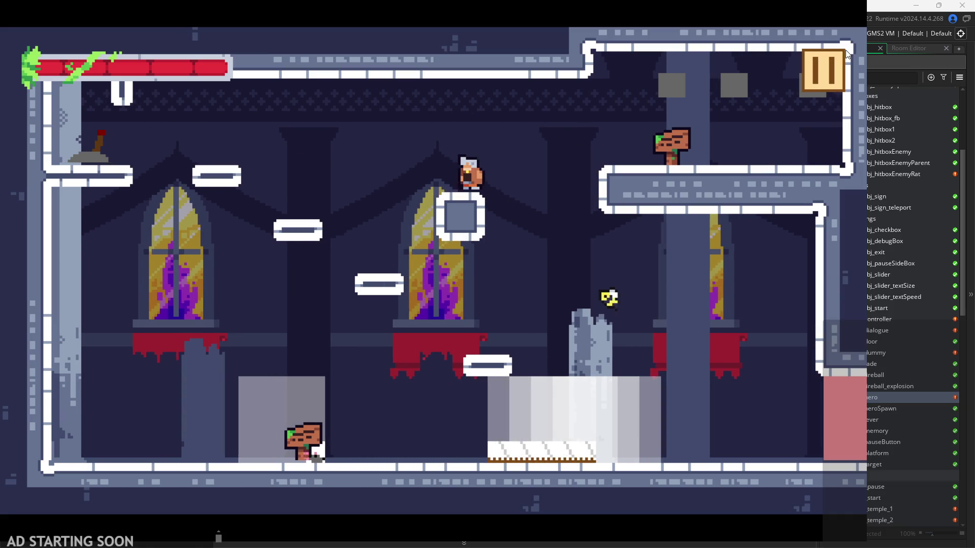
click(837, 61)
Close the game and put 'unlockedSword&&' back at the start of the line 13 condition
click(753, 423)
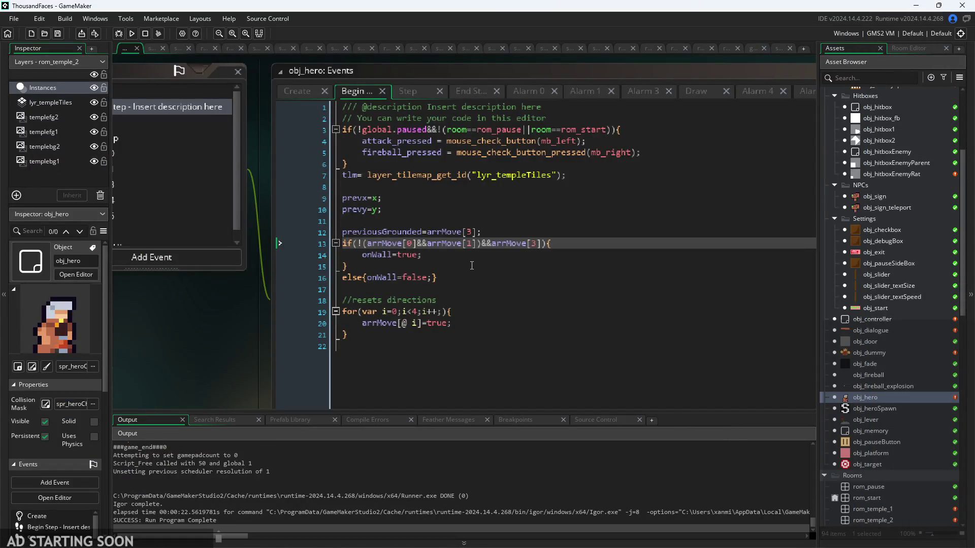
click(358, 244)
text(unlockedSword&&)
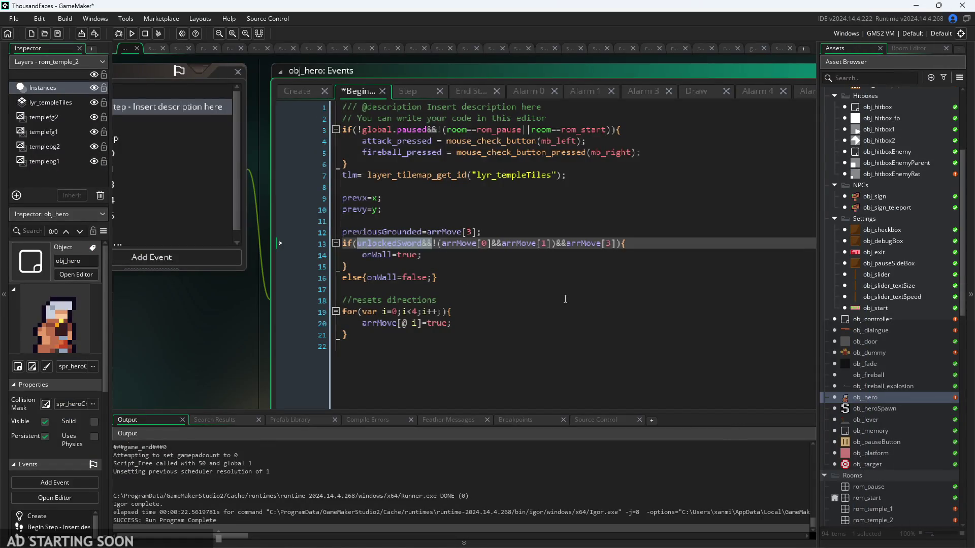
click(619, 287)
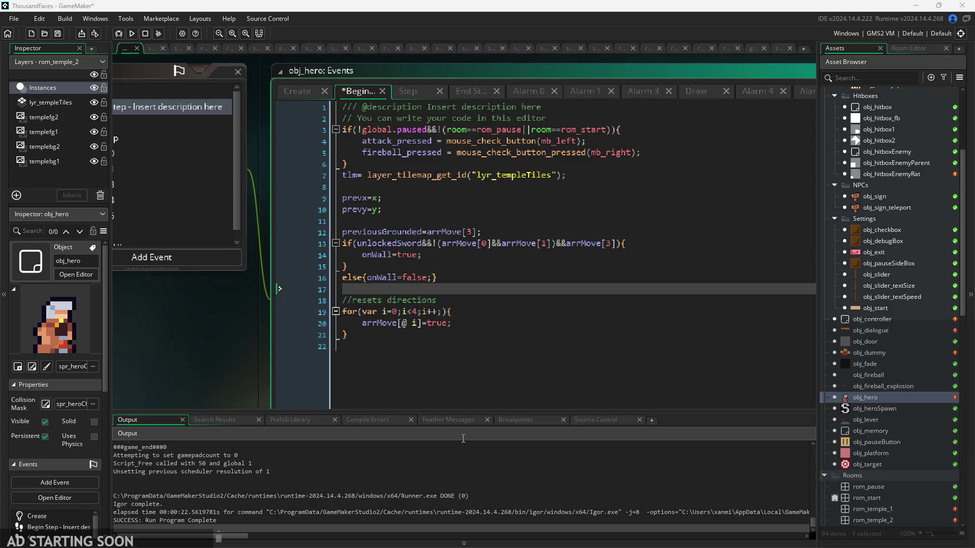
Scroll down the Begin Step code and switch over to the Paint to-do notes
scroll(309, 337, down, 3)
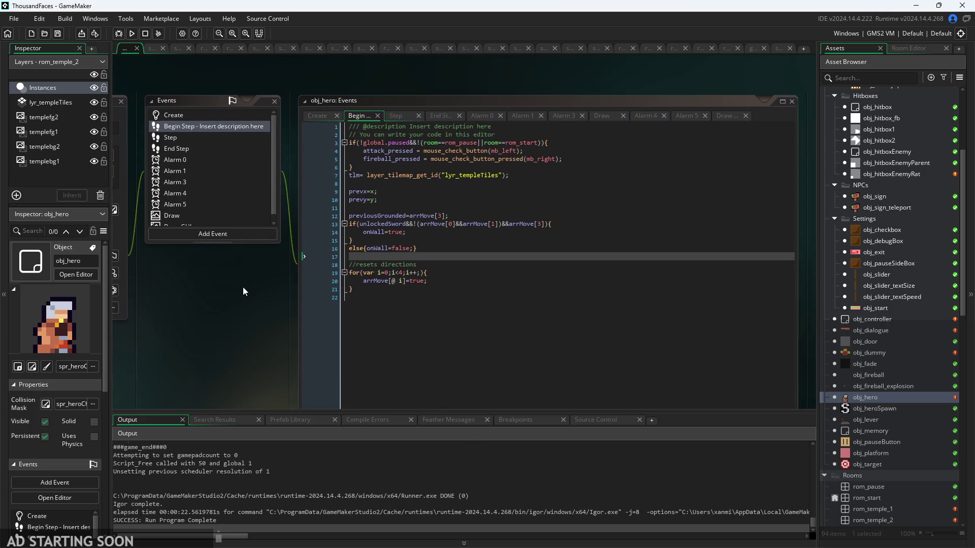
scroll(318, 252, down, 2)
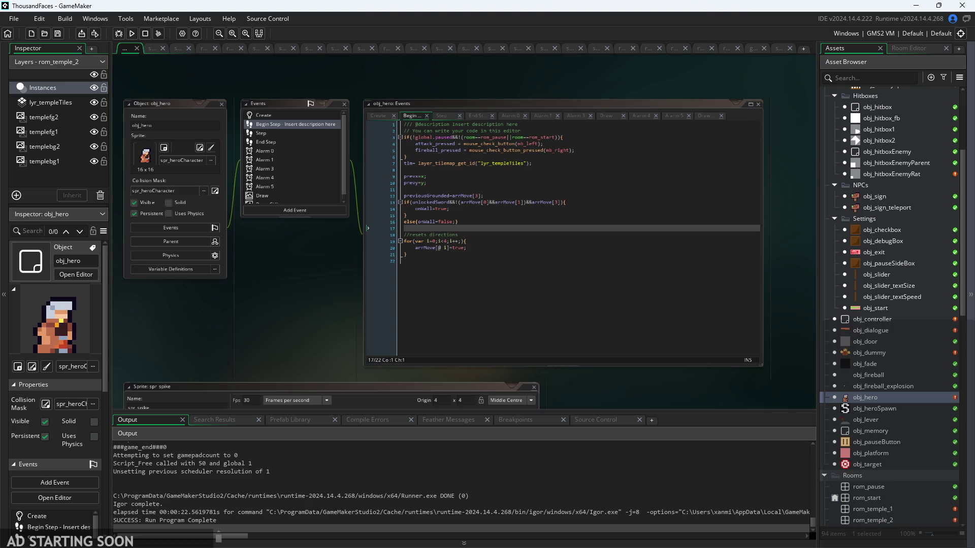
key(alt+Tab)
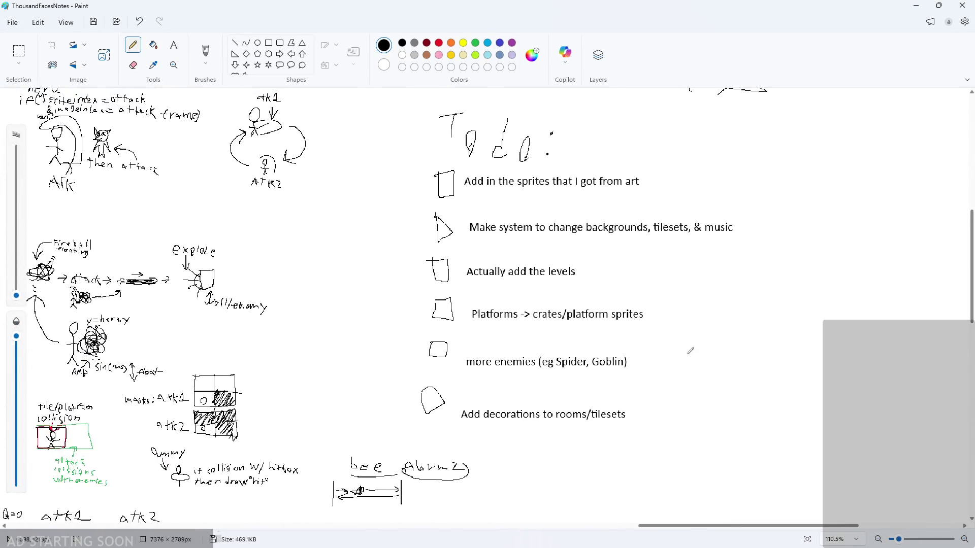
Look over the Paint to-do notes, briefly return to GameMaker, then come back to the notes
ctrl+scroll(732, 373, up, 3)
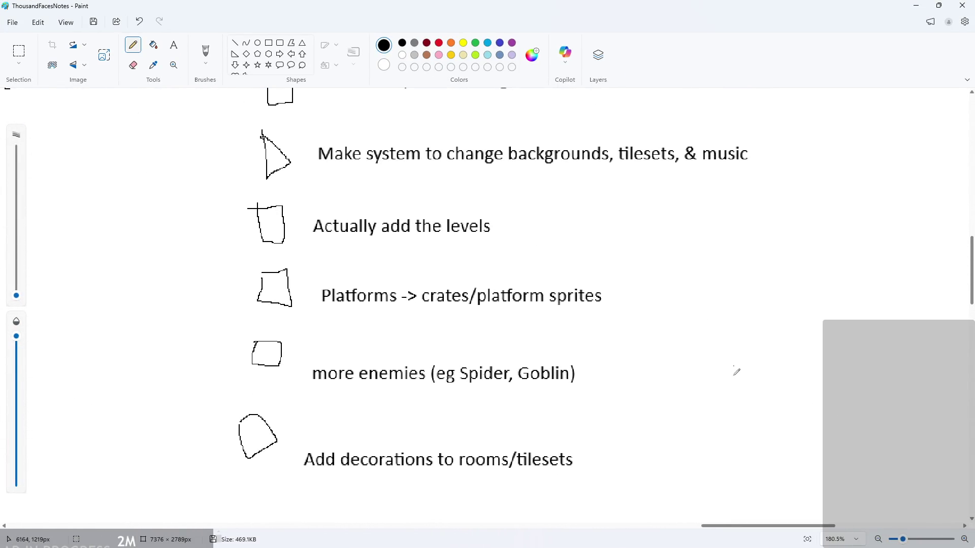
ctrl+scroll(736, 373, down, 2)
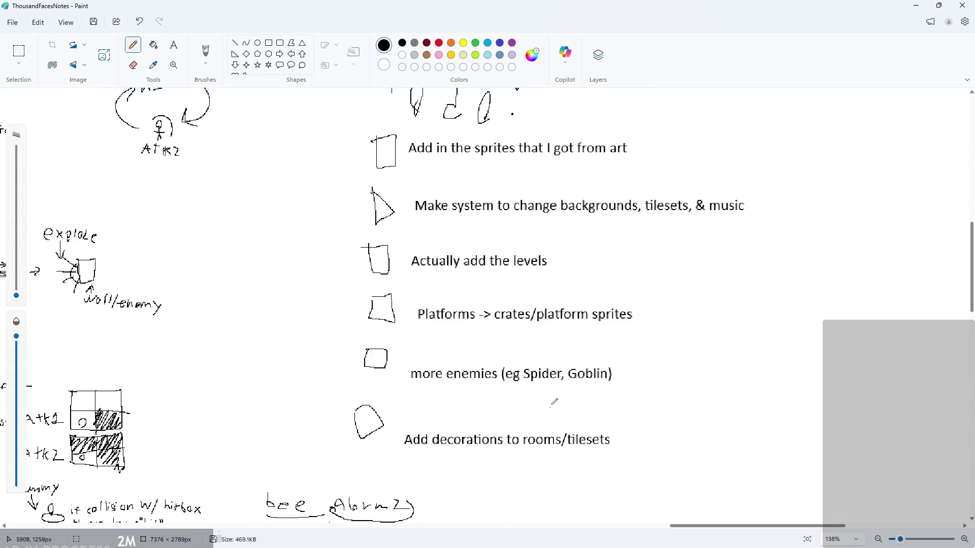
ctrl+scroll(619, 411, down, 1)
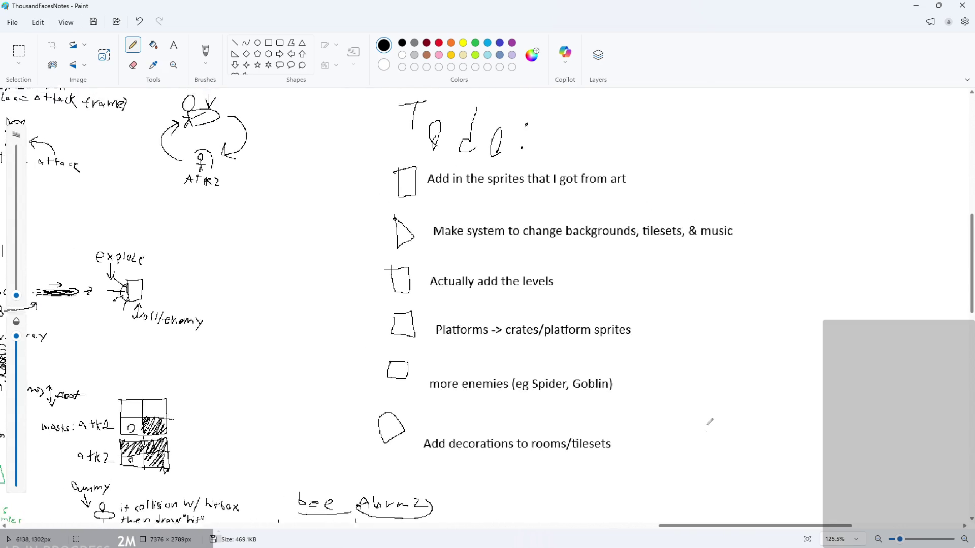
click(914, 5)
ctrl+scroll(322, 361, up, 3)
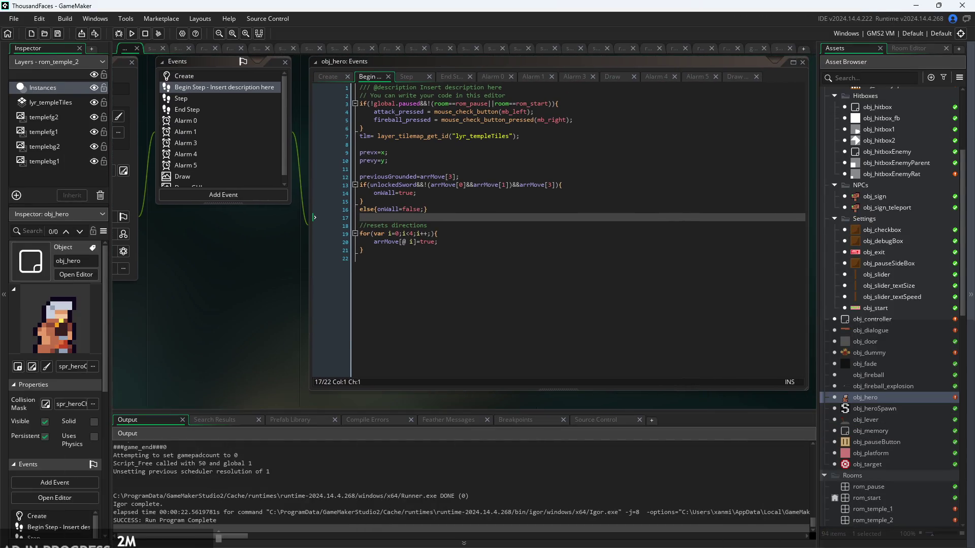
key(alt+Tab)
scroll(391, 360, down, 1)
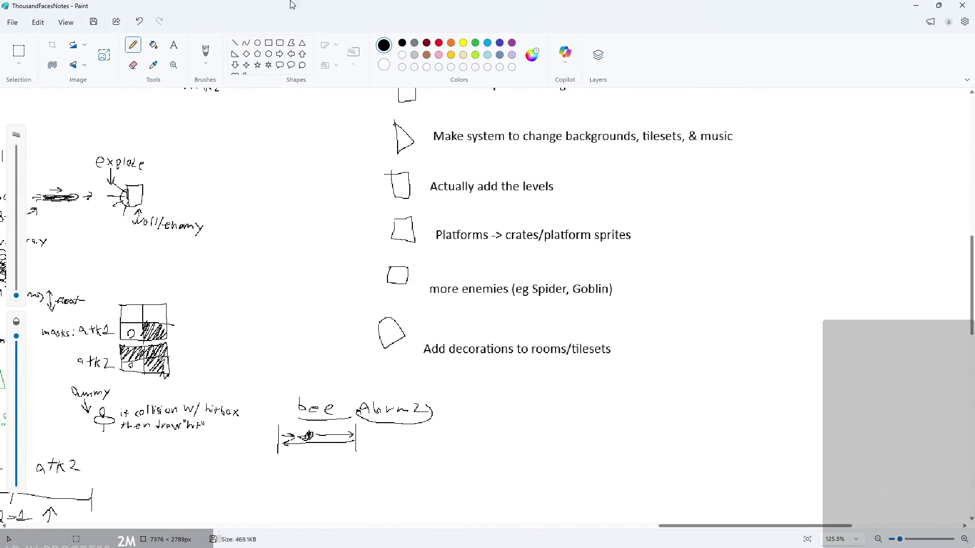
Move the bee sketch and Alarm2 down-left, then pencil a new checkbox under the decorations item
click(19, 51)
mouse_move(269, 395)
mouse_down()
mouse_move(396, 451)
mouse_move(446, 461)
mouse_up()
drag(383, 434, 248, 489)
click(466, 468)
click(133, 44)
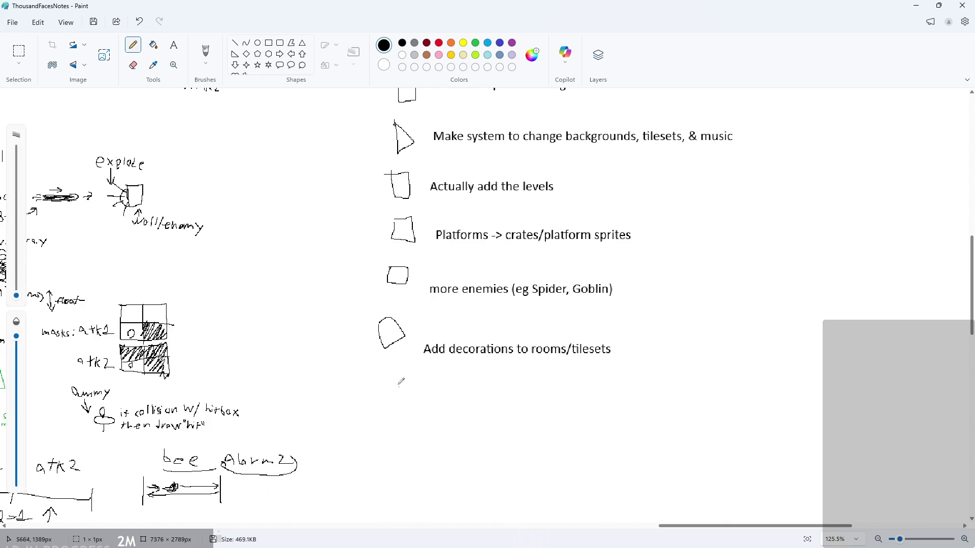
scroll(407, 390, up, 1)
ctrl+scroll(401, 427, up, 3)
mouse_move(372, 376)
mouse_down()
mouse_move(376, 404)
mouse_move(366, 379)
mouse_up()
Write 'Music/SFX system' beside the new checkbox, then minimize Paint back to GameMaker
click(173, 46)
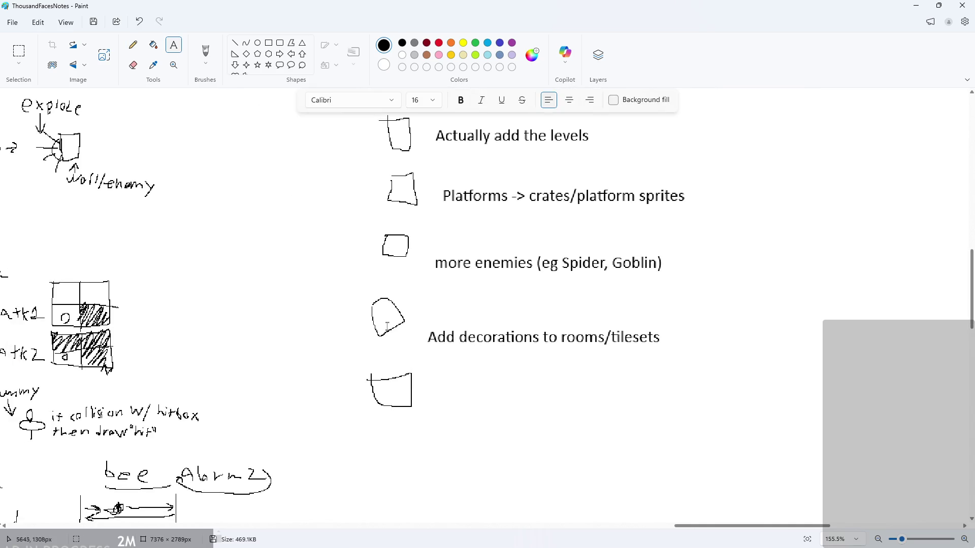
click(431, 391)
drag(483, 389, 488, 369)
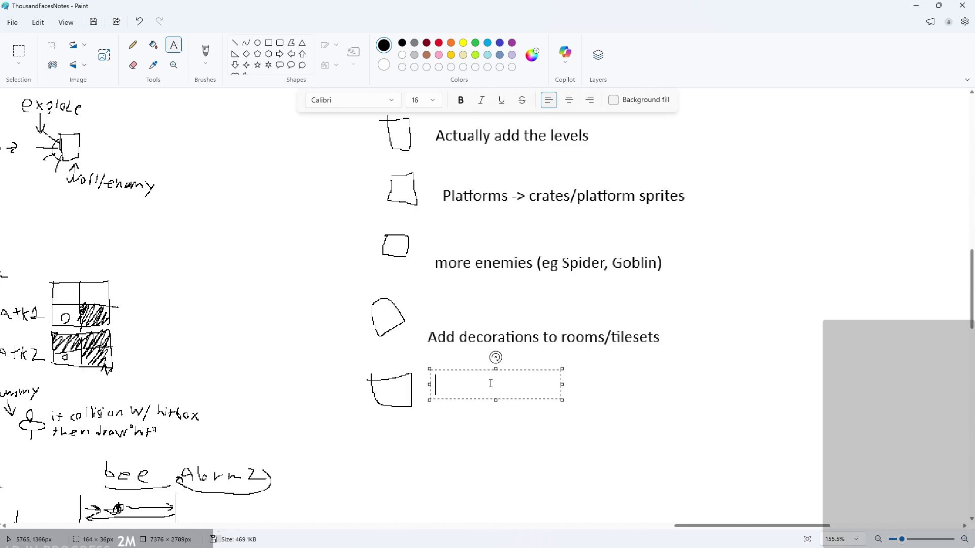
text(Music)
text(/SFX sy)
text(stem)
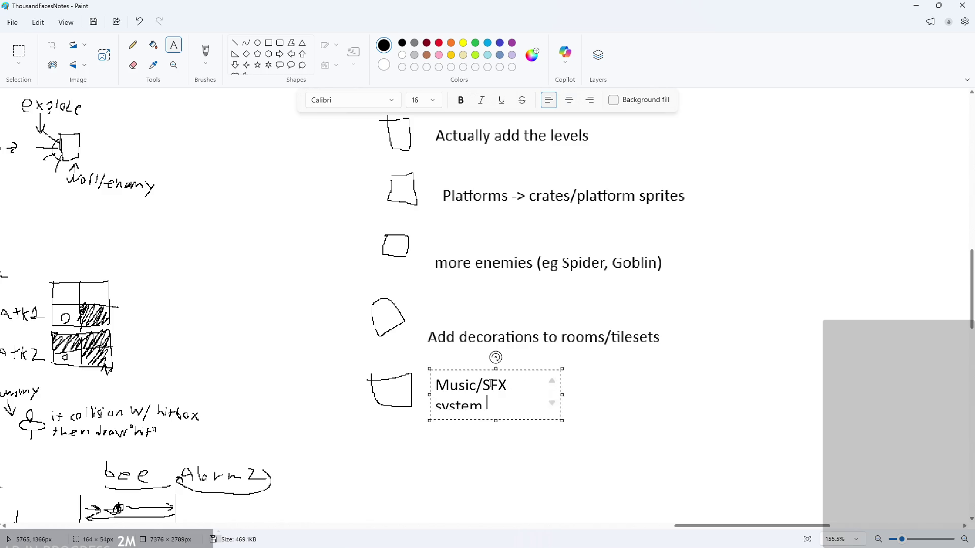
key(BackSpace)
text(m)
key(Return)
click(681, 409)
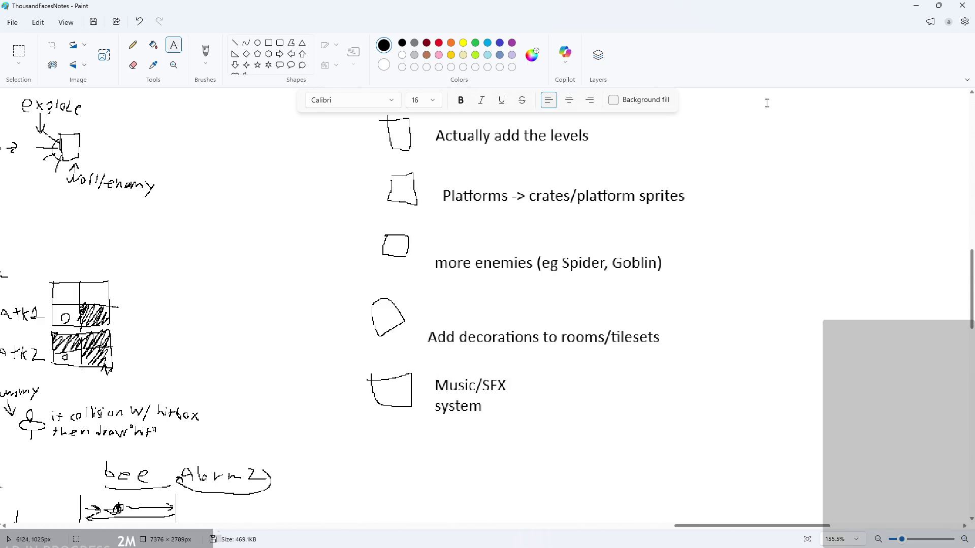
click(910, 11)
mouse_move(281, 303)
mouse_down()
mouse_move(296, 294)
mouse_move(242, 316)
mouse_move(221, 288)
mouse_up()
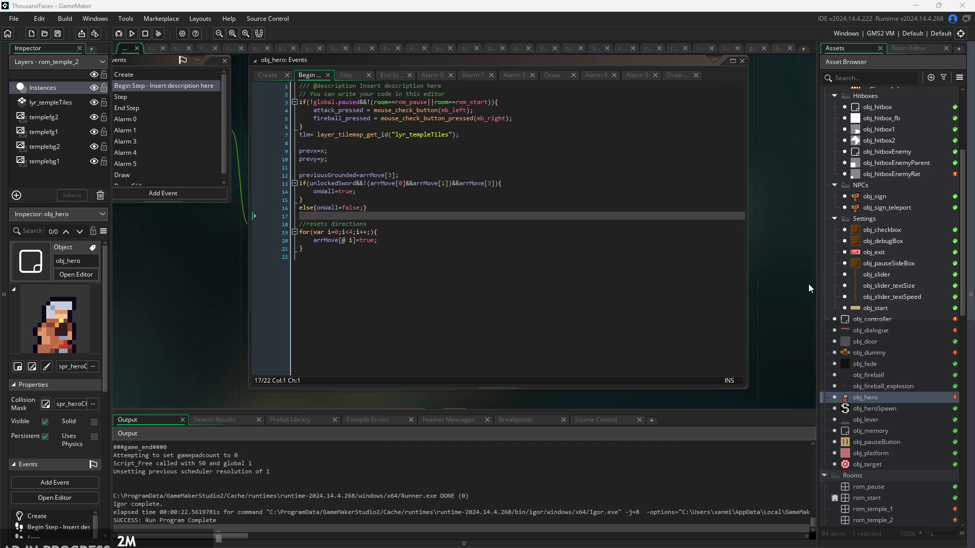
Insert a blank line after line 6 to separate the input block in Begin Step
scroll(233, 295, up, 2)
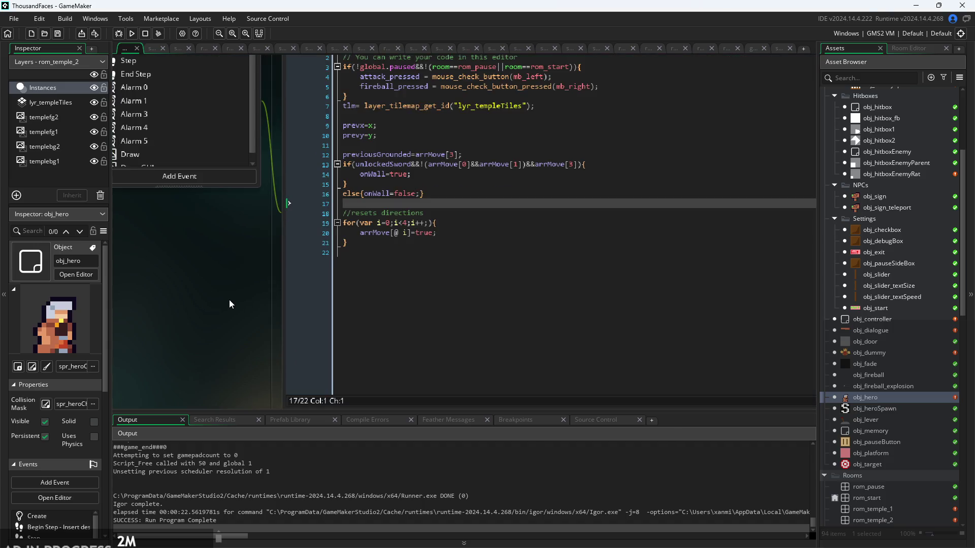
scroll(230, 300, down, 2)
click(371, 252)
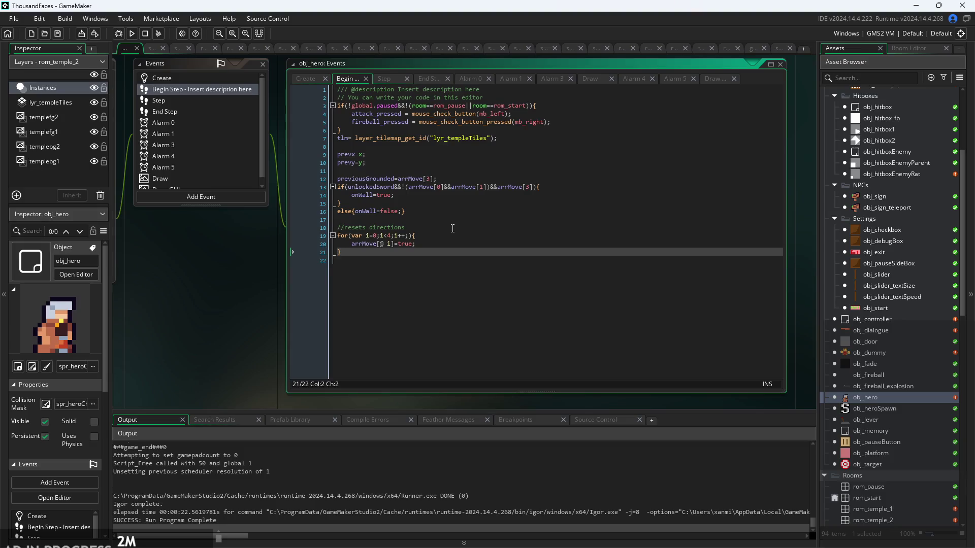
click(484, 136)
scroll(326, 136, up, 2)
click(369, 120)
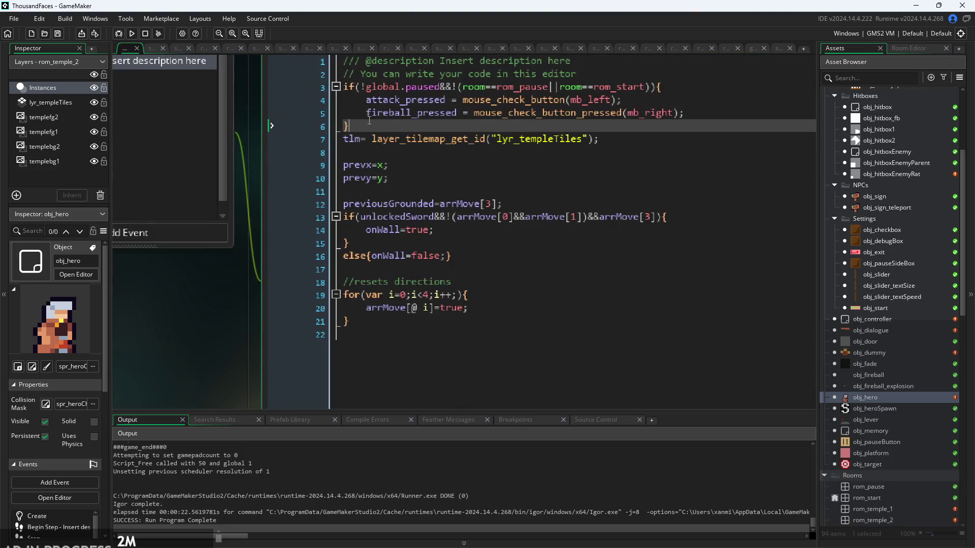
key(Return)
Select the tlm tilemap line and scroll the Asset Browser down to the Tilesets folder
click(680, 151)
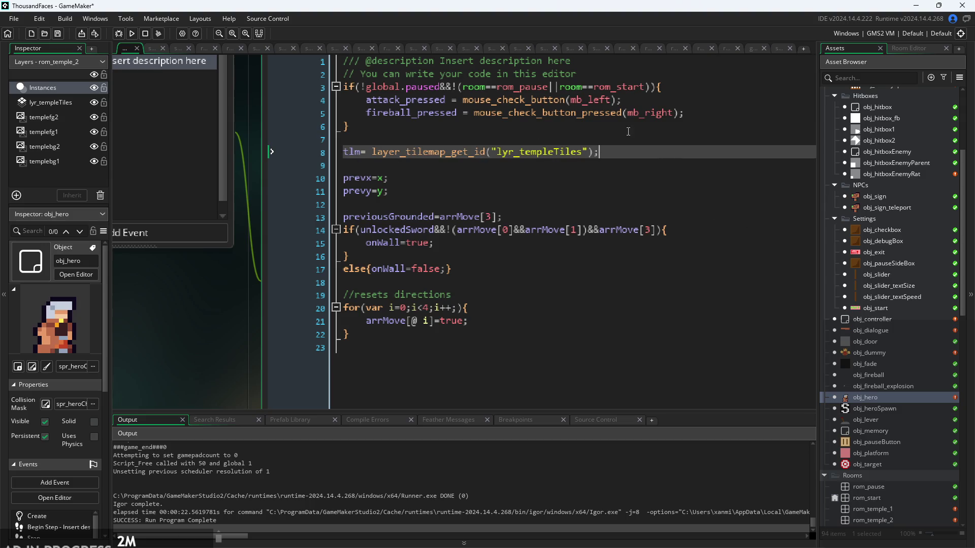
drag(636, 147, 297, 156)
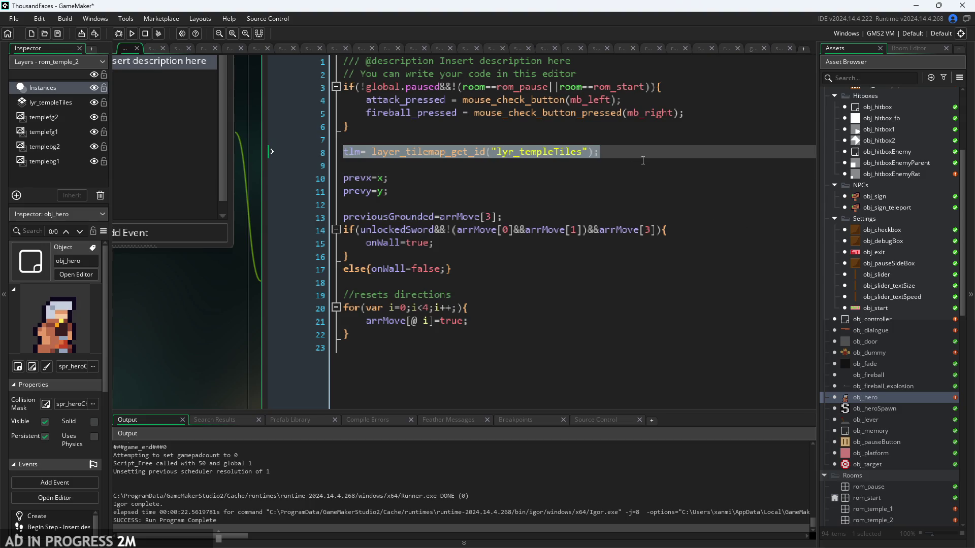
scroll(600, 152, down, 2)
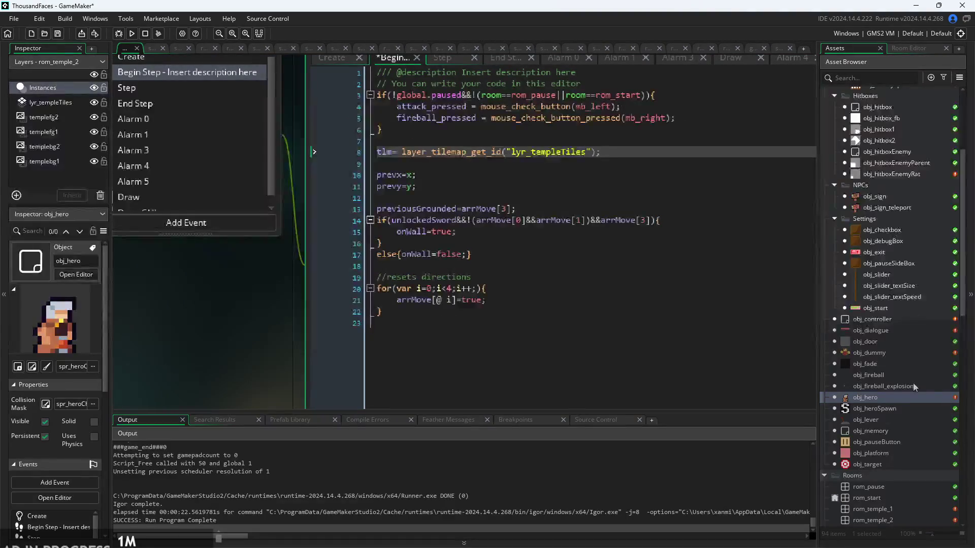
scroll(915, 386, down, 6)
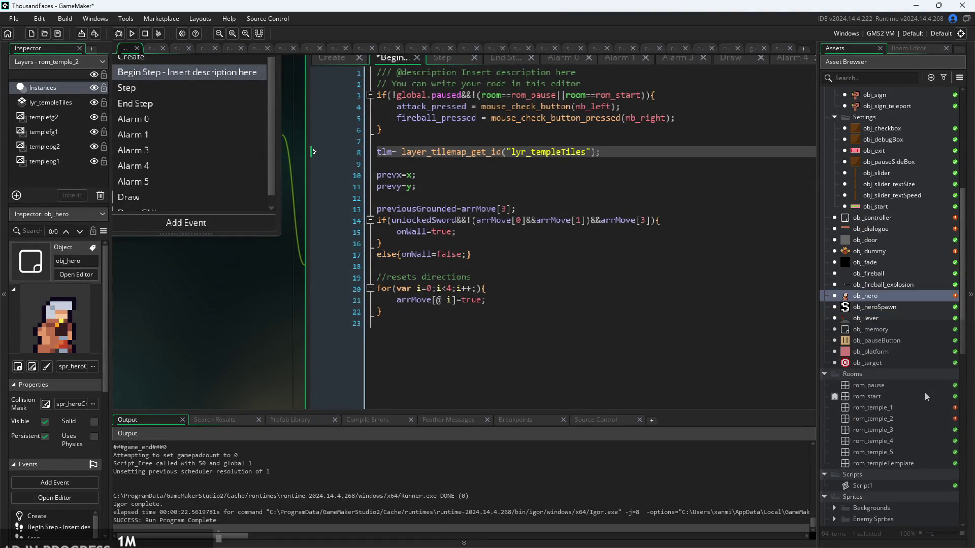
scroll(925, 396, down, 5)
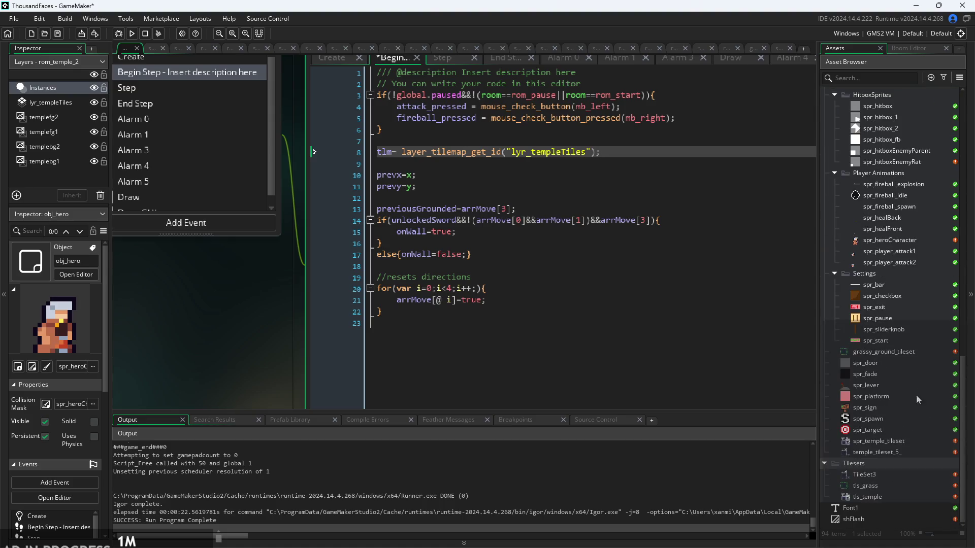
Open tls_grass, try 10×10 tiles with 0 vertical separation, and inspect the grid fit
double_click(886, 487)
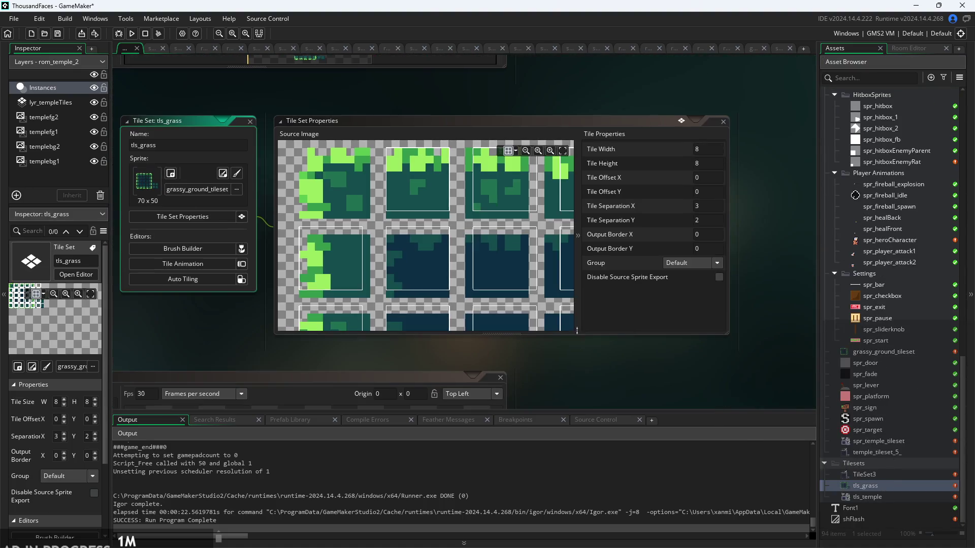
scroll(348, 210, down, 3)
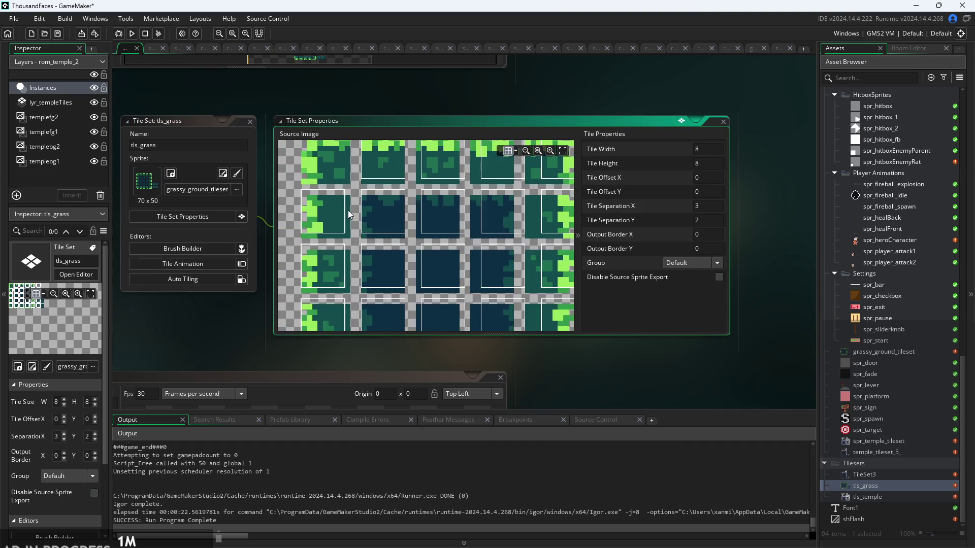
scroll(345, 250, up, 1)
click(708, 146)
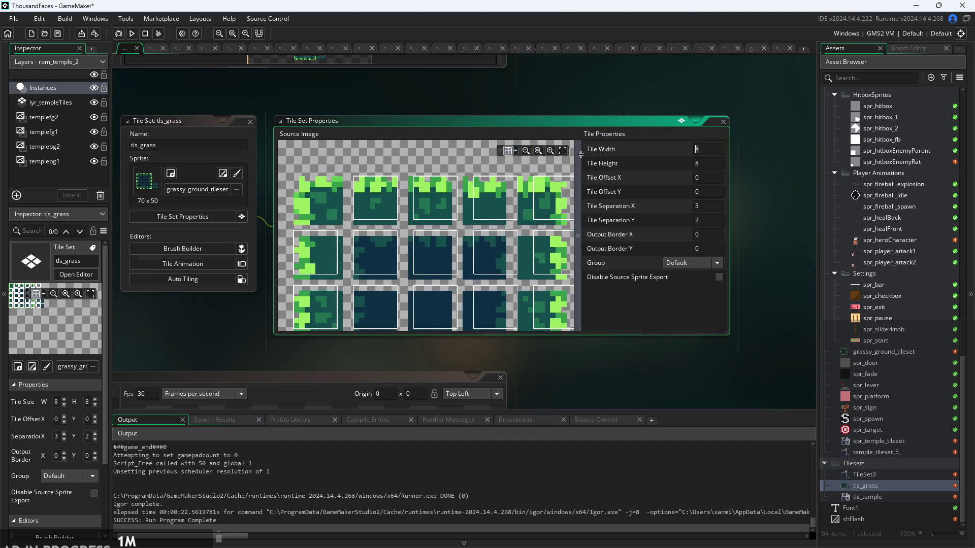
text(10)
key(Tab)
key(BackSpace)
text(1)
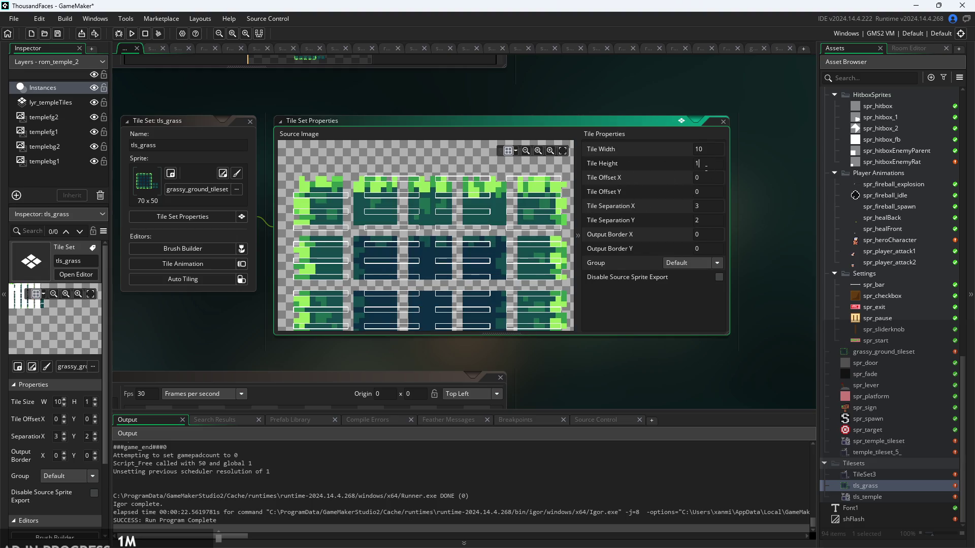
text(0)
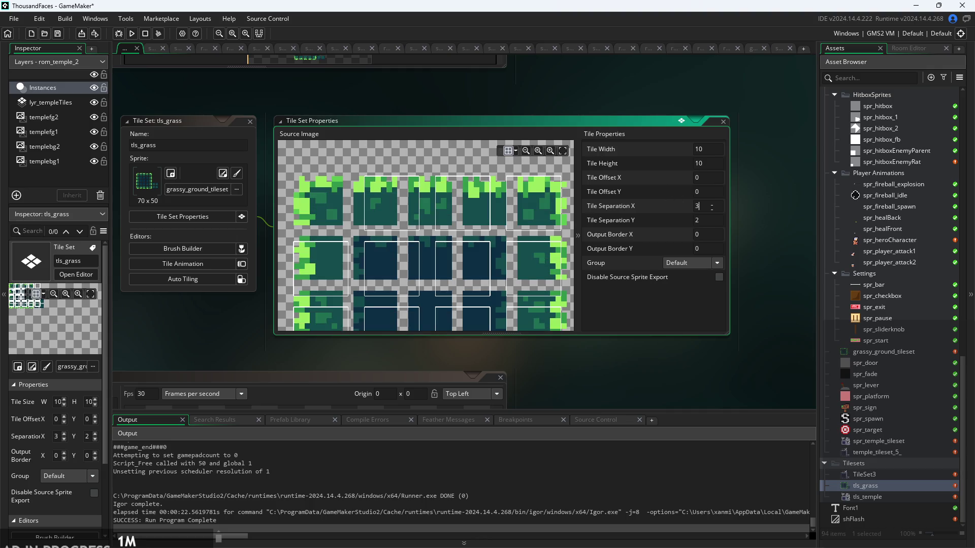
key(Tab)
text(0)
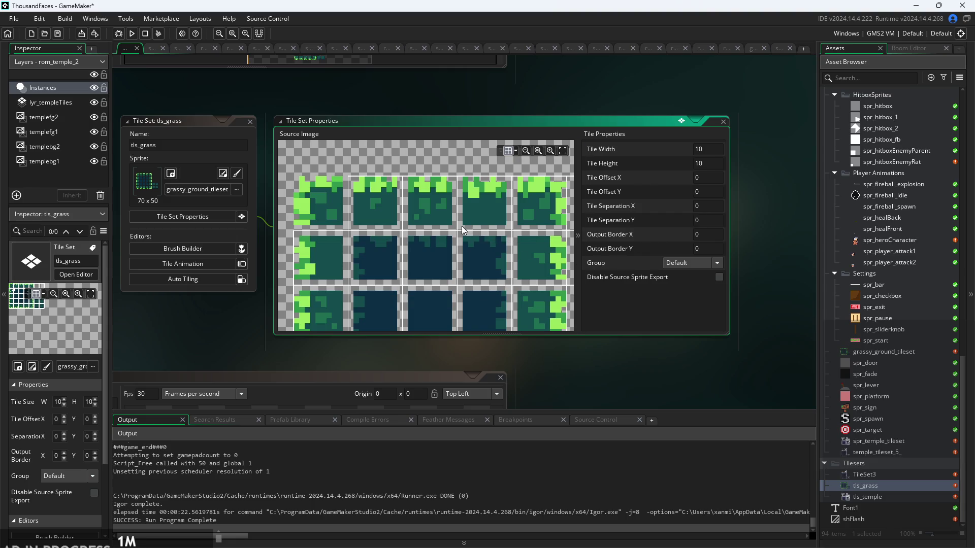
scroll(425, 194, down, 3)
scroll(401, 191, up, 3)
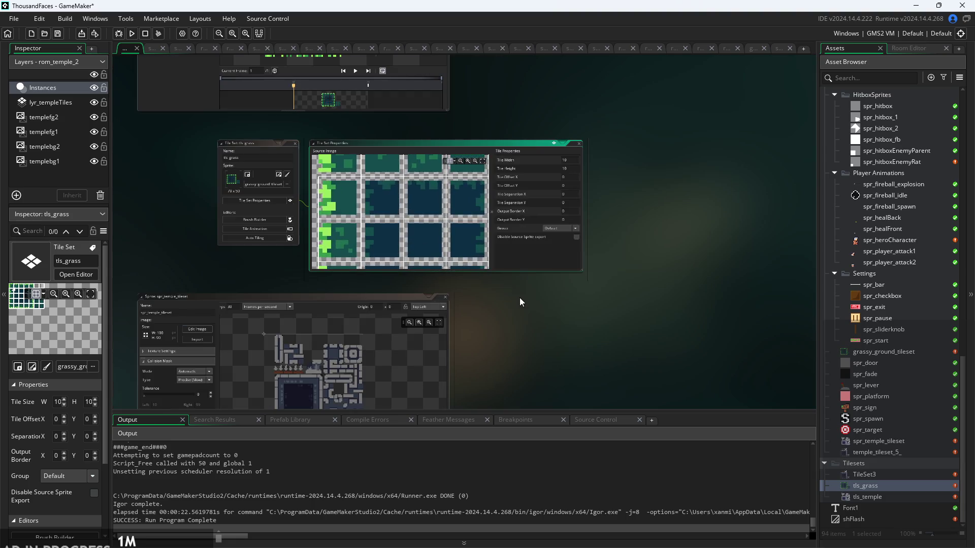
scroll(458, 268, down, 2)
scroll(293, 223, up, 2)
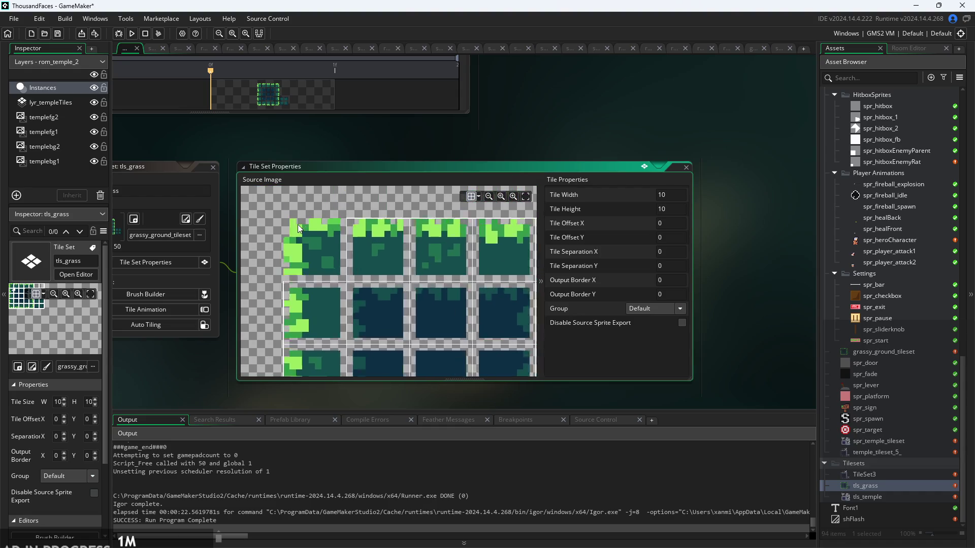
scroll(435, 227, up, 2)
scroll(443, 260, down, 3)
scroll(406, 295, up, 2)
scroll(406, 295, up, 4)
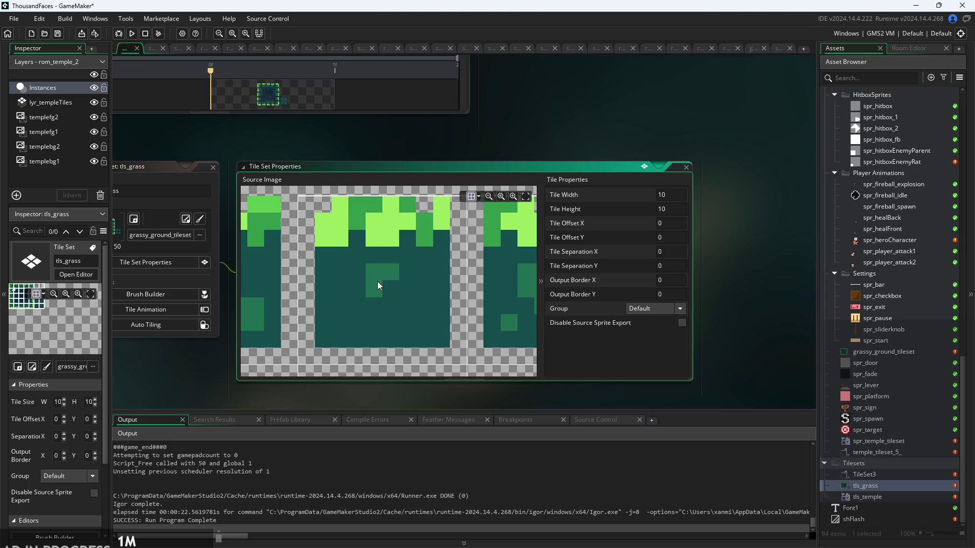
scroll(377, 293, up, 1)
scroll(377, 293, down, 3)
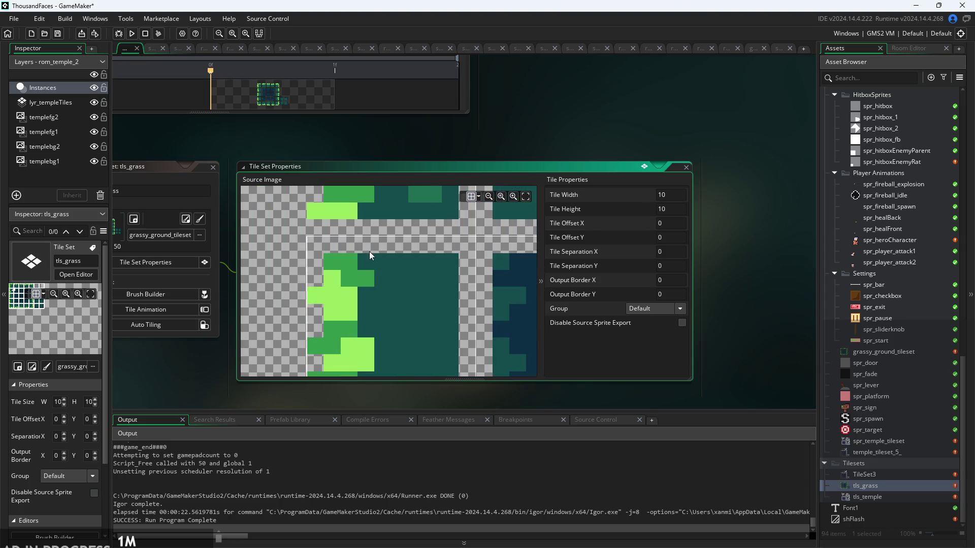
scroll(426, 266, down, 3)
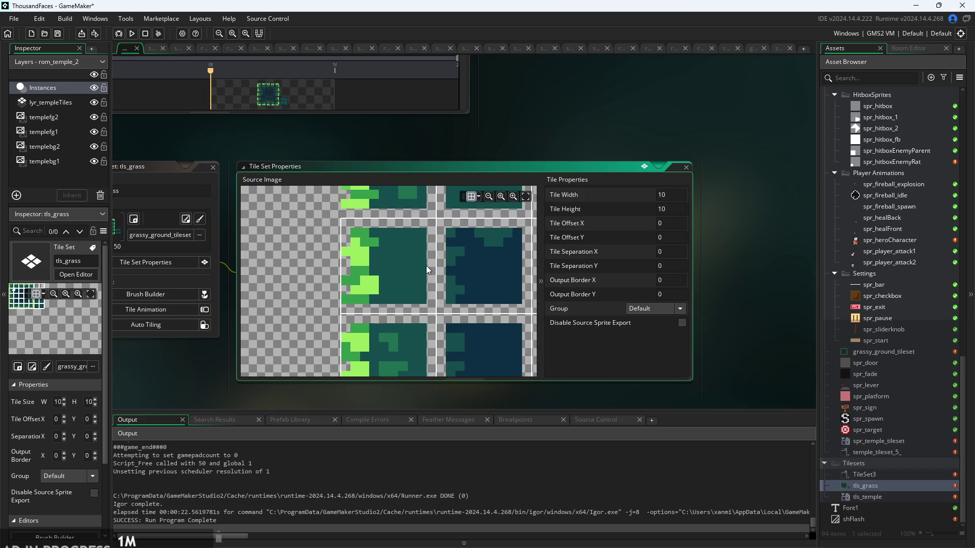
scroll(421, 263, down, 4)
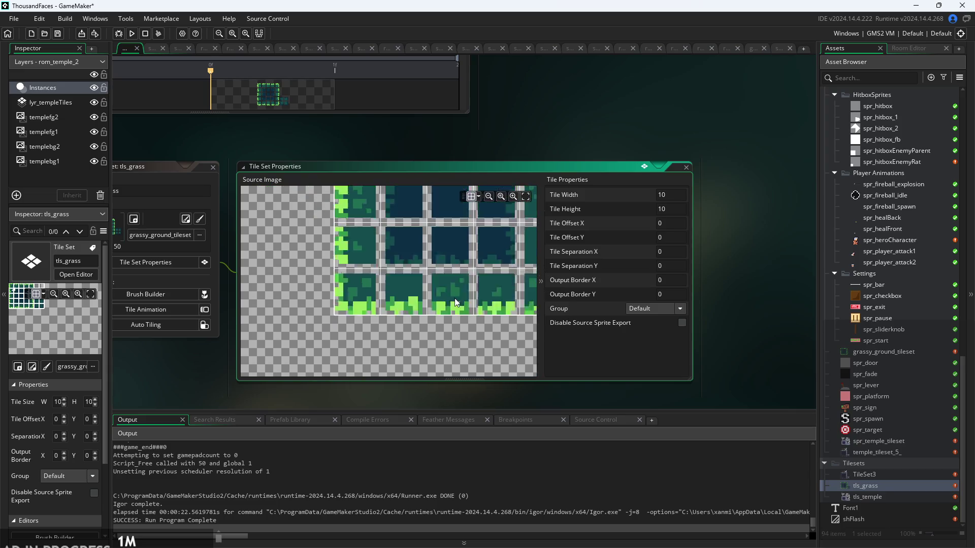
scroll(431, 268, up, 6)
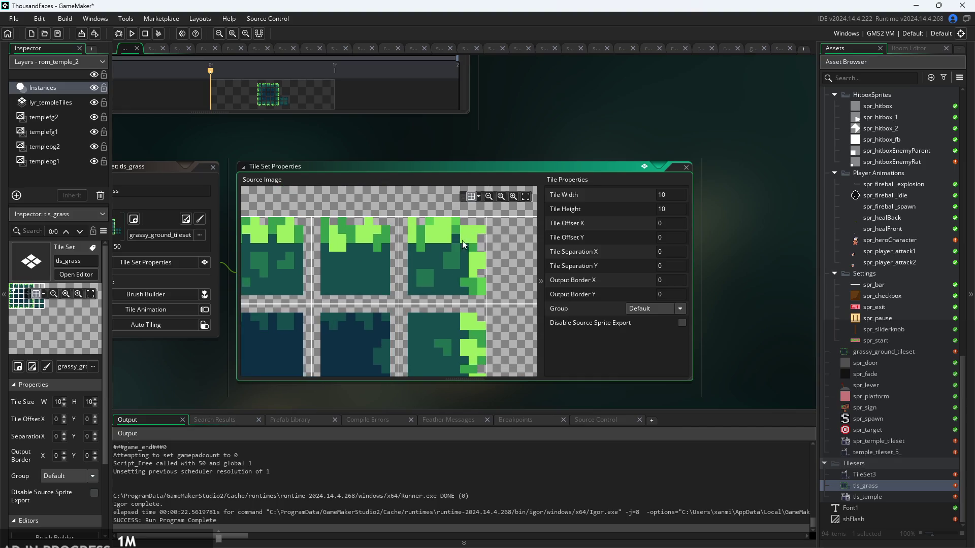
scroll(437, 266, up, 2)
scroll(437, 266, down, 3)
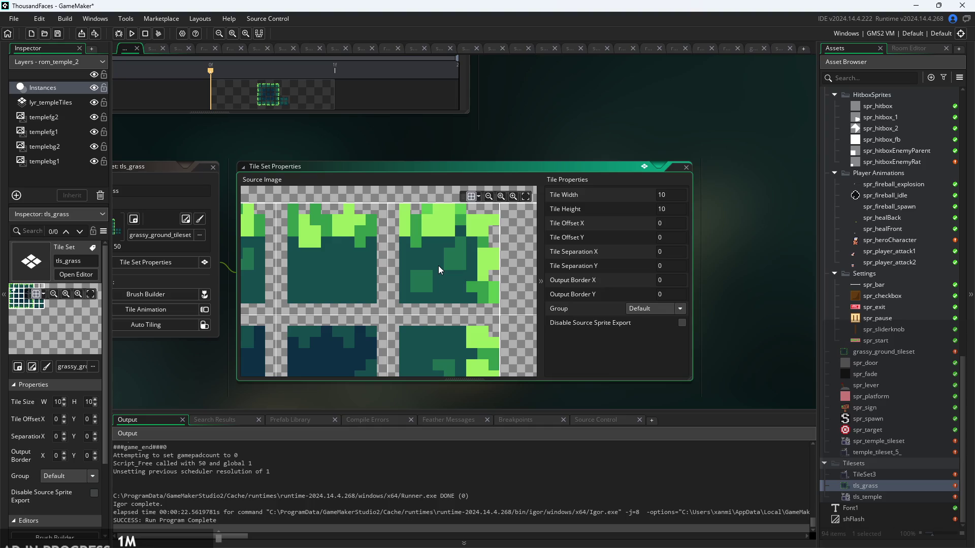
scroll(385, 261, up, 1)
scroll(384, 261, down, 2)
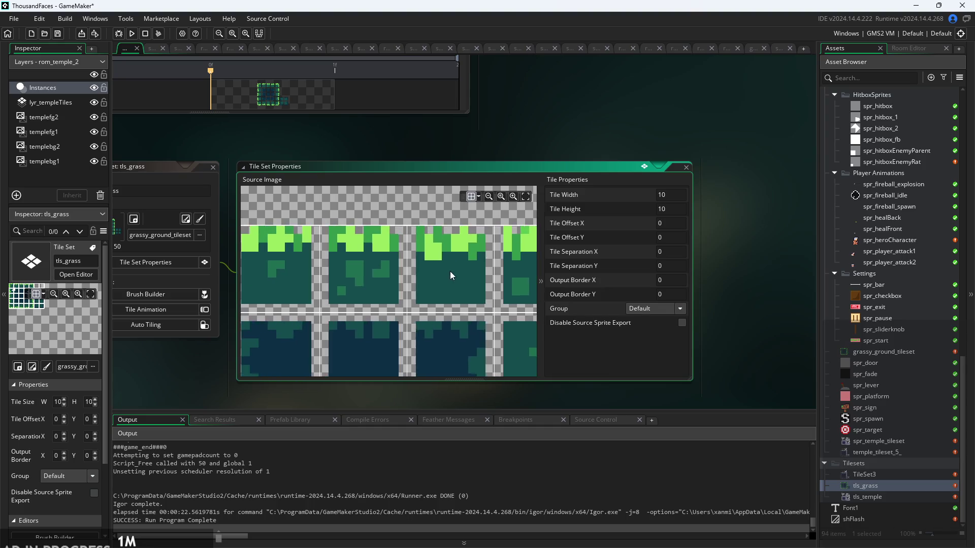
scroll(429, 250, down, 1)
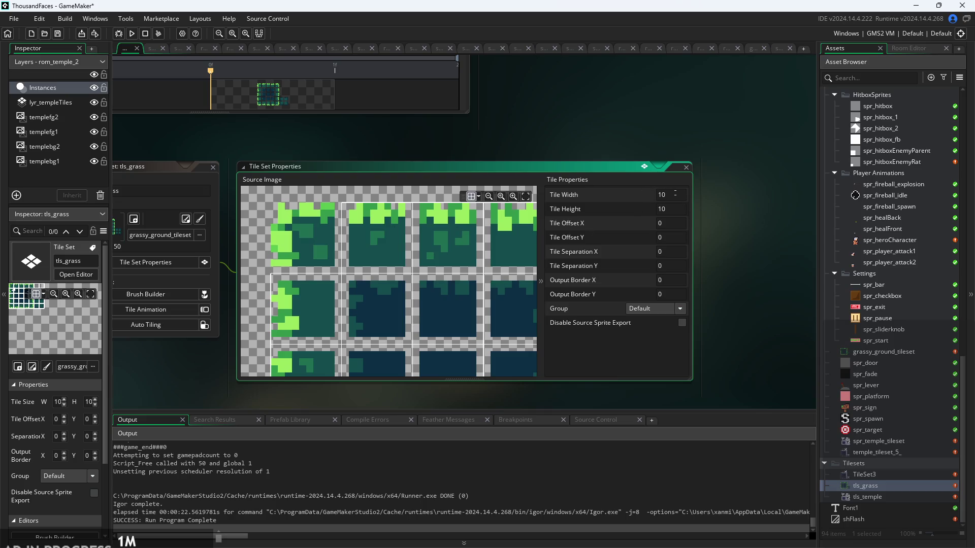
Try 9×9 tiles with a tile separation of 1 on the grass tileset
click(676, 196)
key(BackSpace)
text(9)
click(629, 212)
text(9)
mouse_move(485, 256)
mouse_down()
mouse_move(447, 266)
mouse_move(403, 258)
mouse_move(447, 254)
mouse_up()
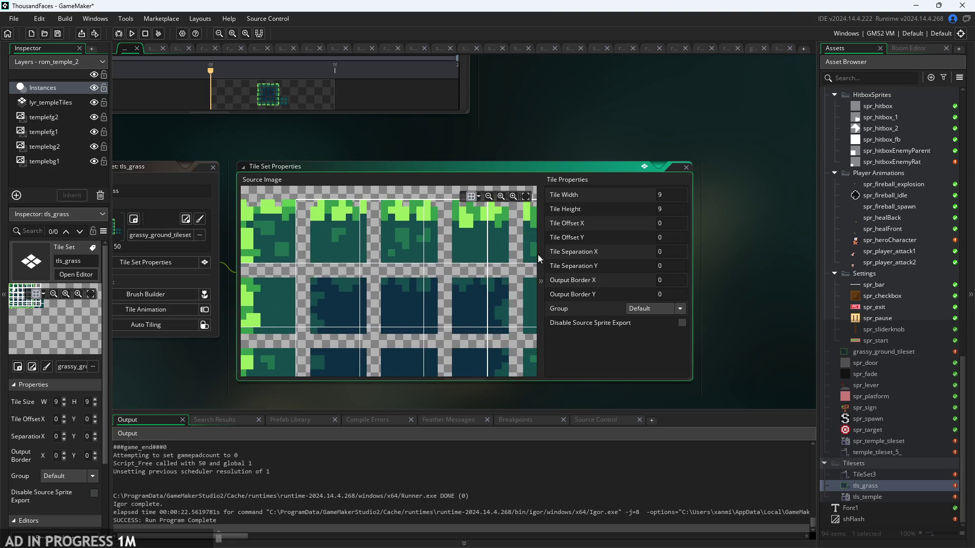
click(670, 238)
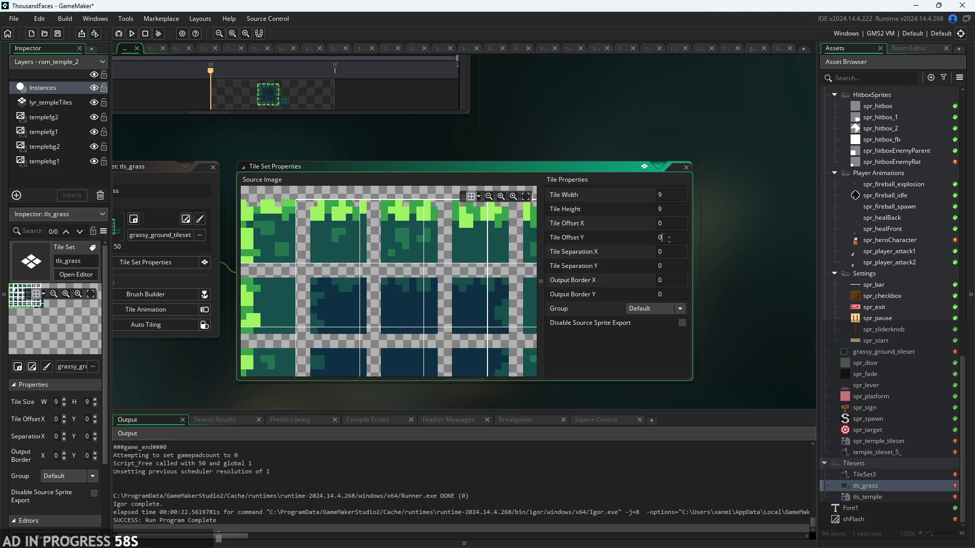
scroll(391, 229, down, 2)
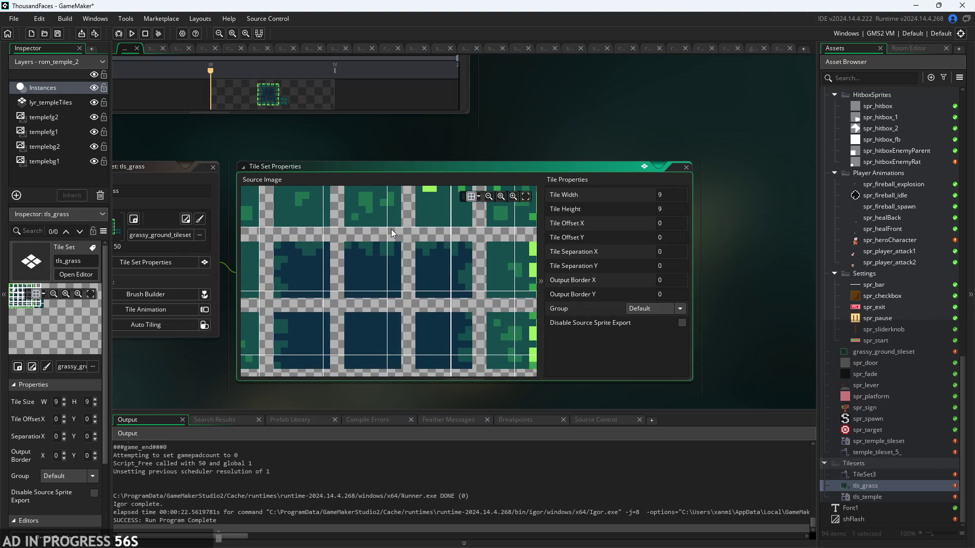
scroll(391, 230, down, 1)
drag(398, 238, 450, 275)
scroll(775, 293, up, 3)
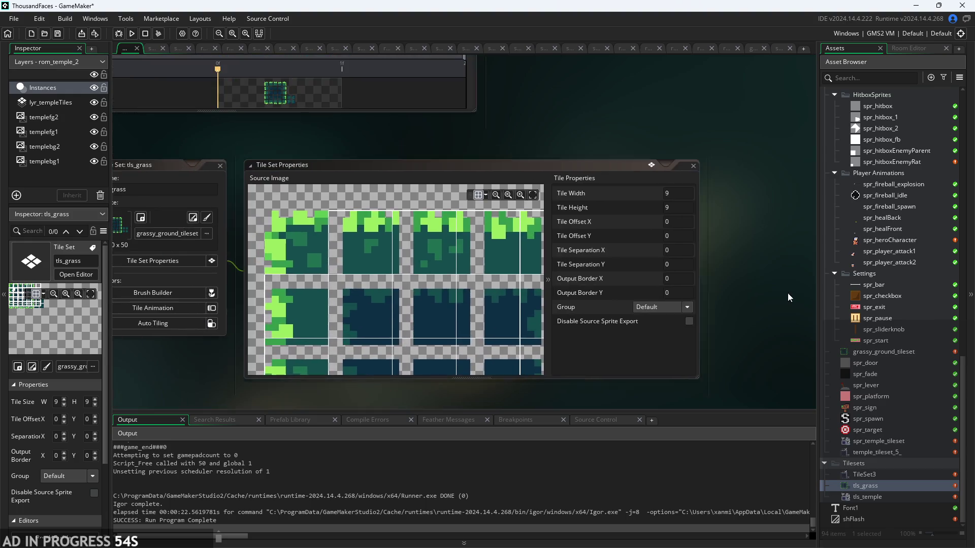
click(686, 241)
text(1)
key(Tab)
key(BackSpace)
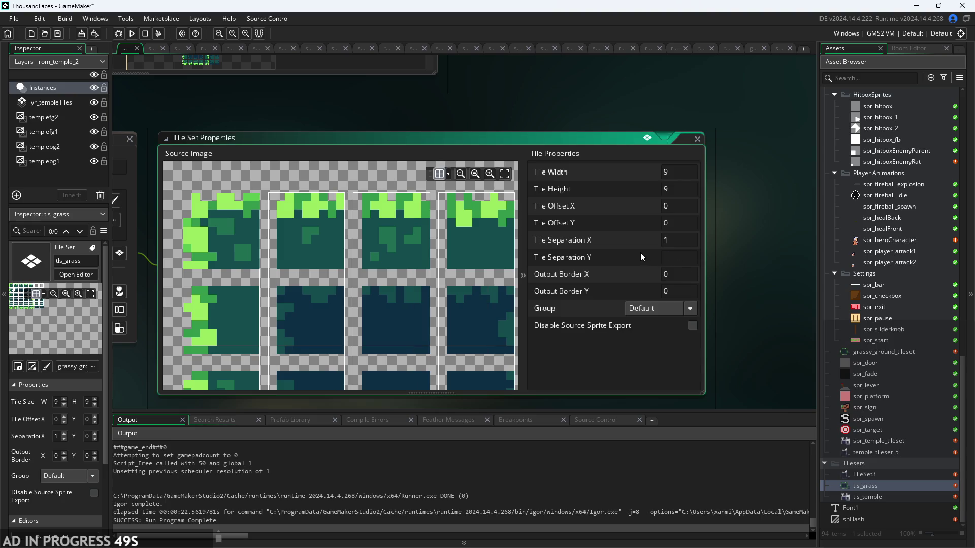
key(Return)
scroll(395, 321, down, 3)
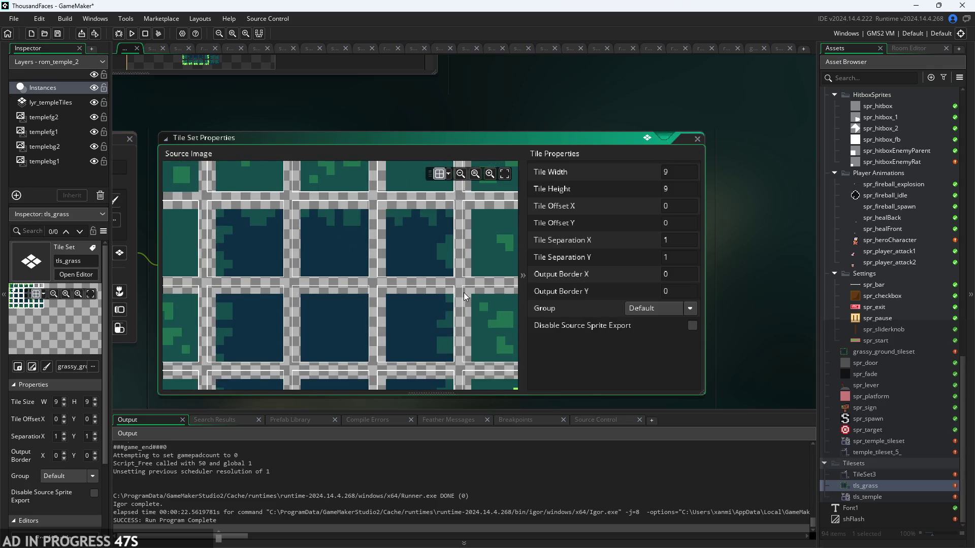
scroll(351, 274, down, 3)
scroll(350, 274, up, 3)
scroll(345, 341, up, 2)
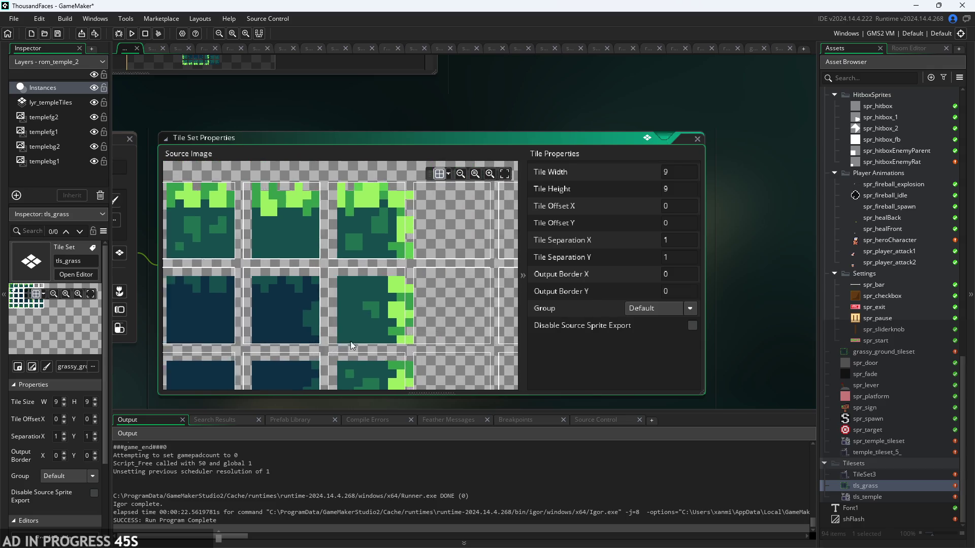
Set tile width and height to 8 with separation X and Y of 2
key(BackSpace)
text(8)
click(673, 191)
text(8)
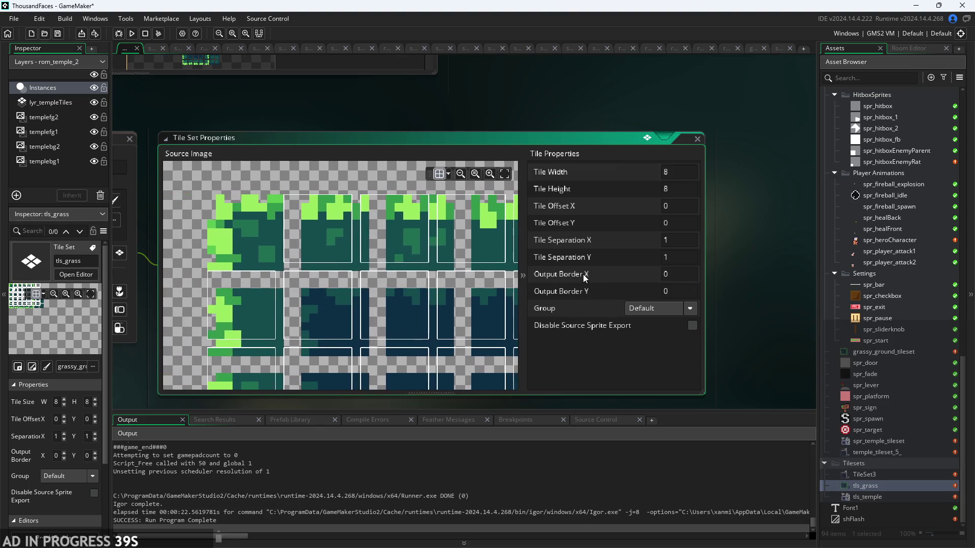
click(643, 240)
key(Tab)
text(2)
click(479, 302)
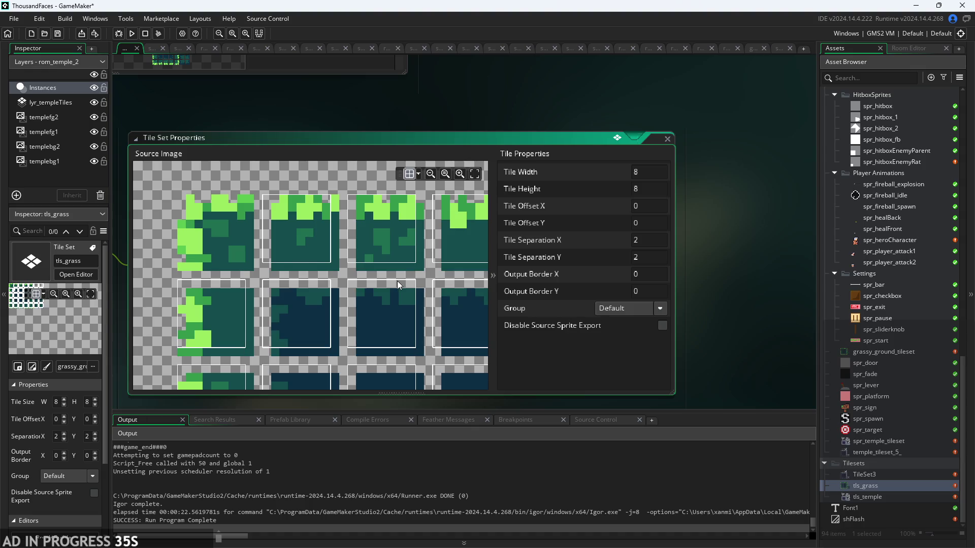
Set tile offset X and Y to 1 and centre the aligned grass grid, then select TileSet3
mouse_move(328, 269)
mouse_down()
mouse_move(328, 280)
mouse_move(306, 286)
mouse_move(297, 279)
mouse_move(305, 271)
mouse_up()
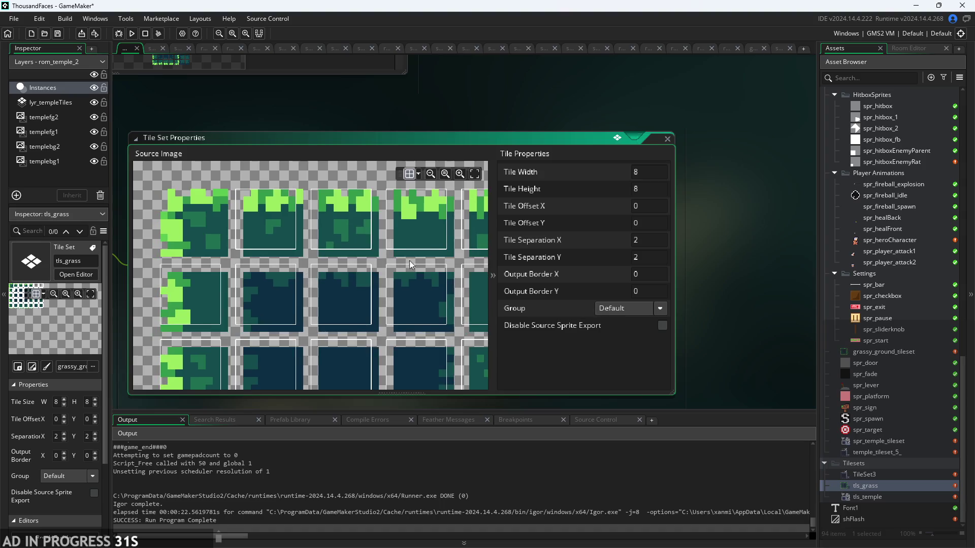
click(648, 206)
key(BackSpace)
text(1)
click(663, 225)
key(BackSpace)
text(1)
mouse_move(421, 263)
mouse_down()
mouse_move(433, 236)
mouse_move(421, 275)
mouse_move(279, 249)
mouse_move(302, 220)
mouse_move(267, 237)
mouse_move(294, 303)
mouse_up()
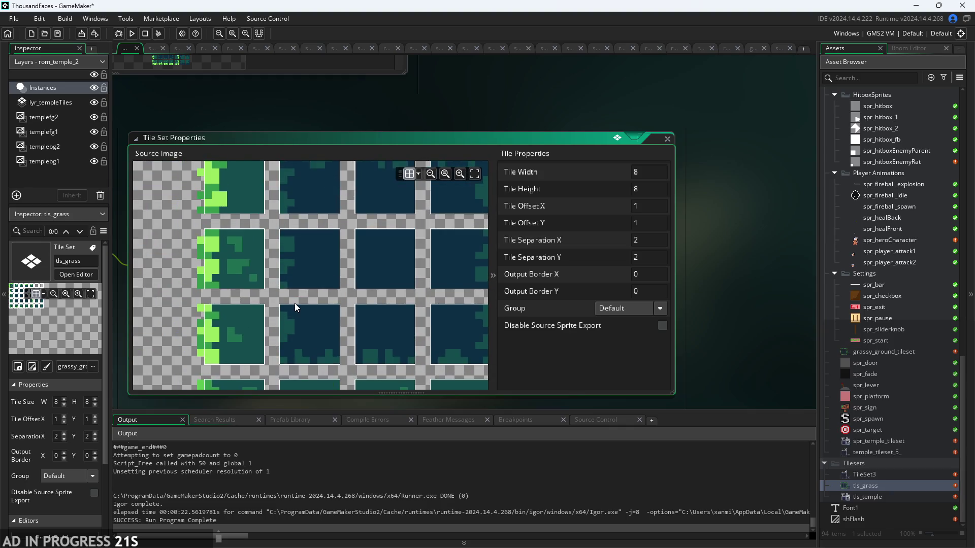
scroll(295, 303, down, 5)
drag(205, 300, 187, 293)
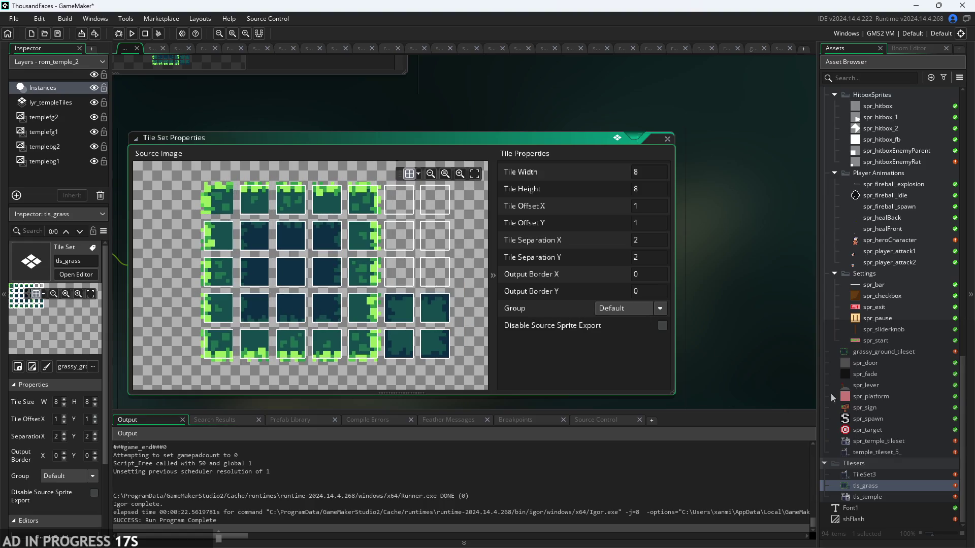
click(882, 473)
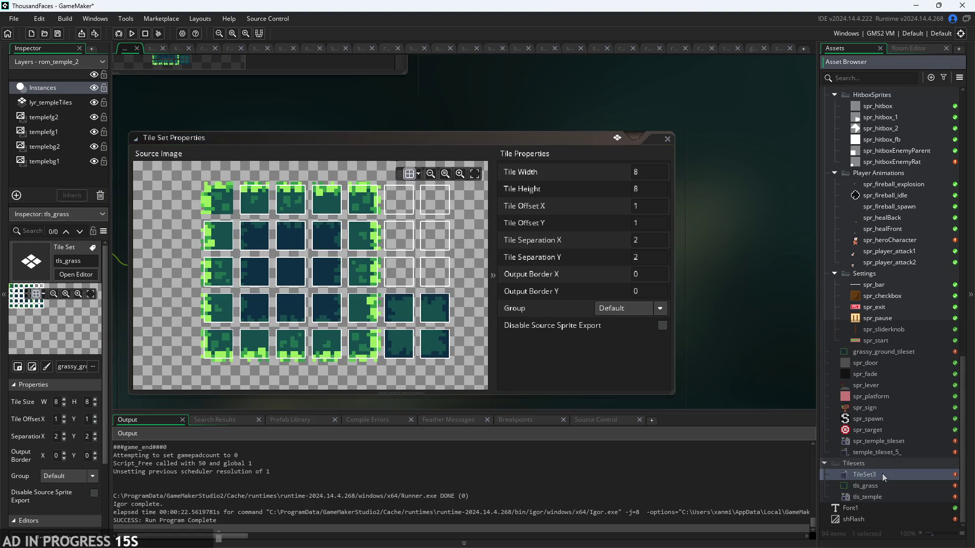
Open the tls_temple tileset and scroll around its Source Image to finish reviewing it
double_click(886, 495)
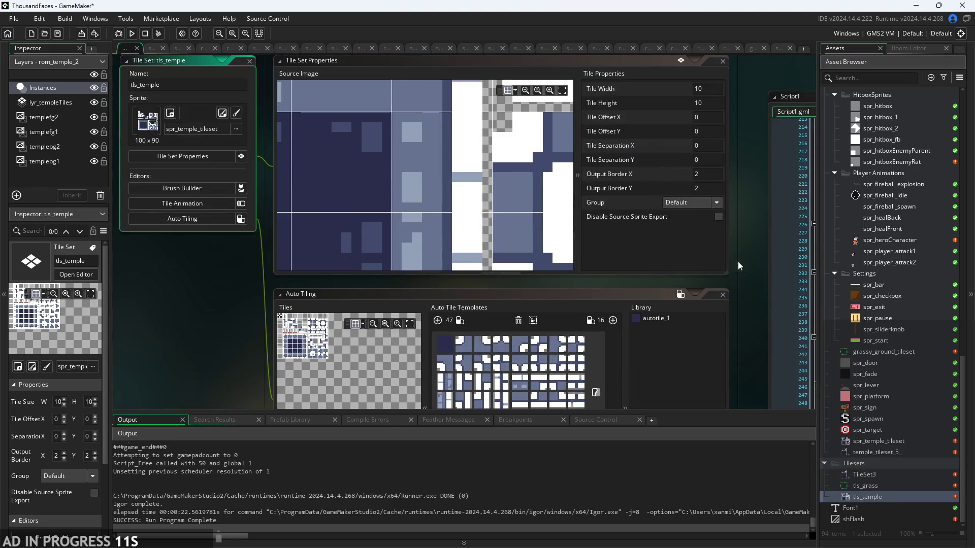
mouse_move(738, 261)
mouse_down()
mouse_move(634, 340)
mouse_move(431, 239)
mouse_move(627, 278)
mouse_up()
scroll(635, 334, down, 2)
scroll(627, 278, up, 2)
scroll(482, 214, down, 6)
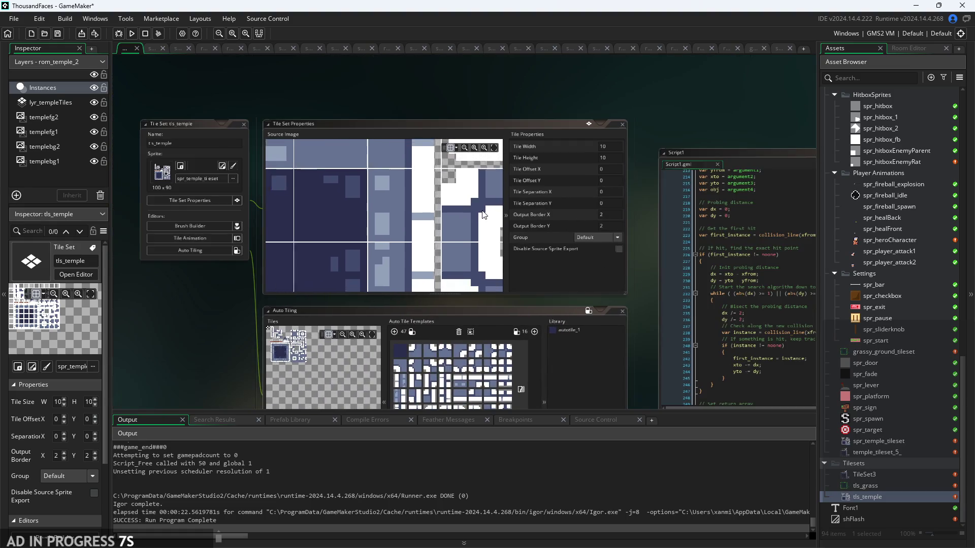
scroll(381, 238, down, 2)
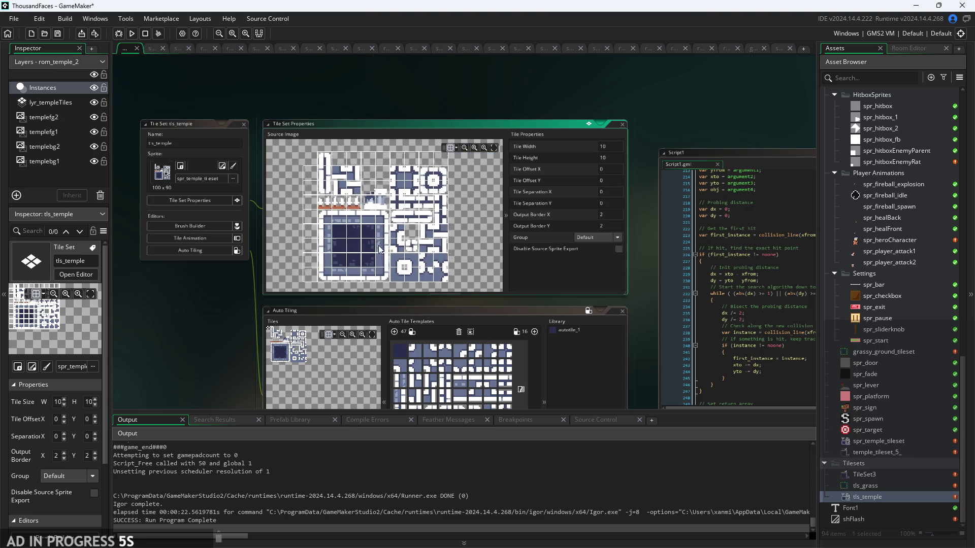
scroll(383, 239, up, 3)
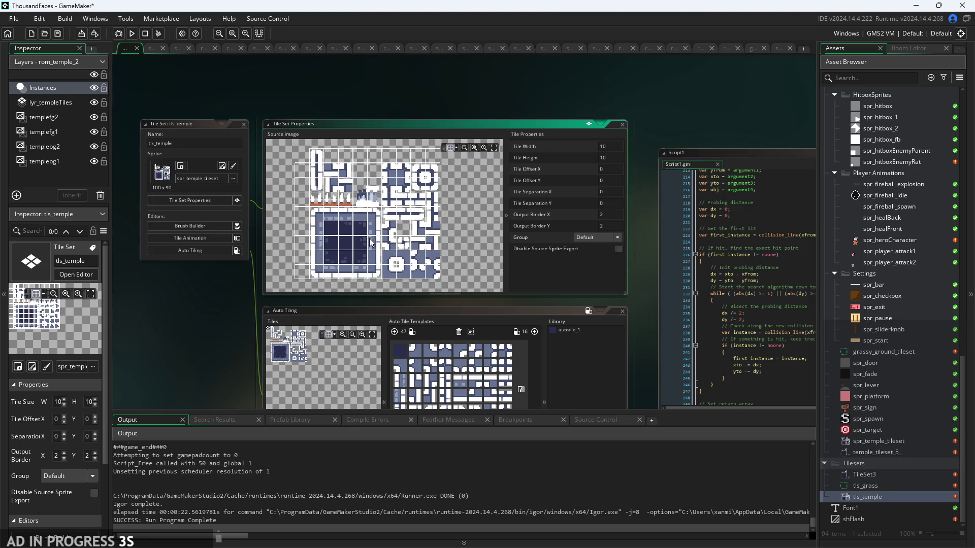
scroll(352, 237, down, 2)
scroll(432, 200, up, 5)
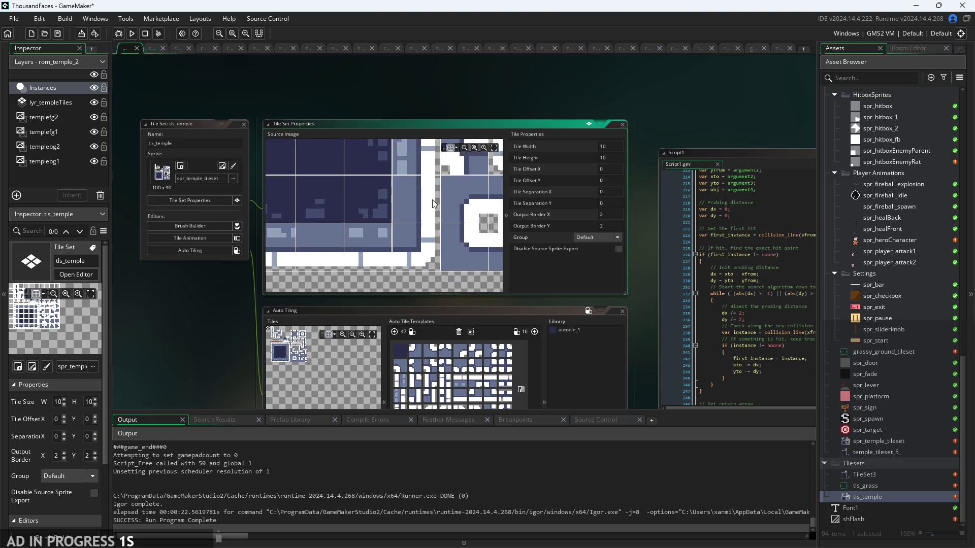
scroll(441, 191, down, 5)
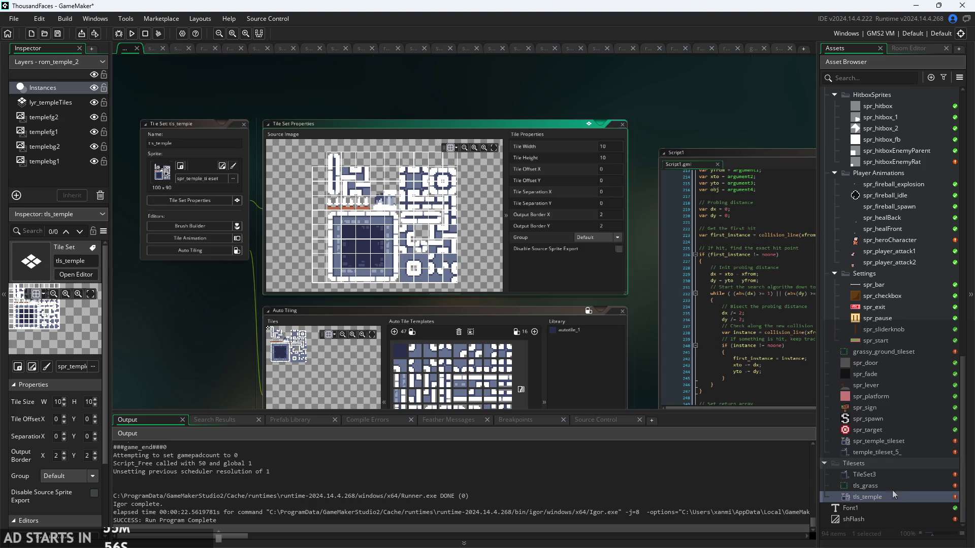
Open TileSet3, built from temple_tileset_5 with 8×8 tiles, offset 1,1 and separation 2,2
double_click(889, 476)
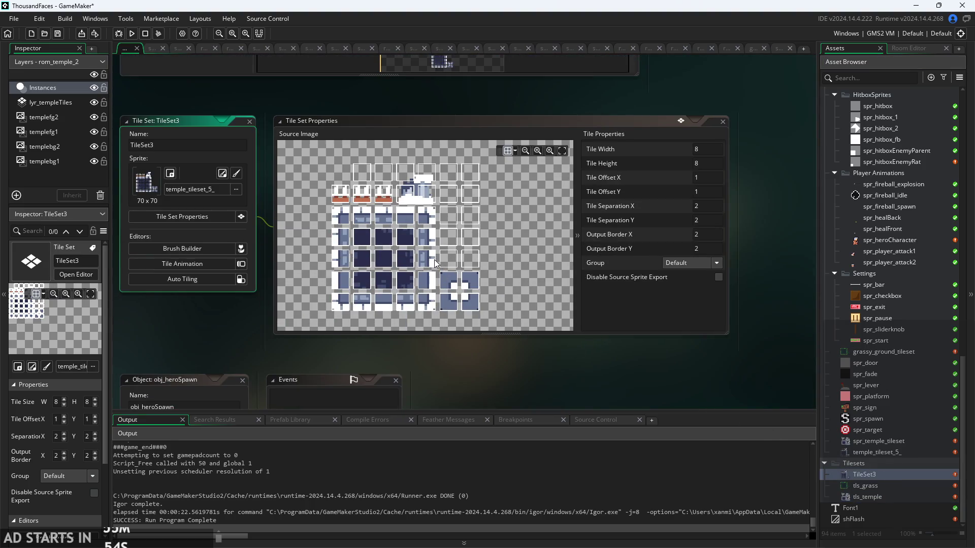
scroll(434, 257, up, 5)
scroll(468, 252, down, 6)
scroll(506, 230, up, 3)
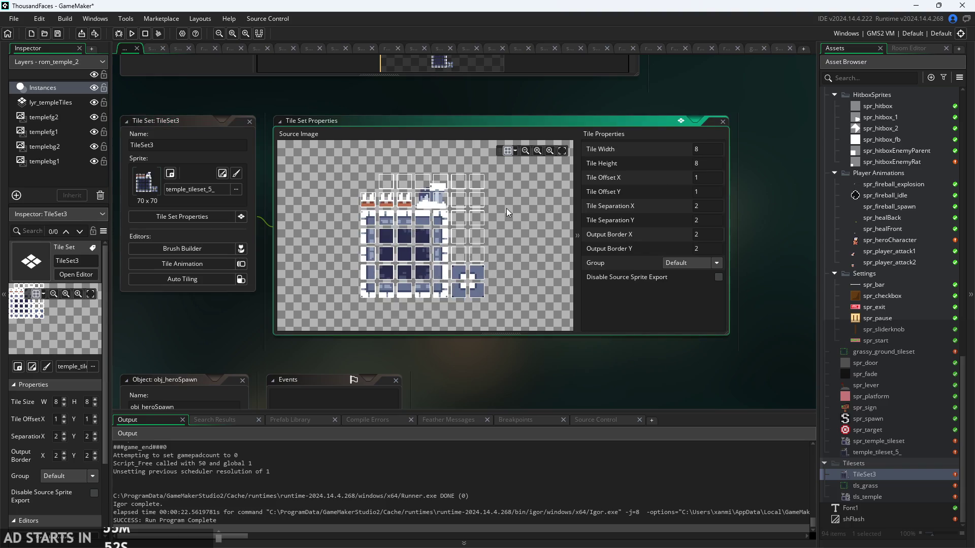
scroll(486, 235, up, 2)
scroll(486, 235, down, 2)
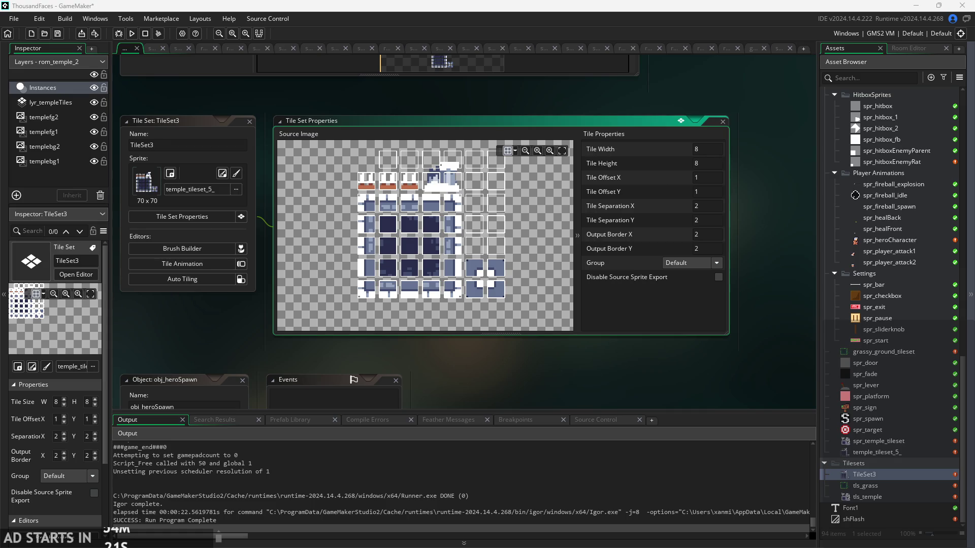
scroll(483, 353, up, 4)
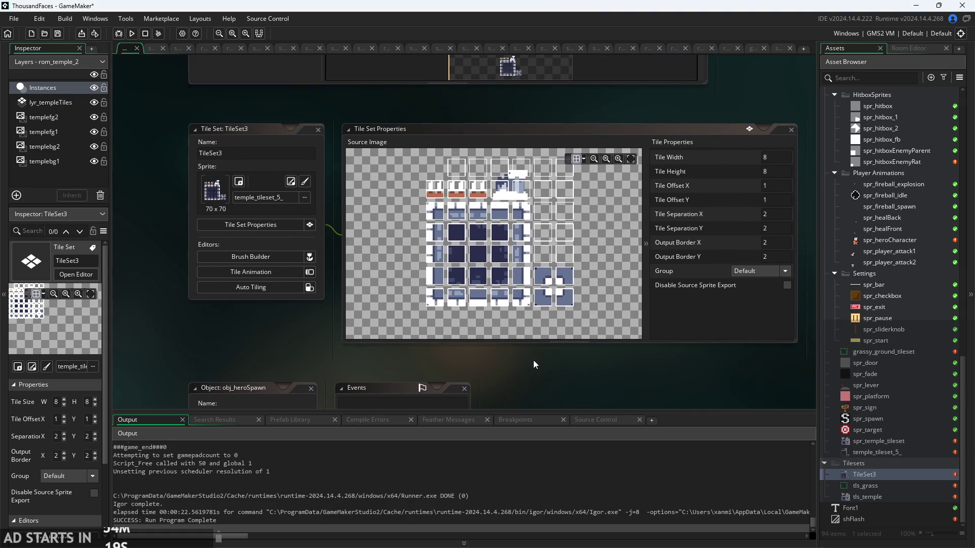
scroll(468, 359, down, 3)
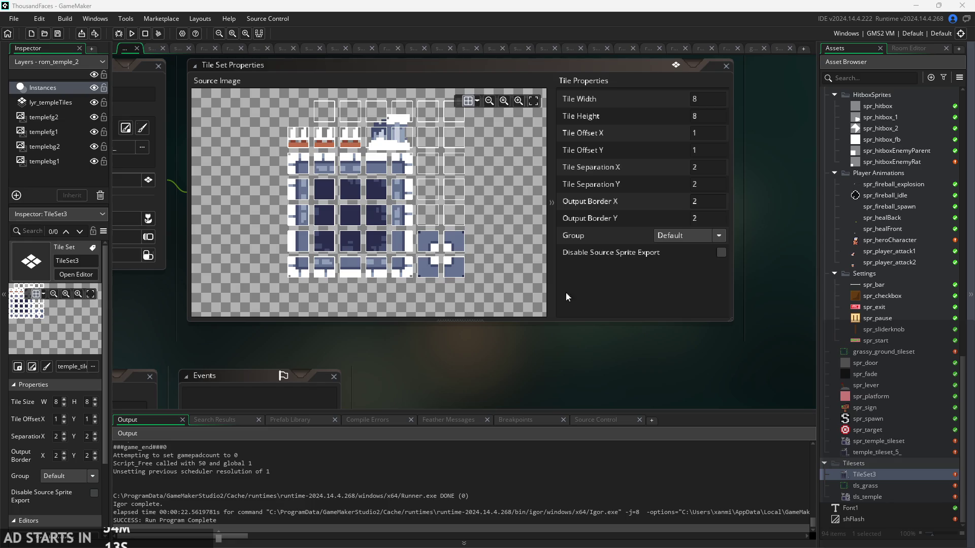
scroll(575, 287, up, 4)
scroll(572, 373, up, 5)
mouse_move(559, 218)
mouse_down()
mouse_move(595, 212)
mouse_move(598, 222)
mouse_up()
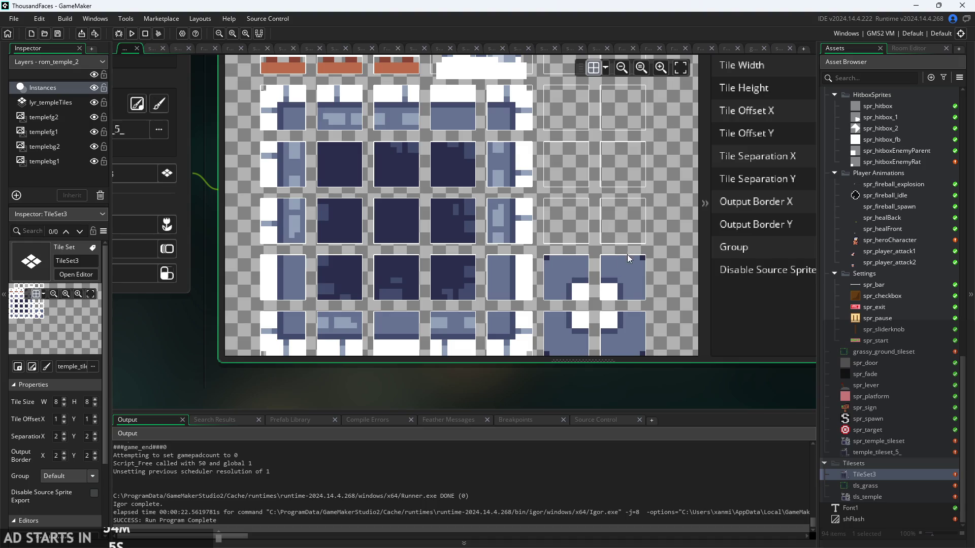
scroll(628, 263, down, 4)
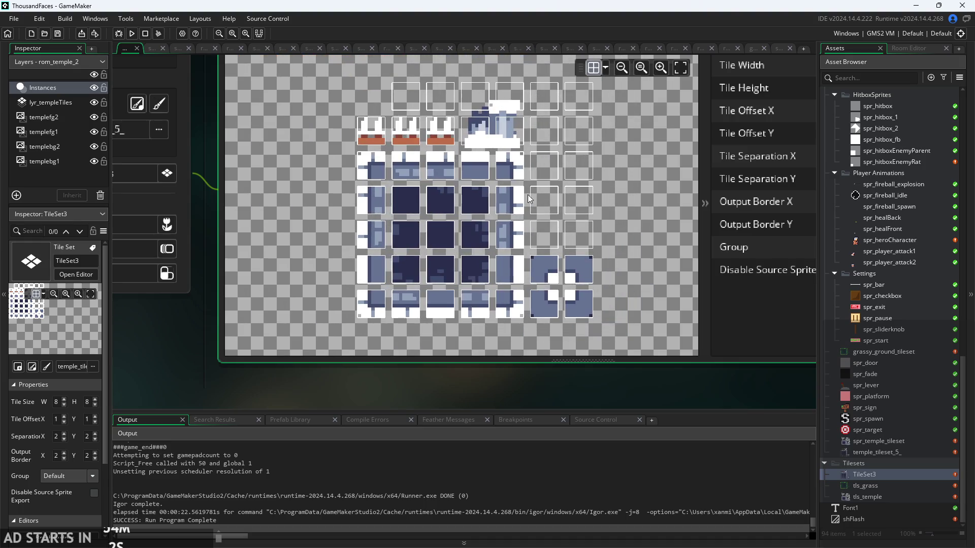
scroll(478, 199, up, 2)
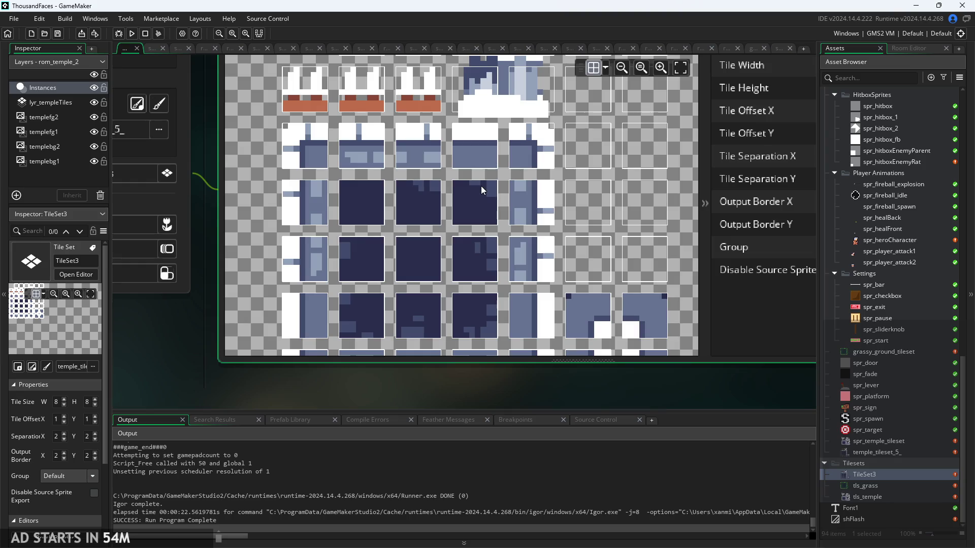
scroll(481, 191, down, 2)
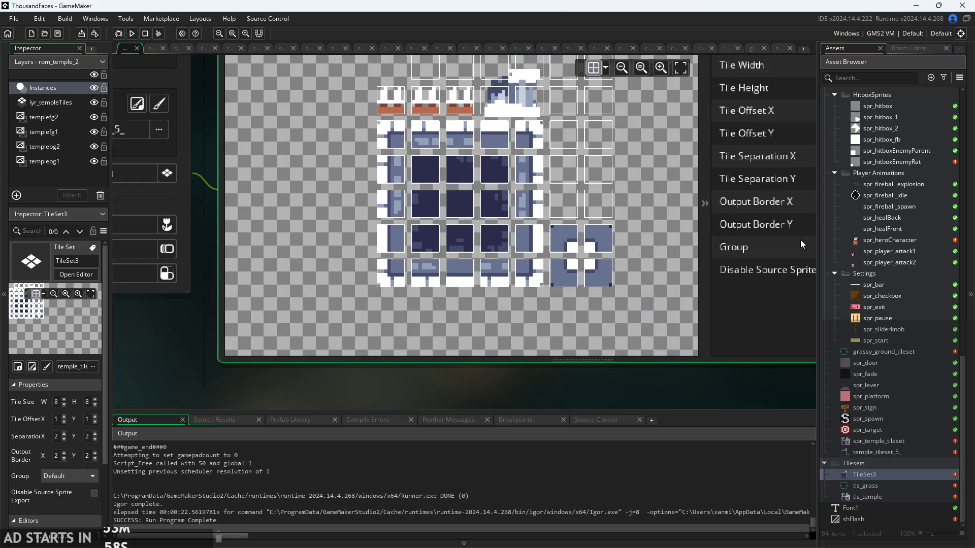
scroll(877, 264, up, 3)
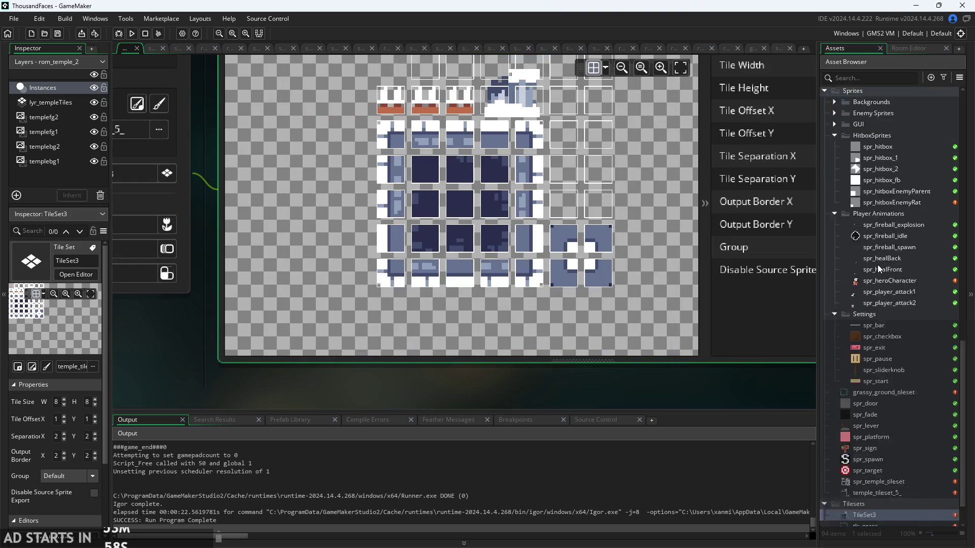
Launch the game from its start screen and hop the hero across the first floating platforms
click(132, 34)
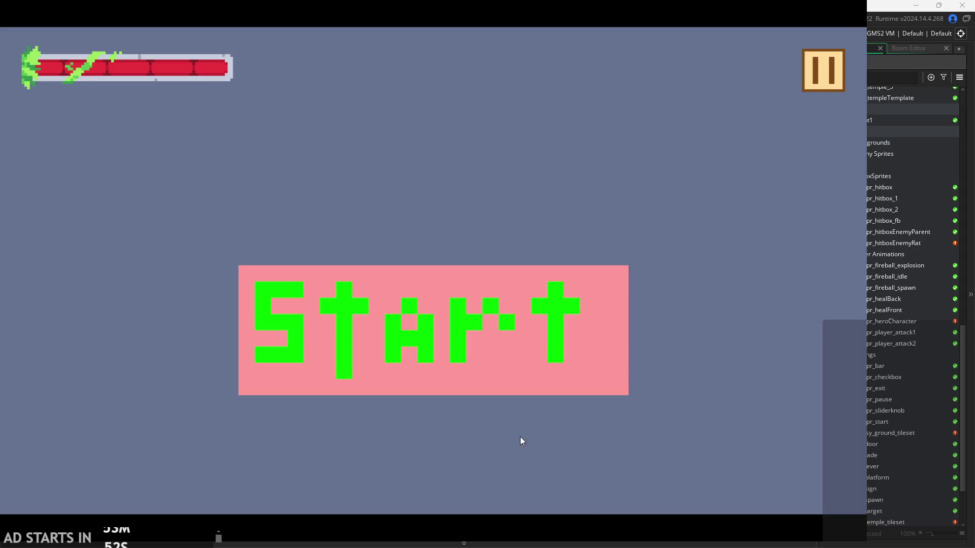
click(462, 330)
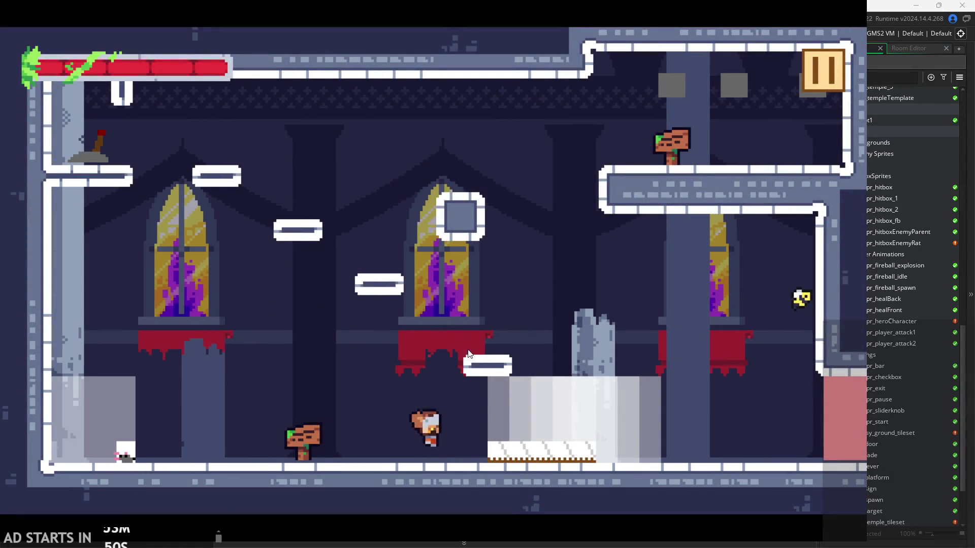
key(space)
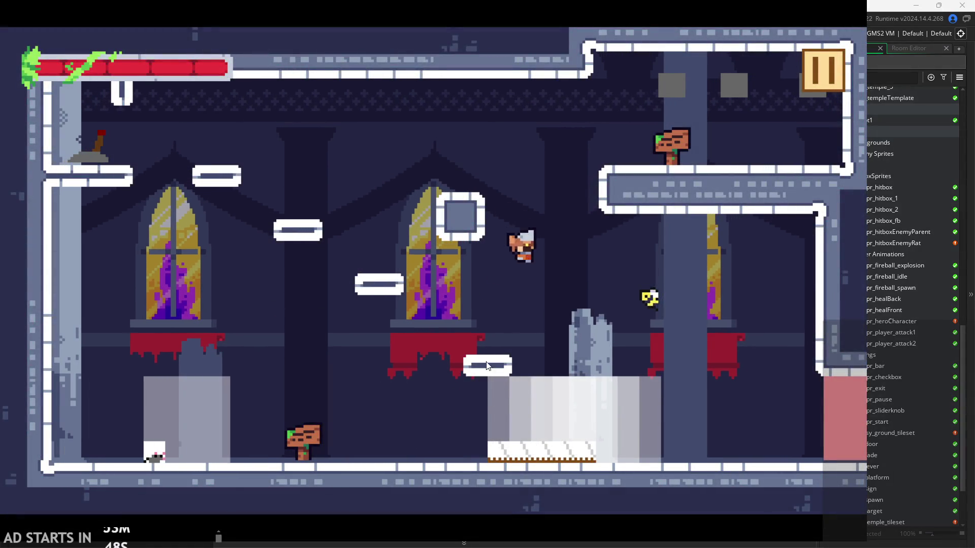
key(Left)
key(space)
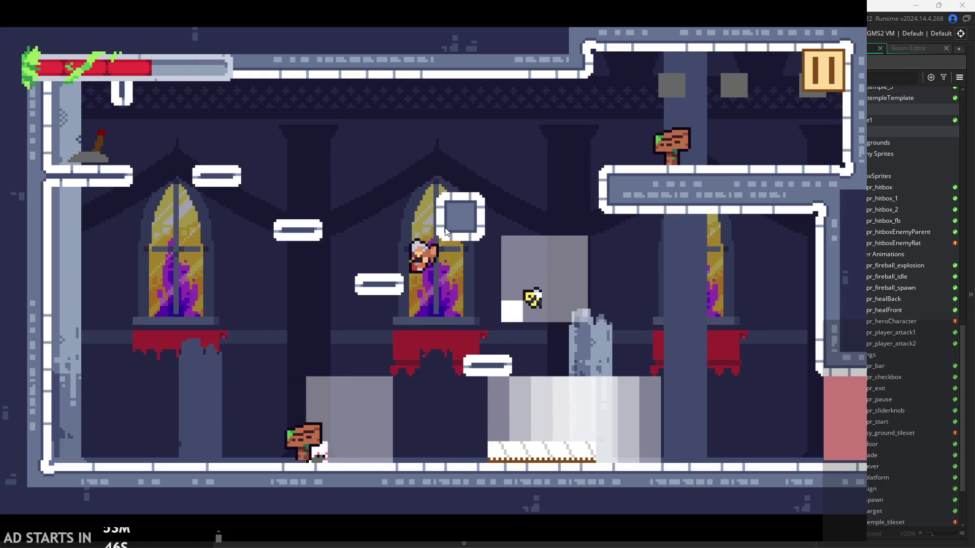
key(Left)
key(space)
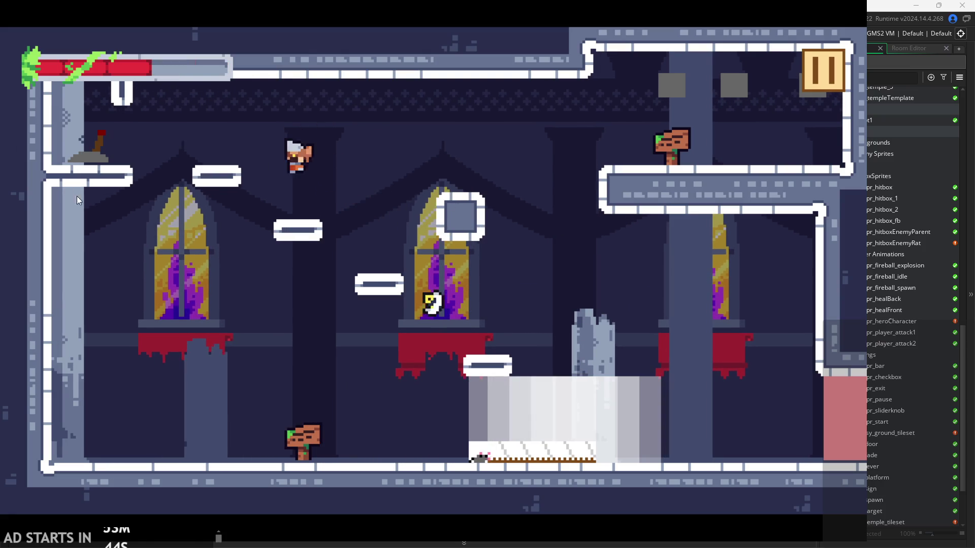
key(space)
key(Left)
key(Right)
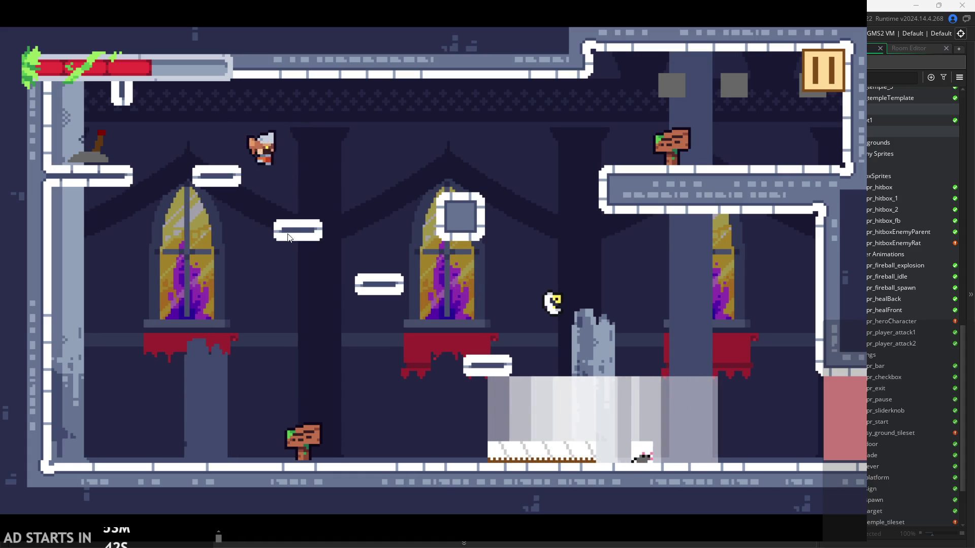
key(Right)
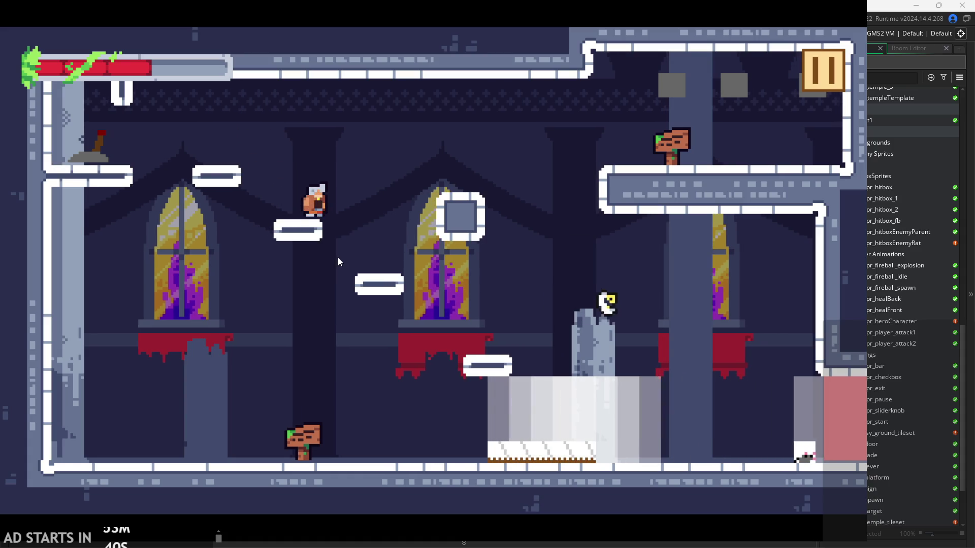
Land the hero on the square block, swing the sword right, then reach the upper-left platform
key(space)
key(Left)
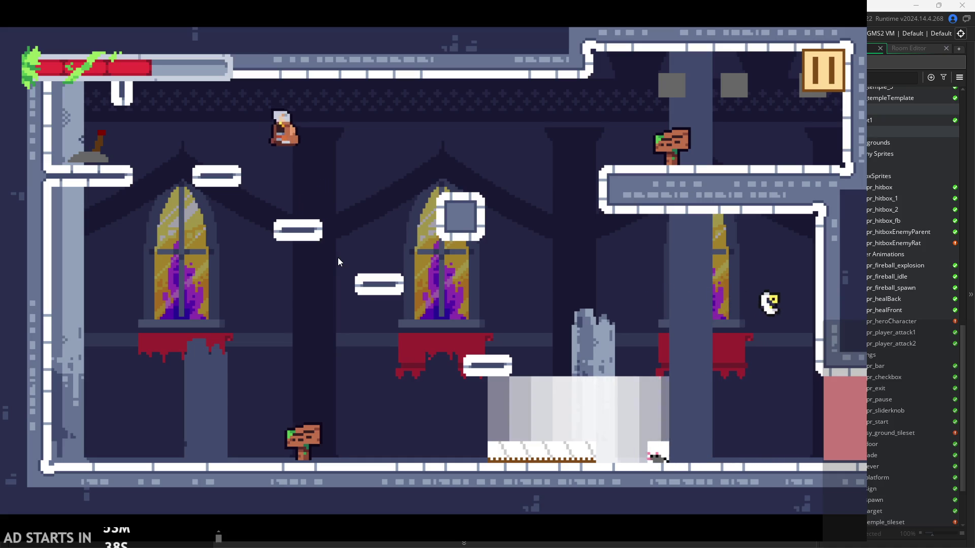
key(Left)
key(Right)
key(space)
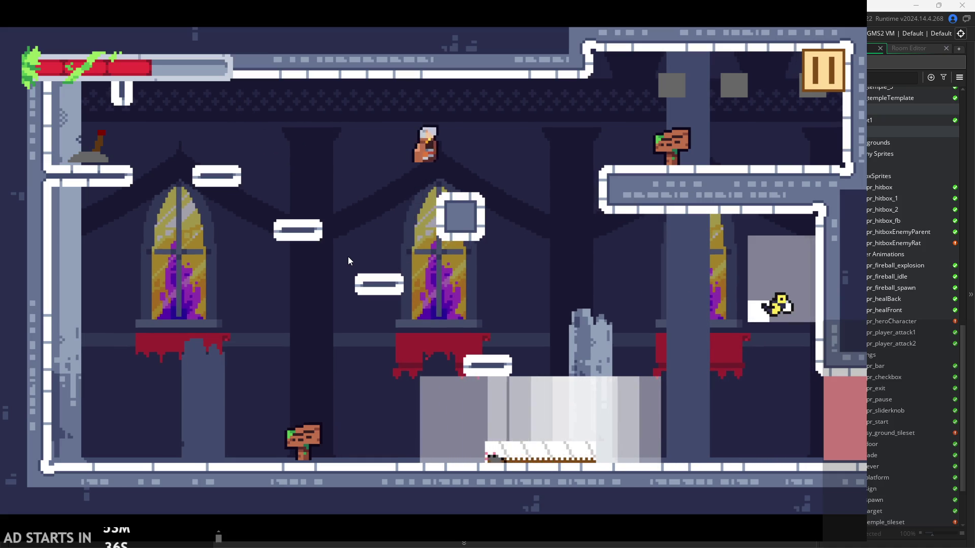
key(Right)
click(476, 217)
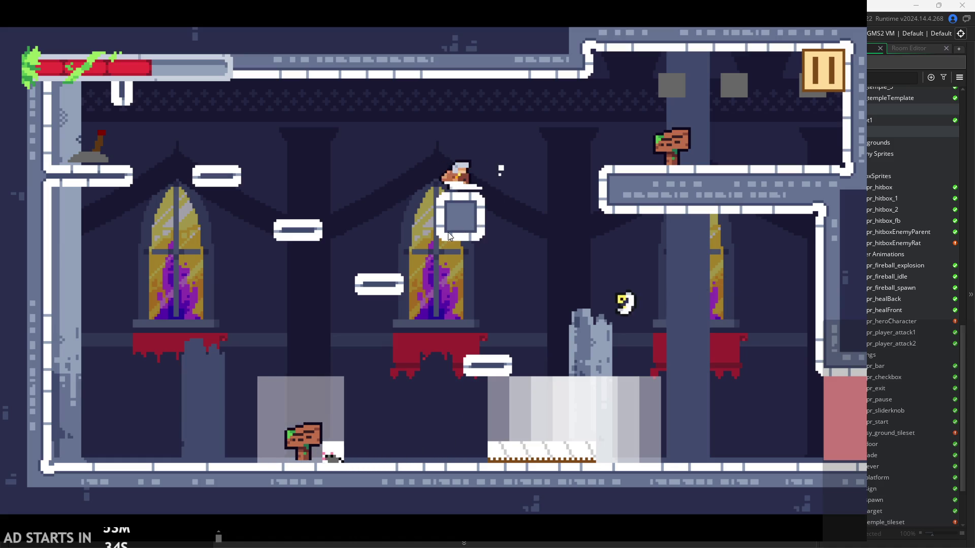
key(Left)
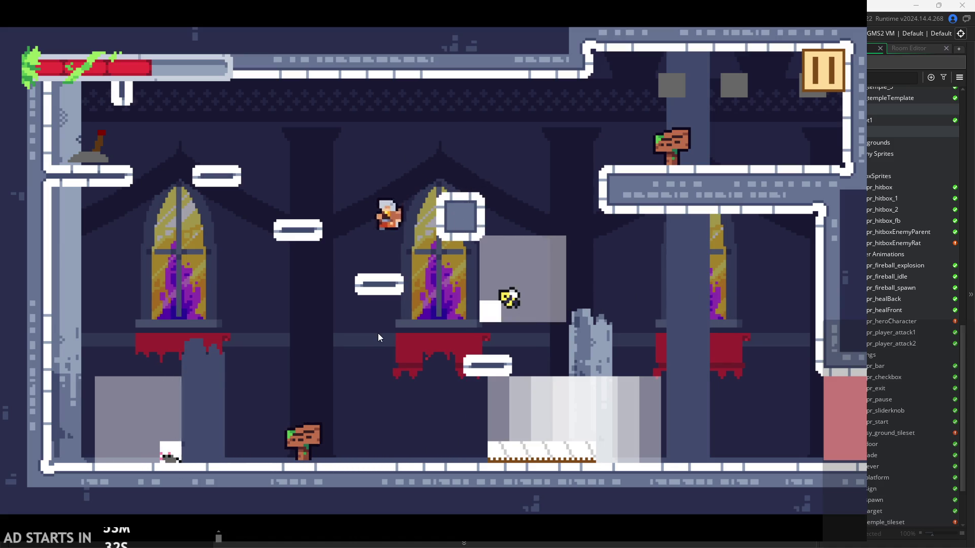
key(space)
key(Left)
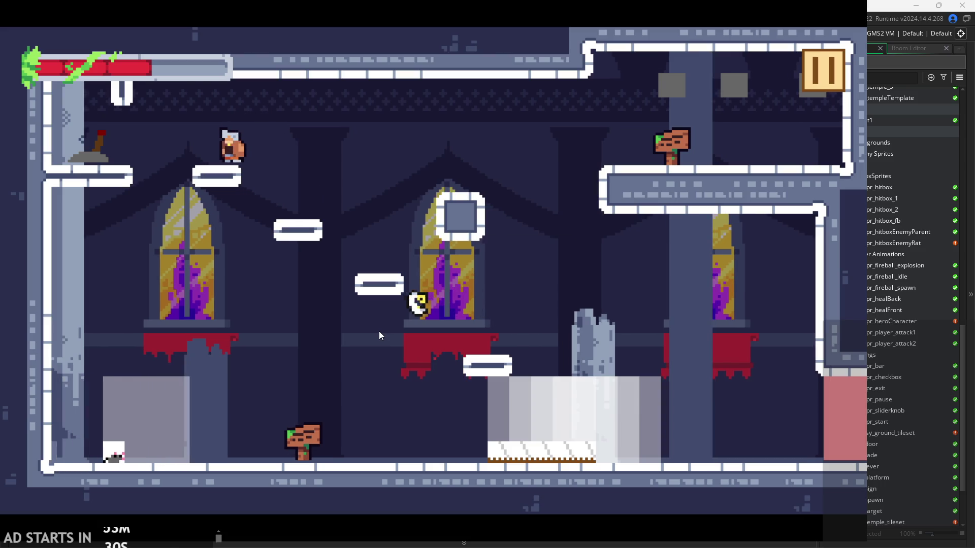
key(Right)
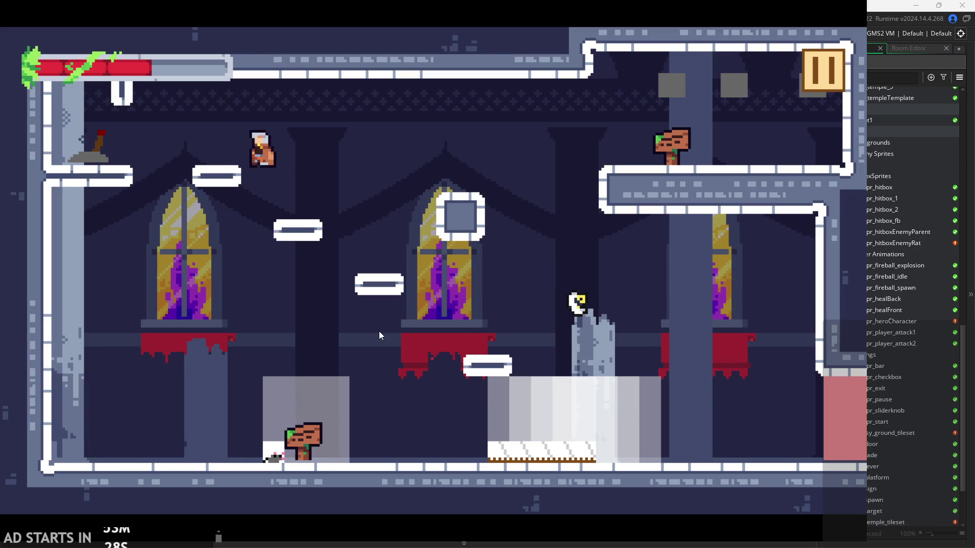
key(Left)
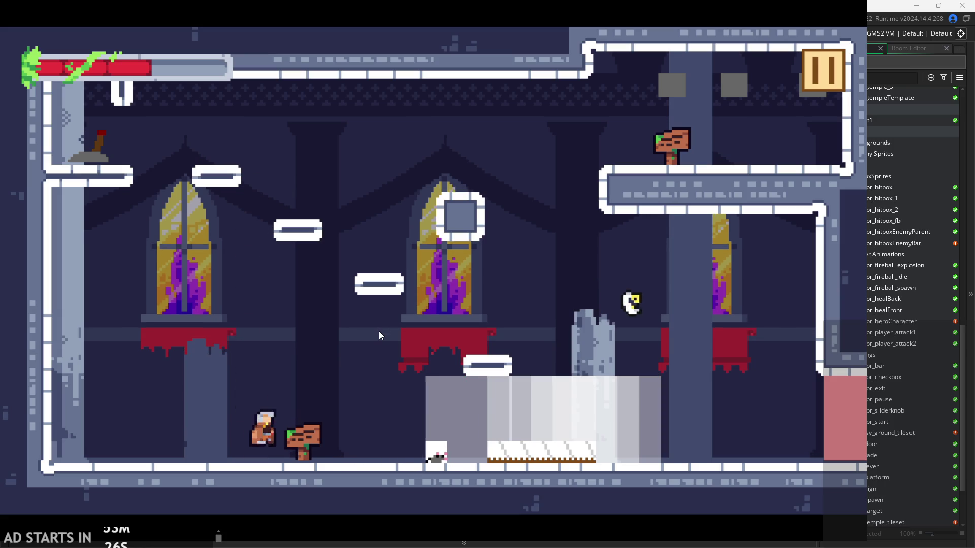
Repeatedly jump from the floor toward the middle platforms until landing on one up-left
key(space)
key(Right)
key(Left)
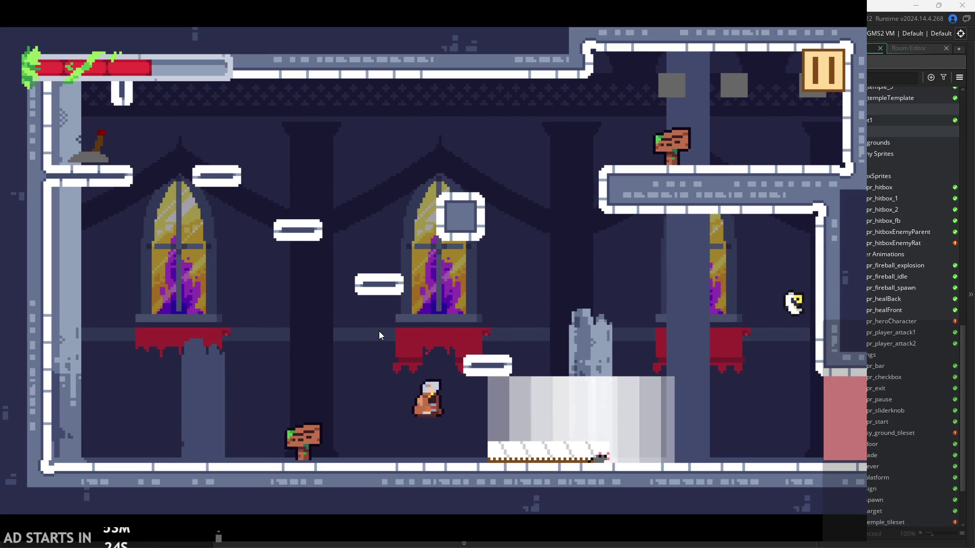
key(space)
key(Right)
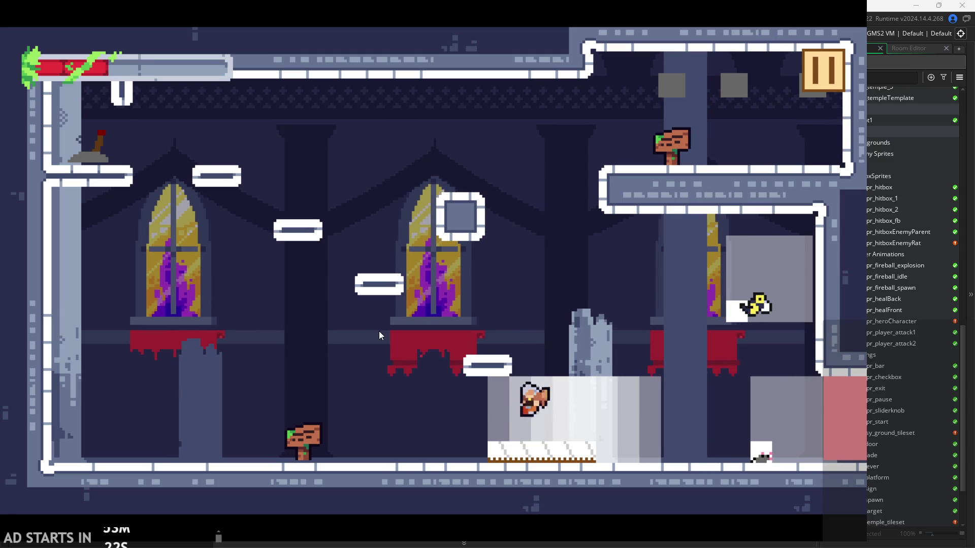
key(space)
key(Right)
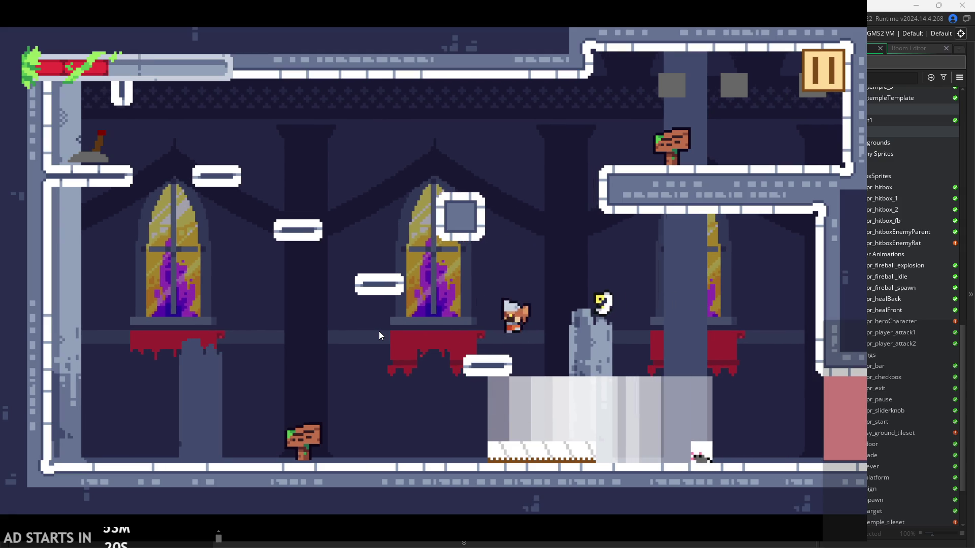
key(Left)
key(space)
key(Right)
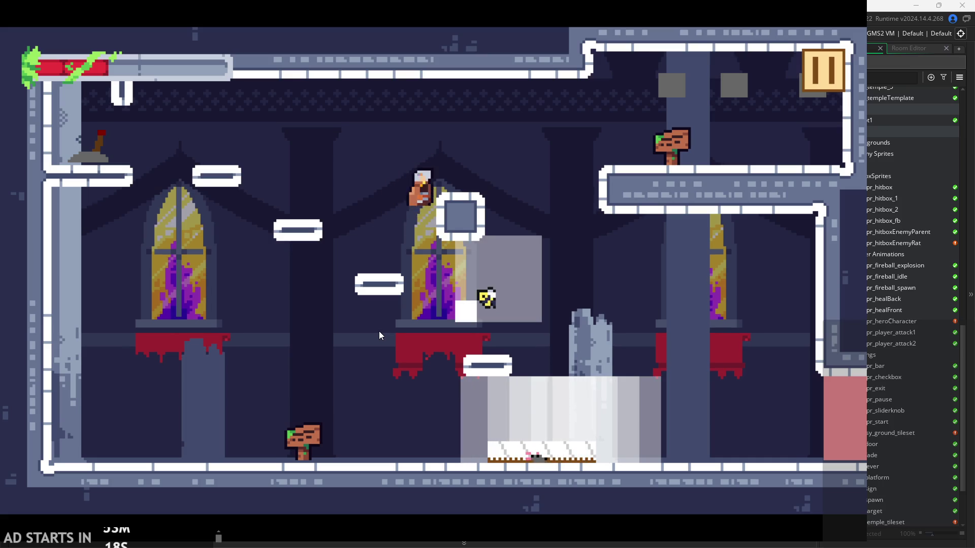
key(Left)
key(space)
key(Right)
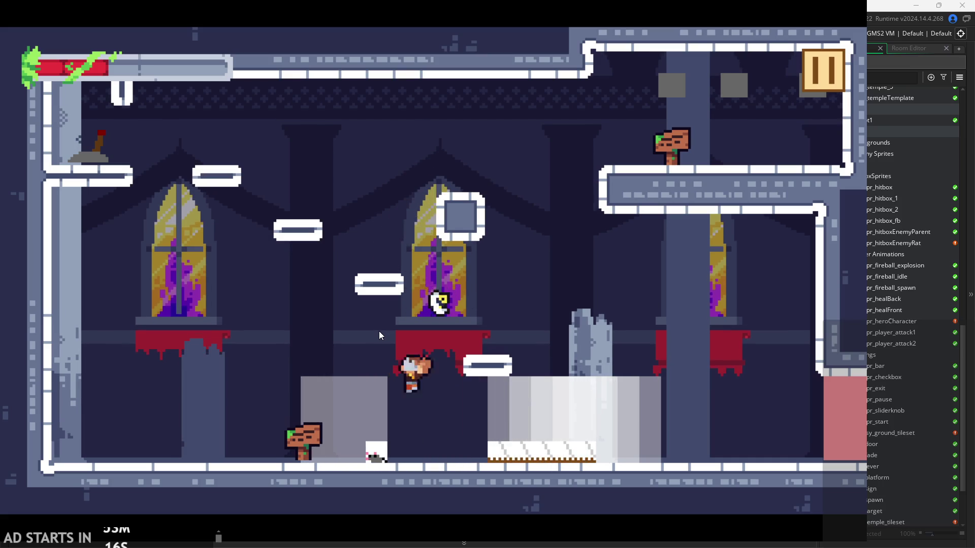
key(space)
key(Left)
key(space)
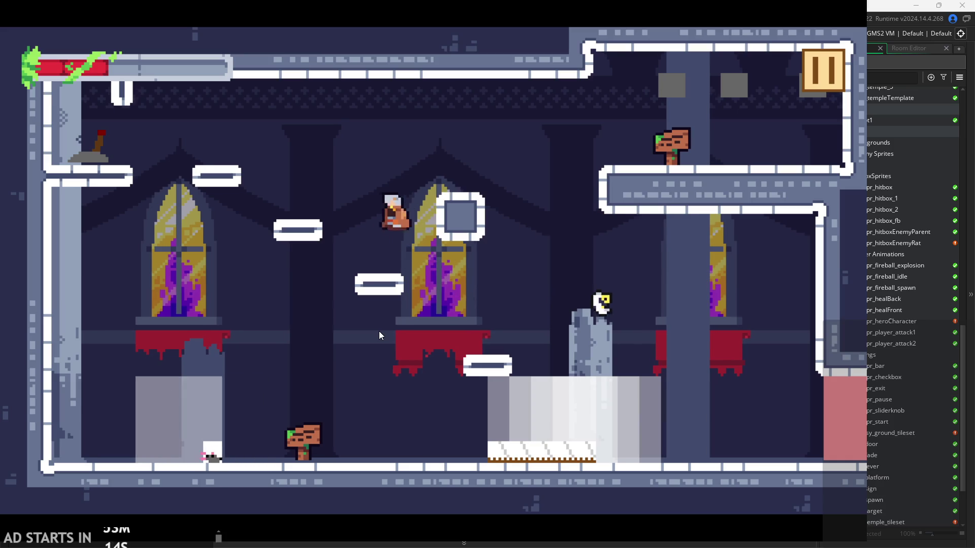
key(Left)
key(space)
key(space)
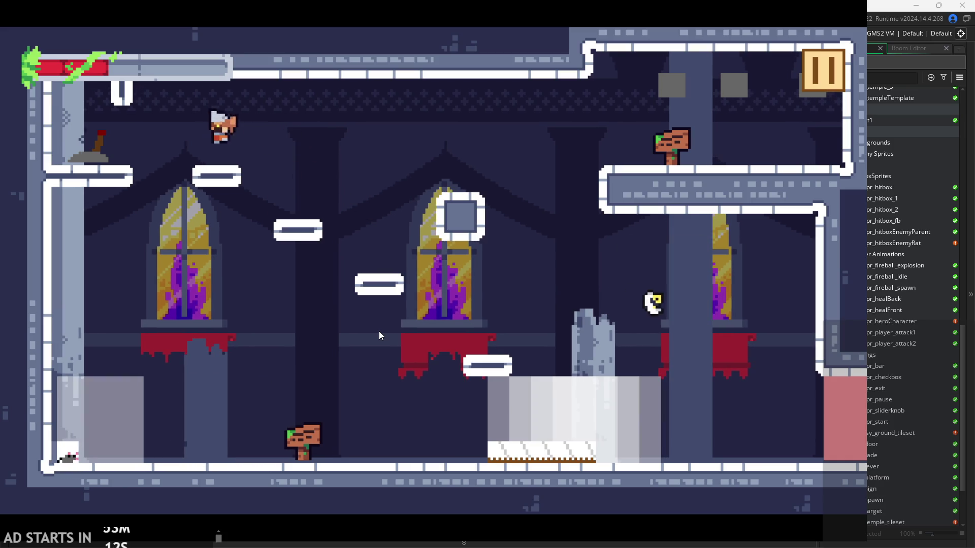
Leap from the lever ledge to the upper-right platform, then work back to the right ledge
key(Left)
key(Right)
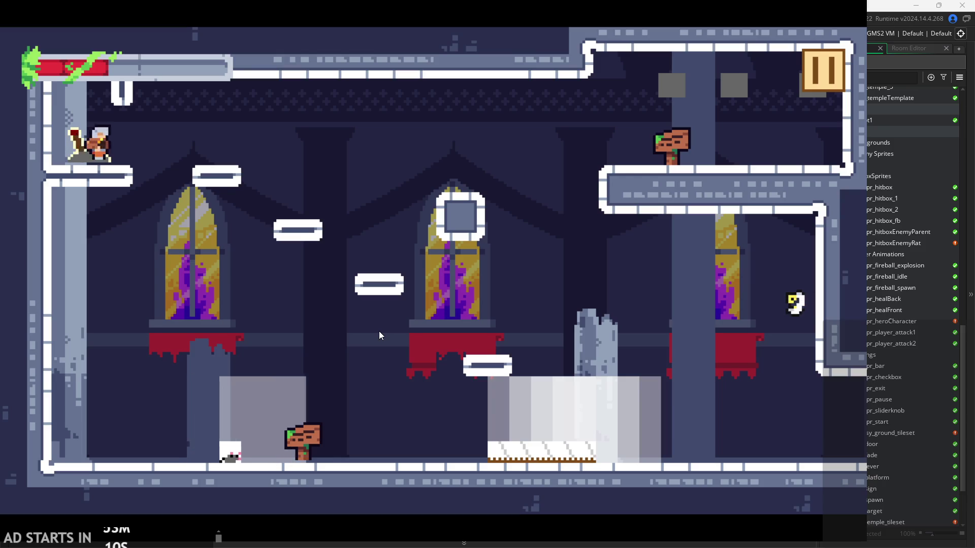
key(Right)
key(space)
key(space)
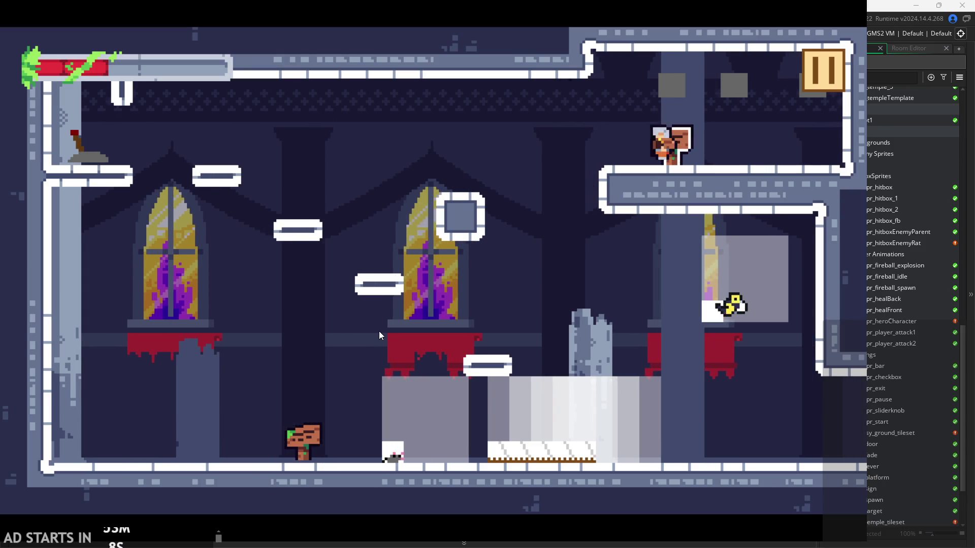
key(Left)
key(Right)
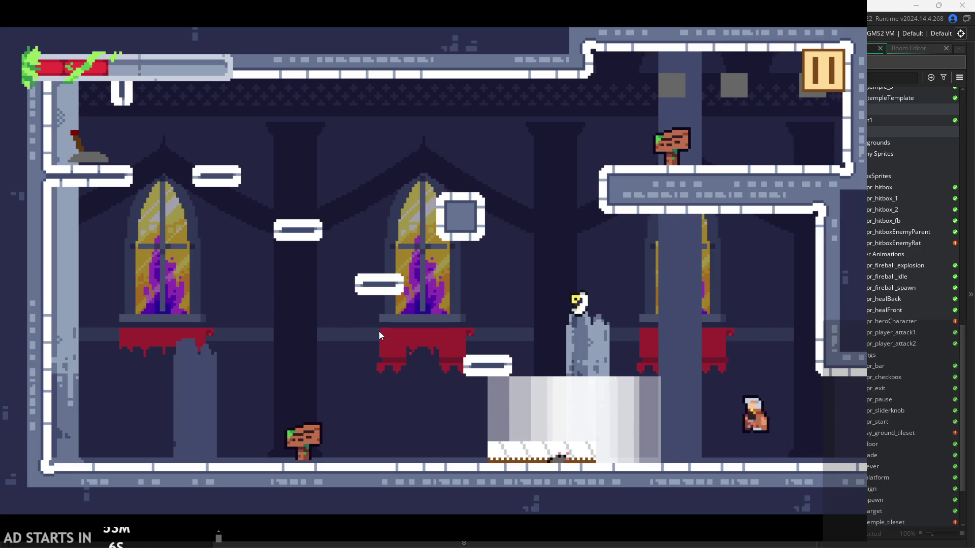
key(space)
key(Left)
key(Right)
key(Left)
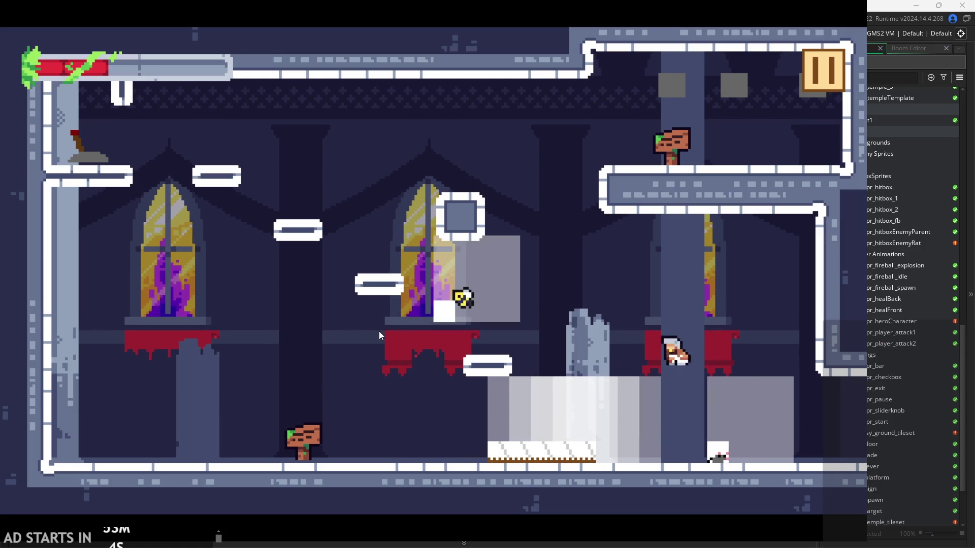
key(space)
key(Right)
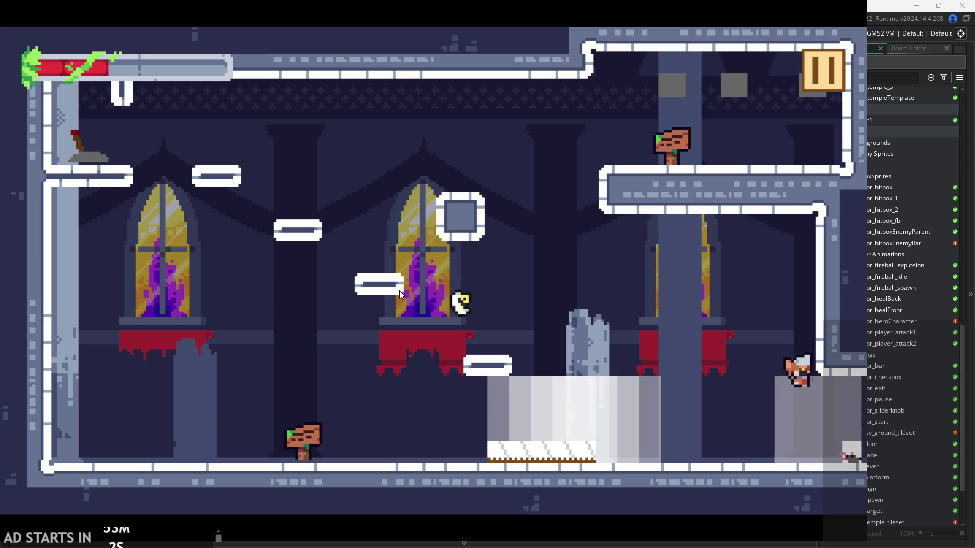
key(Left)
Cross via the pillar top and middle ledge, then exit right into the training room
key(space)
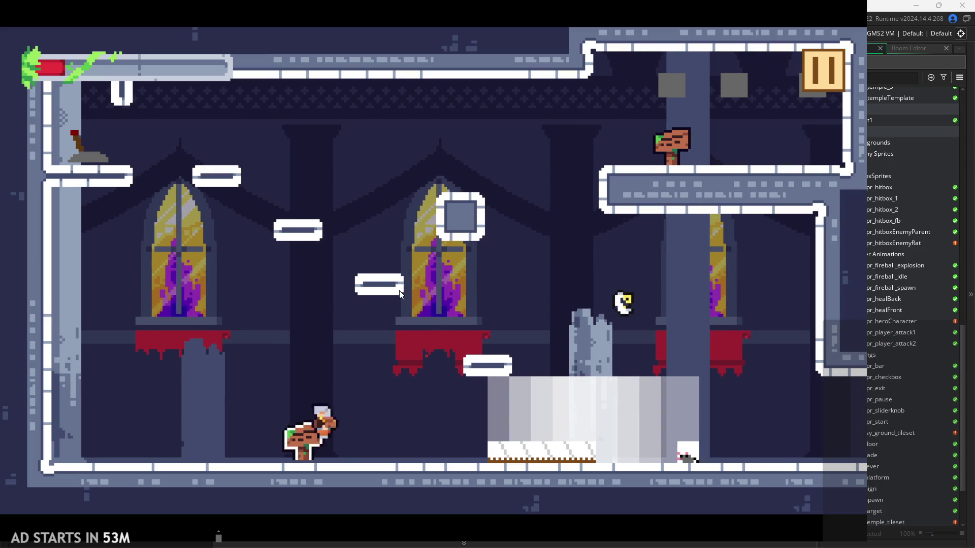
key(Left)
key(space)
key(Right)
key(space)
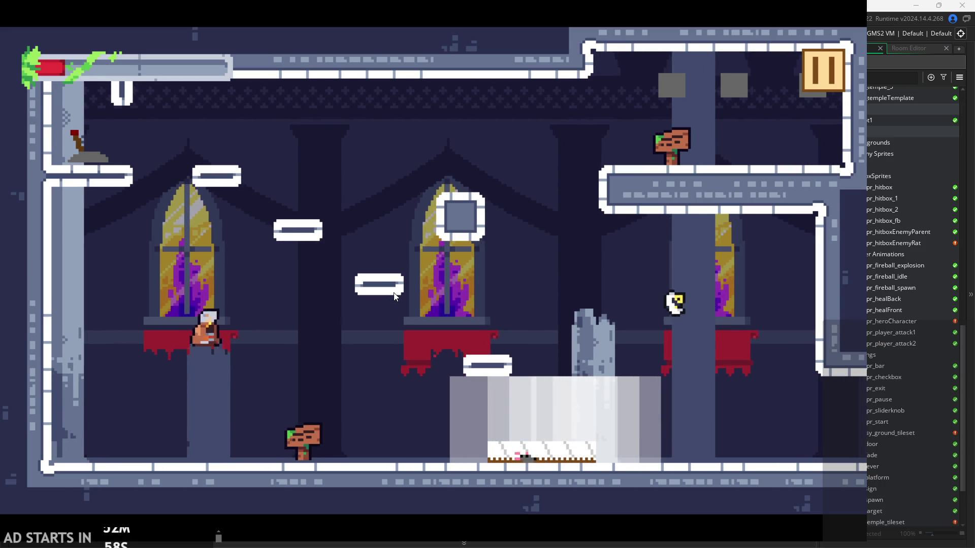
key(Right)
key(space)
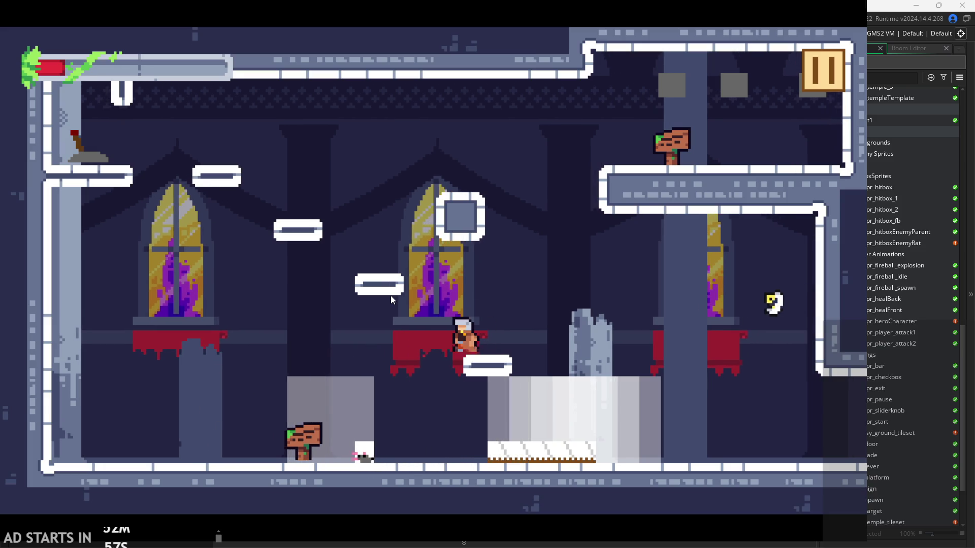
key(Right)
key(space)
key(Left)
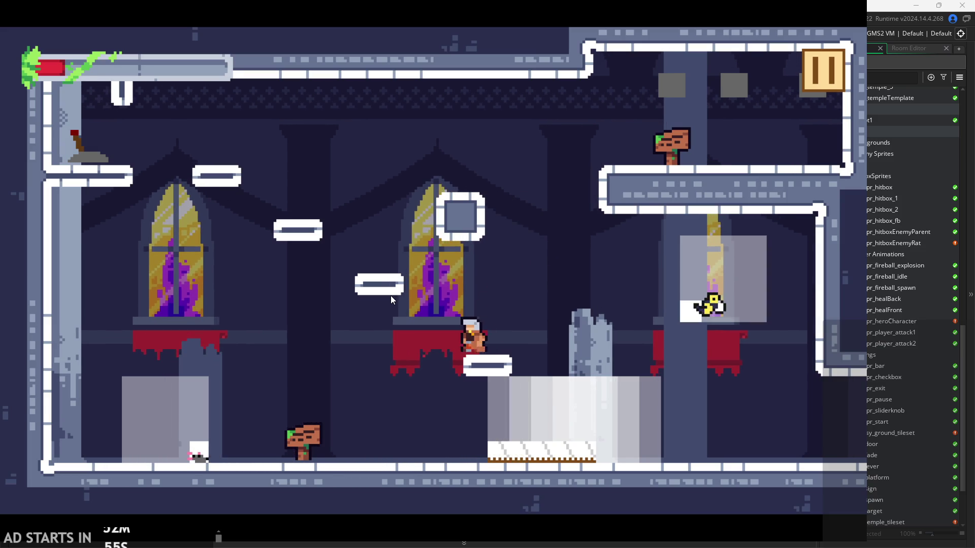
key(Right)
key(space)
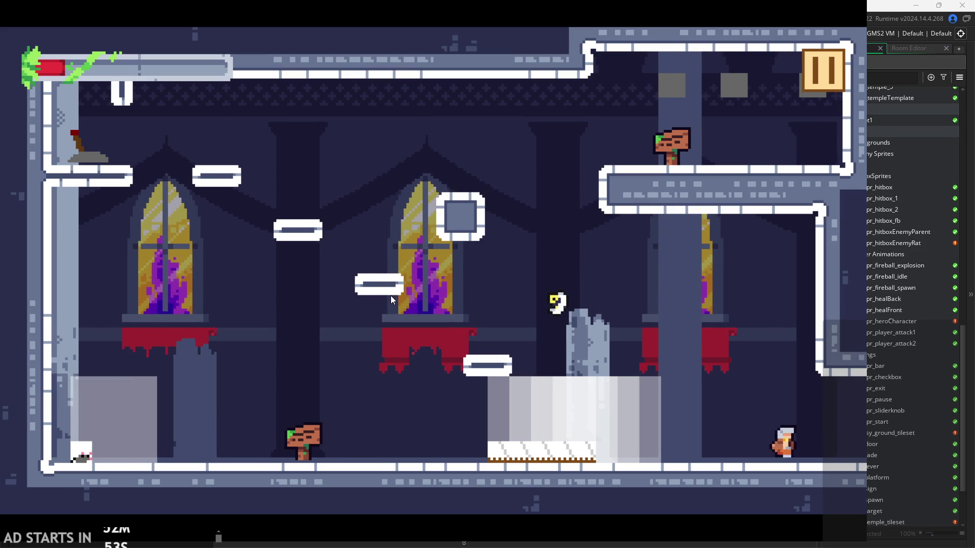
key(Right)
key(Right)
key(space)
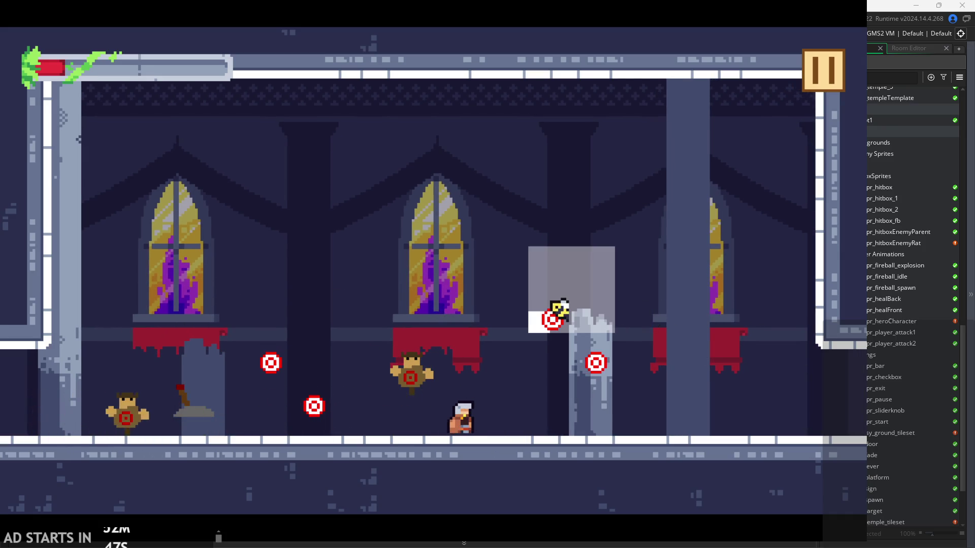
Run the respawned hero right and slash the training dummy several times
key(Right)
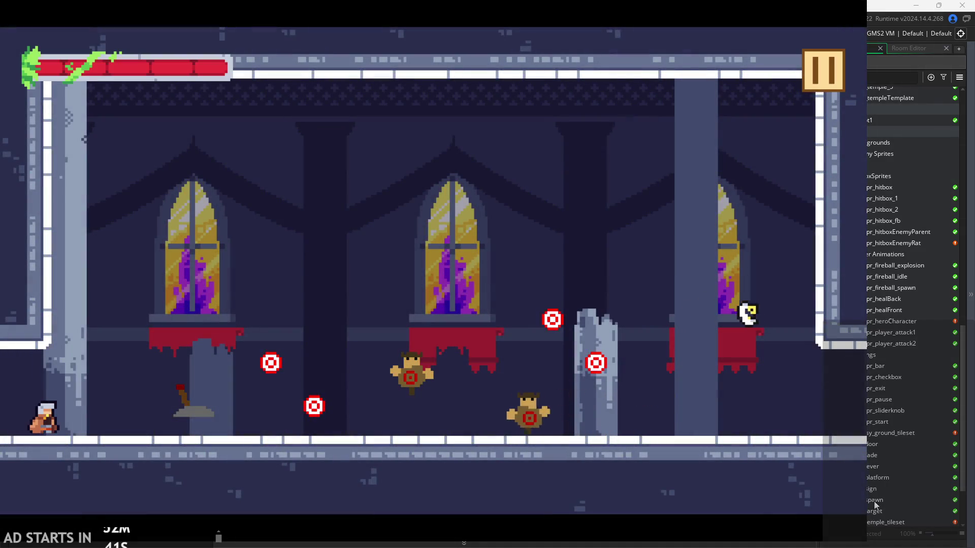
key(Right)
key(space)
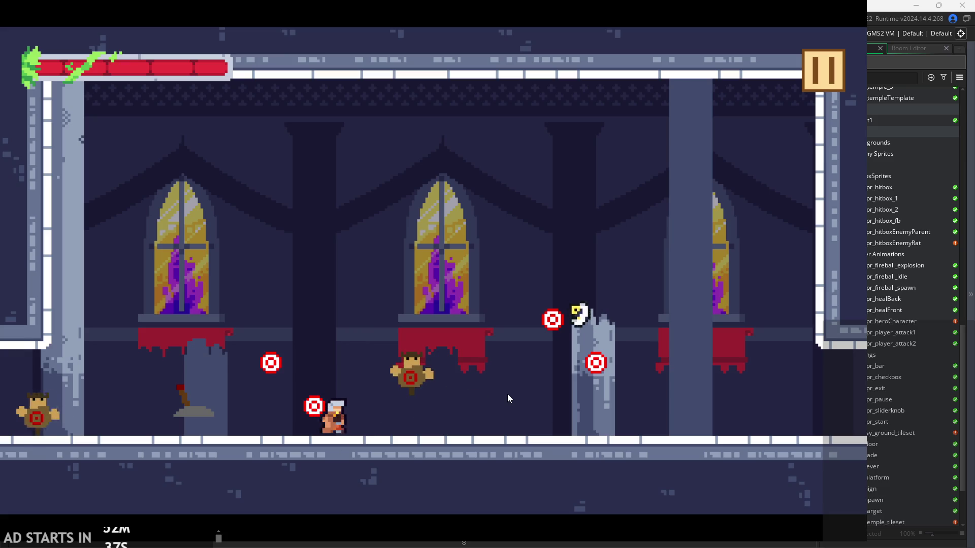
key(x)
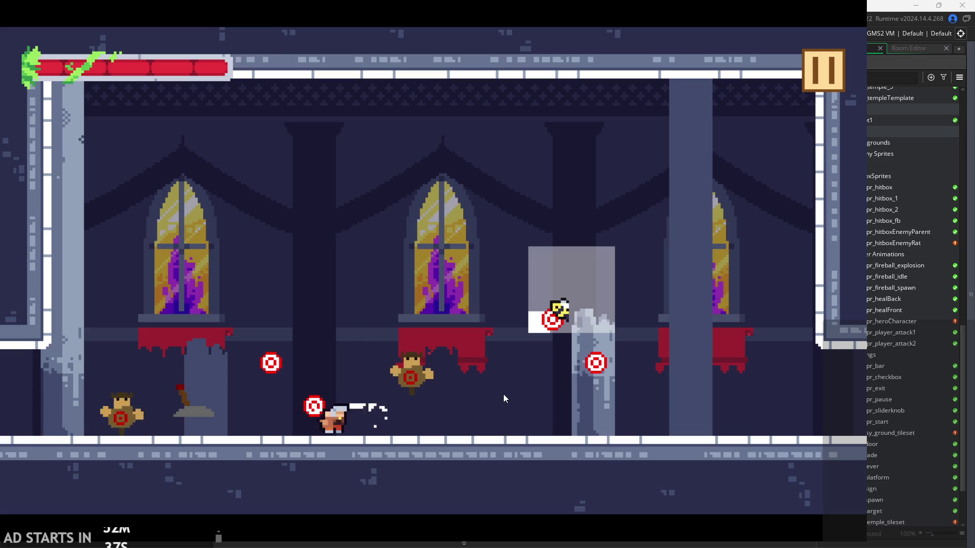
key(x)
key(Left)
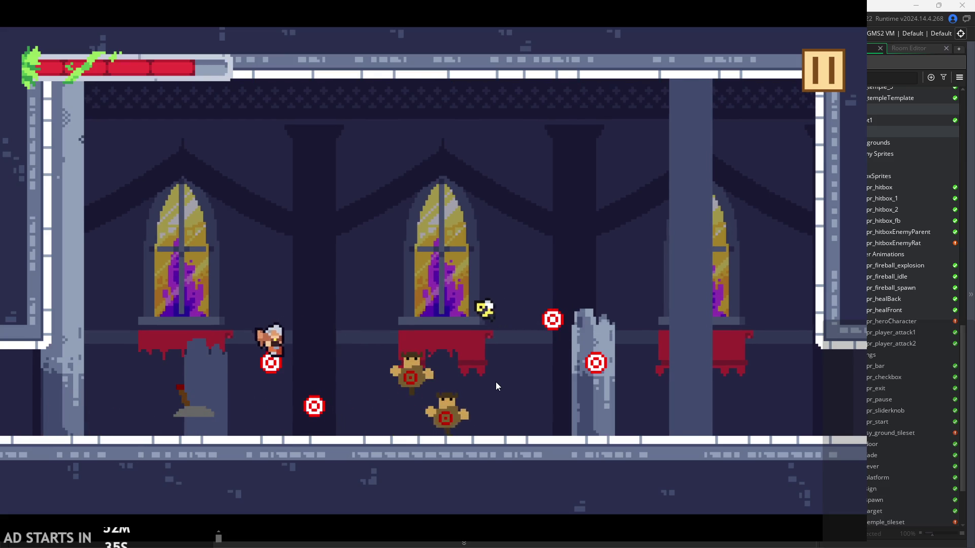
key(x)
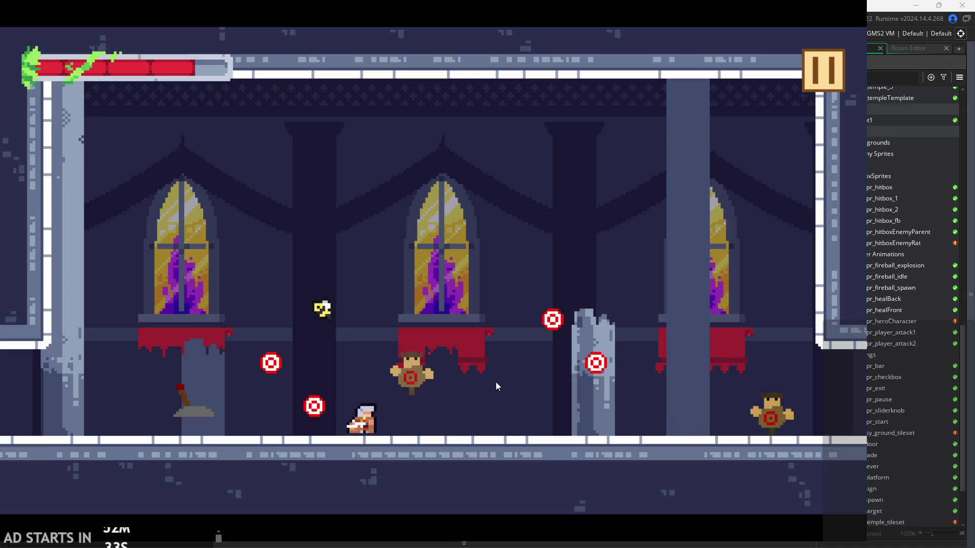
key(Right)
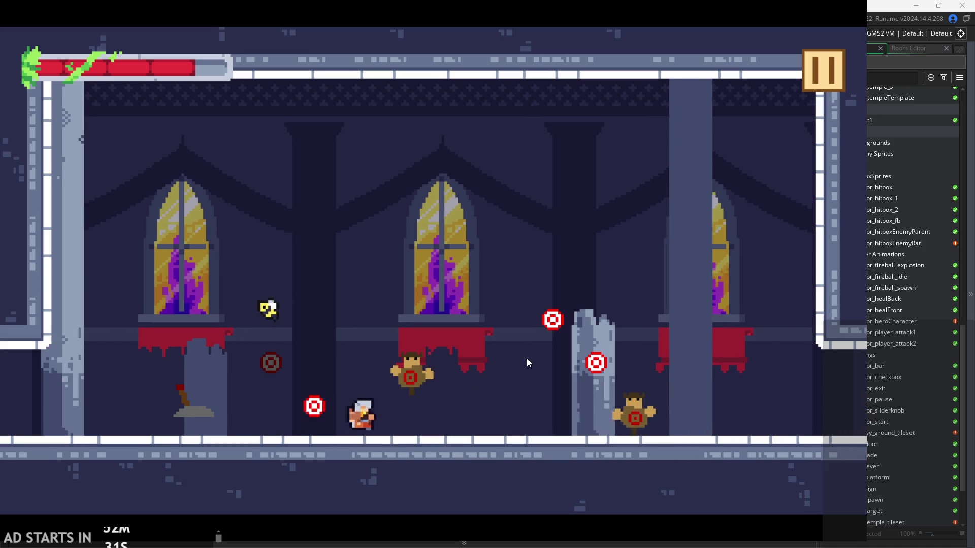
Jump around the floor swinging sword slashes, then slash beside the windows
key(z)
key(Left)
key(Left)
key(x)
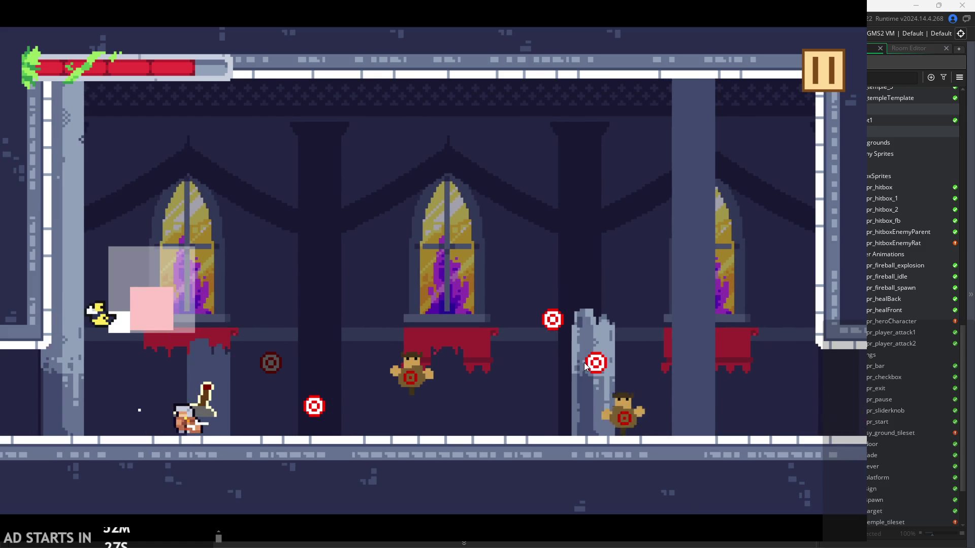
key(z)
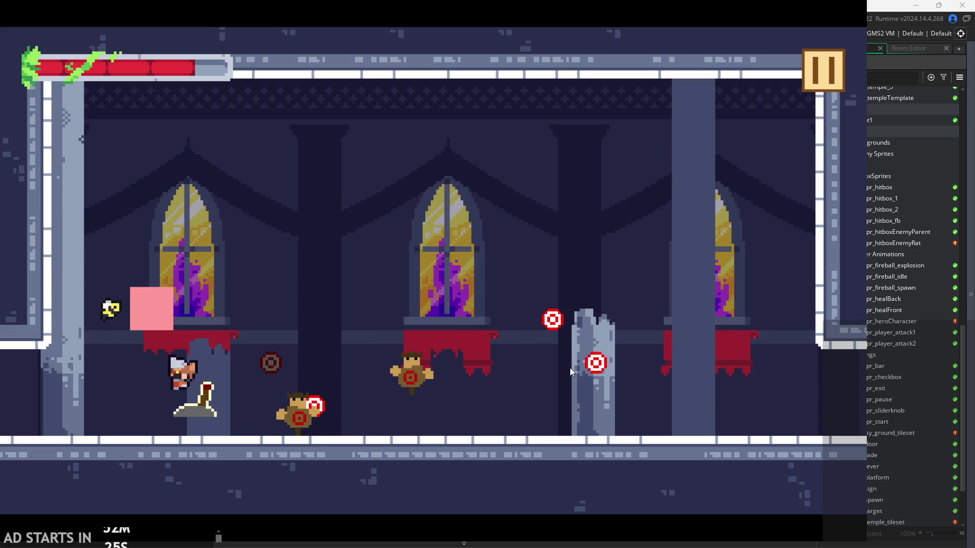
key(Left)
key(x)
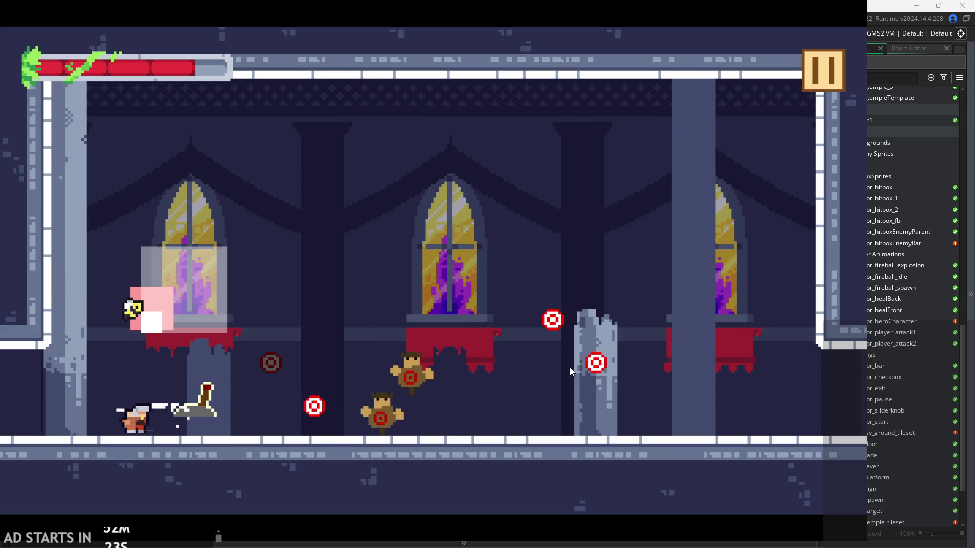
key(z)
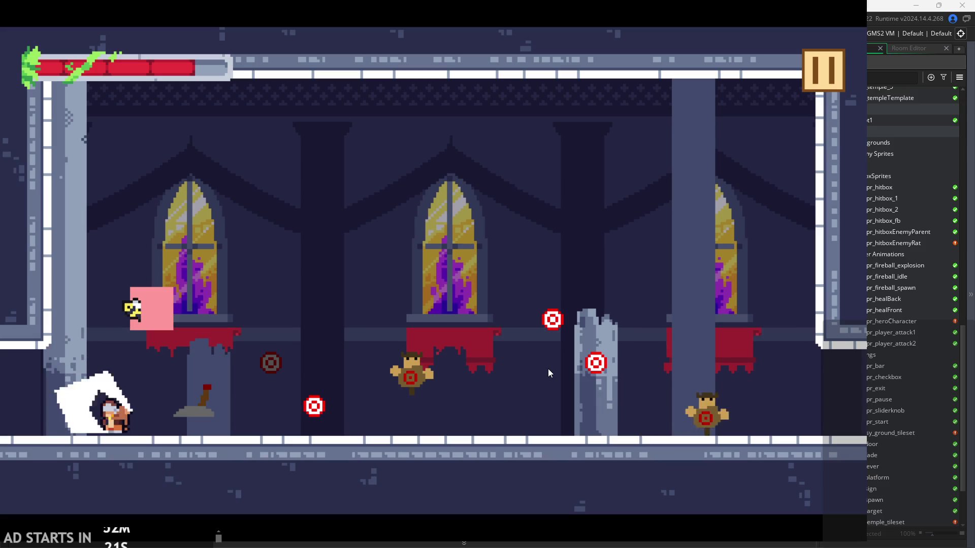
key(Right)
key(z)
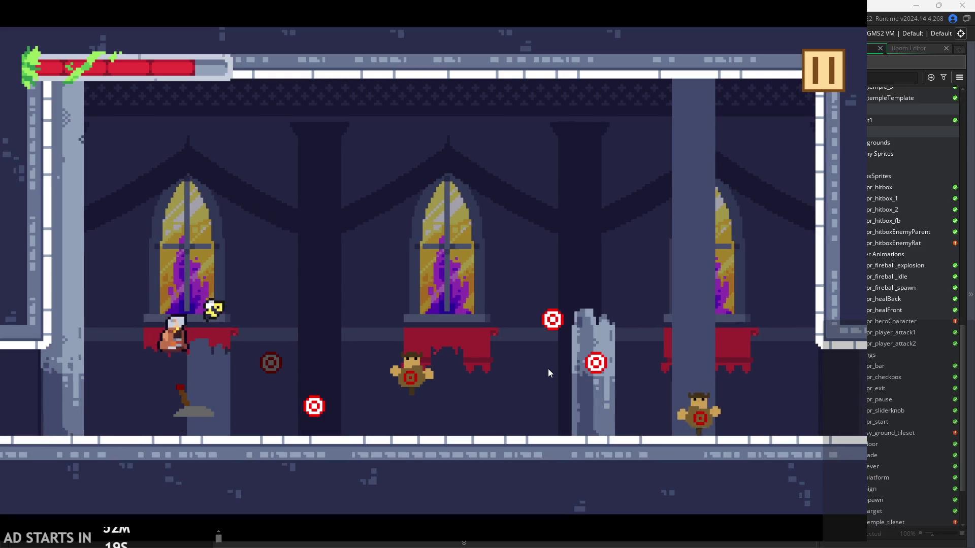
key(x)
key(x)
Run to the left wall slashing, then cross the room via the window ledge to the broken pillar
key(Right)
key(z)
key(Left)
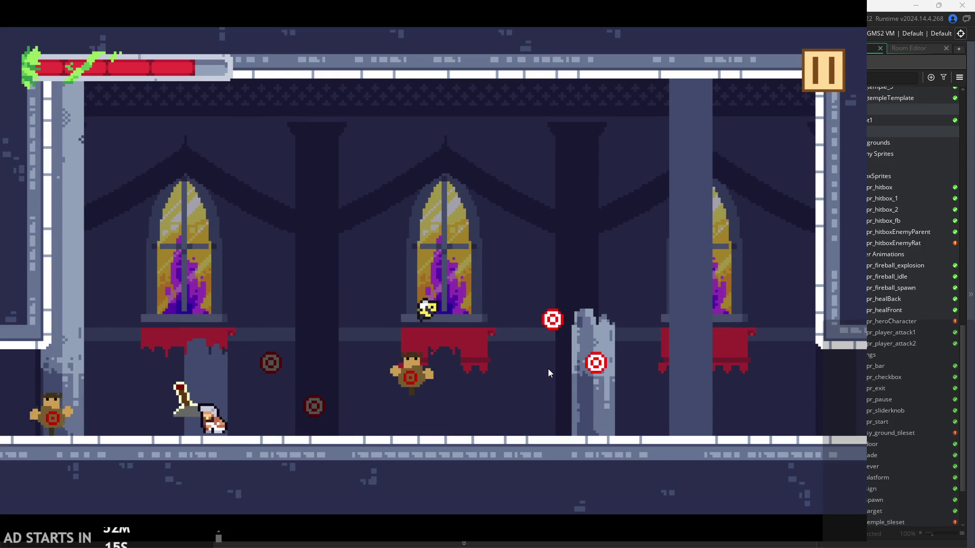
key(x)
key(z)
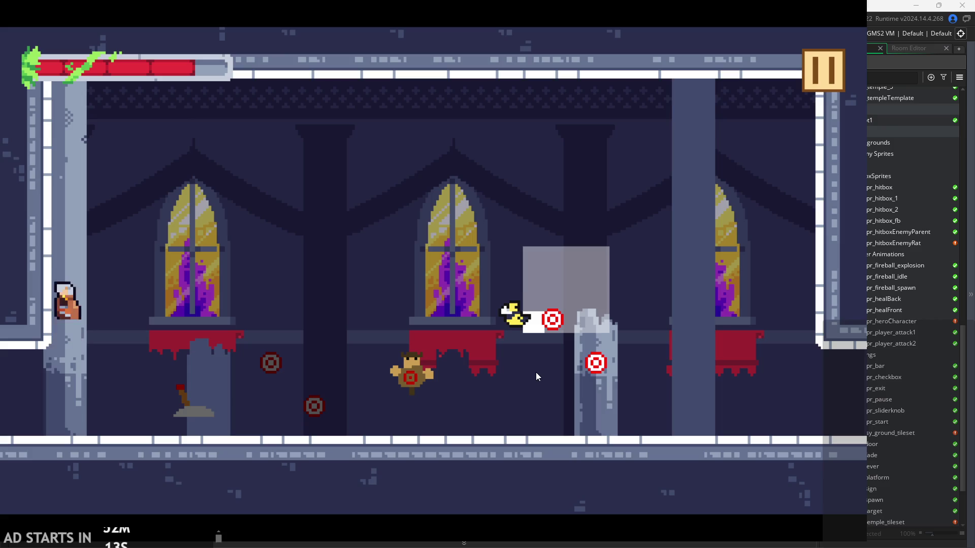
key(Right)
key(z)
key(Right)
key(z)
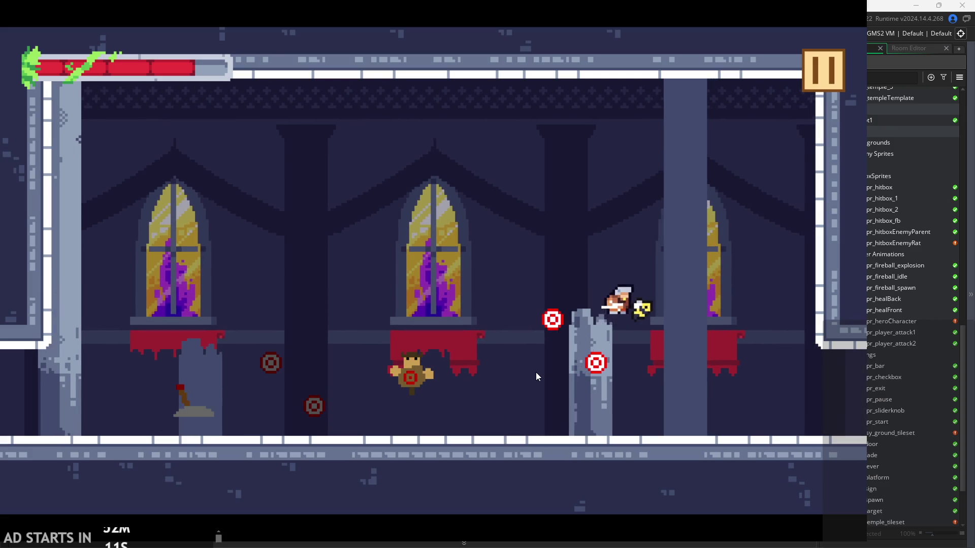
key(x)
Slash the two targets from the pillar, then run out the right exit toward the ledge
key(z)
key(Left)
key(x)
key(x)
key(z)
key(x)
key(z)
key(Right)
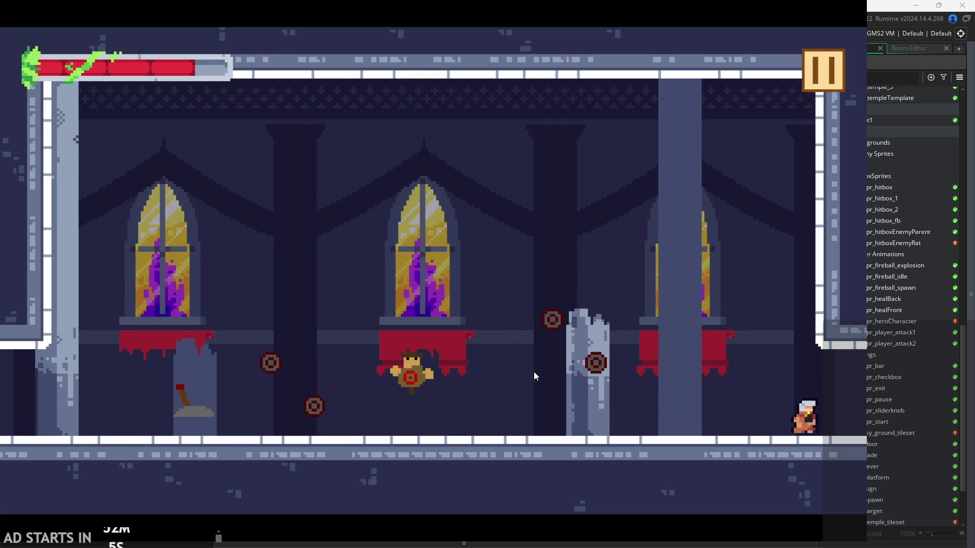
key(z)
key(Right)
Slide down the wall and wall-jump back up onto it several times
key(z)
key(Left)
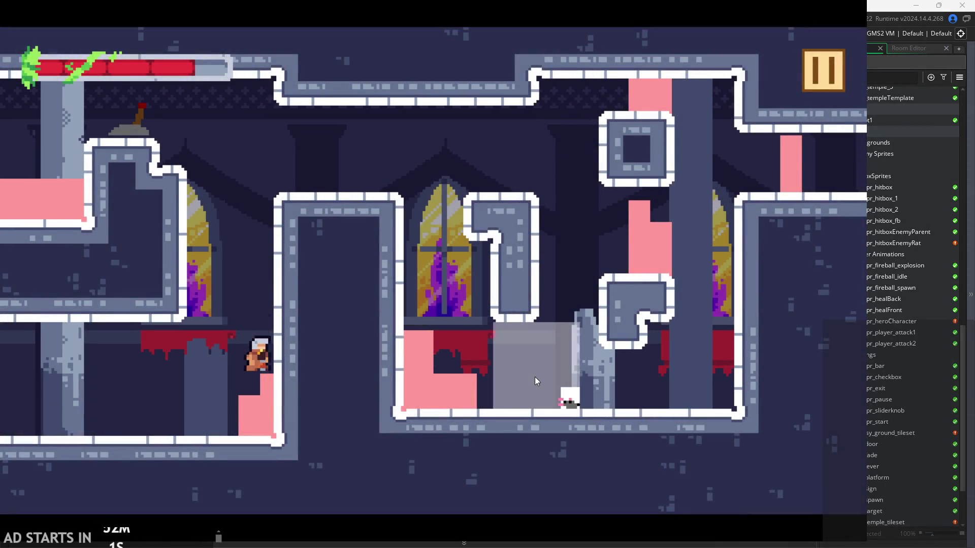
key(z)
key(Left)
key(z)
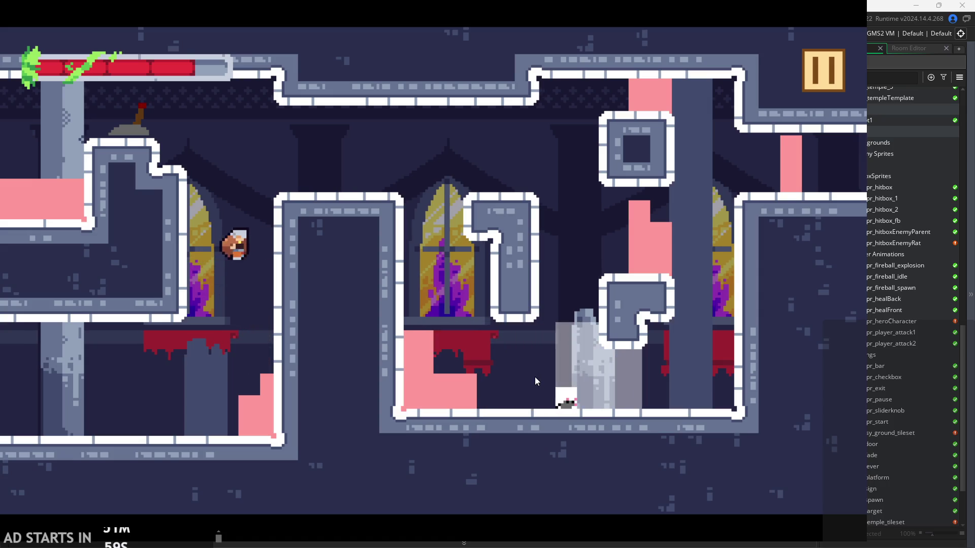
key(Right)
key(z)
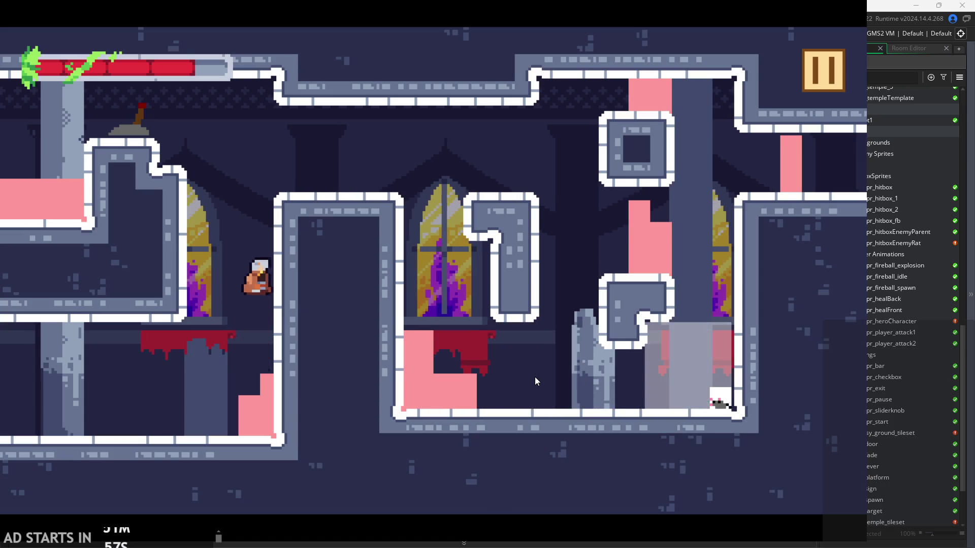
key(z)
key(Left)
key(Right)
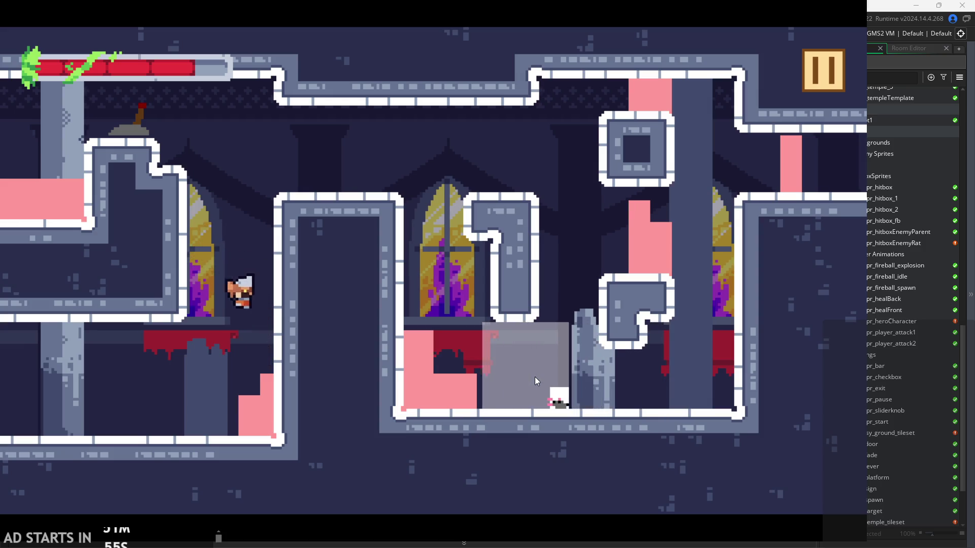
key(z)
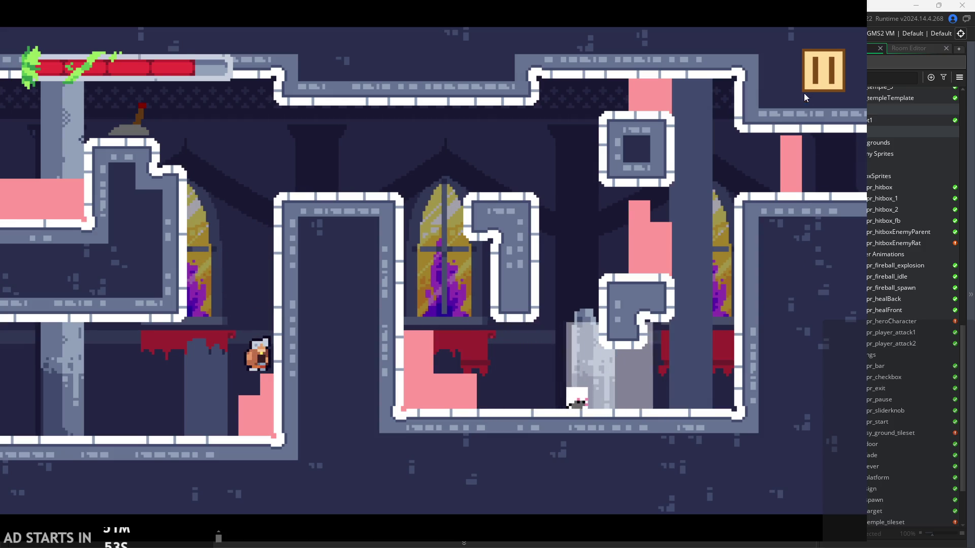
Quit the playtest through the pause menu's Exit, returning to TileSet3 in the editor
click(817, 57)
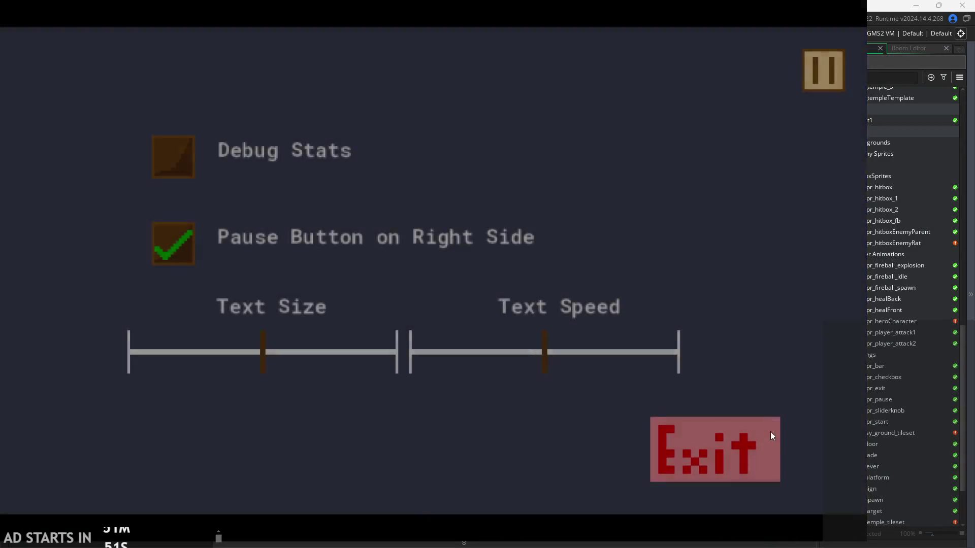
click(769, 444)
scroll(308, 387, down, 2)
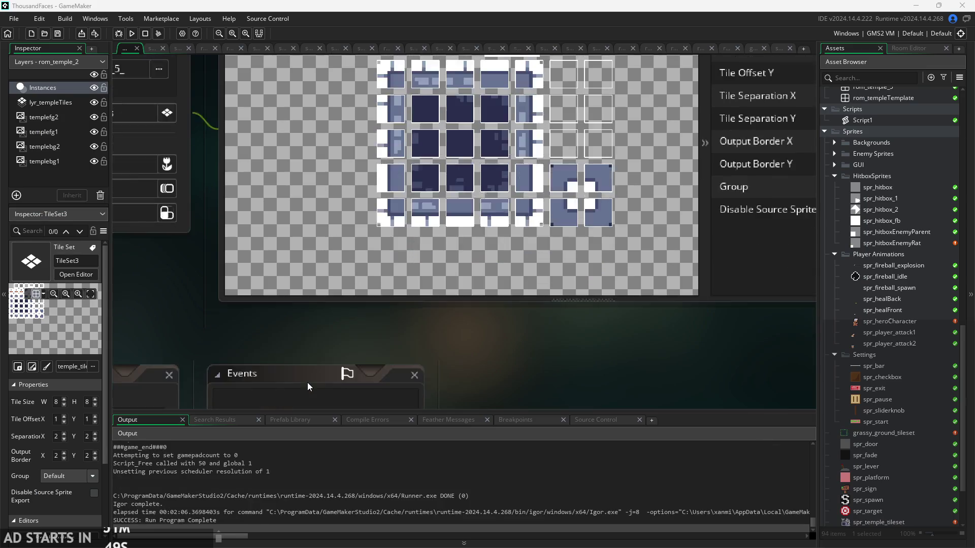
Open obj_hero's event code and bring up its Create event
scroll(309, 384, down, 3)
scroll(559, 365, right, 2)
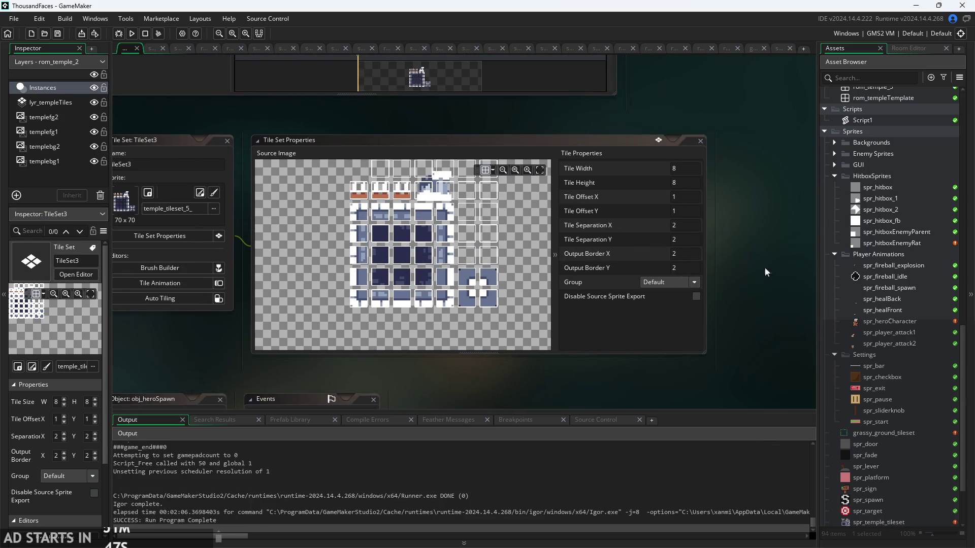
scroll(696, 330, down, 3)
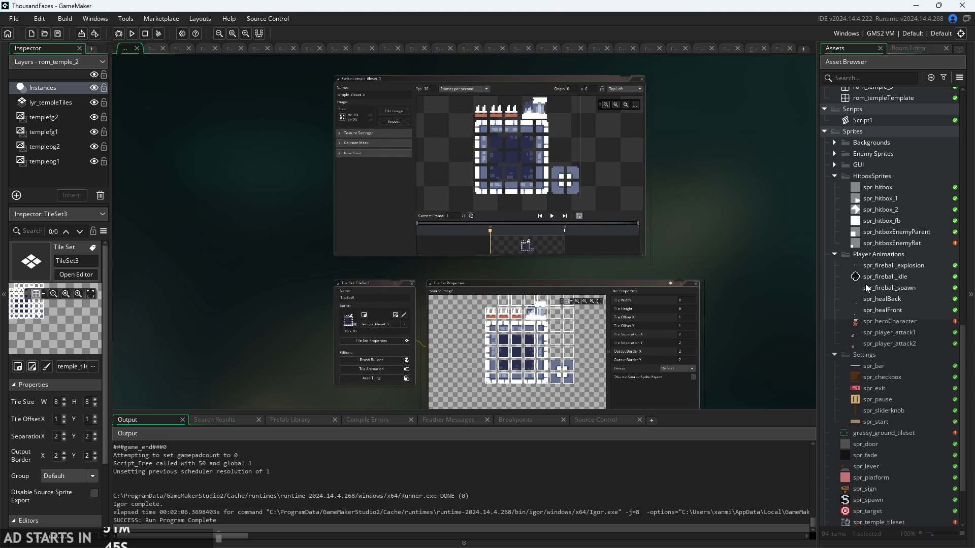
scroll(866, 288, up, 7)
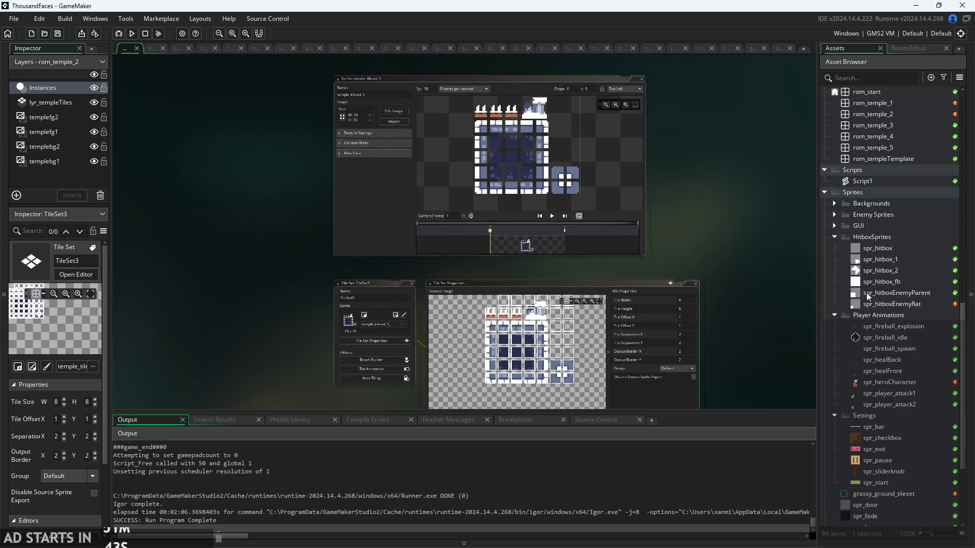
double_click(887, 152)
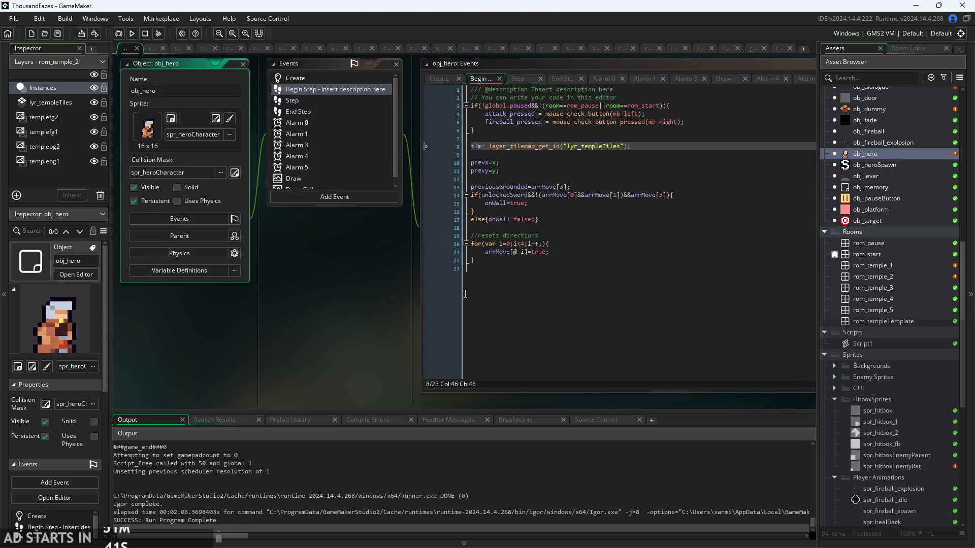
ctrl+scroll(443, 183, up, 3)
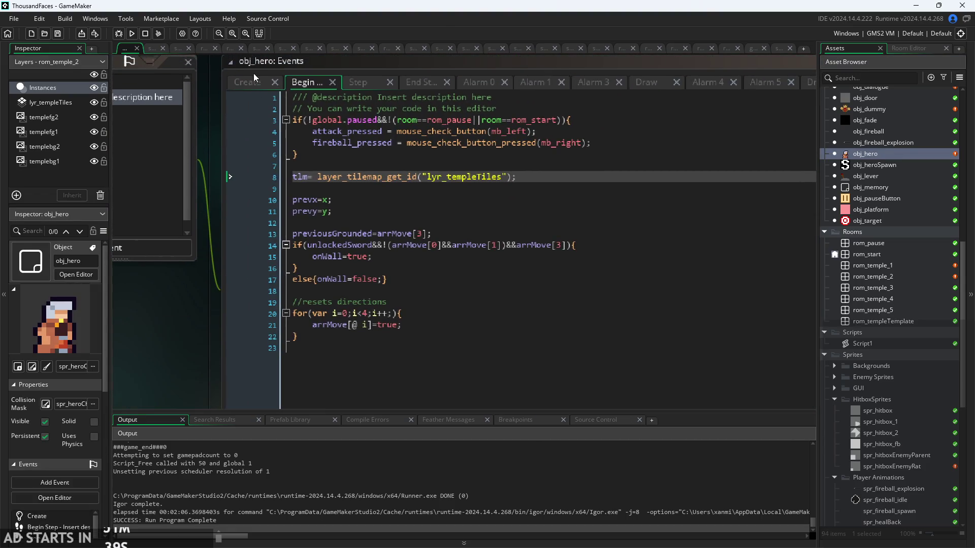
click(247, 83)
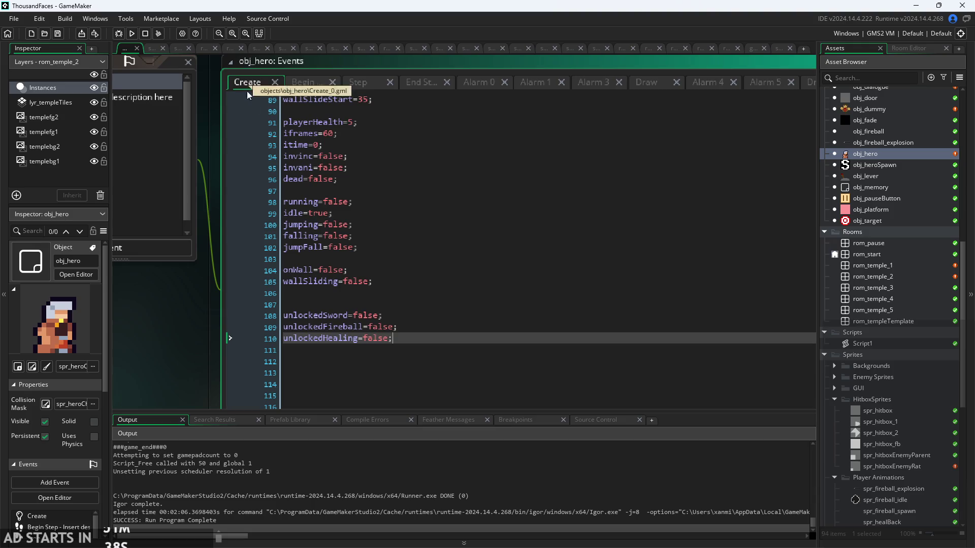
Review the ability unlock flags in the Create event, including unlockedFireball
click(437, 315)
click(429, 327)
ctrl+scroll(209, 293, up, 2)
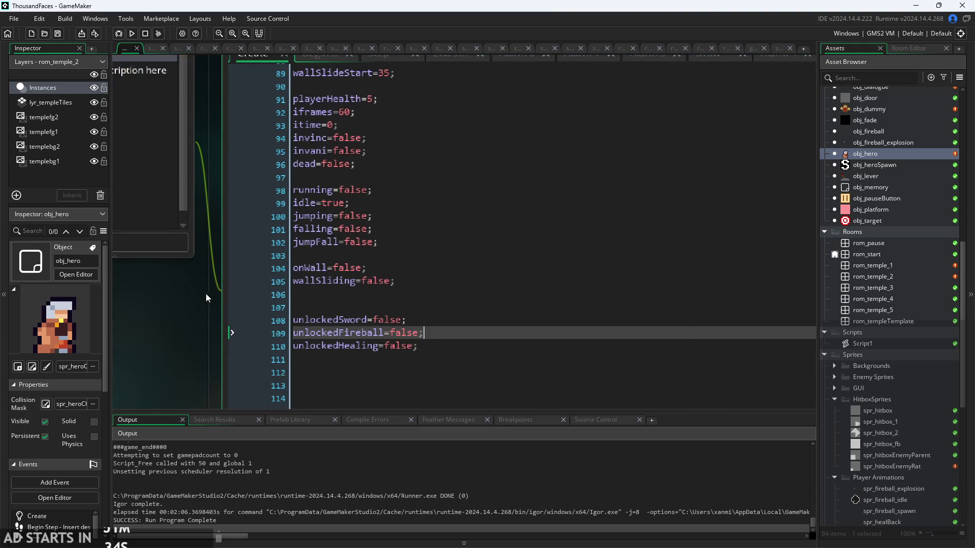
scroll(458, 152, up, 20)
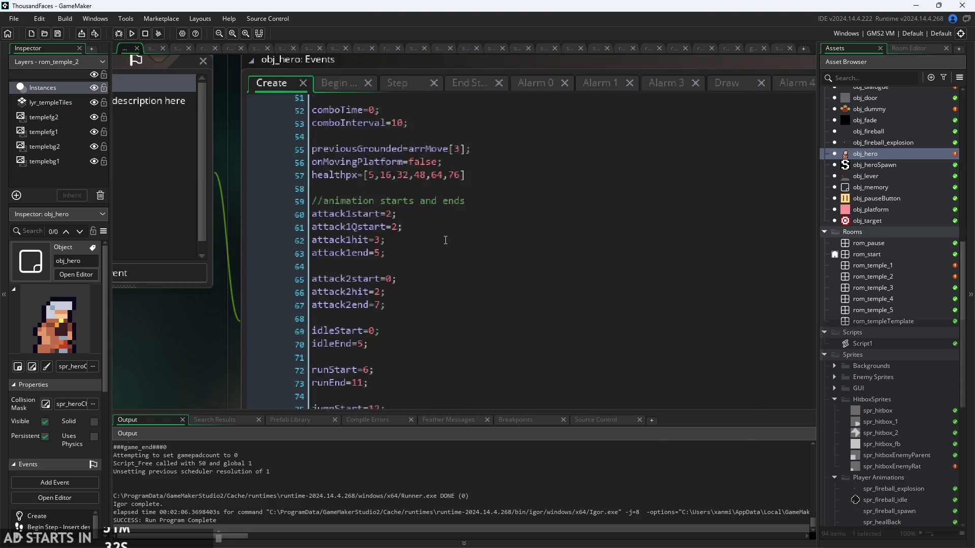
ctrl+scroll(188, 340, down, 1)
scroll(187, 339, down, 1)
scroll(392, 251, up, 8)
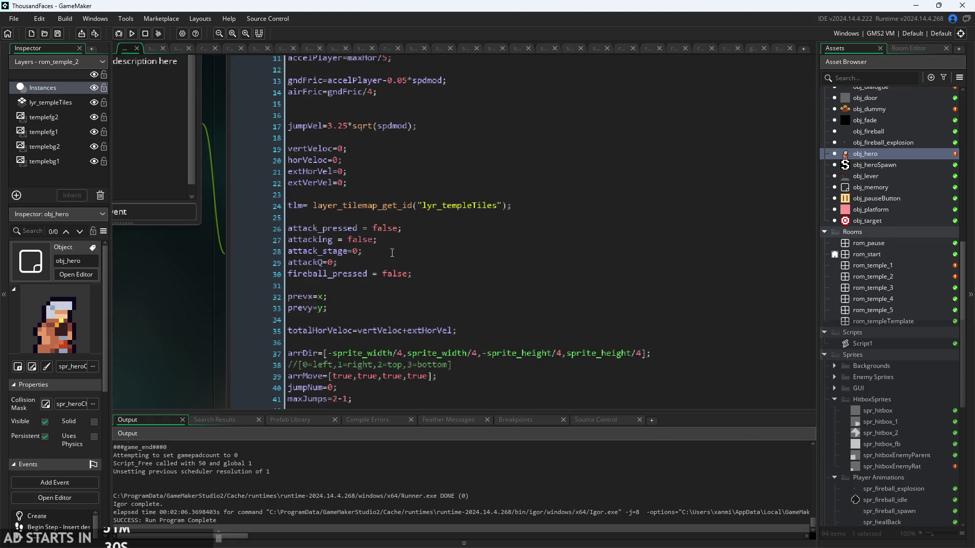
ctrl+scroll(197, 315, down, 2)
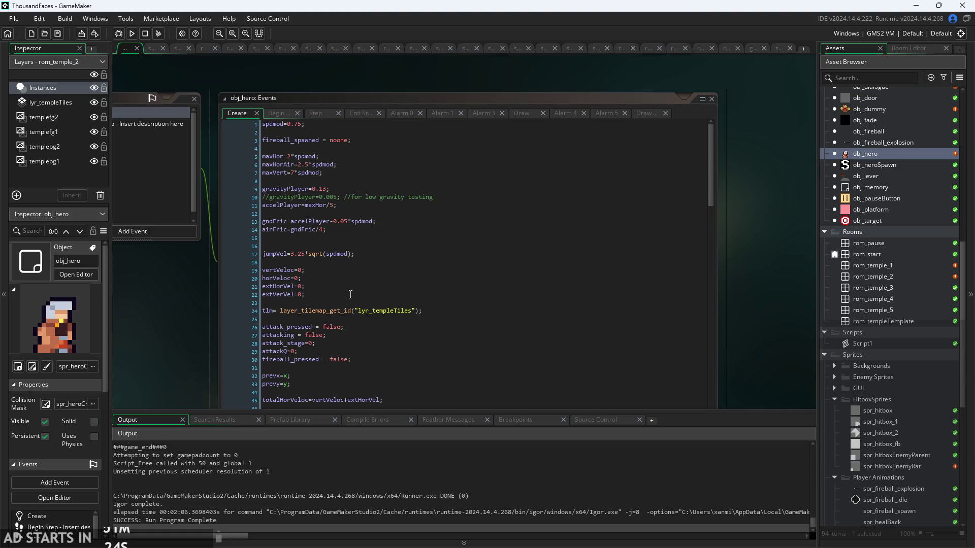
Review the movement variables: the horVeloc starting value and the jumpVel calculation
click(407, 265)
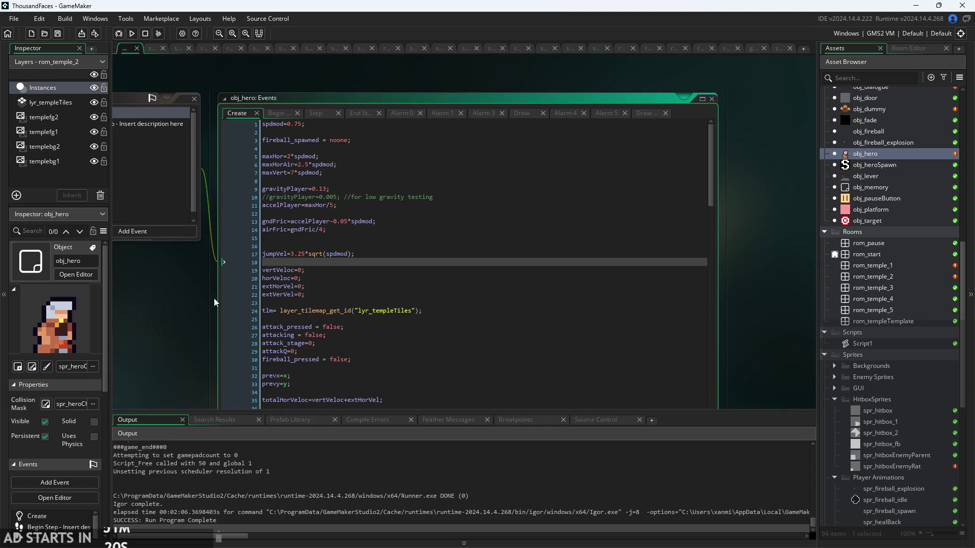
ctrl+scroll(237, 280, up, 3)
click(442, 217)
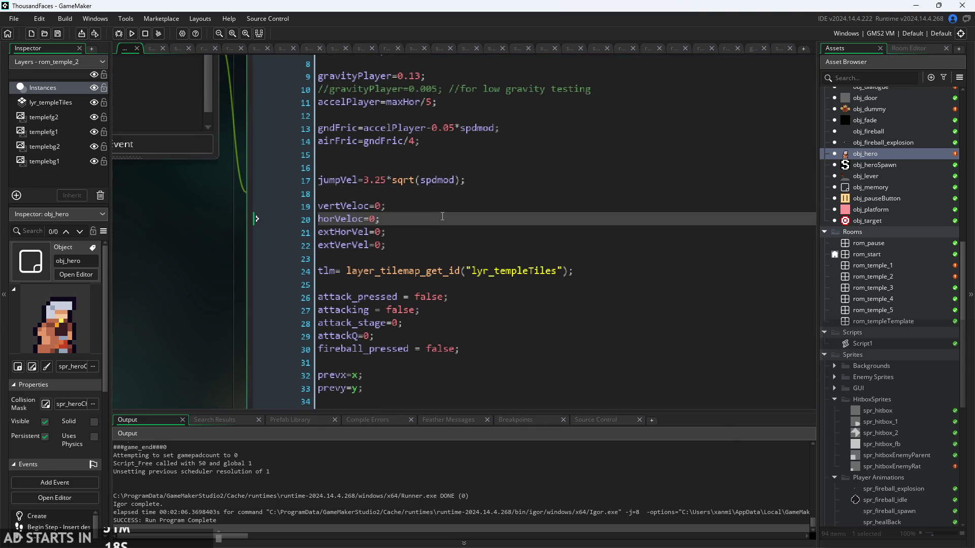
ctrl+scroll(203, 263, down, 2)
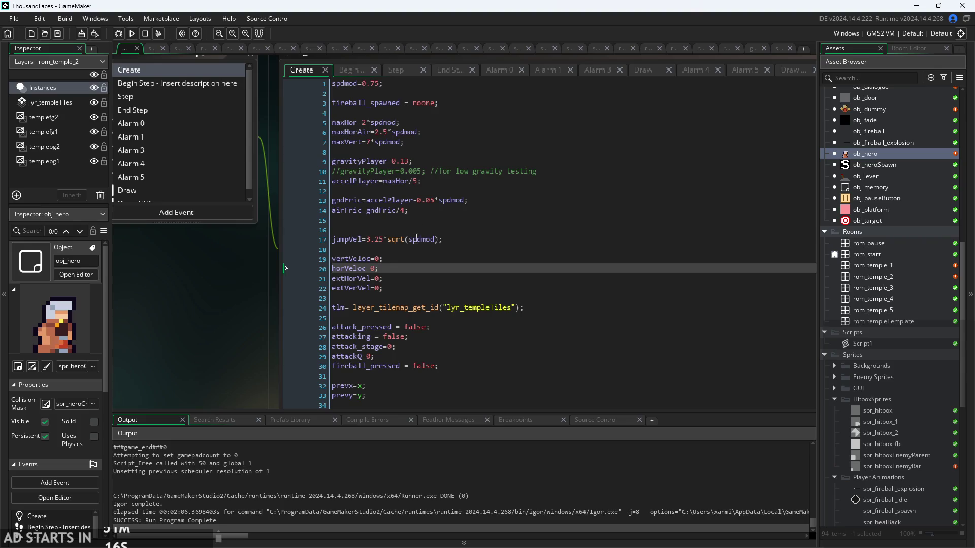
click(415, 231)
scroll(421, 254, down, 8)
scroll(424, 239, down, 5)
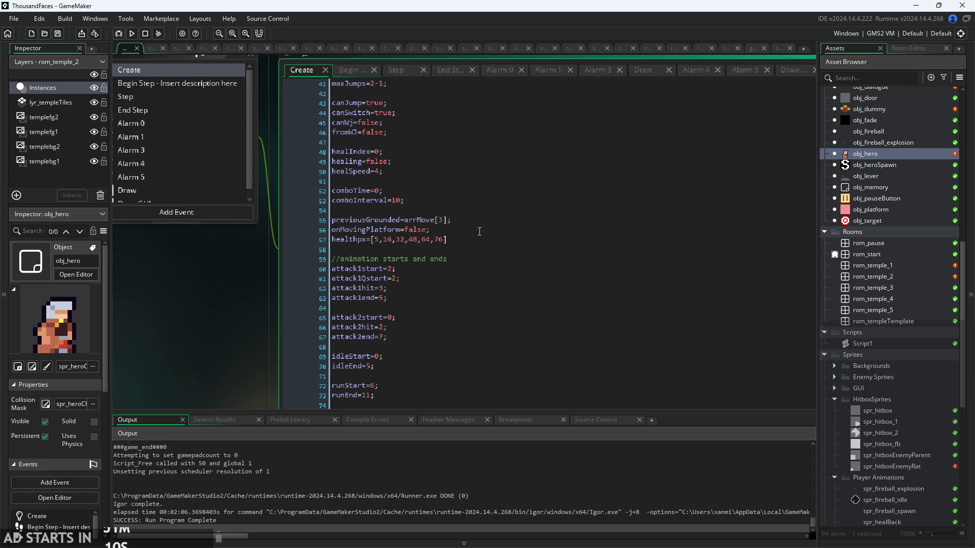
Review the attack animation frame values, including attack1start and attack1hit
click(440, 270)
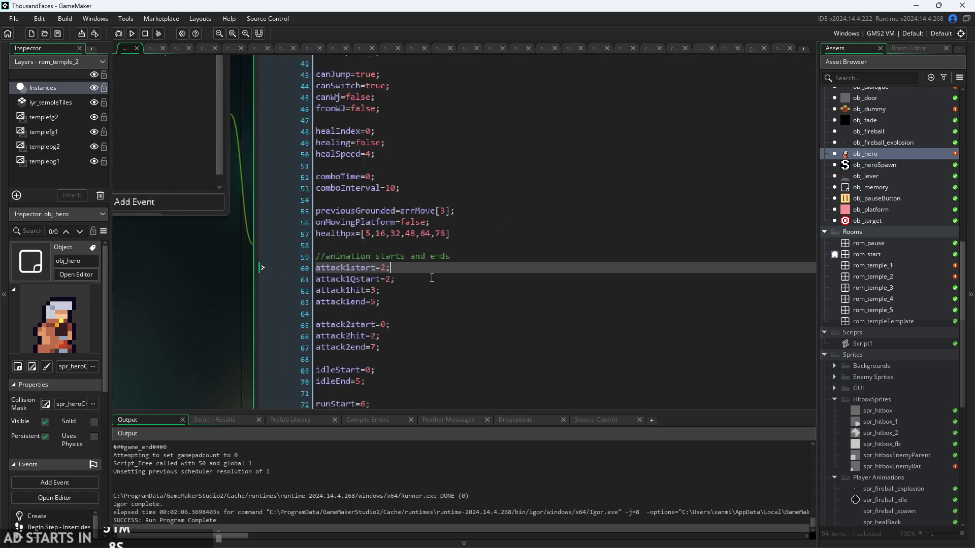
click(414, 220)
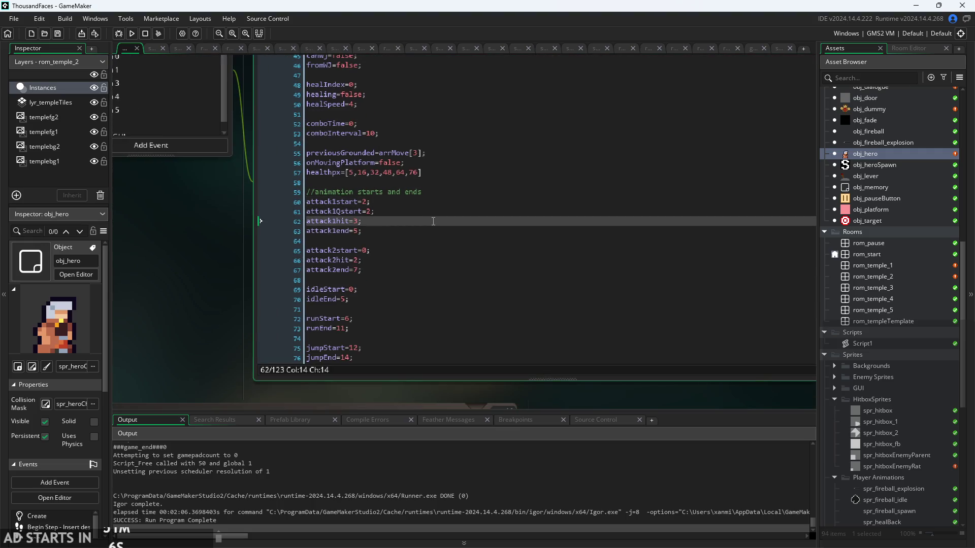
click(448, 211)
click(454, 203)
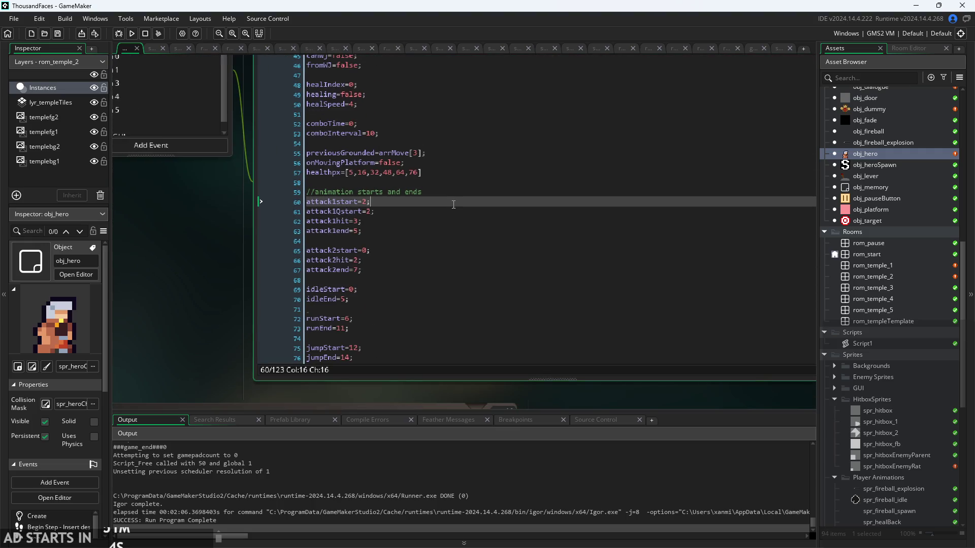
scroll(454, 205, down, 3)
scroll(412, 231, up, 4)
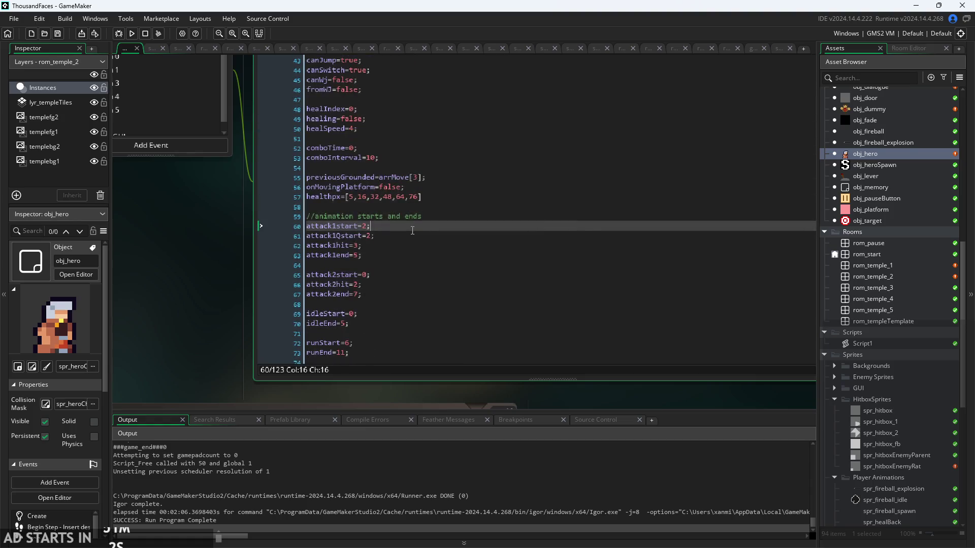
scroll(412, 233, up, 5)
Check the canWj wall-jump flag, then move to the Begin Step code
click(387, 224)
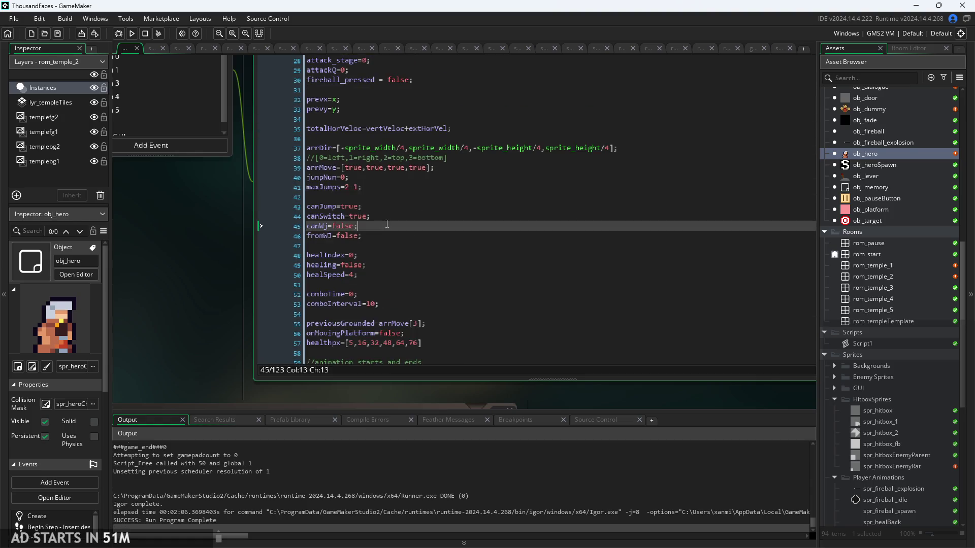
scroll(203, 272, up, 2)
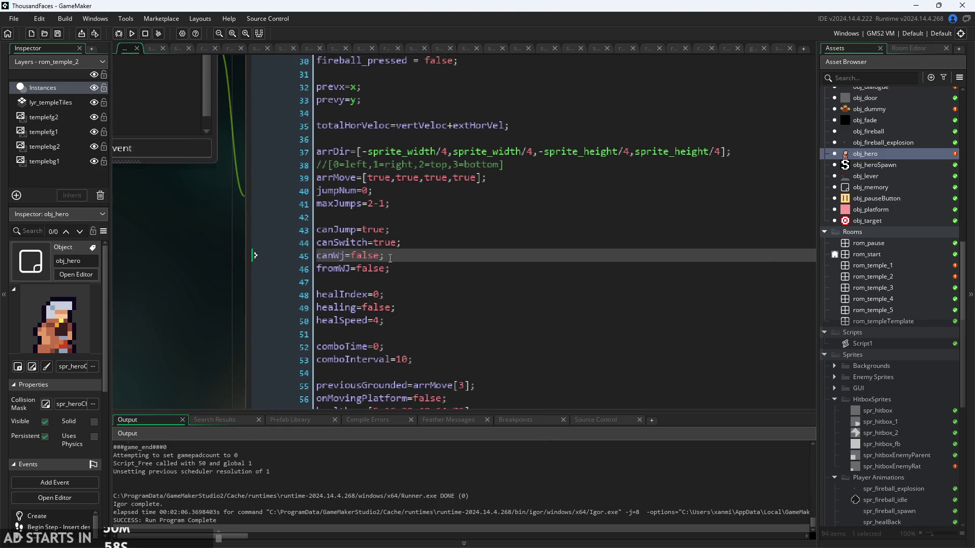
scroll(292, 252, down, 1)
scroll(274, 259, down, 1)
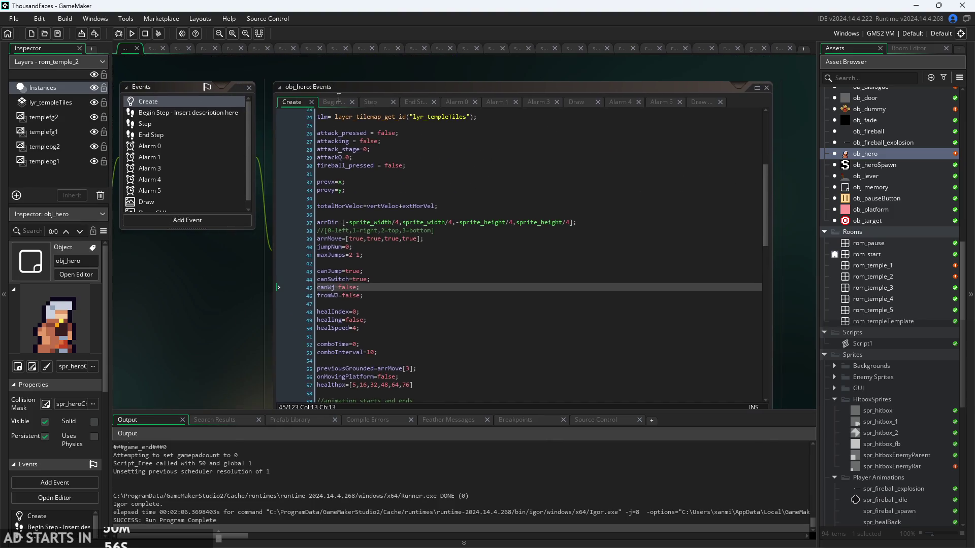
click(335, 101)
scroll(373, 202, up, 1)
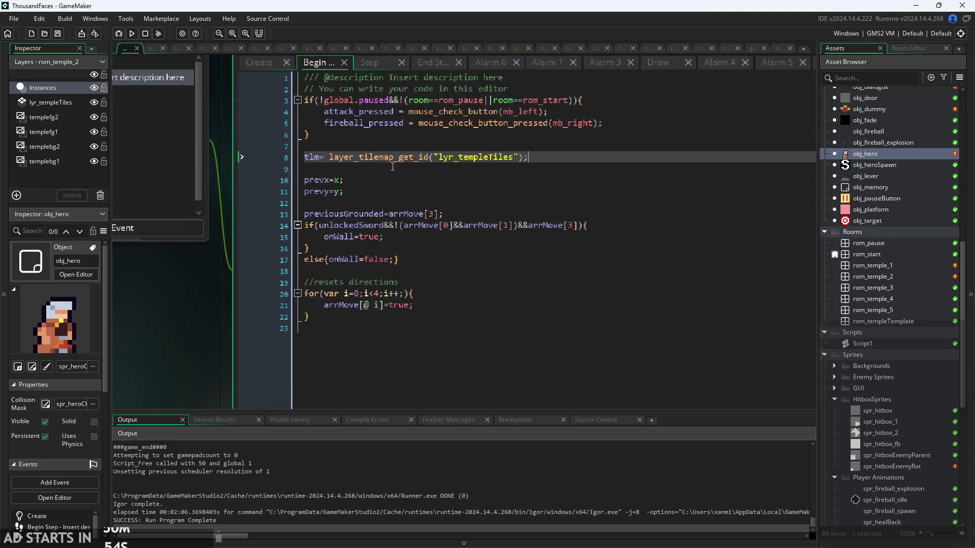
click(421, 244)
click(392, 235)
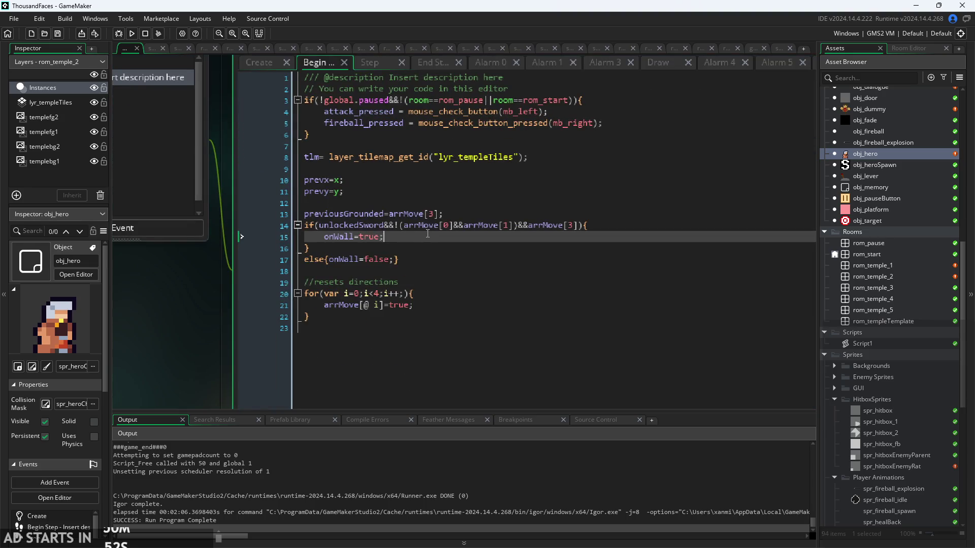
drag(396, 226, 321, 229)
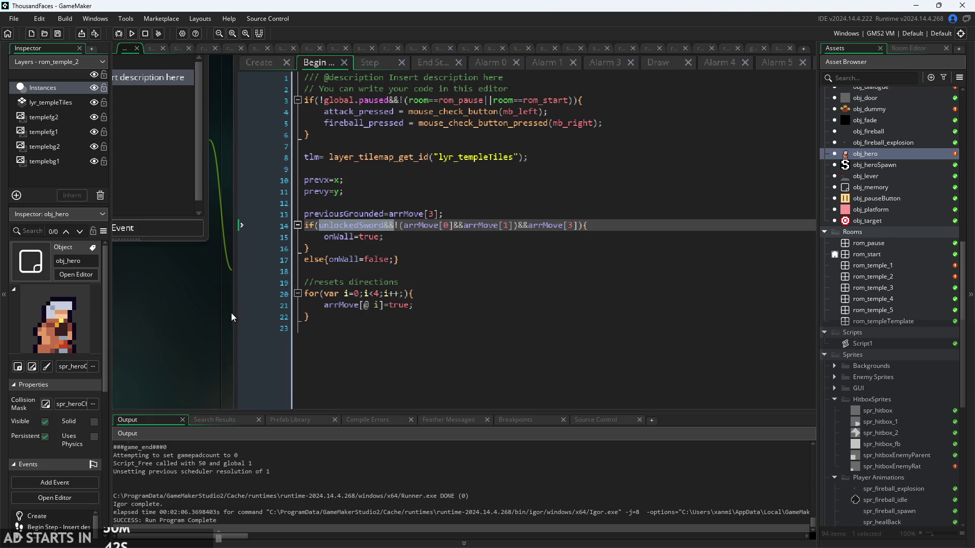
click(463, 286)
drag(178, 306, 209, 298)
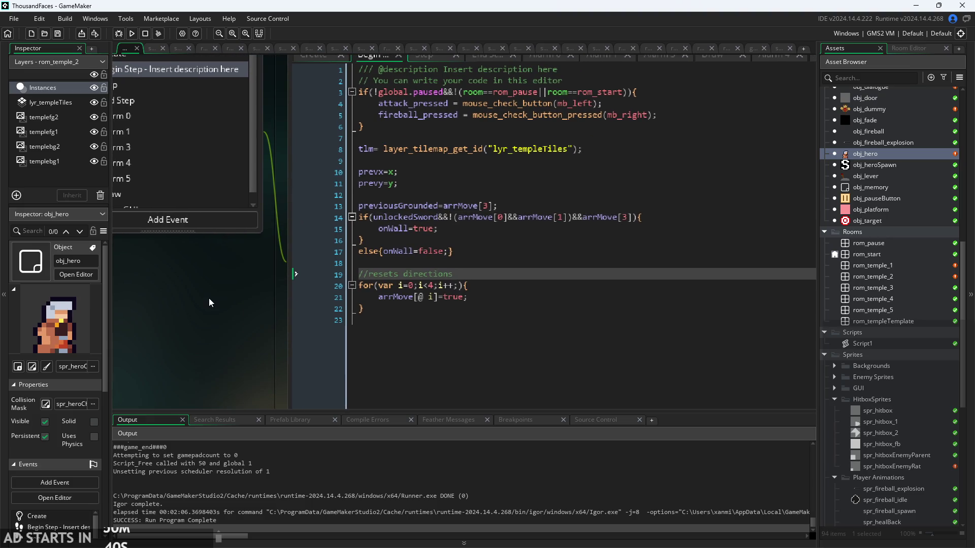
scroll(208, 298, down, 2)
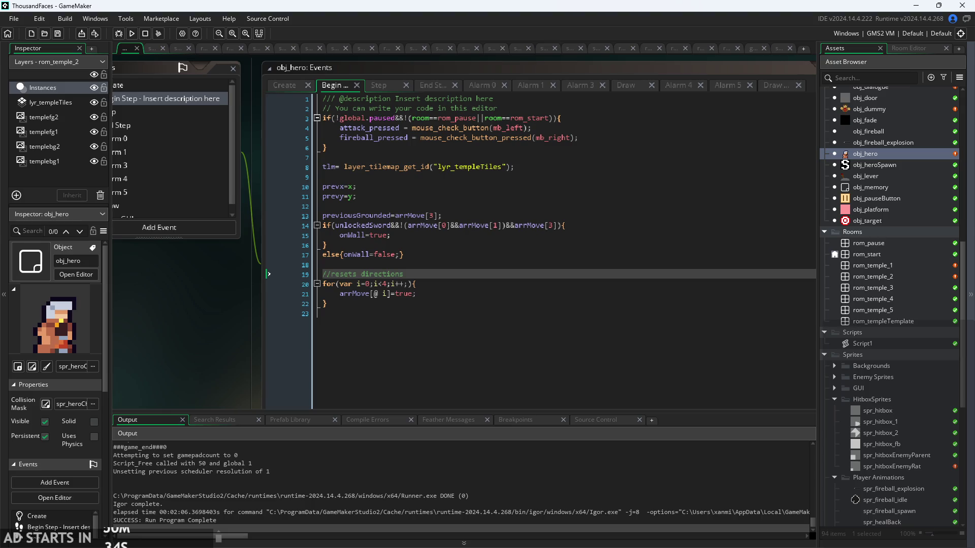
scroll(231, 341, down, 2)
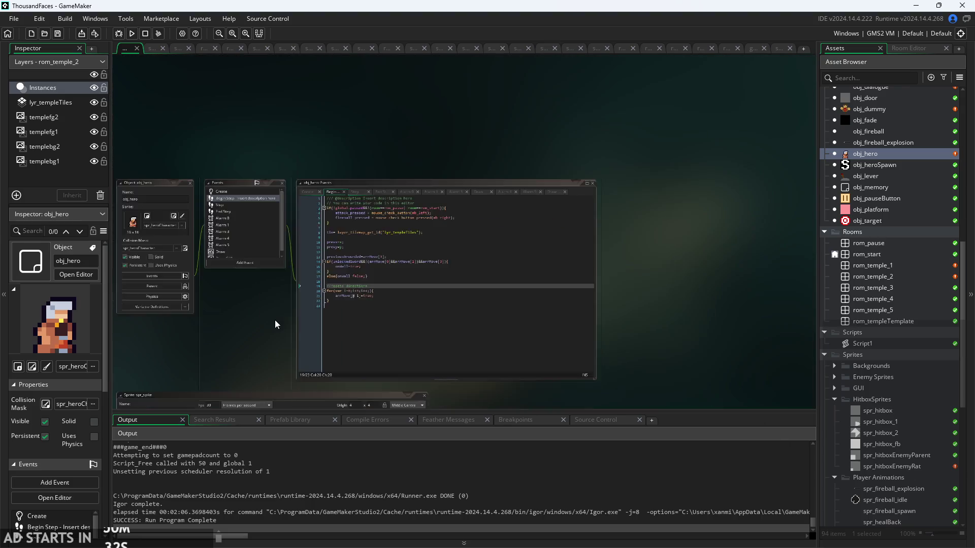
scroll(271, 311, down, 1)
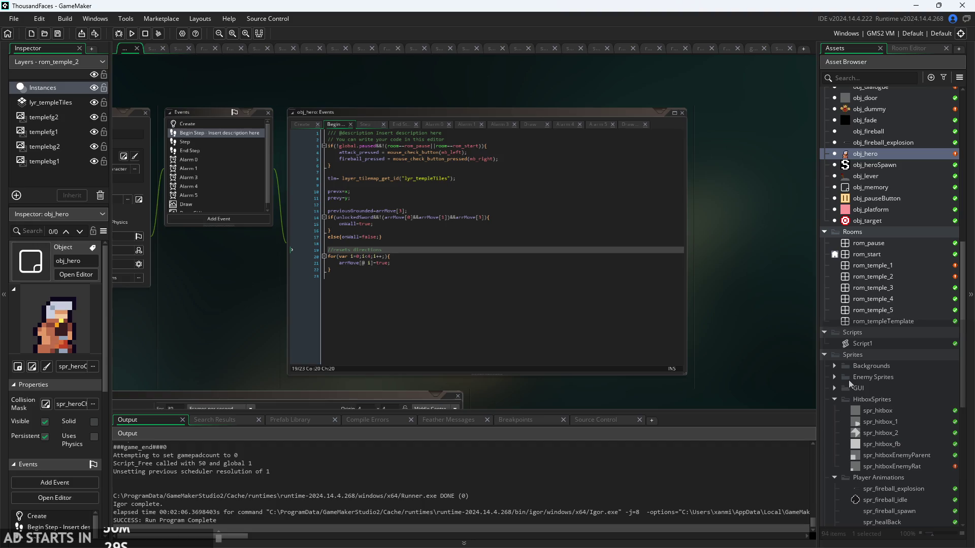
scroll(879, 380, down, 3)
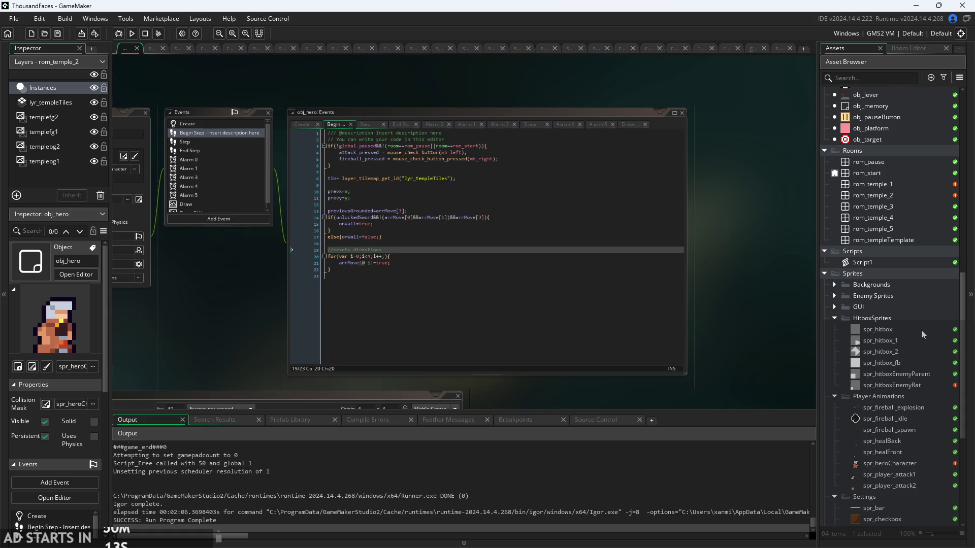
drag(726, 293, 774, 315)
scroll(774, 315, up, 3)
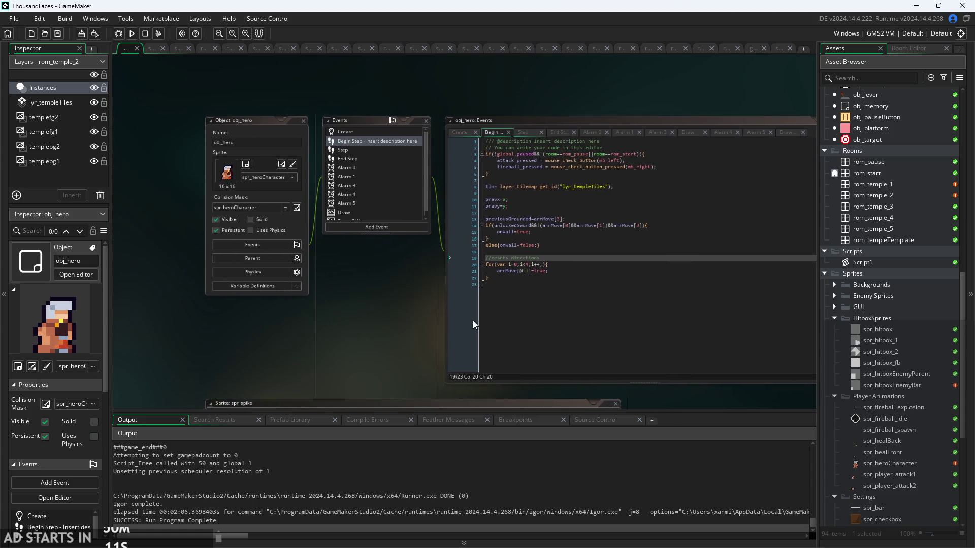
click(642, 162)
scroll(896, 388, down, 10)
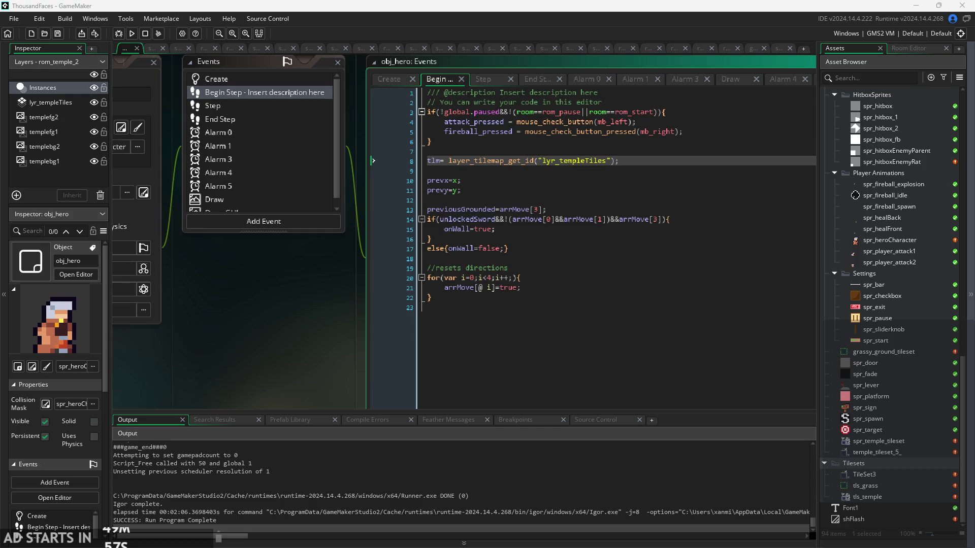
mouse_move(319, 297)
mouse_down()
mouse_move(296, 286)
mouse_move(290, 255)
mouse_up()
scroll(291, 255, down, 2)
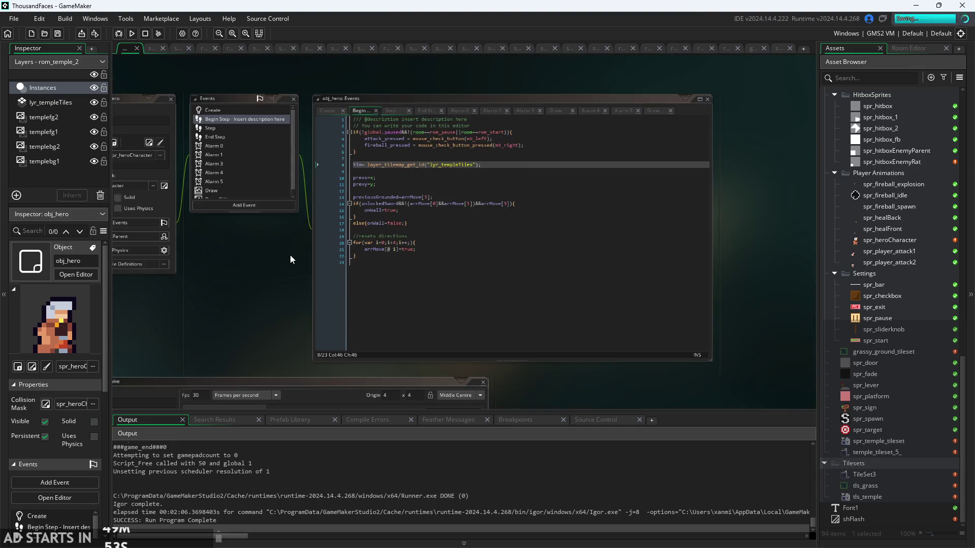
Open the grassy_ground_tileset sprite and centre it in the workspace
double_click(864, 353)
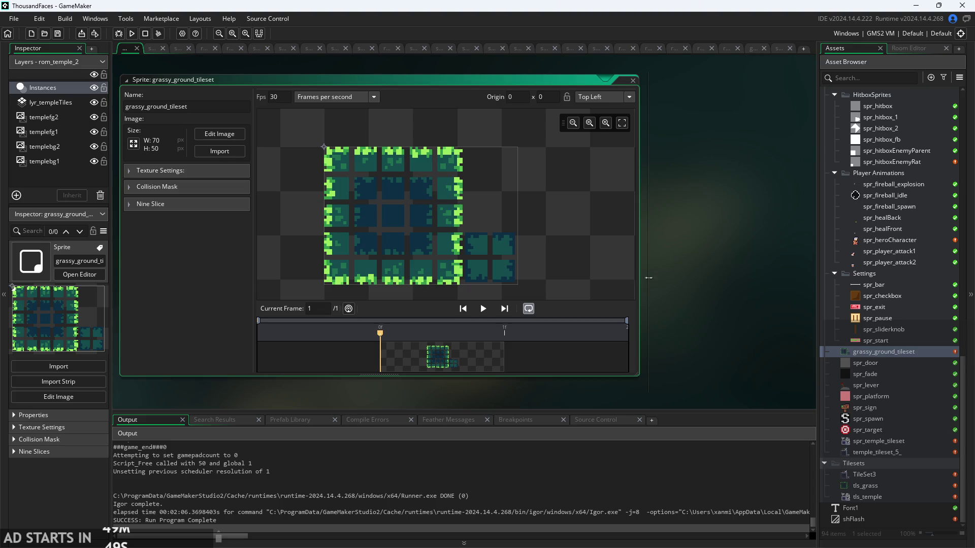
drag(637, 278, 747, 281)
scroll(598, 234, up, 5)
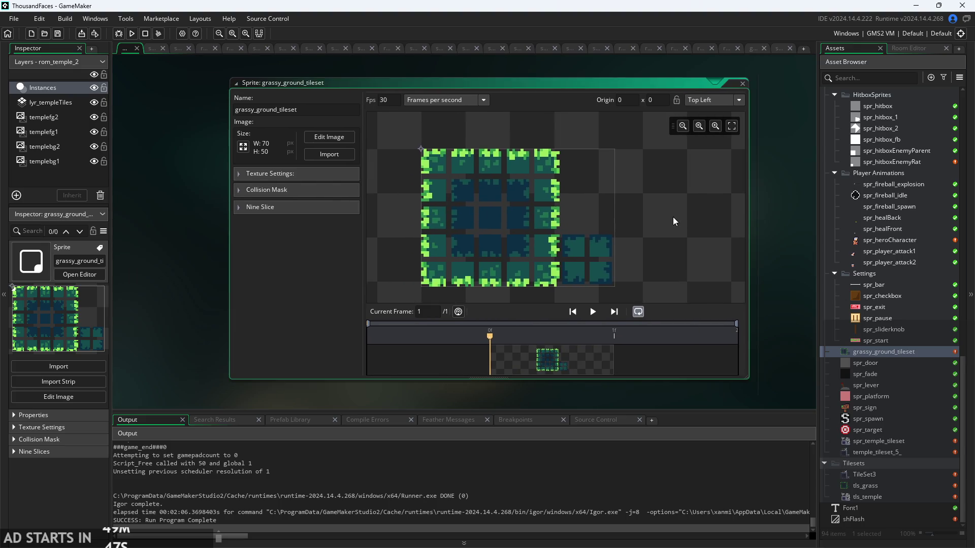
scroll(630, 239, down, 5)
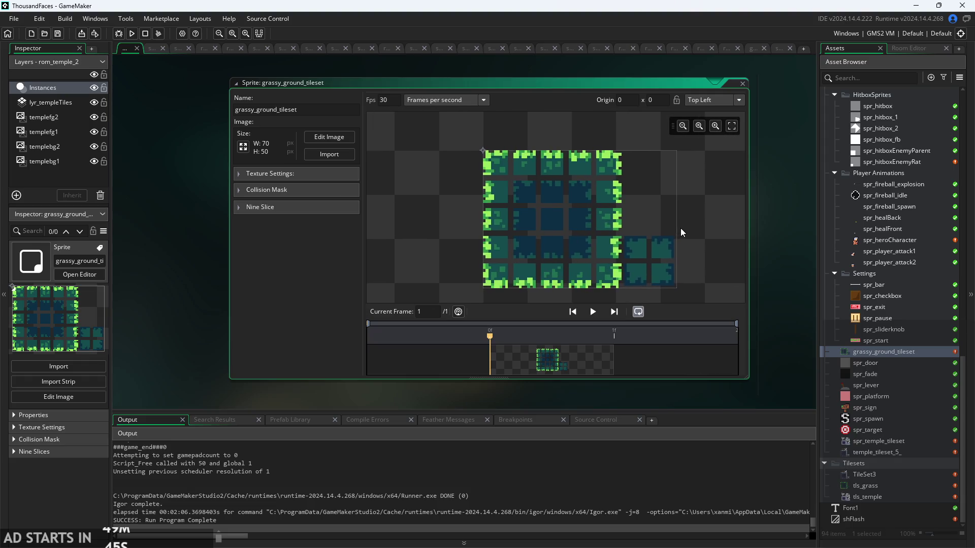
scroll(657, 218, down, 1)
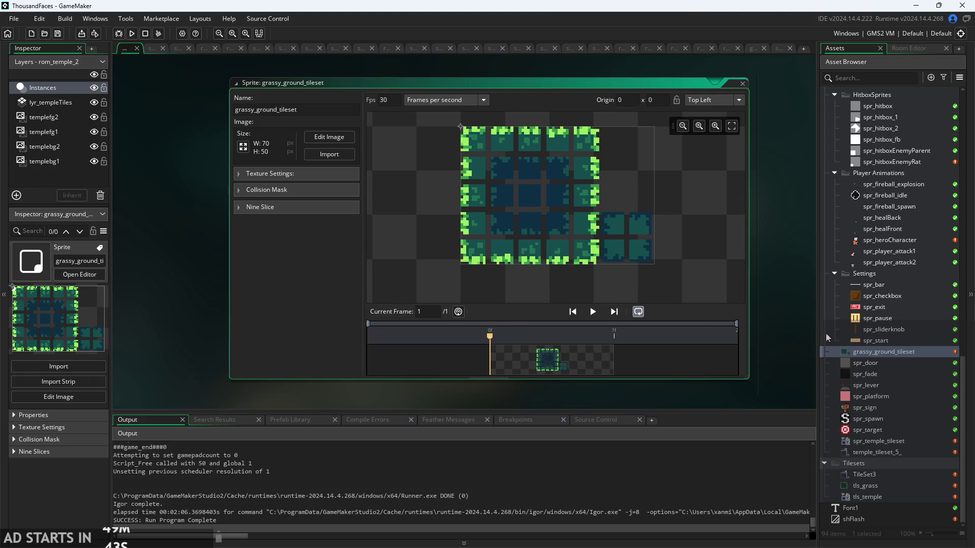
Open TileSet3 and view its properties with spr_temple_tileset selected
double_click(883, 476)
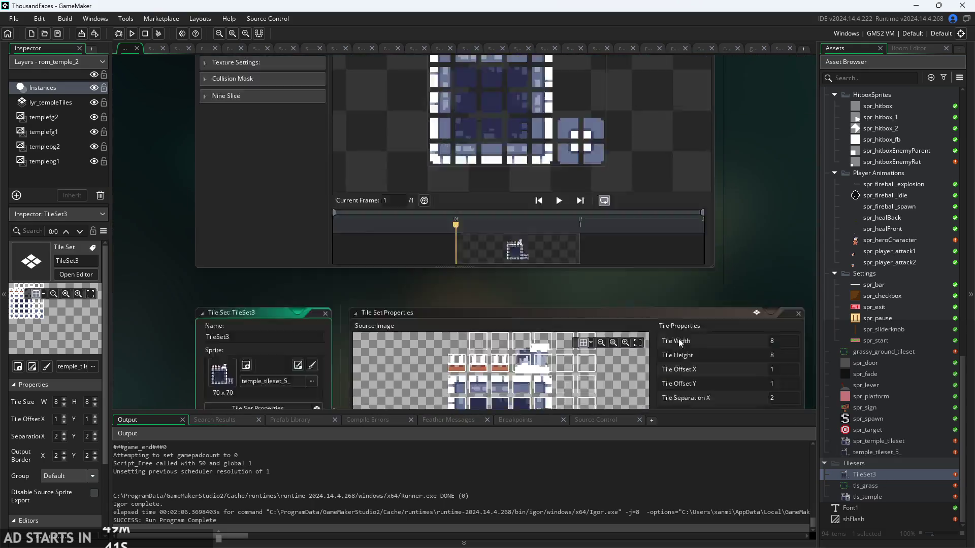
scroll(529, 275, down, 2)
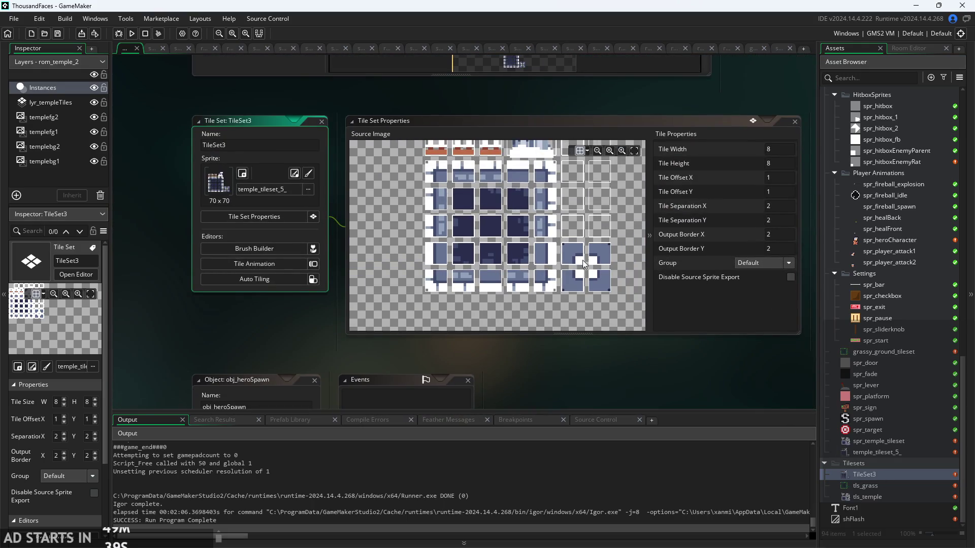
click(880, 441)
scroll(575, 246, up, 3)
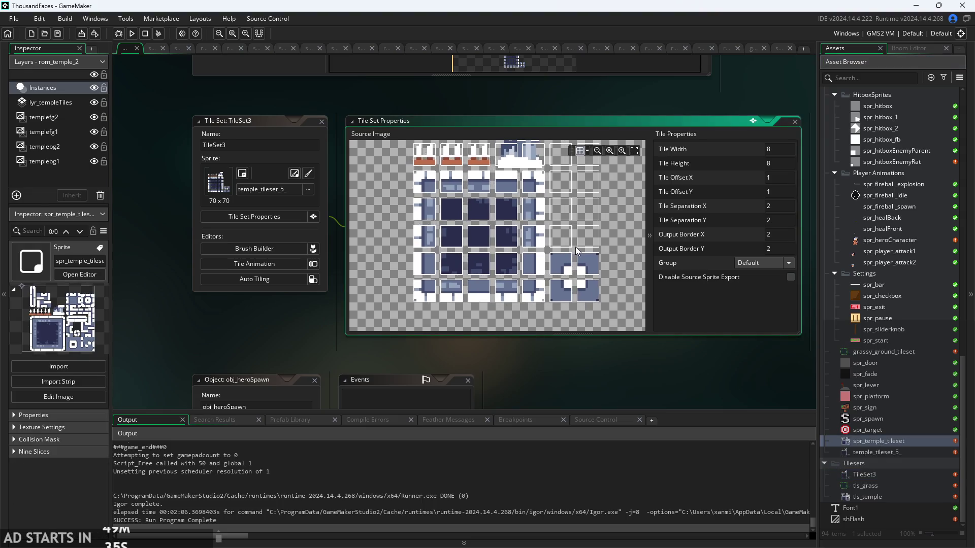
scroll(545, 248, down, 5)
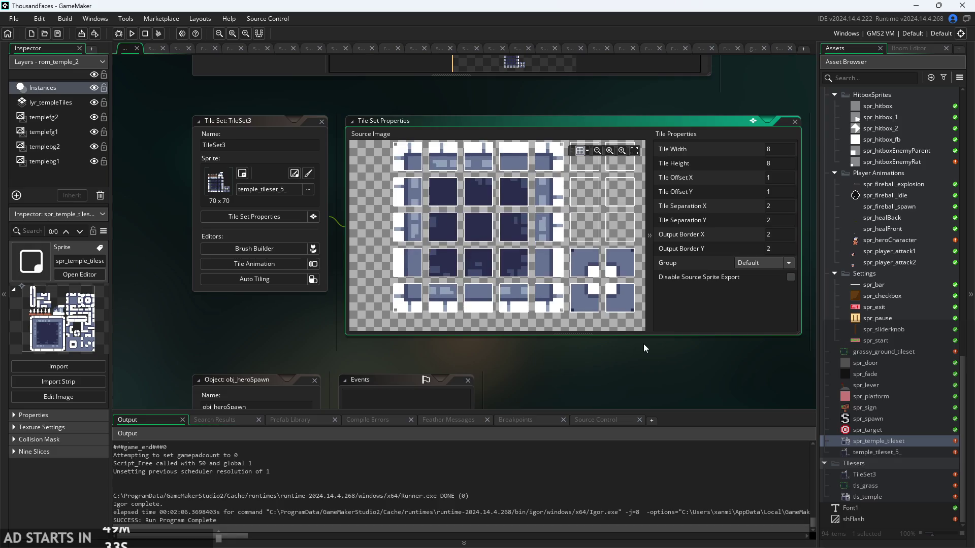
scroll(521, 291, up, 1)
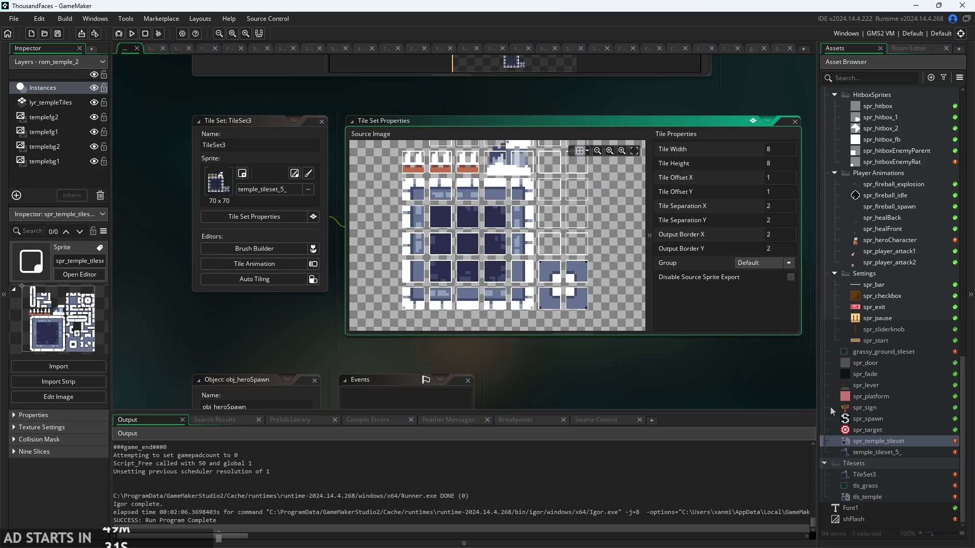
Reopen grassy_ground_tileset and view tls_grass: 8×8 tiles, offset 1,1, separation 2,2
double_click(888, 349)
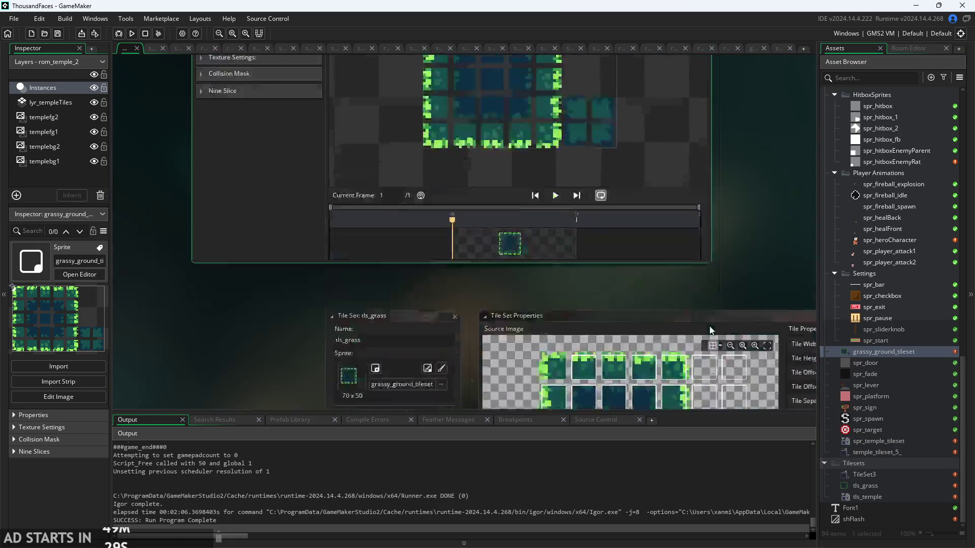
scroll(487, 210, up, 2)
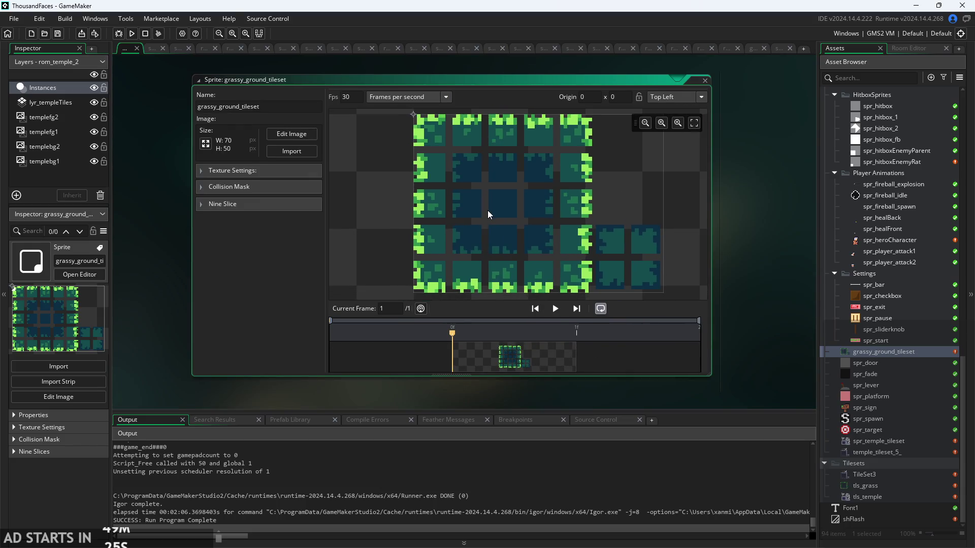
double_click(899, 483)
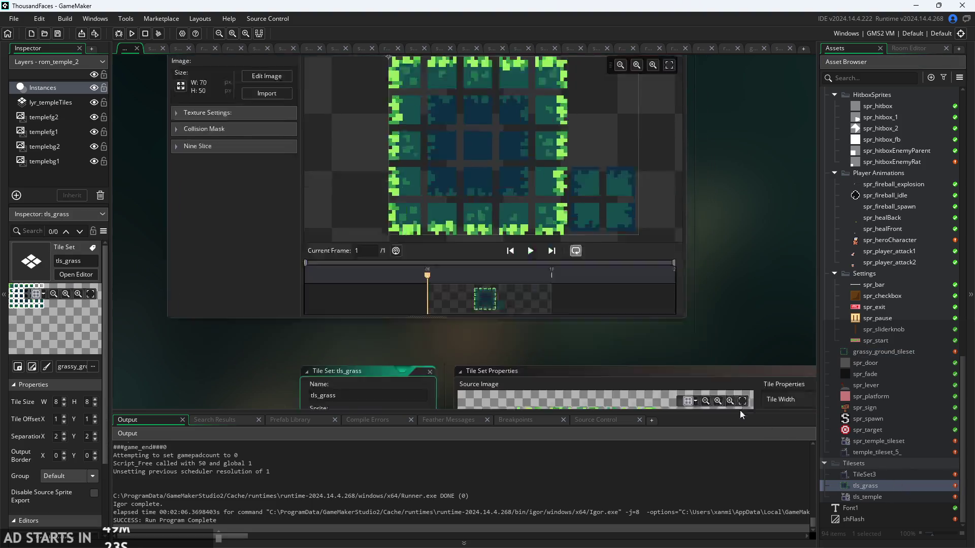
scroll(541, 250, up, 2)
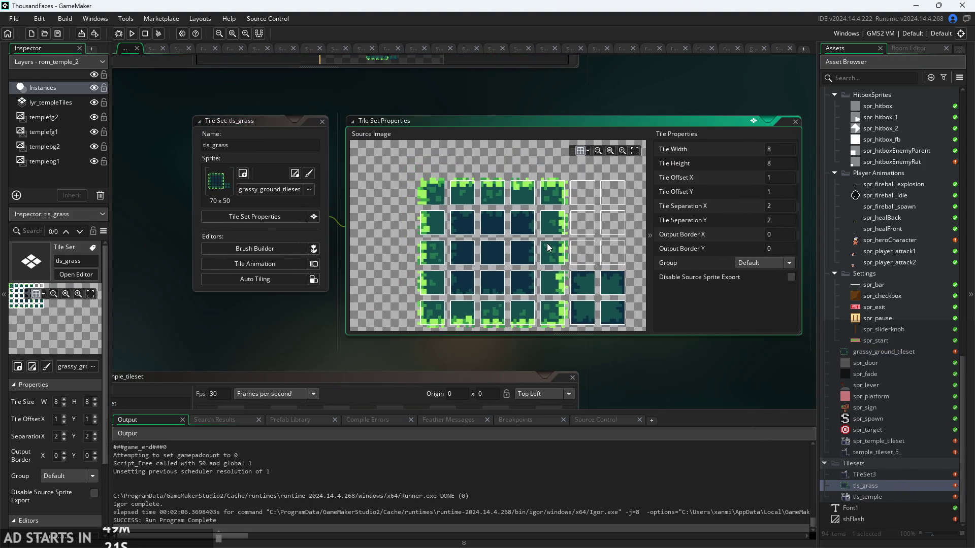
scroll(541, 250, up, 2)
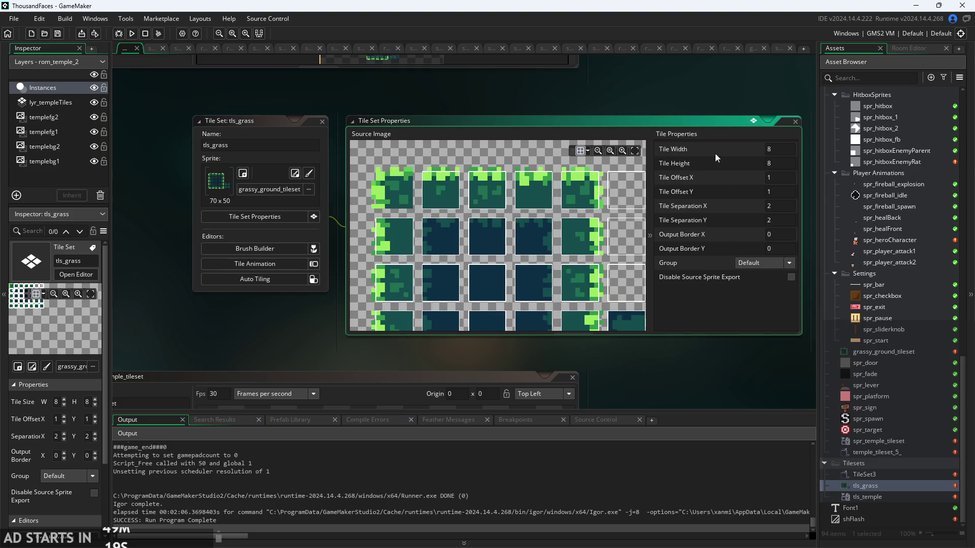
scroll(540, 219, up, 4)
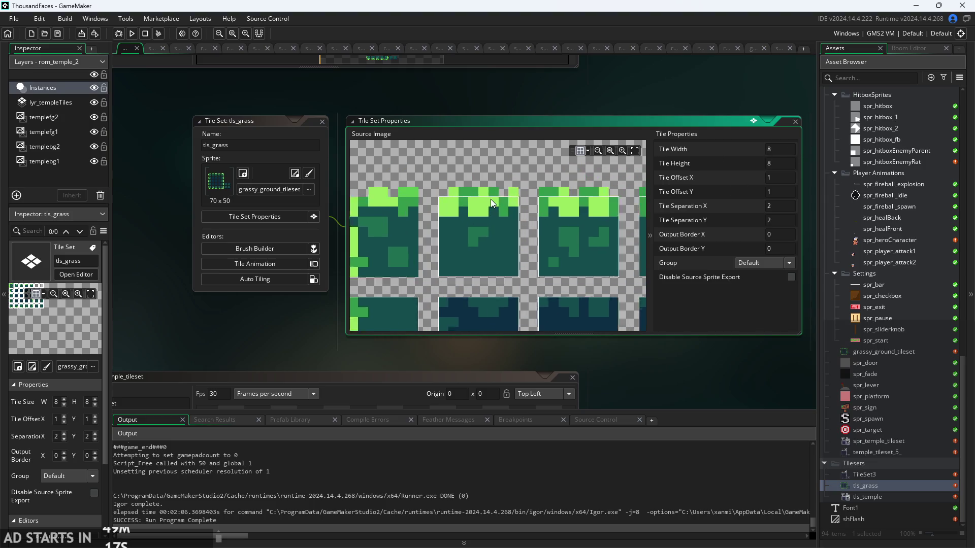
scroll(490, 199, up, 1)
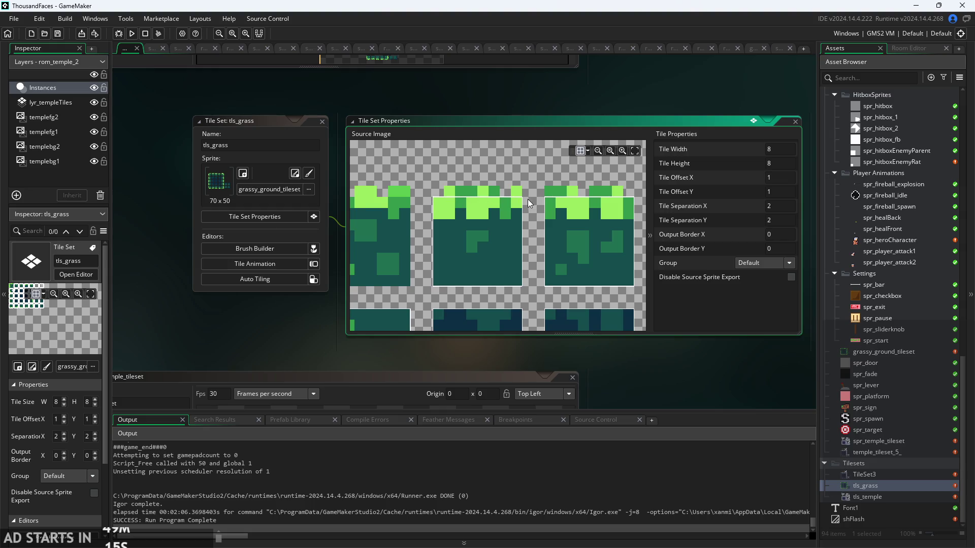
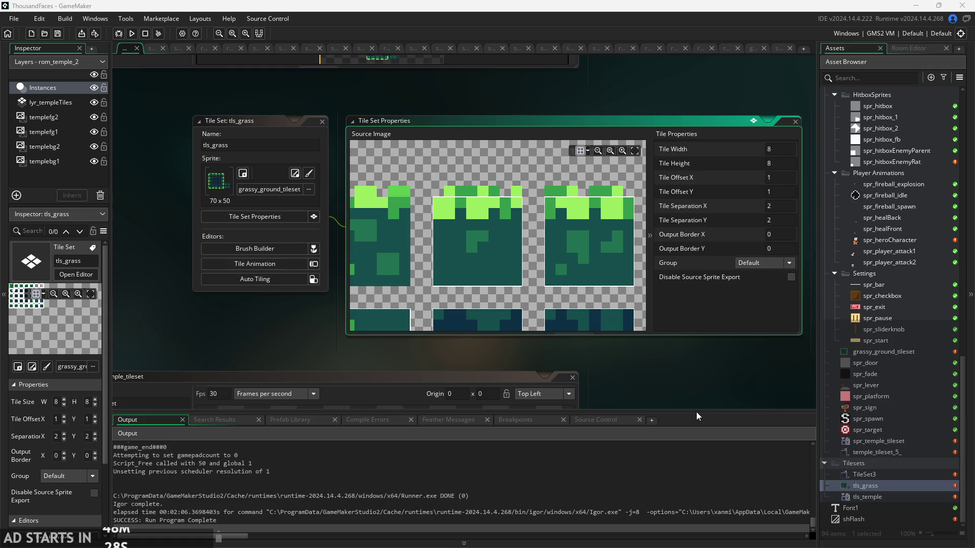
Review the tls_temple and tls_grass tile sets and the tls_grass source image
scroll(733, 353, down, 5)
scroll(564, 255, down, 2)
scroll(563, 255, up, 5)
scroll(529, 269, down, 4)
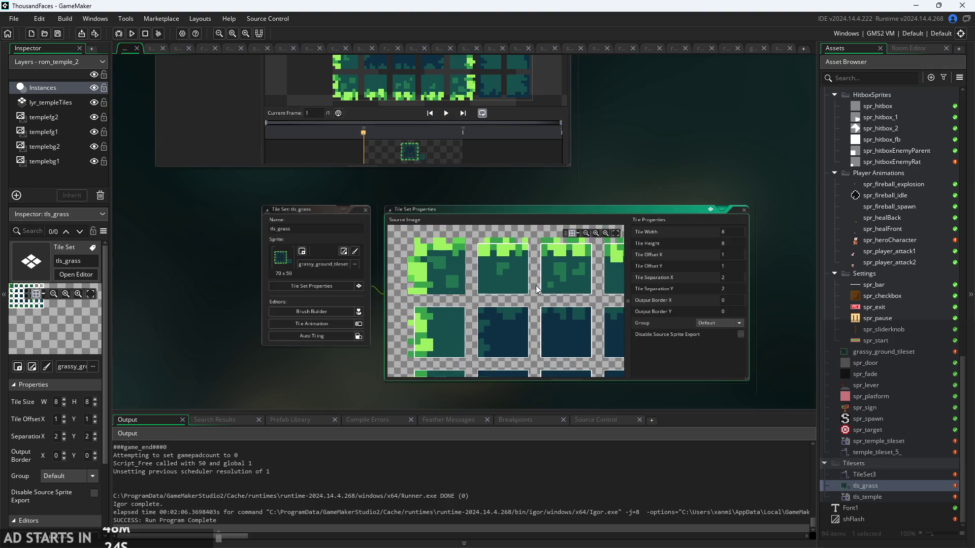
scroll(500, 316, up, 2)
scroll(334, 372, up, 2)
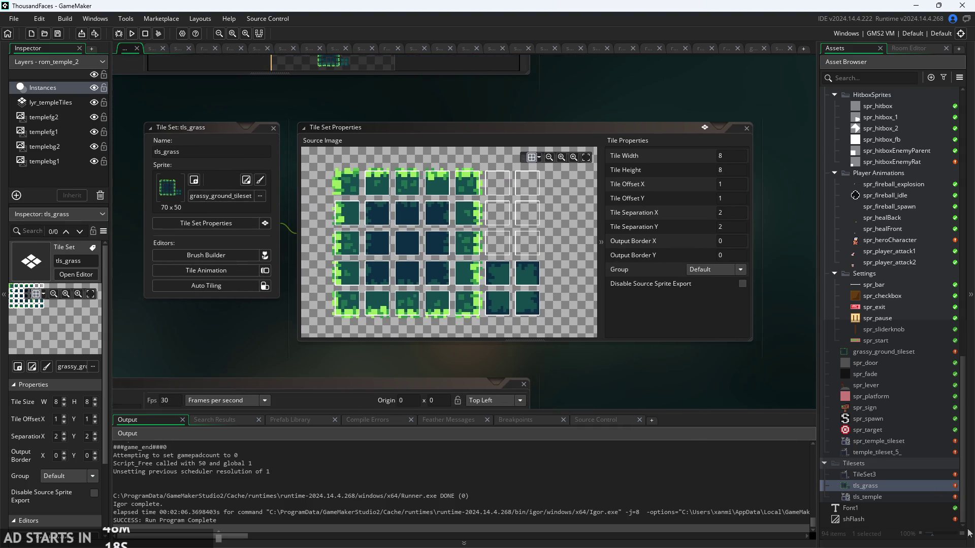
click(887, 500)
double_click(887, 487)
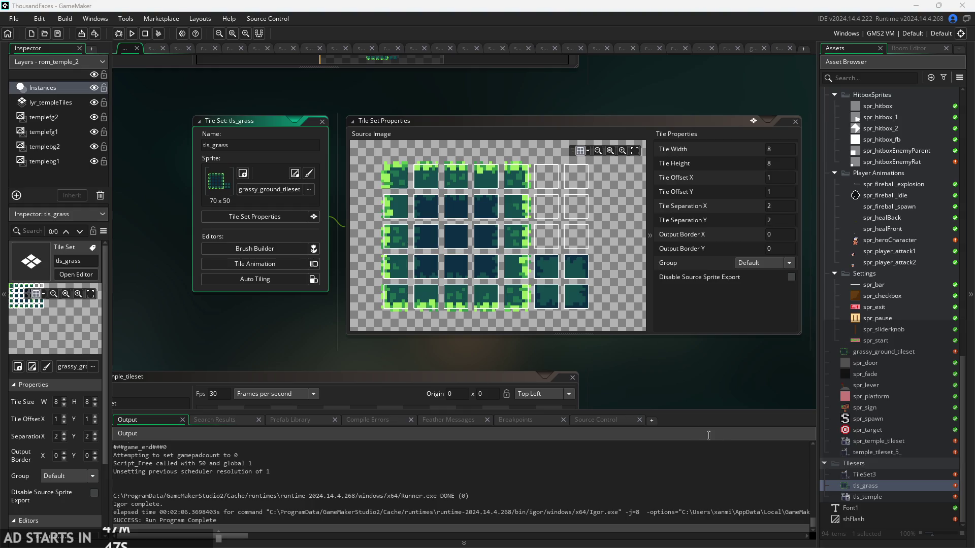
drag(374, 345, 345, 329)
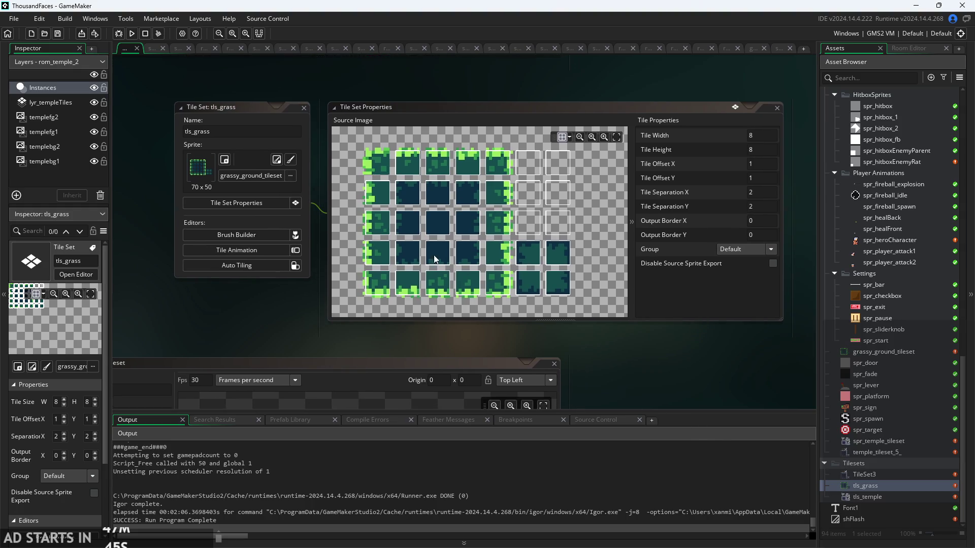
click(538, 238)
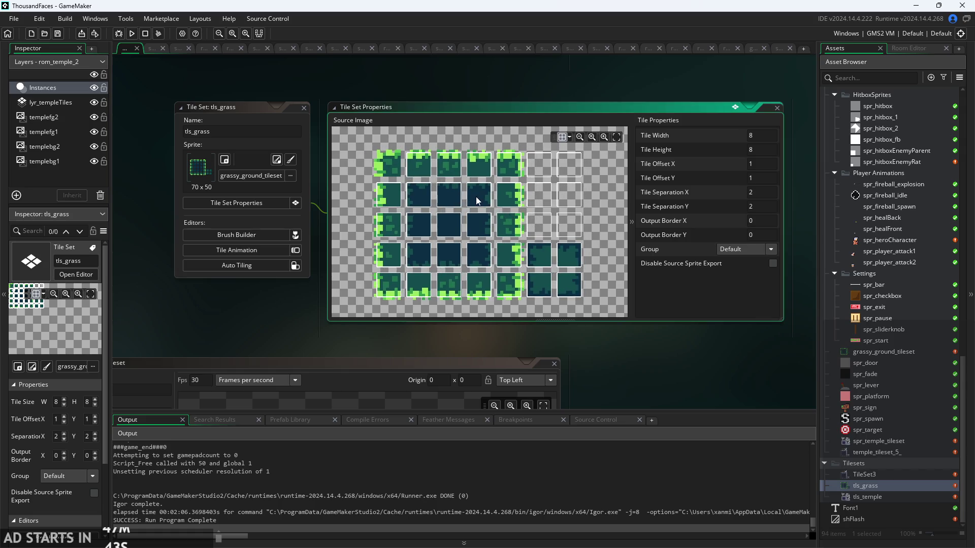
scroll(476, 198, up, 2)
scroll(490, 225, down, 2)
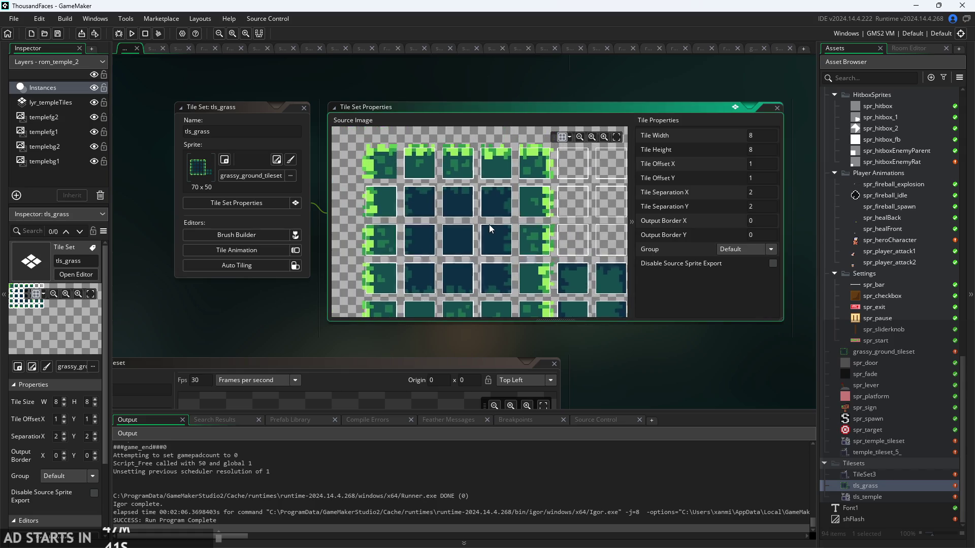
scroll(520, 203, up, 3)
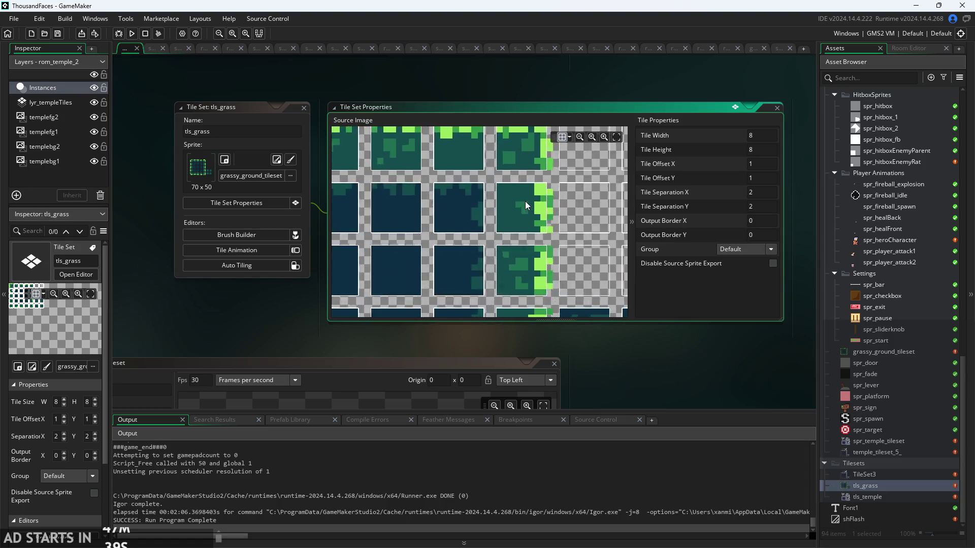
scroll(525, 201, down, 1)
scroll(593, 358, up, 3)
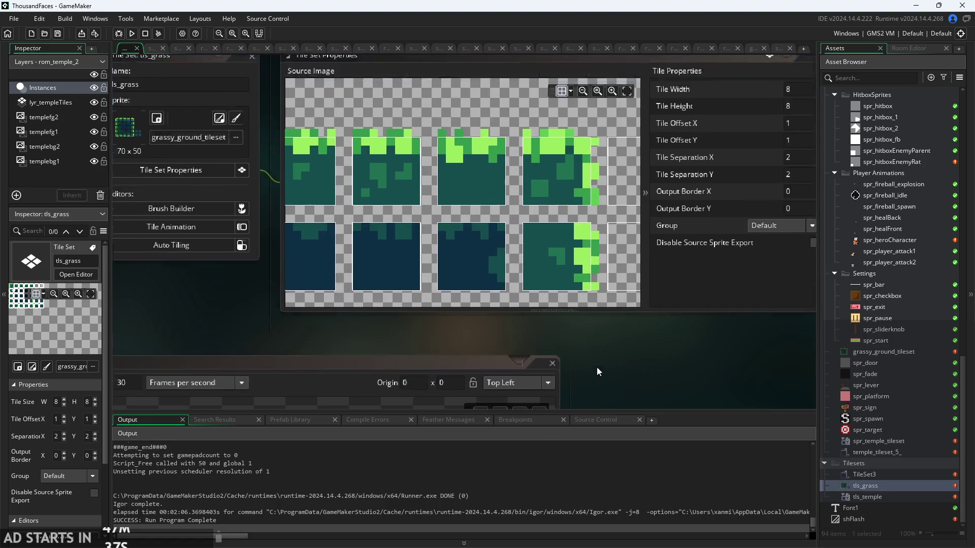
scroll(571, 248, down, 2)
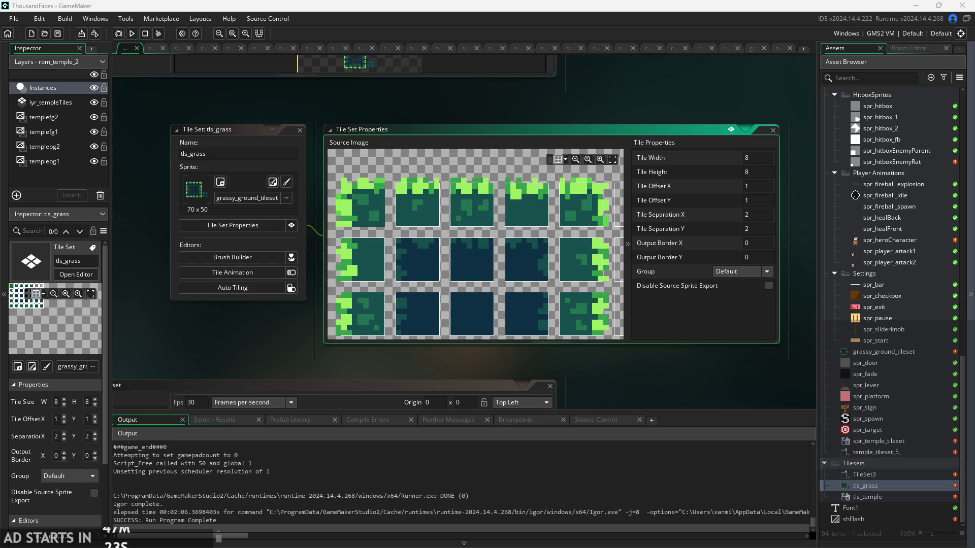
Import the foliage image as a new foliage_tileset sprite and inspect its preview
mouse_move(967, 288)
mouse_down()
mouse_move(845, 392)
mouse_move(876, 418)
mouse_move(888, 410)
mouse_up()
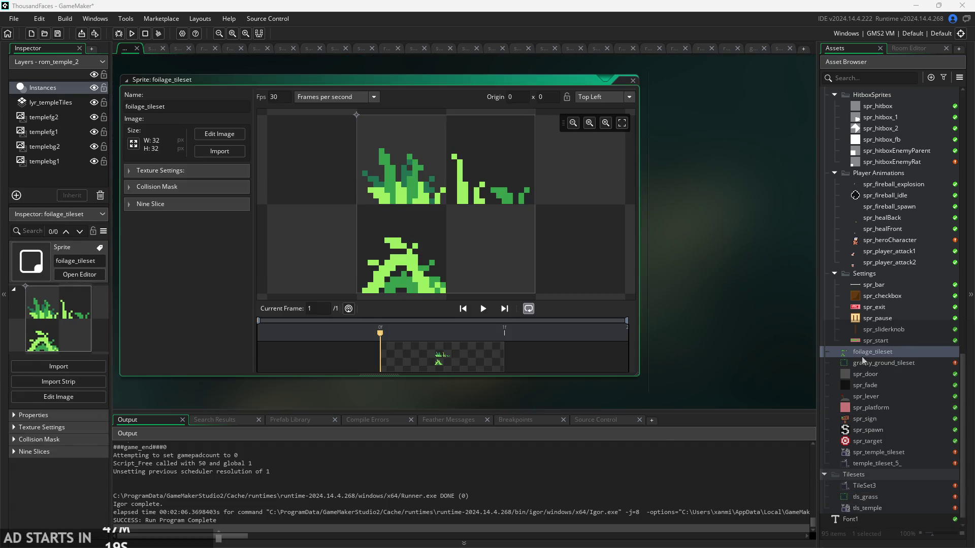
scroll(497, 230, up, 1)
scroll(457, 234, down, 1)
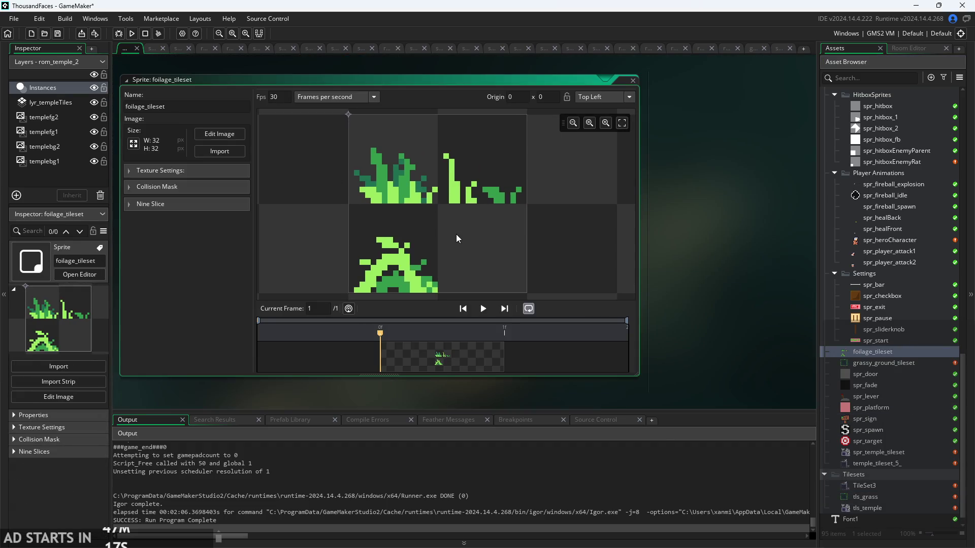
scroll(458, 233, down, 1)
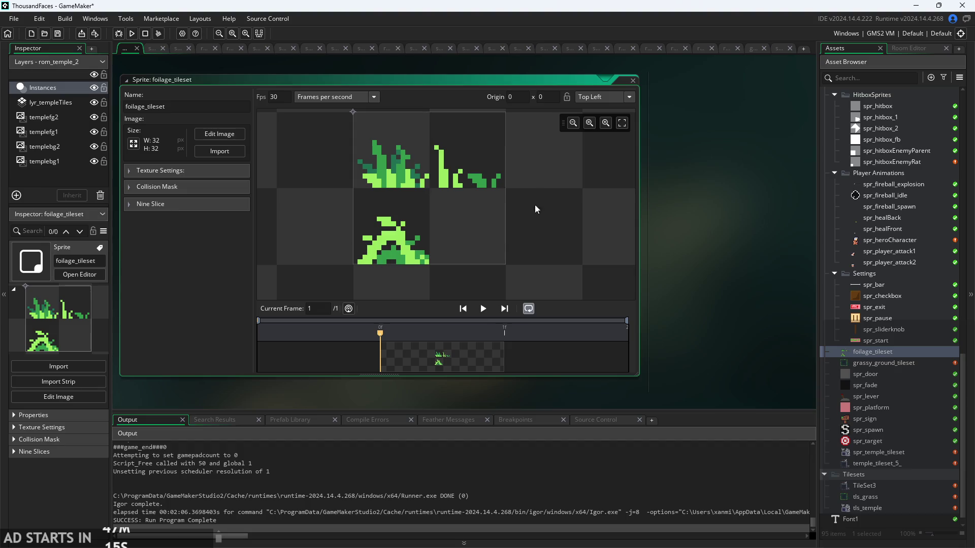
mouse_move(488, 273)
mouse_down()
mouse_move(543, 228)
mouse_move(540, 252)
mouse_up()
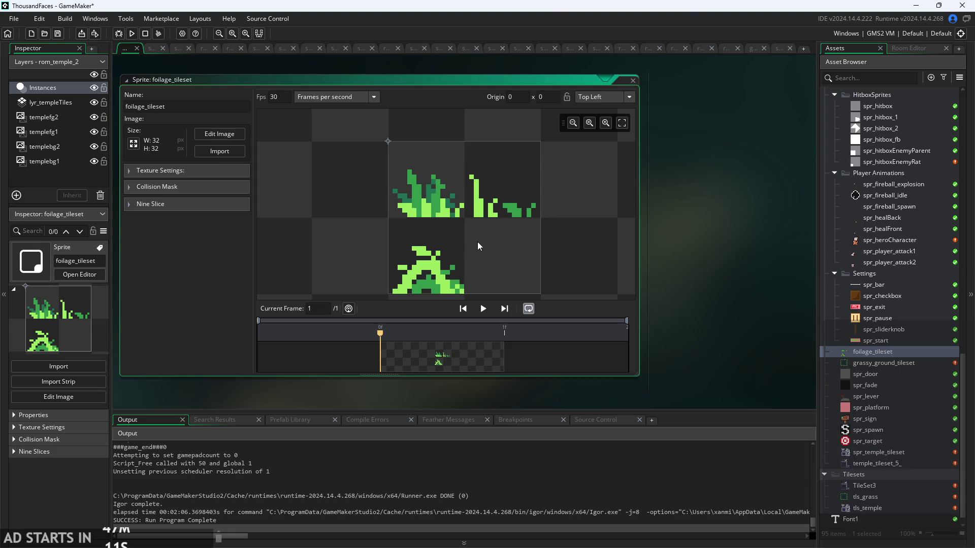
scroll(846, 421, down, 1)
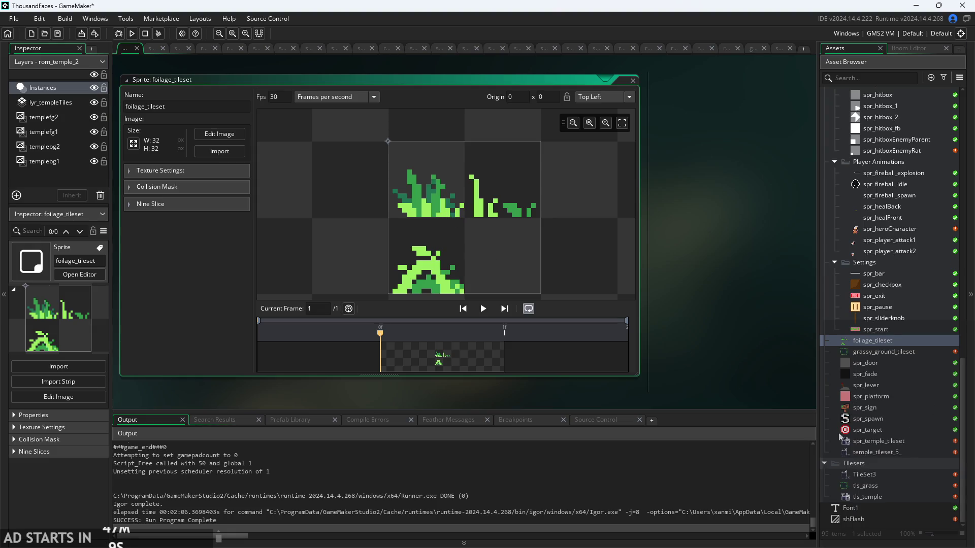
scroll(722, 356, up, 4)
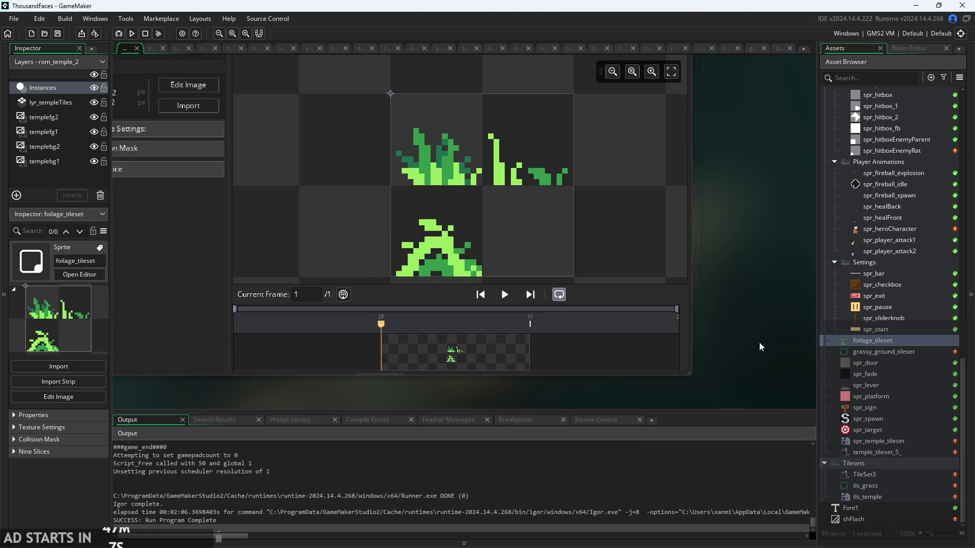
scroll(760, 342, down, 4)
drag(570, 224, 542, 209)
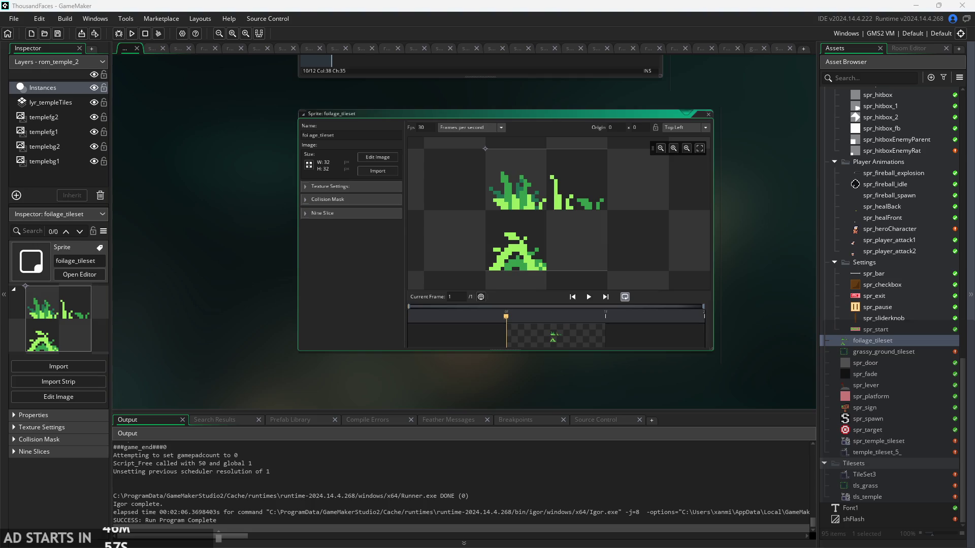
Open the temple_tileset_5_ sprite and the tls_grass and tls_temple tile sets
double_click(872, 451)
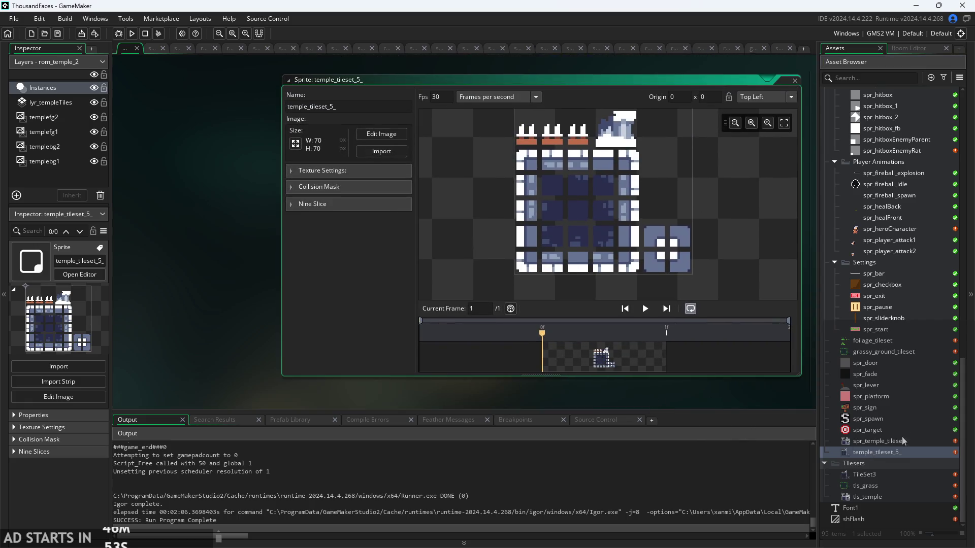
double_click(894, 486)
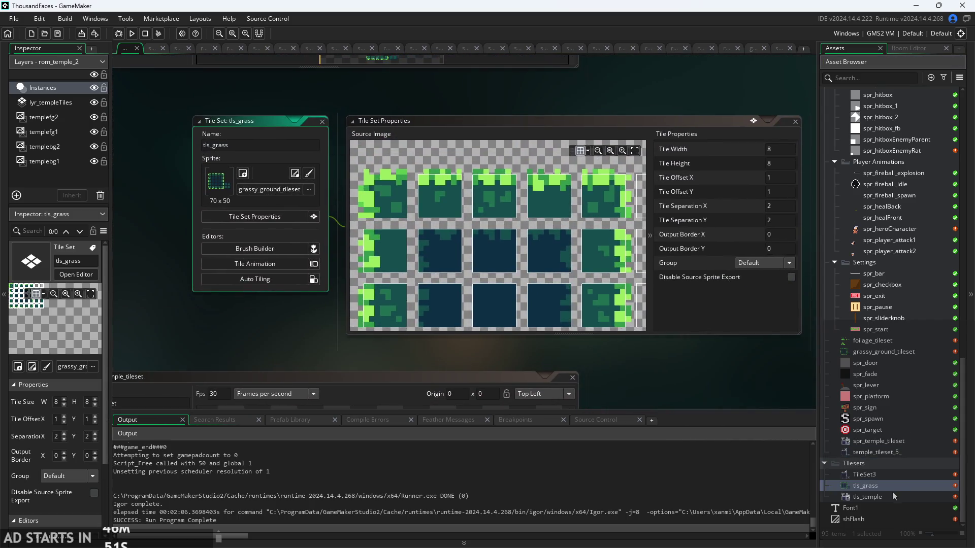
click(893, 496)
scroll(692, 351, down, 4)
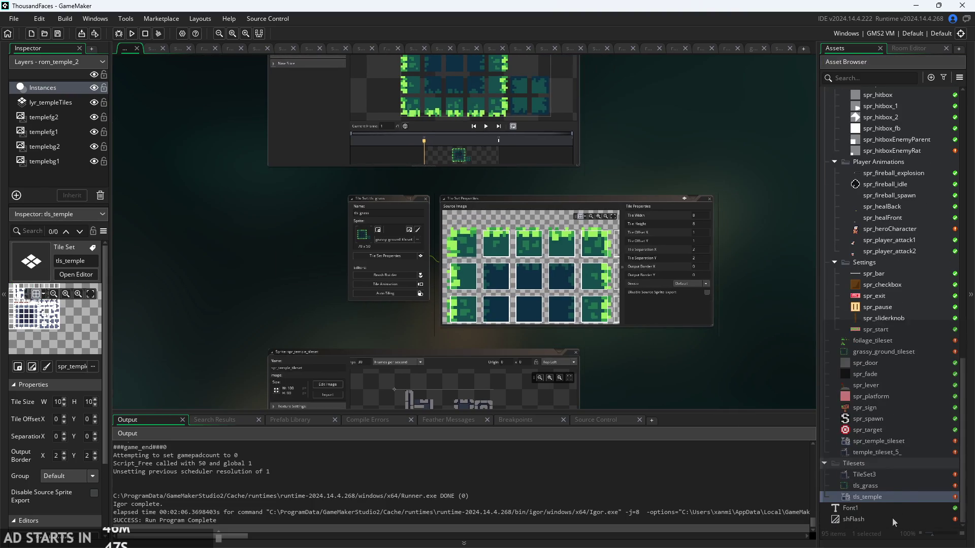
click(886, 495)
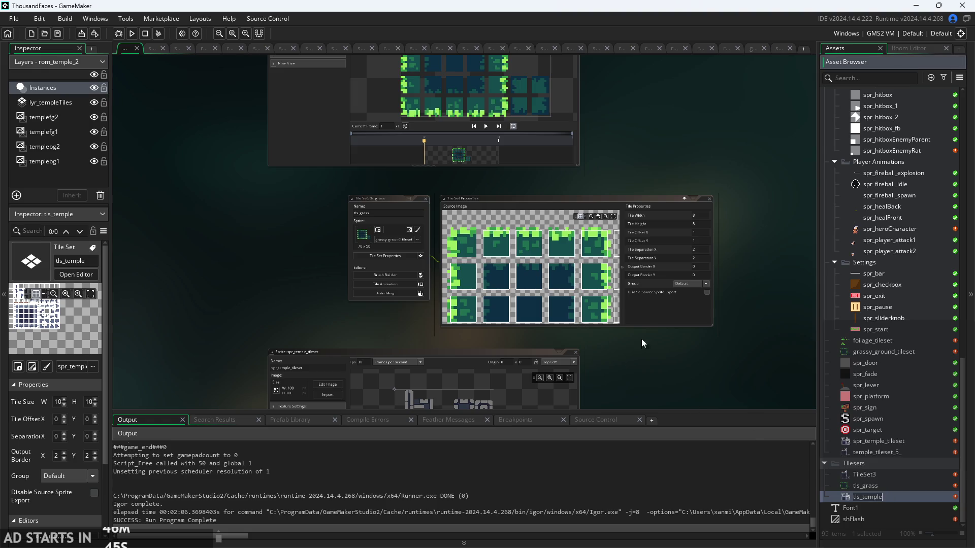
scroll(547, 280, down, 3)
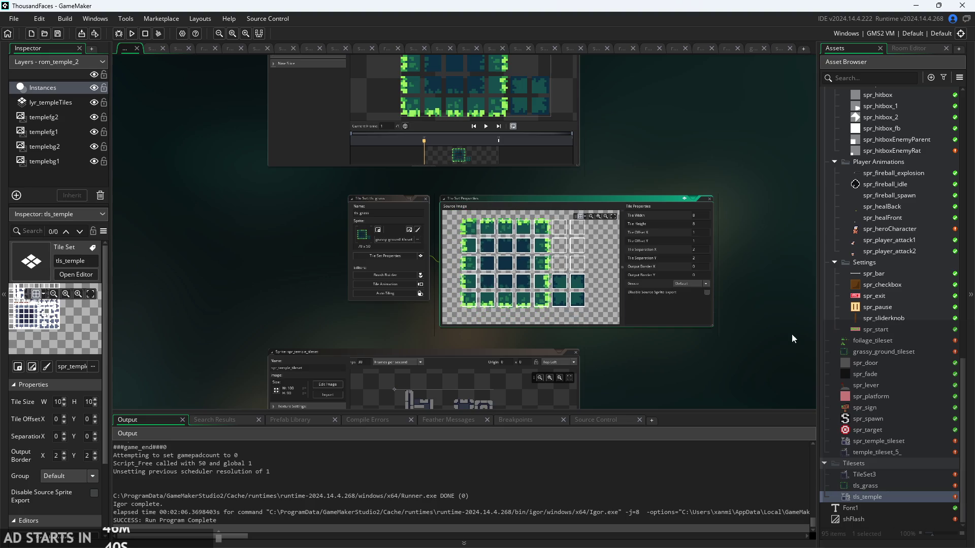
scroll(913, 373, up, 4)
scroll(913, 373, up, 6)
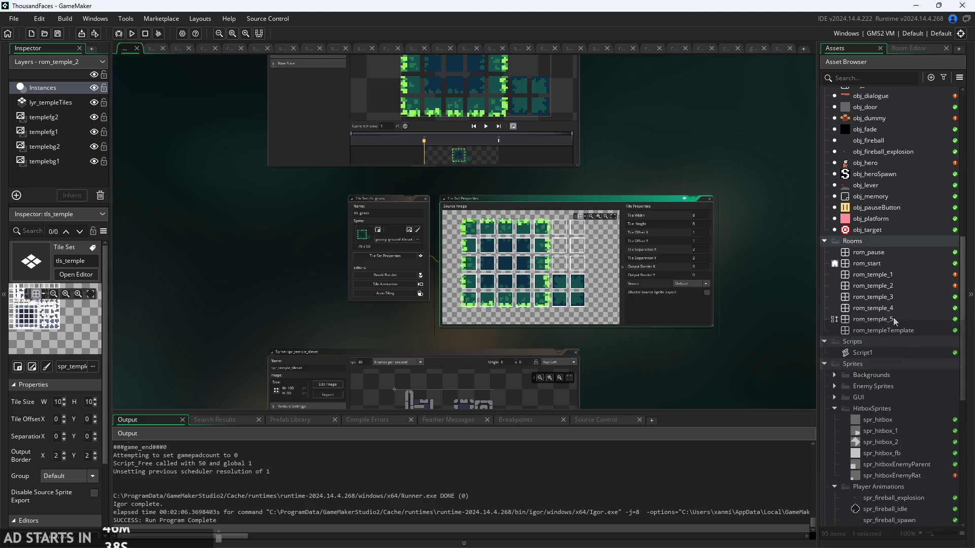
Open obj_controller from the Asset Browser to show its Create event code
click(897, 355)
scroll(892, 291, up, 3)
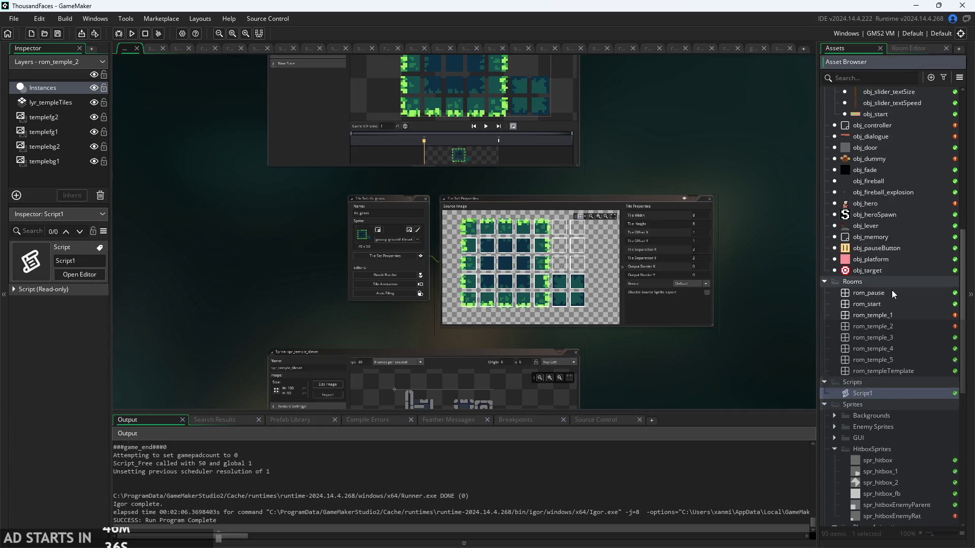
scroll(888, 281, up, 8)
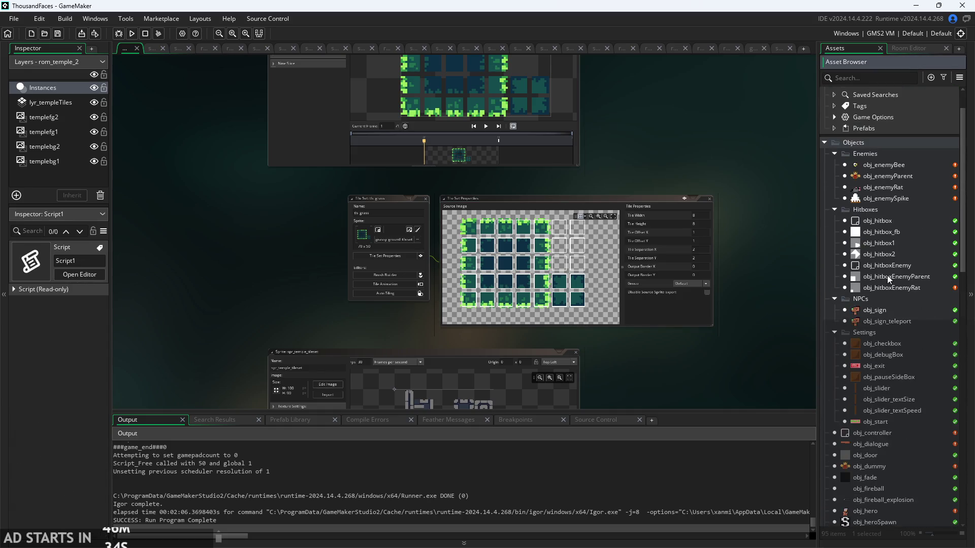
scroll(884, 258, down, 10)
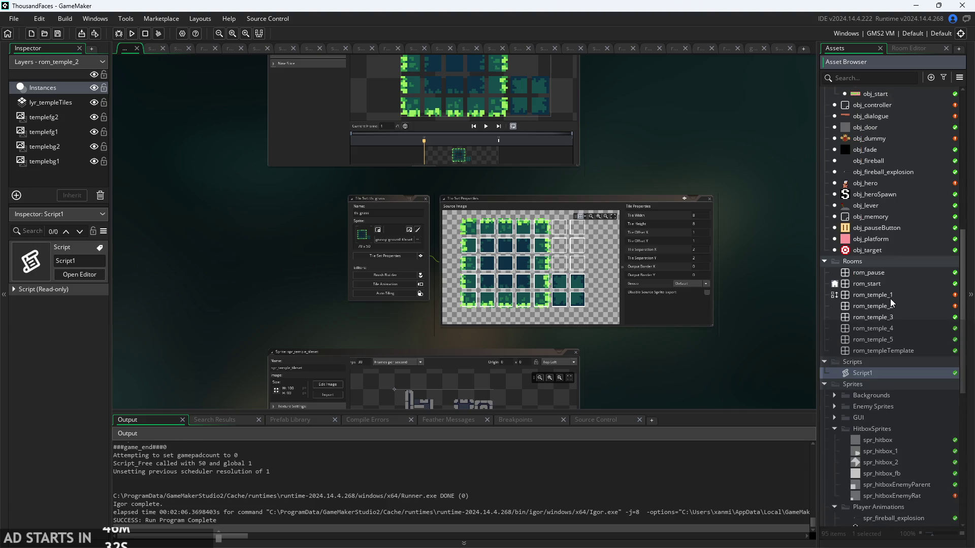
scroll(891, 305, up, 7)
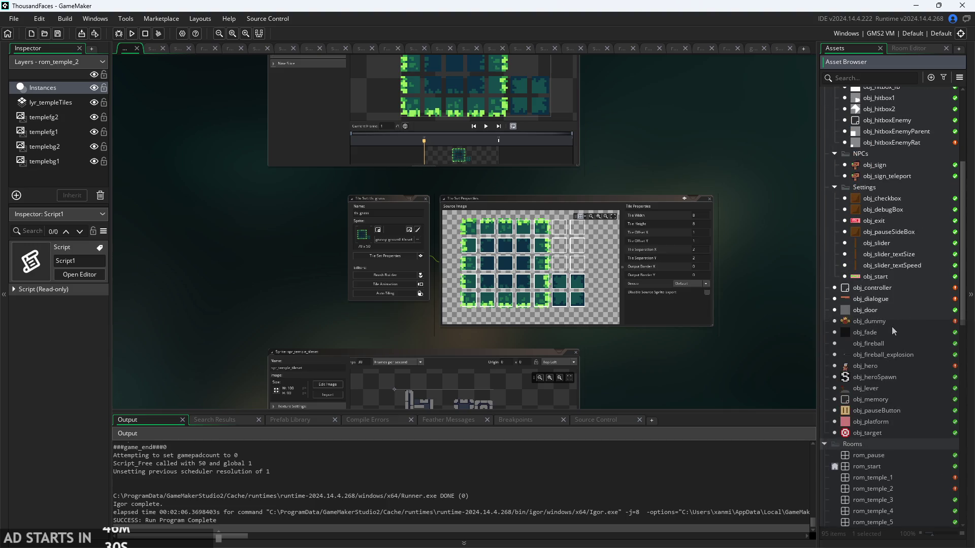
double_click(889, 328)
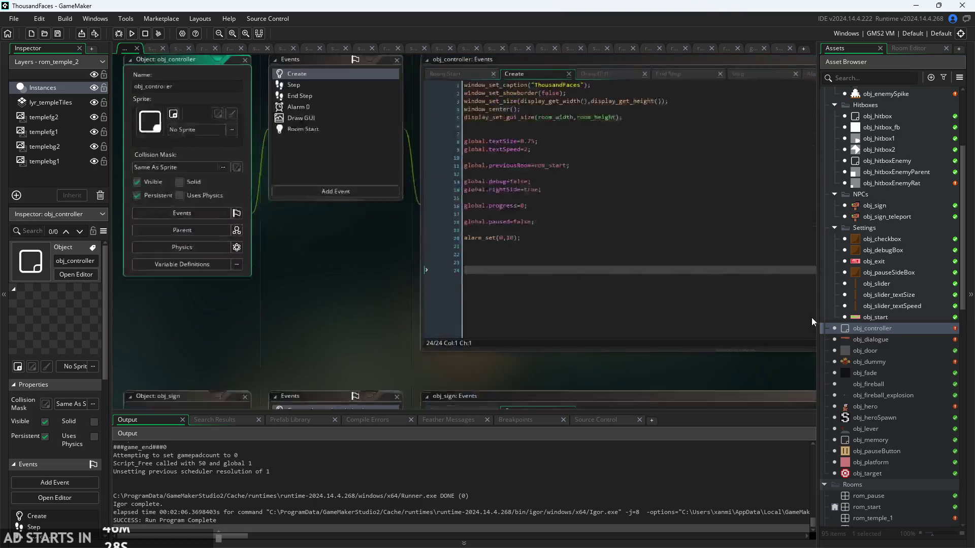
Add a //GLOBAL 2D ARRAY comment with global.progress below it, then switch to Paint
click(557, 278)
text(//GLOBAL 2)
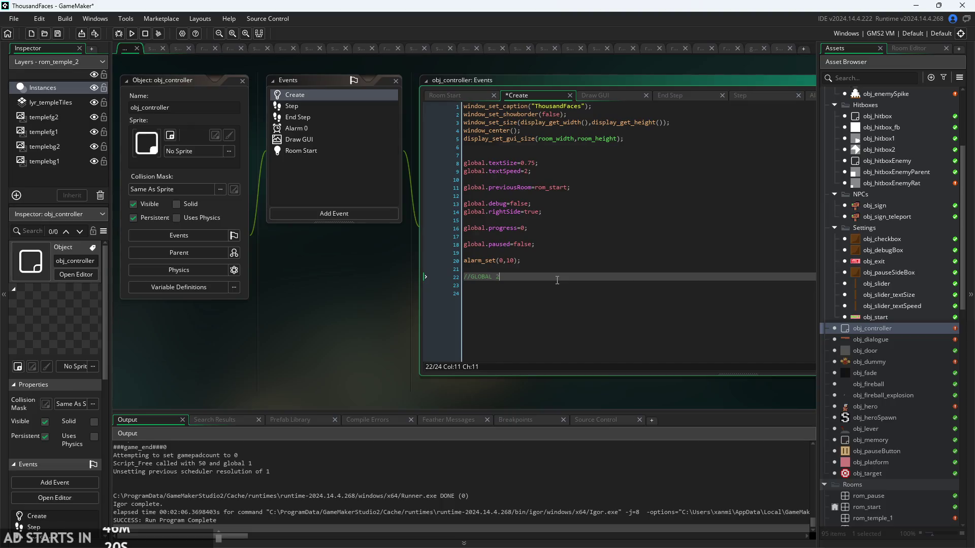
text(D ARRAY)
key(Return)
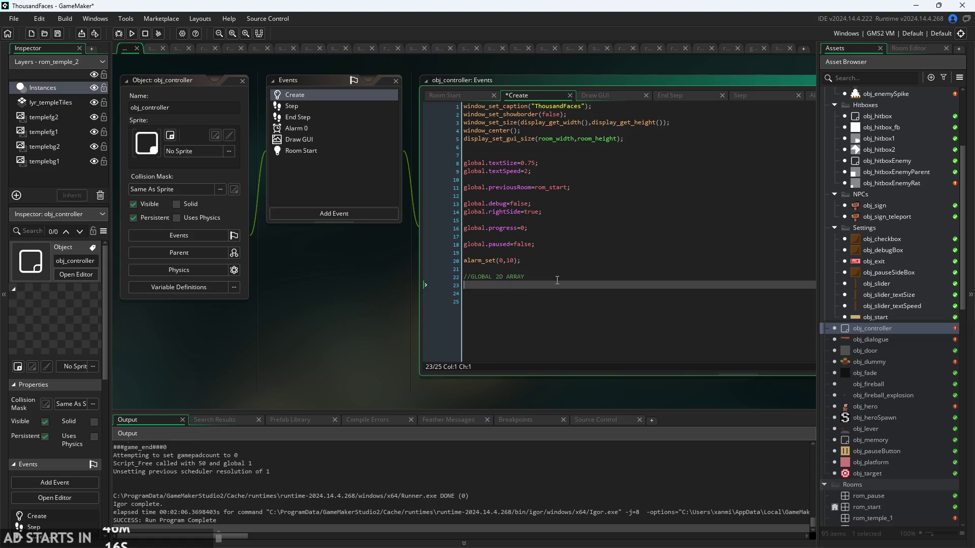
text(global.)
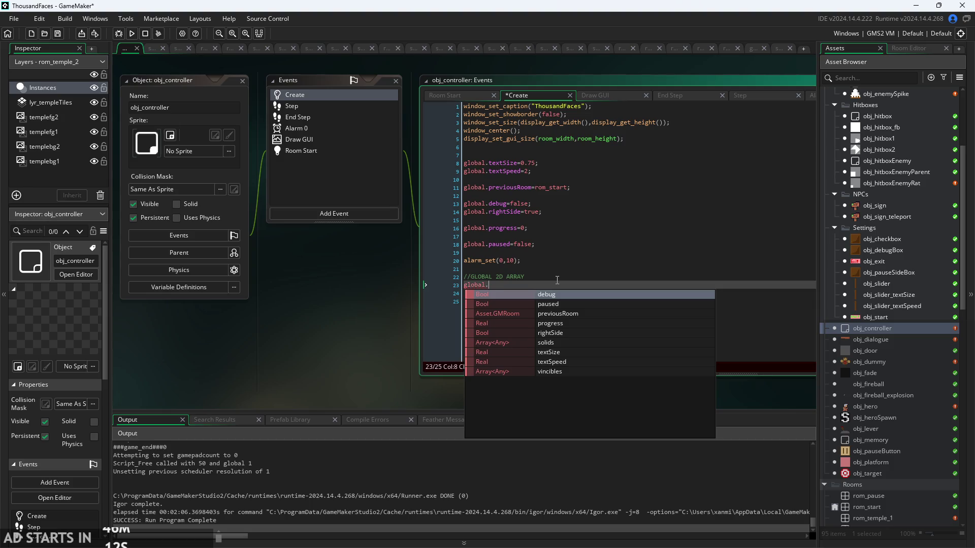
text(progress)
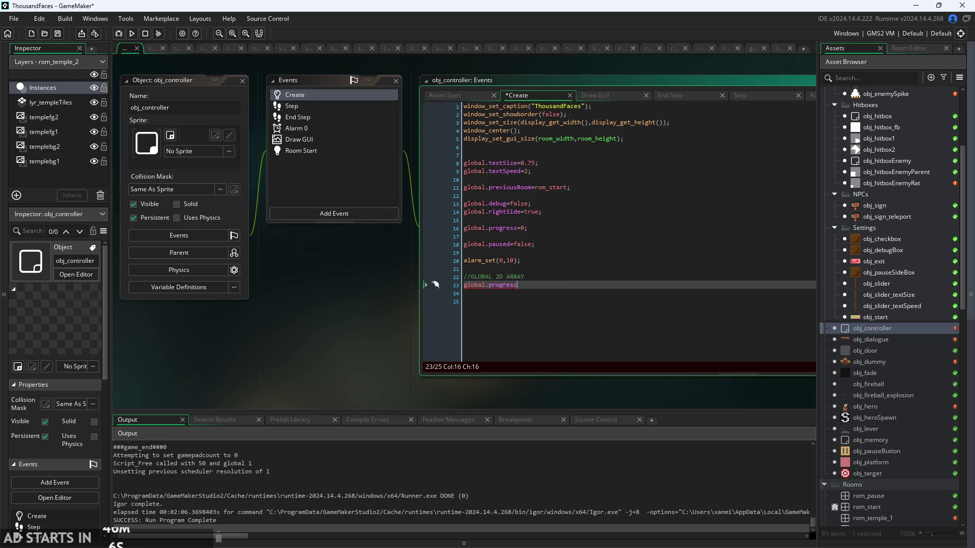
key(alt+Tab)
ctrl+scroll(699, 228, down, 5)
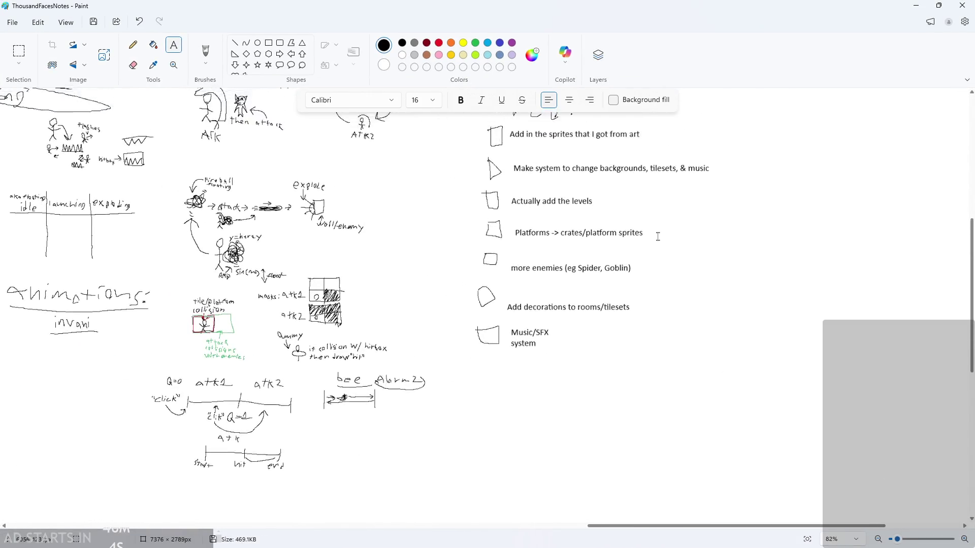
Draw a thick yellow Pencil underline under the 'Make system' to-do item
ctrl+scroll(700, 228, up, 4)
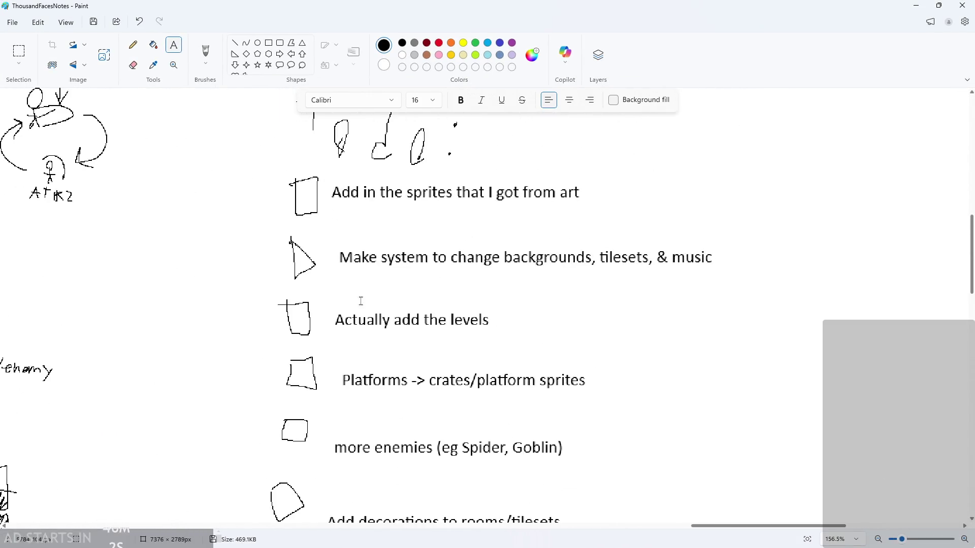
click(463, 43)
drag(277, 279, 446, 290)
click(361, 264)
click(133, 45)
drag(275, 285, 698, 297)
key(ctrl+z)
drag(16, 296, 16, 292)
drag(341, 273, 731, 265)
ctrl+scroll(731, 265, down, 4)
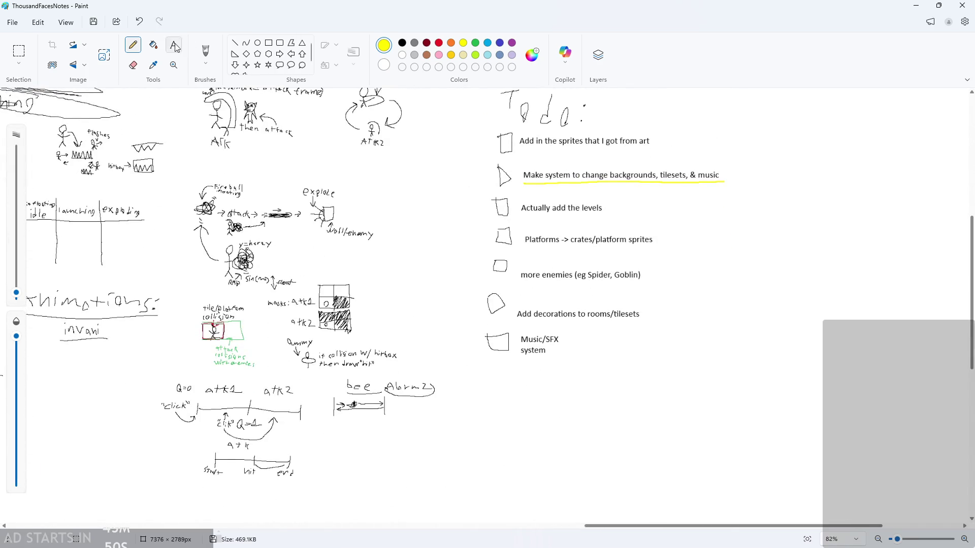
Return to a thin black pencil and write '2' beside the To do heading
click(402, 42)
drag(16, 293, 16, 295)
scroll(695, 227, down, 2)
ctrl+scroll(812, 213, down, 3)
scroll(837, 219, up, 3)
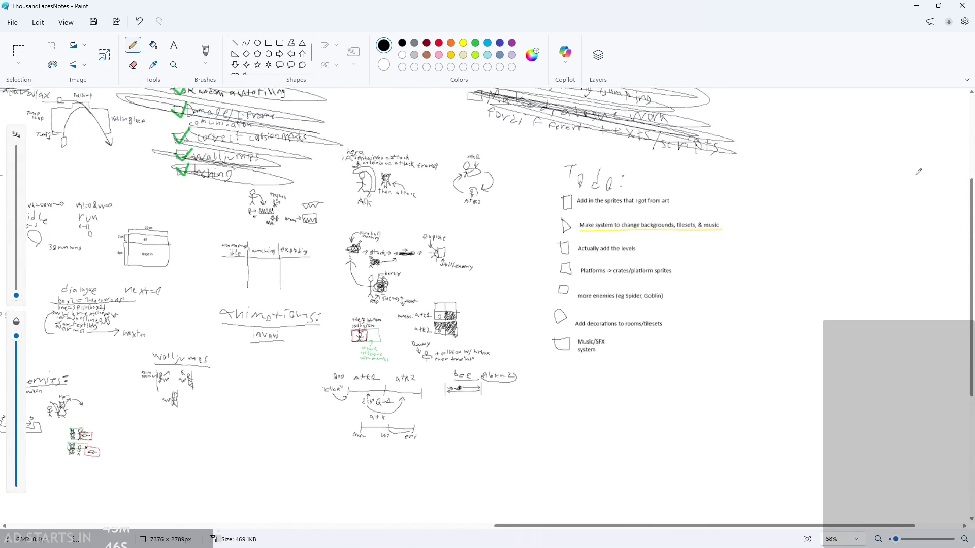
ctrl+scroll(906, 229, up, 2)
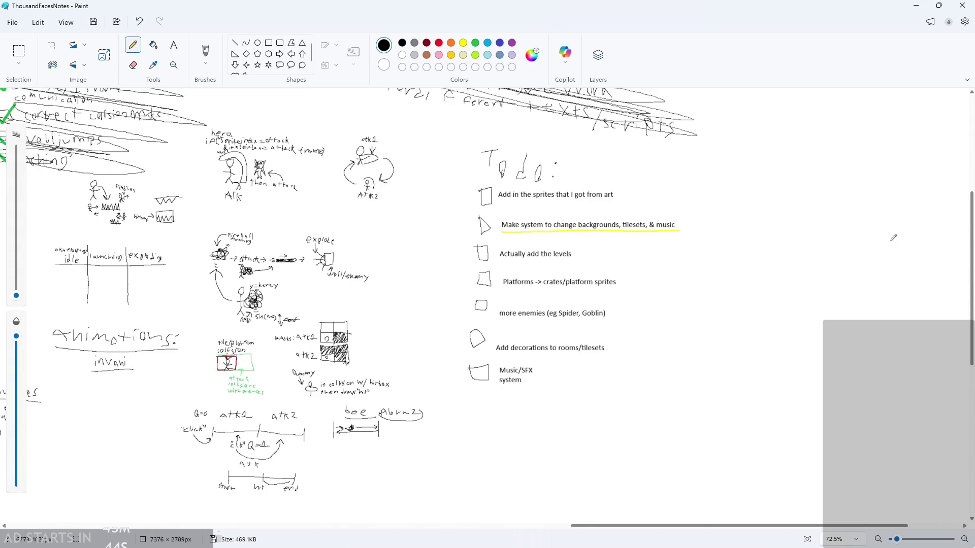
scroll(729, 257, down, 3)
ctrl+scroll(518, 320, up, 2)
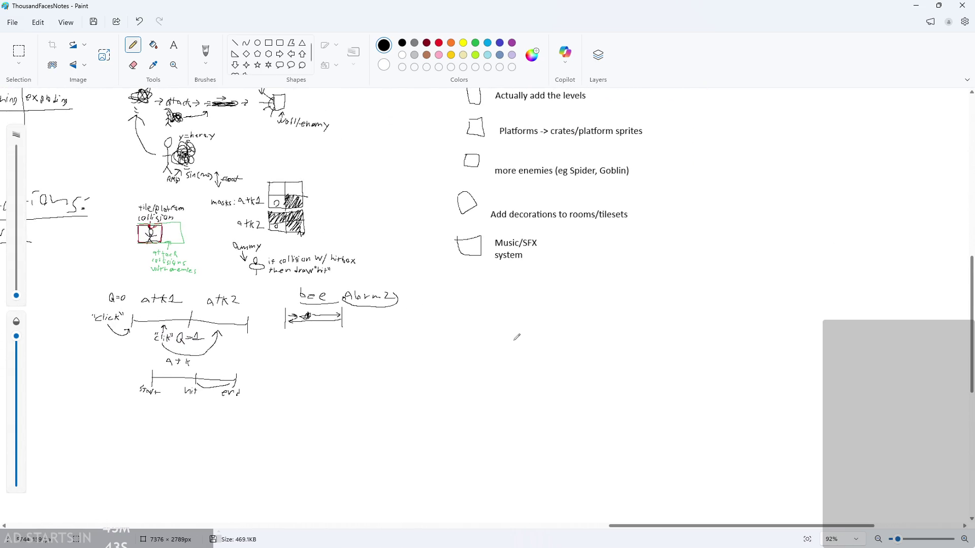
scroll(833, 259, up, 4)
ctrl+scroll(883, 227, up, 2)
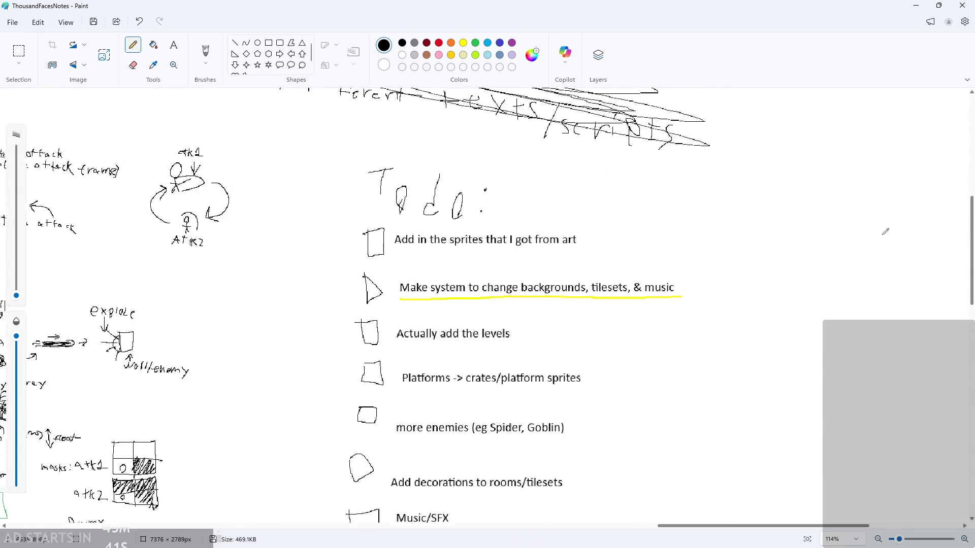
ctrl+scroll(873, 234, up, 1)
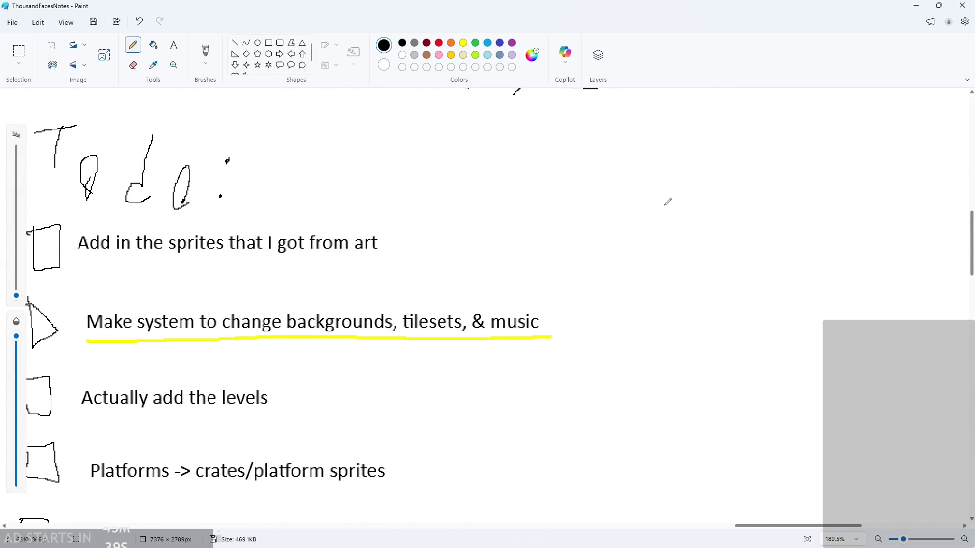
mouse_move(649, 191)
mouse_down()
mouse_move(646, 209)
mouse_move(658, 214)
mouse_up()
Handwrite a '2d arr' note beside the To do heading, then undo it
drag(699, 183, 705, 212)
drag(746, 196, 746, 213)
drag(757, 195, 818, 191)
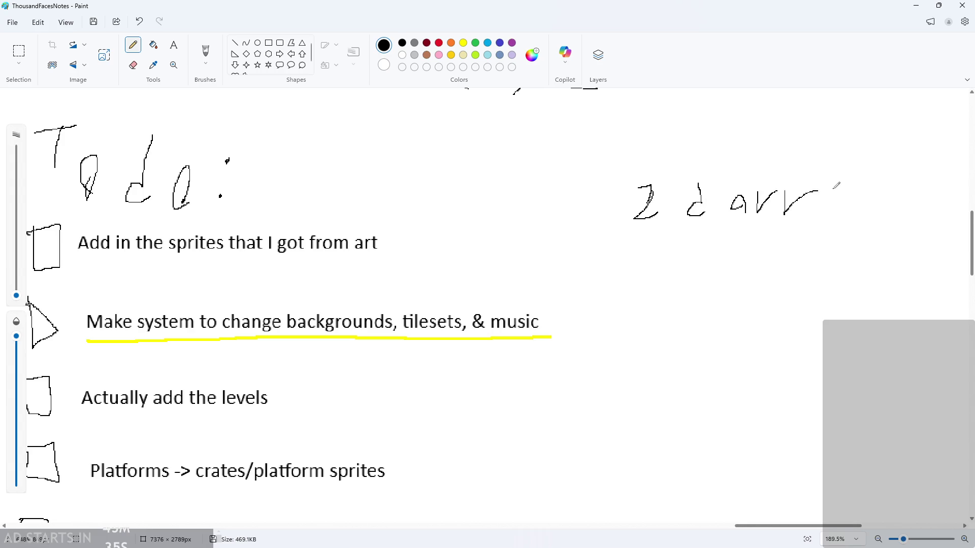
scroll(638, 241, down, 1)
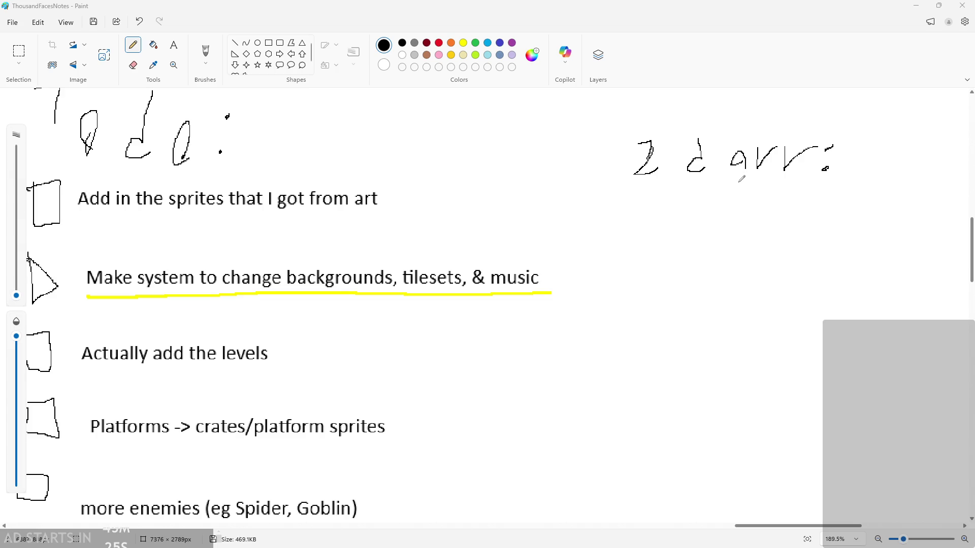
key(ctrl+z)
key(ctrl+z)
key(ctrl+z)
scroll(744, 248, down, 4)
scroll(488, 263, down, 5)
scroll(413, 333, up, 4)
scroll(442, 276, down, 10)
scroll(447, 355, up, 4)
scroll(447, 311, up, 6)
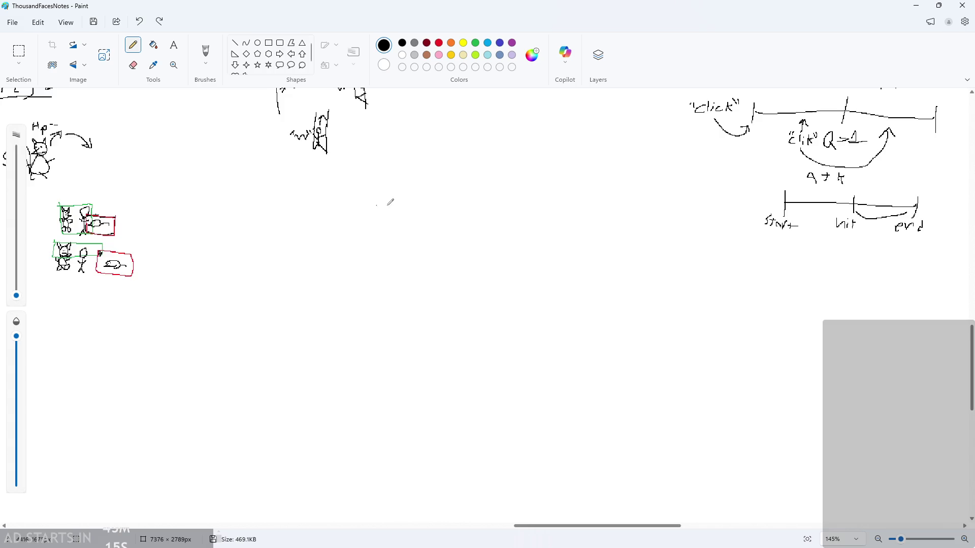
scroll(362, 199, up, 2)
Handwrite 'temple, grass,' on blank canvas as the header start
mouse_move(340, 171)
mouse_down()
mouse_move(336, 198)
mouse_move(349, 177)
mouse_up()
mouse_move(352, 186)
mouse_down()
mouse_move(369, 188)
mouse_move(362, 198)
mouse_up()
mouse_move(376, 184)
mouse_down()
mouse_move(426, 205)
mouse_move(417, 217)
mouse_up()
mouse_move(444, 175)
mouse_down()
mouse_move(471, 213)
mouse_move(461, 234)
mouse_up()
mouse_move(523, 199)
mouse_down()
mouse_move(514, 175)
mouse_move(501, 229)
mouse_up()
mouse_move(550, 181)
mouse_down()
mouse_move(561, 191)
mouse_move(581, 180)
mouse_up()
drag(594, 193, 617, 208)
drag(649, 182, 638, 208)
drag(662, 212, 628, 235)
Add 'forest…' after grass and undo a stray mark
drag(716, 178, 690, 222)
mouse_move(680, 205)
mouse_down()
mouse_move(724, 203)
mouse_move(734, 212)
mouse_up()
drag(735, 201, 765, 188)
mouse_move(767, 200)
mouse_down()
mouse_move(782, 193)
mouse_move(782, 205)
mouse_up()
mouse_move(800, 183)
mouse_down()
mouse_move(802, 211)
mouse_move(818, 218)
mouse_move(844, 194)
mouse_move(861, 222)
mouse_up()
drag(868, 223, 882, 216)
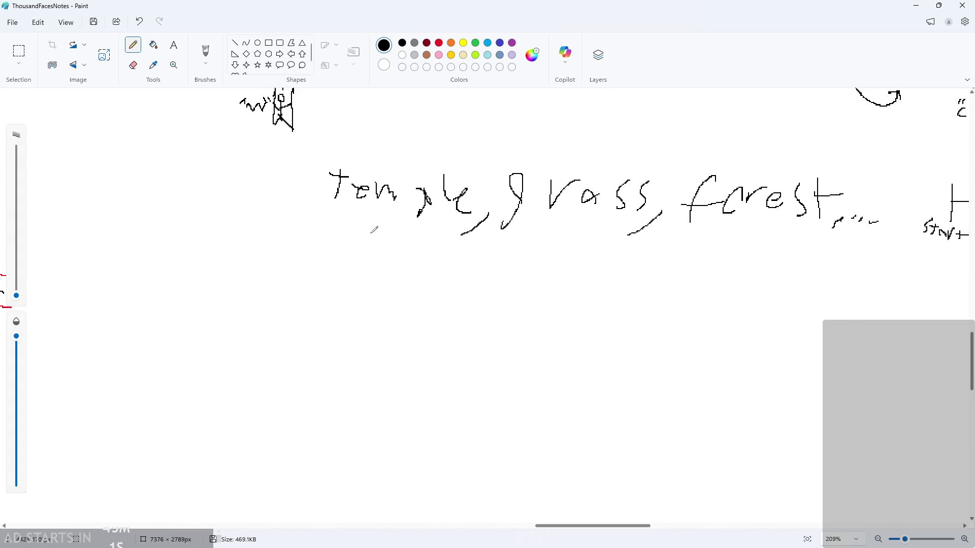
click(495, 167)
key(ctrl+z)
Draw a line under the header words and vertical dividers between temple, grass and forest
mouse_move(350, 252)
mouse_down()
mouse_move(447, 234)
mouse_move(455, 272)
mouse_up()
scroll(406, 279, down, 2)
key(ctrl+z)
drag(294, 167, 910, 186)
drag(500, 100, 496, 205)
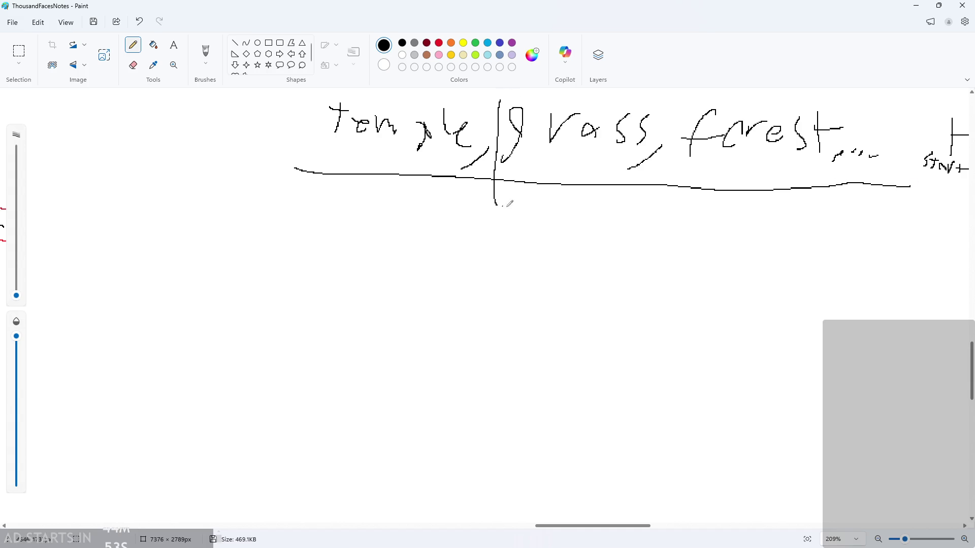
drag(671, 105, 667, 238)
scroll(325, 216, up, 1)
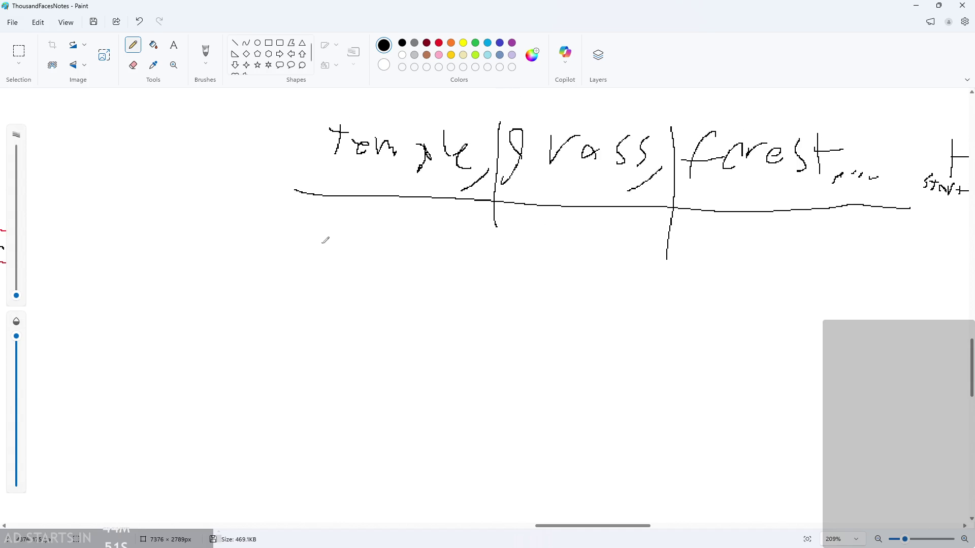
scroll(326, 242, up, 3)
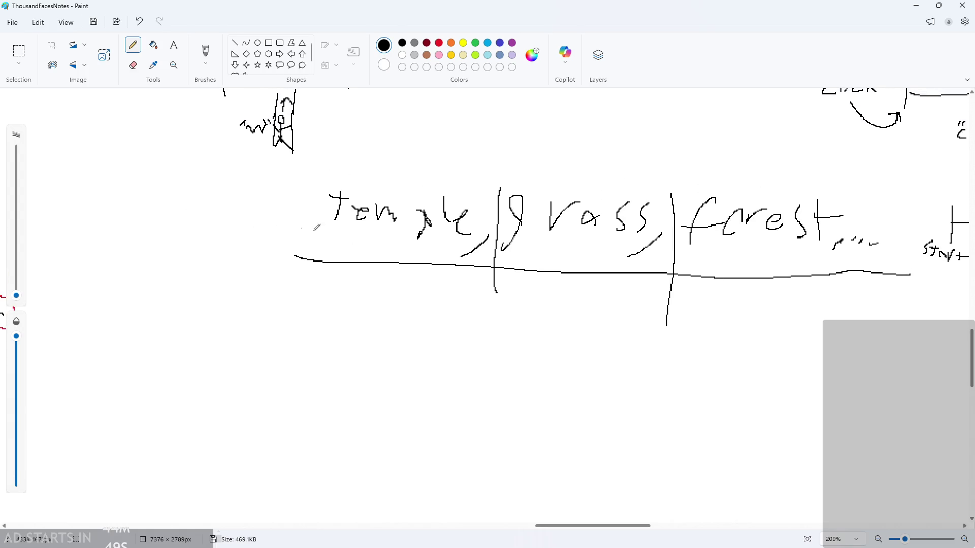
scroll(409, 235, down, 2)
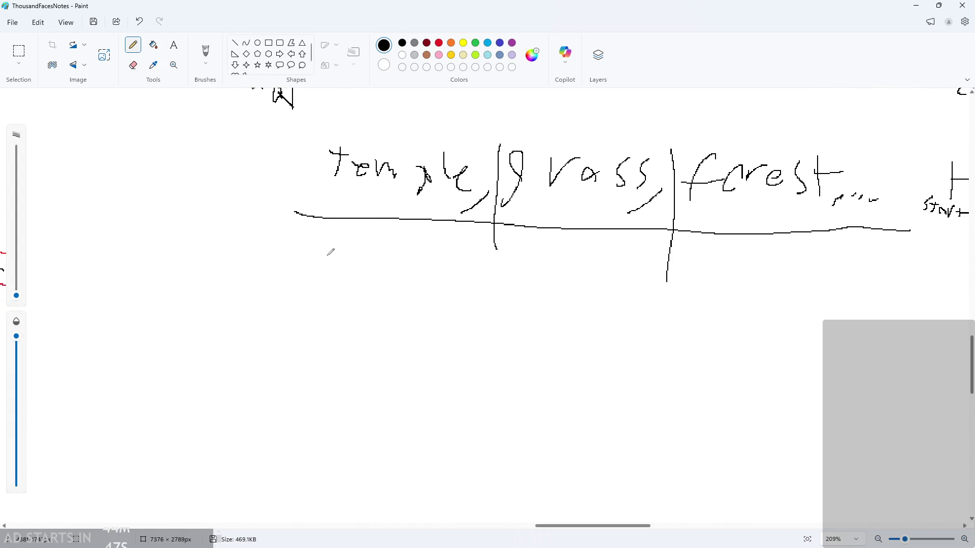
scroll(325, 249, down, 1)
mouse_move(311, 211)
mouse_down()
mouse_move(317, 239)
mouse_move(308, 227)
mouse_move(341, 248)
mouse_up()
Write the row label 'tilset' under the header line and underline it
key(ctrl+z)
key(ctrl+z)
mouse_move(309, 208)
mouse_down()
mouse_move(304, 248)
mouse_move(315, 229)
mouse_move(359, 234)
mouse_move(350, 244)
mouse_up()
mouse_move(382, 229)
mouse_down()
mouse_move(369, 259)
mouse_move(392, 260)
mouse_move(406, 240)
mouse_up()
drag(423, 243, 416, 247)
key(ctrl+z)
key(ctrl+z)
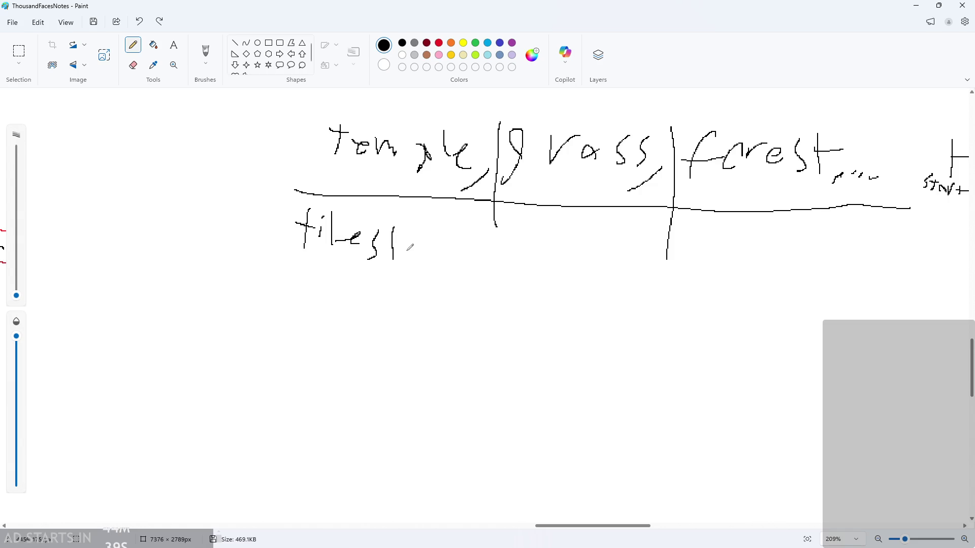
key(ctrl+z)
key(ctrl+z)
key(ctrl+z)
key(ctrl+z)
drag(295, 227, 323, 225)
mouse_move(334, 234)
mouse_down()
mouse_move(331, 249)
mouse_move(342, 221)
mouse_up()
drag(355, 239, 366, 250)
mouse_move(354, 213)
mouse_down()
mouse_move(353, 248)
mouse_move(416, 255)
mouse_up()
drag(433, 223, 427, 257)
drag(423, 240, 443, 235)
drag(293, 274, 455, 267)
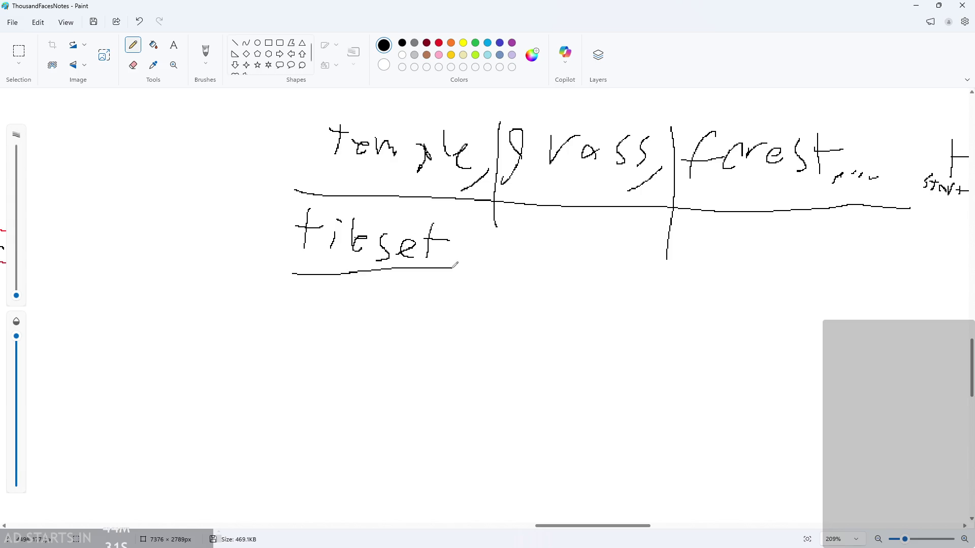
Write and underline the 'background' label, then start writing 'music' below it
mouse_move(292, 300)
mouse_down()
mouse_move(330, 332)
mouse_move(377, 305)
mouse_move(468, 316)
mouse_up()
key(ctrl+z)
key(ctrl+z)
drag(472, 296, 472, 319)
drag(281, 335, 484, 331)
scroll(447, 340, down, 1)
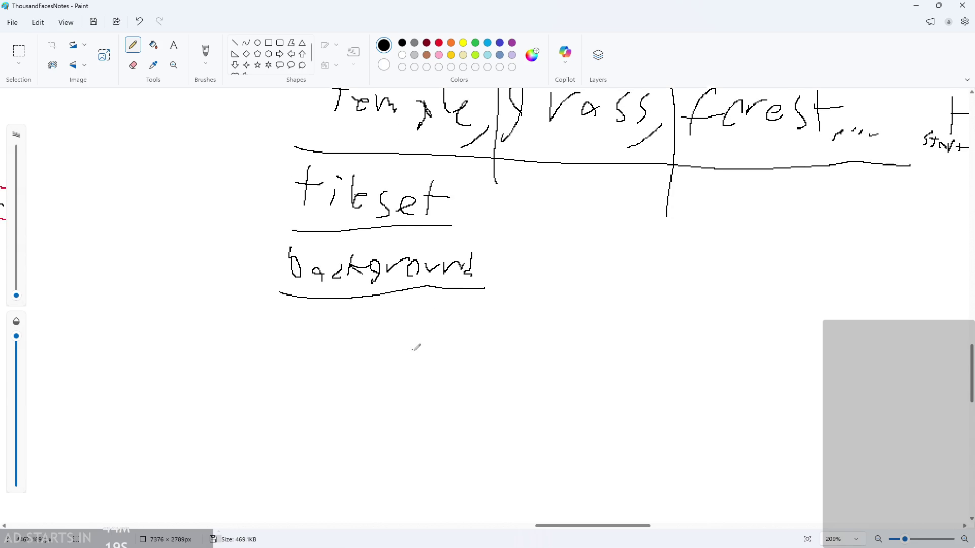
scroll(322, 335, down, 1)
scroll(320, 335, up, 2)
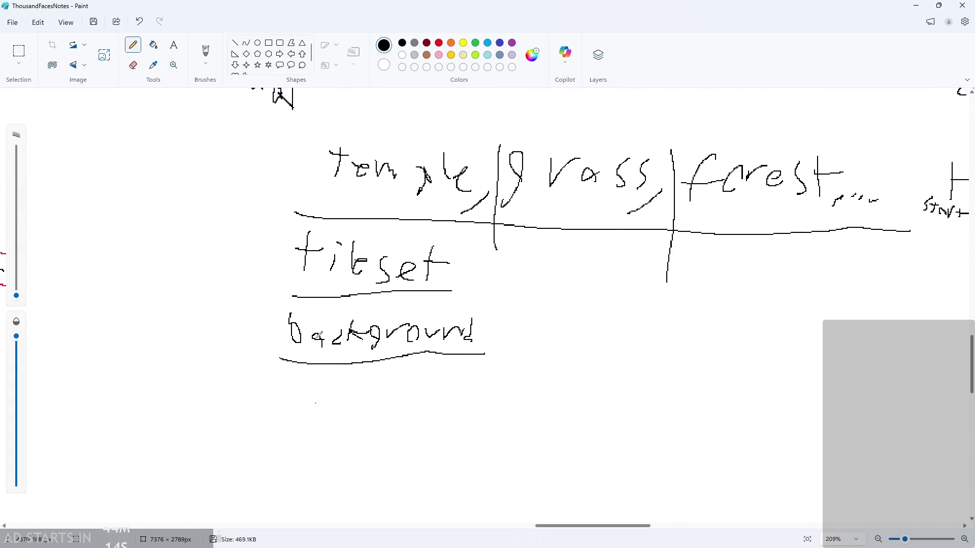
scroll(319, 336, down, 3)
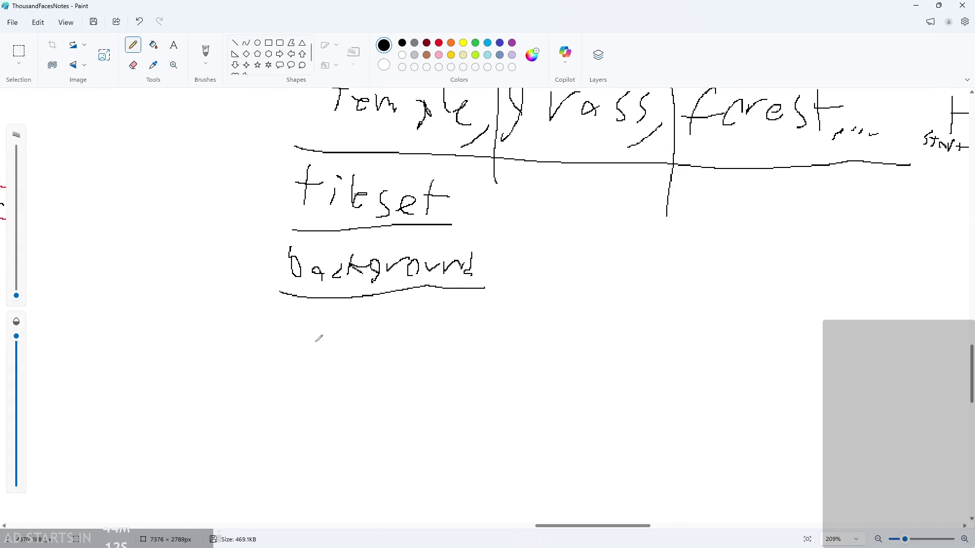
scroll(319, 338, up, 2)
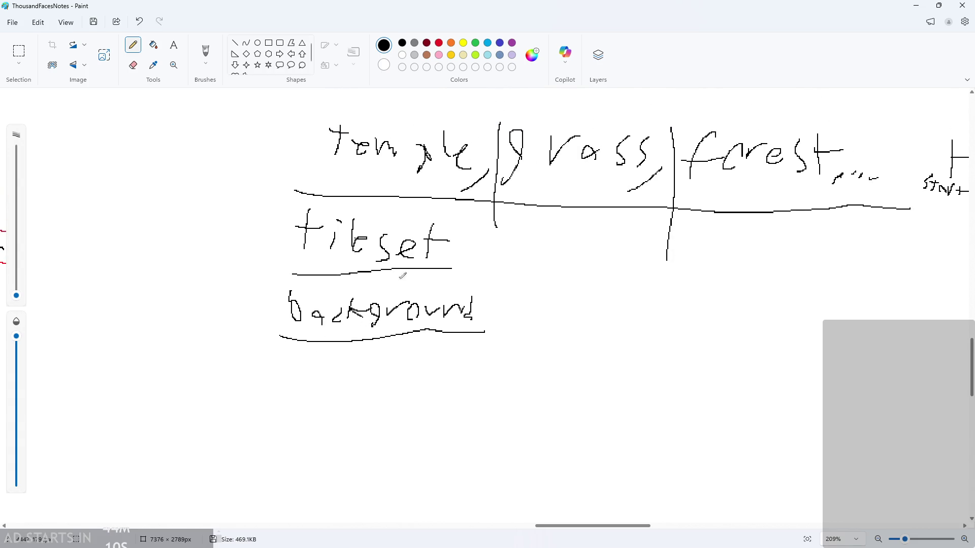
scroll(404, 317, down, 4)
scroll(304, 300, up, 2)
mouse_move(280, 318)
mouse_down()
mouse_move(284, 335)
mouse_move(345, 331)
mouse_up()
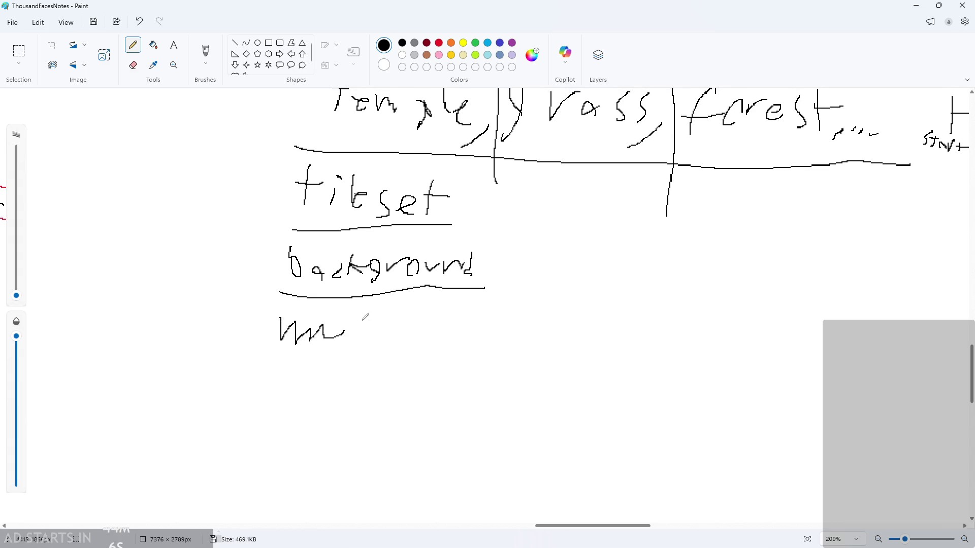
key(ctrl+z)
key(ctrl+z)
drag(274, 303, 472, 293)
mouse_move(275, 340)
mouse_down()
mouse_move(316, 356)
mouse_move(363, 328)
mouse_move(369, 351)
mouse_move(388, 345)
mouse_move(403, 359)
mouse_up()
Number the temple, grass and forest columns 0, 1 and 2 with the Pencil
scroll(403, 359, down, 3)
ctrl+scroll(495, 306, down, 3)
ctrl+scroll(495, 306, up, 2)
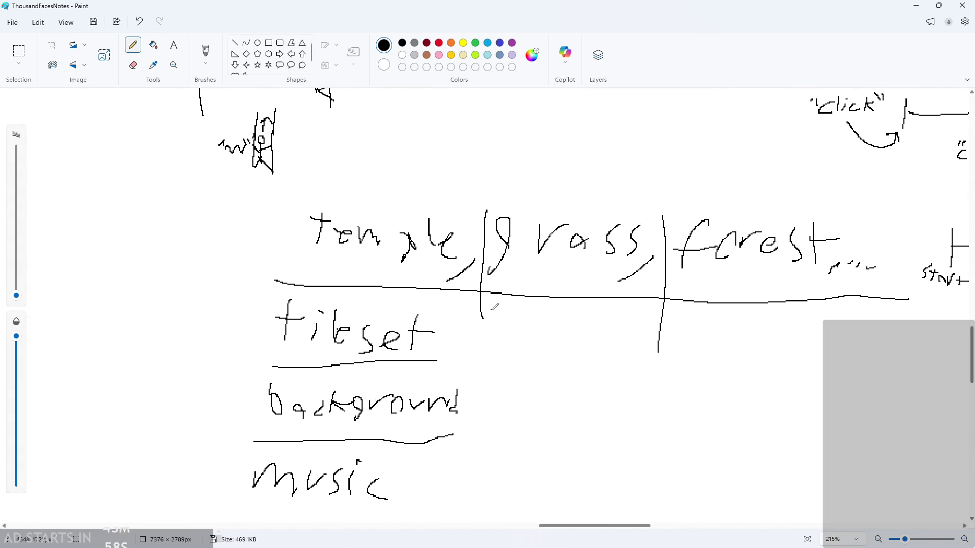
ctrl+scroll(497, 306, up, 2)
scroll(497, 305, down, 2)
scroll(505, 235, up, 2)
ctrl+scroll(382, 161, up, 2)
drag(369, 167, 382, 184)
drag(578, 142, 583, 194)
drag(772, 152, 795, 187)
Number the rows beside the labels, undoing the misdrawn music-row number
scroll(795, 219, down, 2)
mouse_move(202, 233)
mouse_down()
mouse_move(193, 261)
mouse_move(206, 238)
mouse_up()
drag(192, 309, 190, 351)
mouse_move(201, 405)
mouse_down()
mouse_move(223, 427)
mouse_move(178, 435)
mouse_move(213, 435)
mouse_up()
key(ctrl+z)
Draw horizontal row lines and vertical column dividers across the table, closing off the music row
ctrl+scroll(253, 381, down, 3)
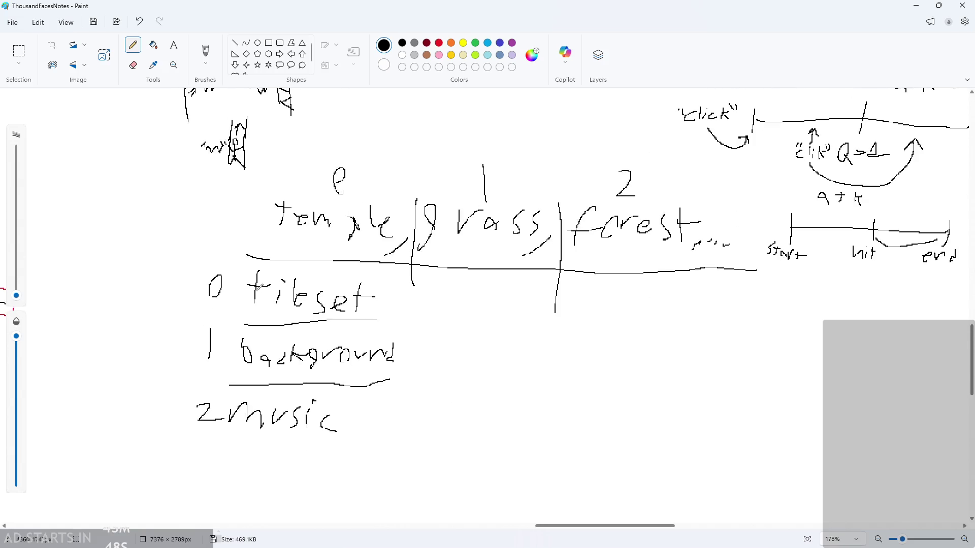
scroll(301, 329, down, 2)
drag(326, 259, 760, 256)
drag(399, 196, 386, 447)
drag(565, 198, 533, 457)
drag(357, 311, 790, 300)
drag(208, 381, 780, 375)
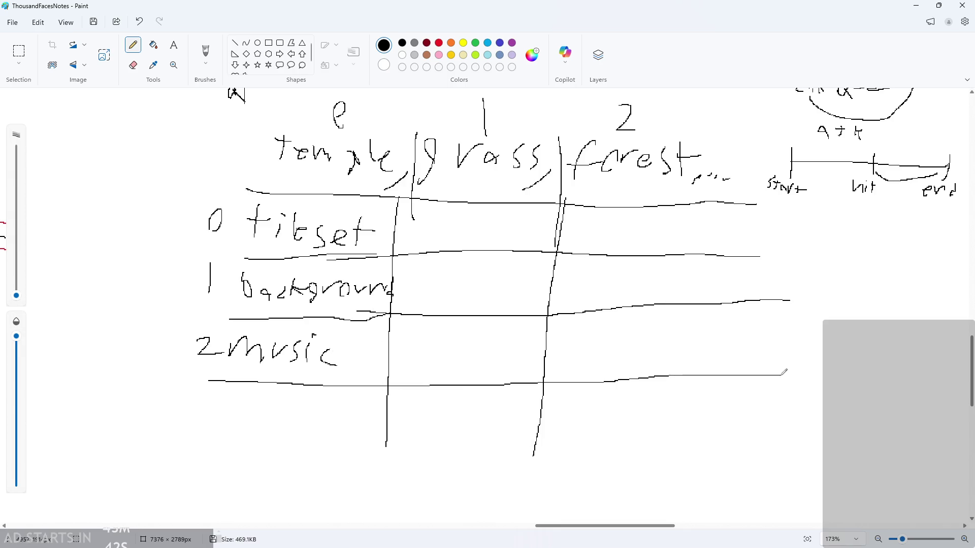
ctrl+scroll(401, 232, down, 4)
scroll(285, 273, up, 1)
ctrl+scroll(284, 273, up, 3)
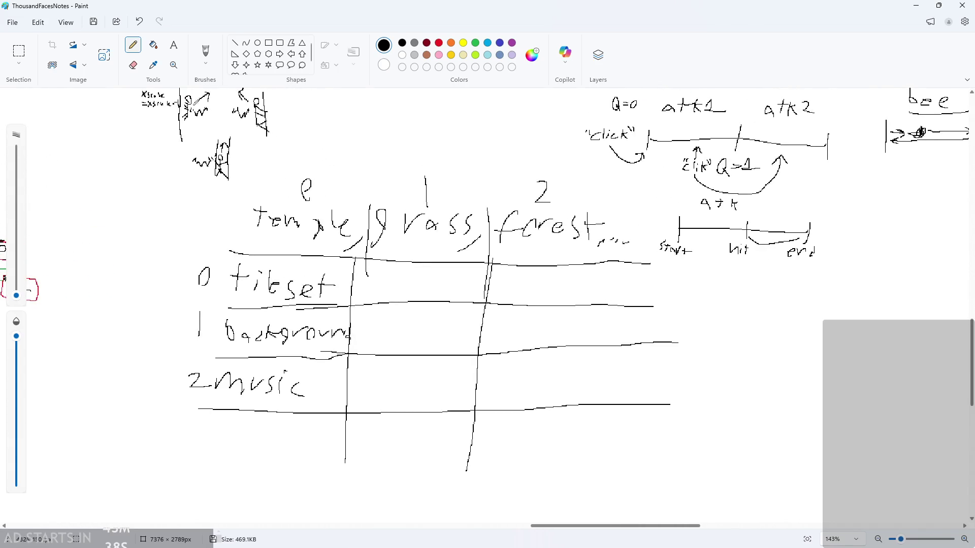
Select the tileset, background and music labels and move them left
click(20, 55)
mouse_move(177, 246)
mouse_down()
mouse_move(314, 370)
mouse_move(253, 385)
mouse_up()
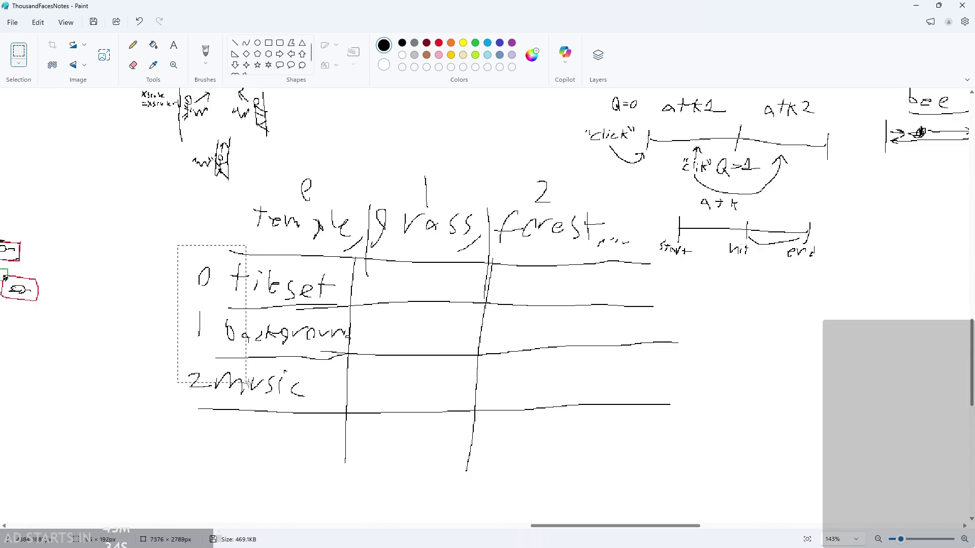
click(177, 410)
mouse_move(167, 402)
mouse_down()
mouse_move(326, 305)
mouse_move(348, 264)
mouse_move(352, 277)
mouse_move(327, 261)
mouse_up()
key(ctrl+z)
mouse_move(184, 256)
mouse_down()
mouse_move(348, 349)
mouse_move(354, 415)
mouse_up()
drag(311, 370, 196, 366)
click(267, 280)
With the Pencil, redraw the label divider, three row lines and the temple–grass divider
click(133, 44)
drag(239, 206, 235, 477)
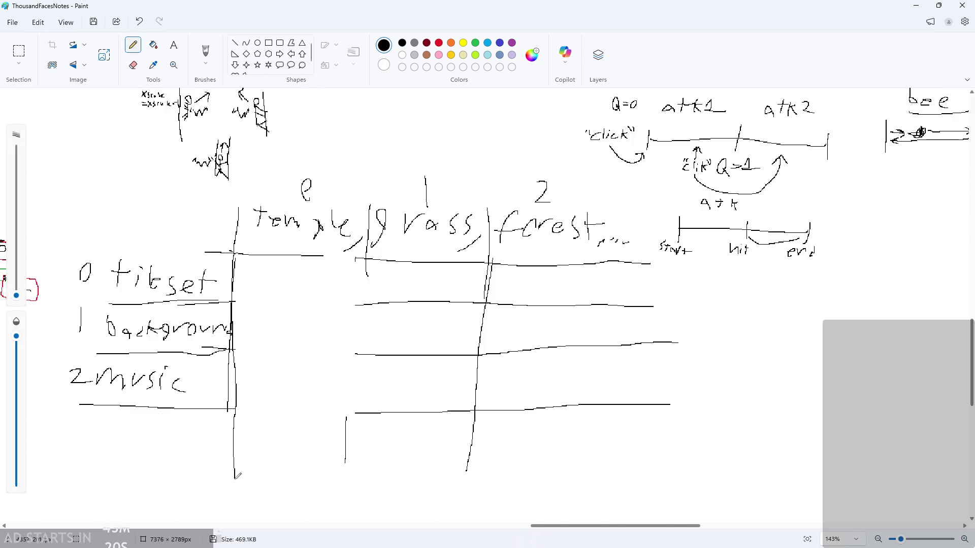
drag(227, 401, 415, 394)
drag(234, 351, 447, 355)
drag(229, 300, 442, 301)
drag(365, 250, 353, 487)
drag(318, 250, 384, 256)
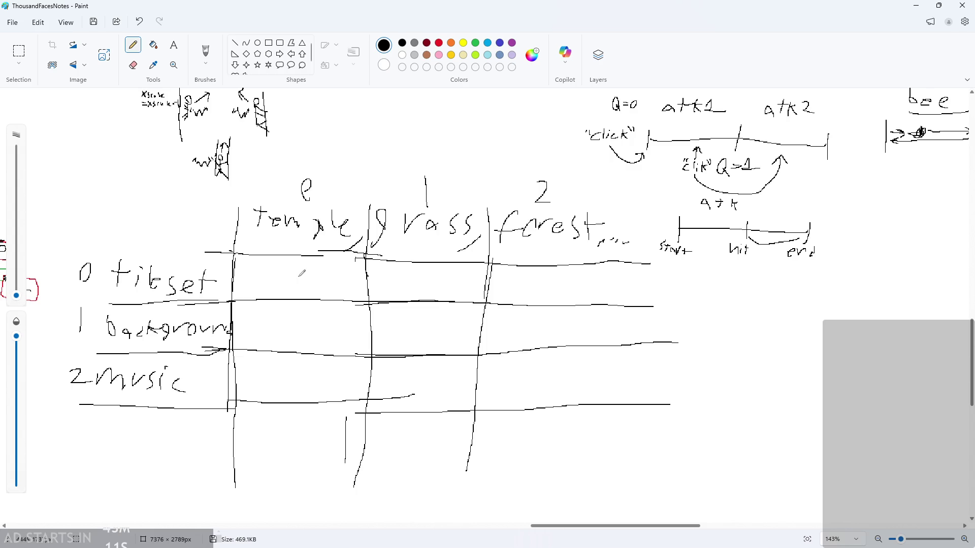
Handwrite 'arr' below the theme table
scroll(302, 273, down, 3)
scroll(302, 231, up, 2)
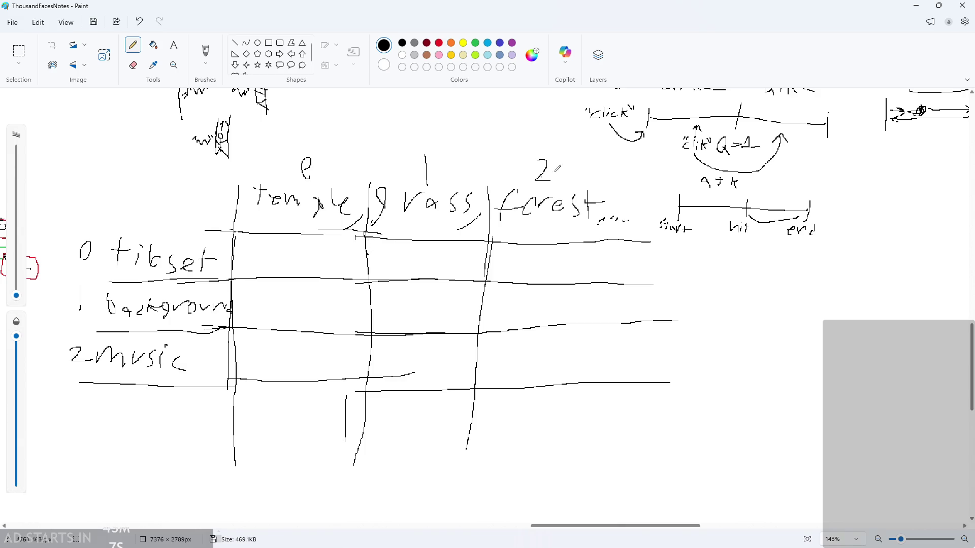
scroll(214, 272, down, 1)
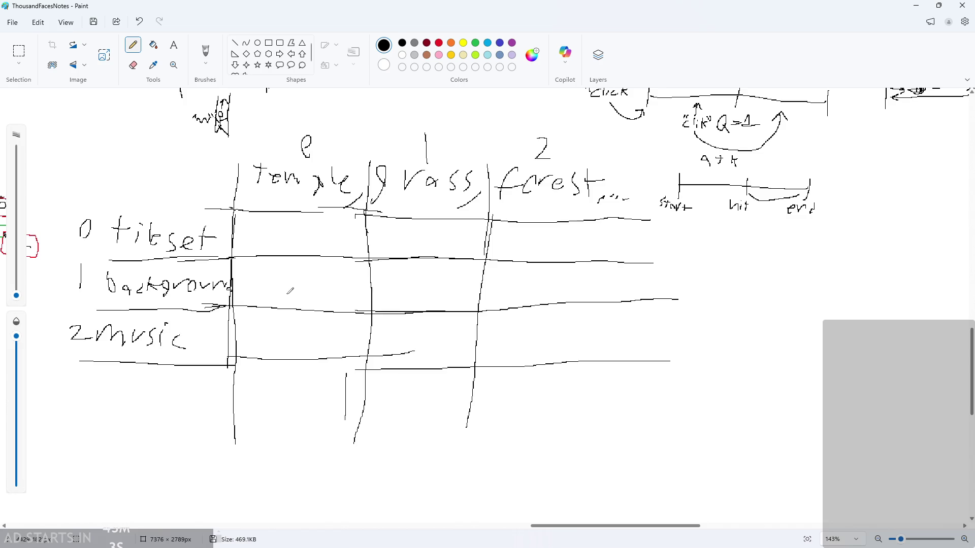
scroll(248, 301, up, 5)
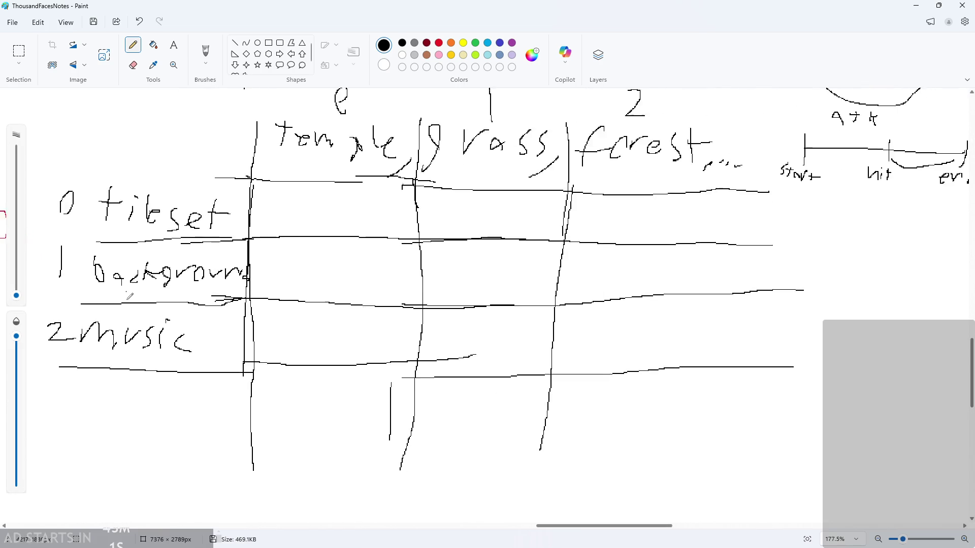
scroll(152, 229, down, 2)
scroll(174, 263, up, 1)
scroll(157, 302, down, 1)
scroll(159, 307, up, 1)
scroll(159, 307, down, 5)
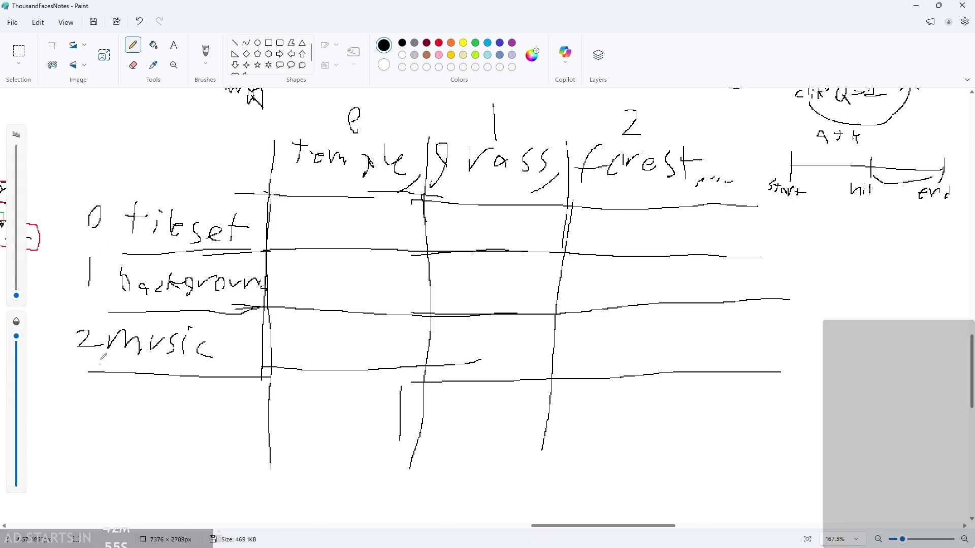
scroll(109, 208, down, 5)
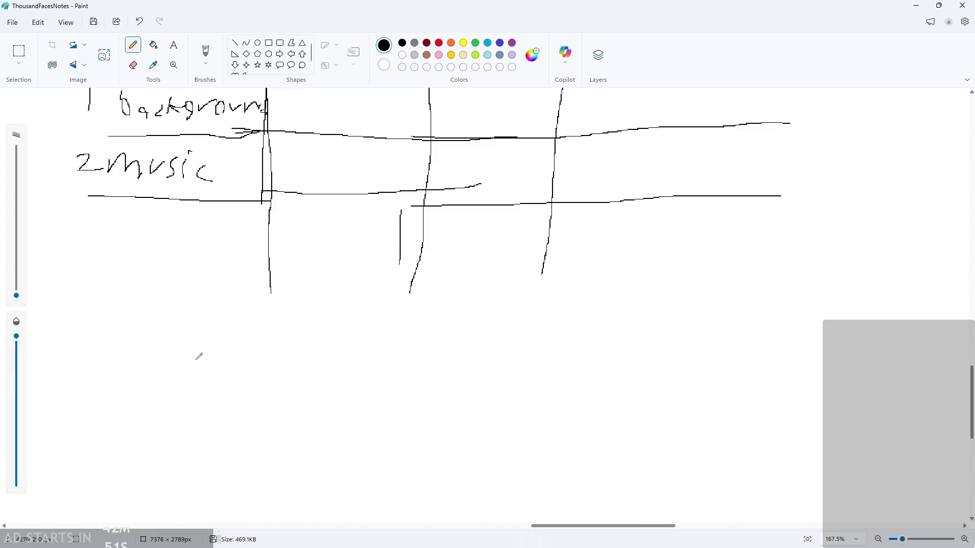
scroll(200, 373, up, 1)
scroll(200, 373, up, 2)
mouse_move(178, 345)
mouse_down()
mouse_move(157, 323)
mouse_move(179, 349)
mouse_up()
drag(195, 323, 225, 325)
drag(231, 326, 273, 331)
Add the brackets '[lvl][' after arr, undoing stray bracket strokes
mouse_move(320, 311)
mouse_down()
mouse_move(301, 356)
mouse_move(331, 375)
mouse_move(336, 335)
mouse_move(334, 367)
mouse_move(333, 347)
mouse_up()
key(ctrl+z)
key(ctrl+z)
mouse_move(332, 325)
mouse_down()
mouse_move(335, 365)
mouse_move(374, 337)
mouse_move(386, 376)
mouse_up()
key(ctrl+z)
key(ctrl+z)
mouse_move(398, 313)
mouse_down()
mouse_move(428, 311)
mouse_move(405, 384)
mouse_up()
mouse_move(484, 309)
mouse_down()
mouse_move(464, 309)
mouse_move(513, 379)
mouse_up()
scroll(371, 359, down, 6)
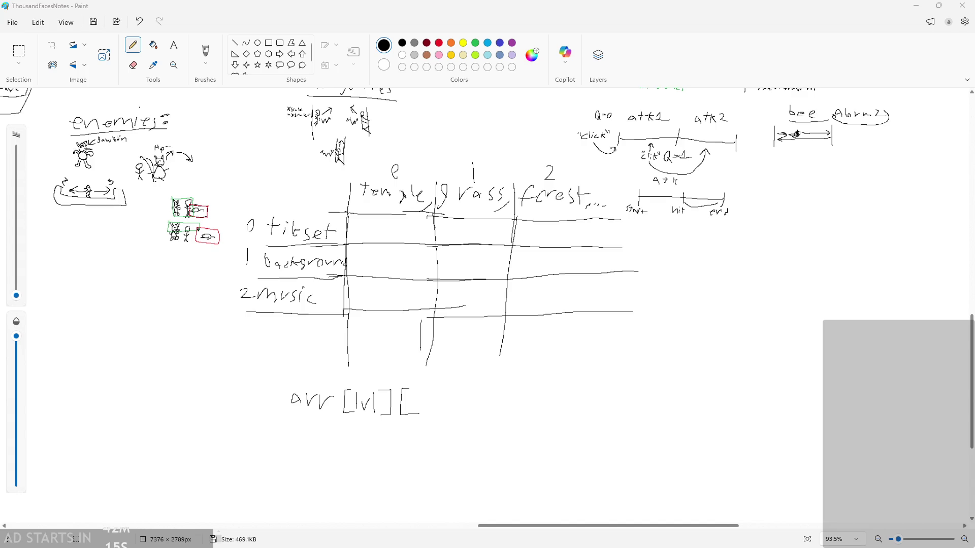
Undo the last two bracket strokes of the array note
scroll(384, 354, down, 2)
ctrl+scroll(385, 354, up, 2)
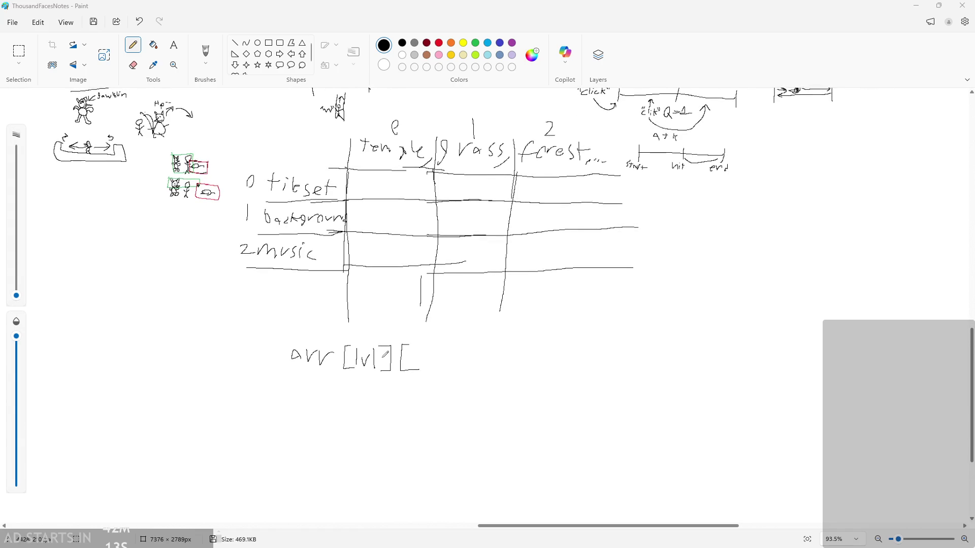
scroll(401, 350, up, 3)
ctrl+scroll(475, 349, up, 1)
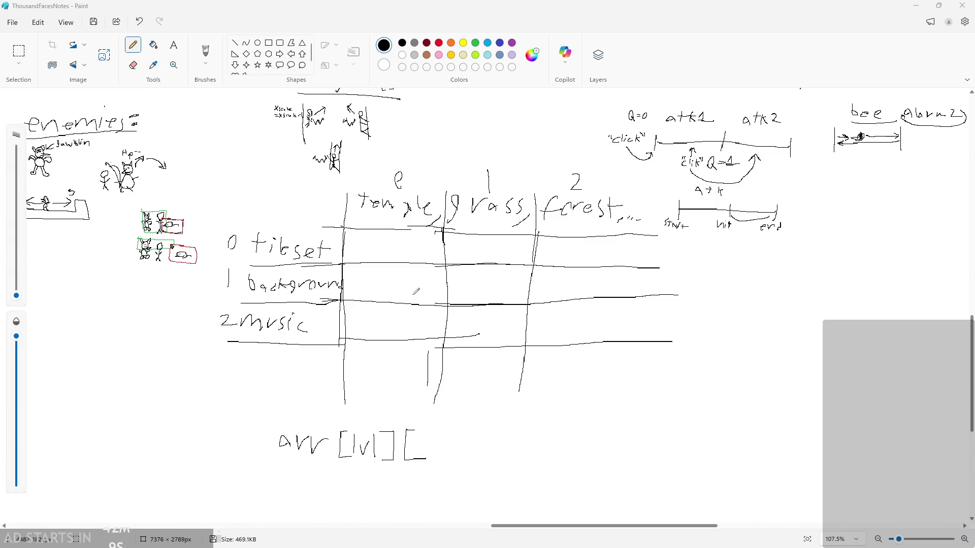
scroll(411, 284, down, 3)
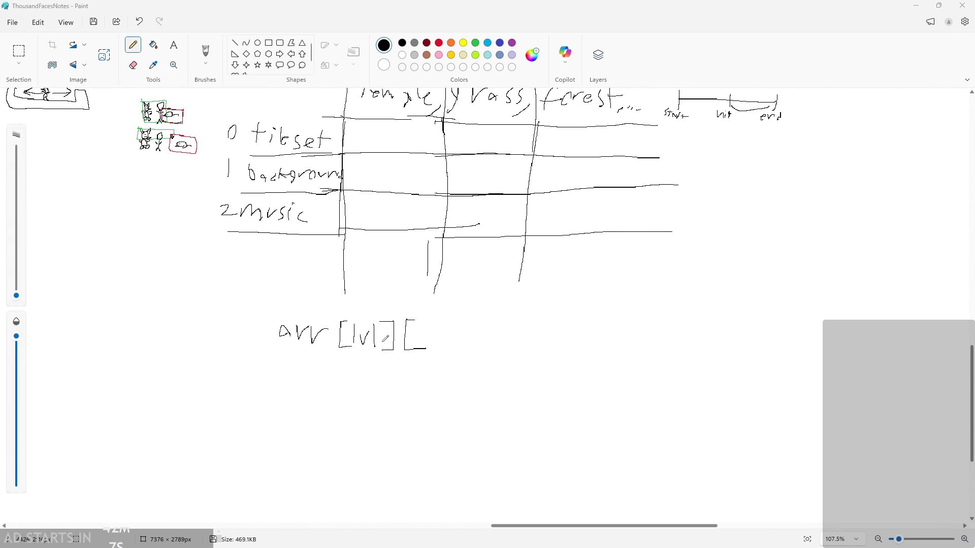
key(ctrl+z)
key(ctrl+z)
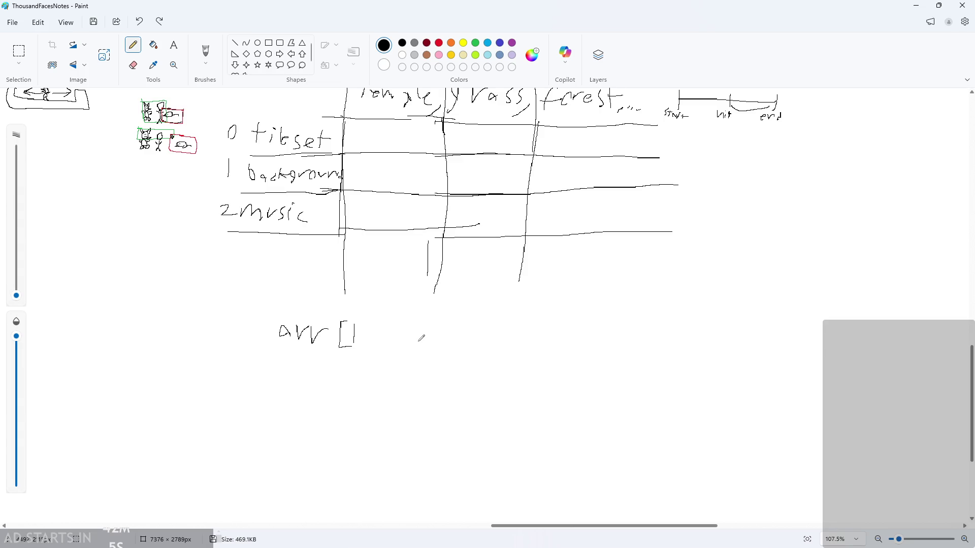
scroll(420, 338, up, 3)
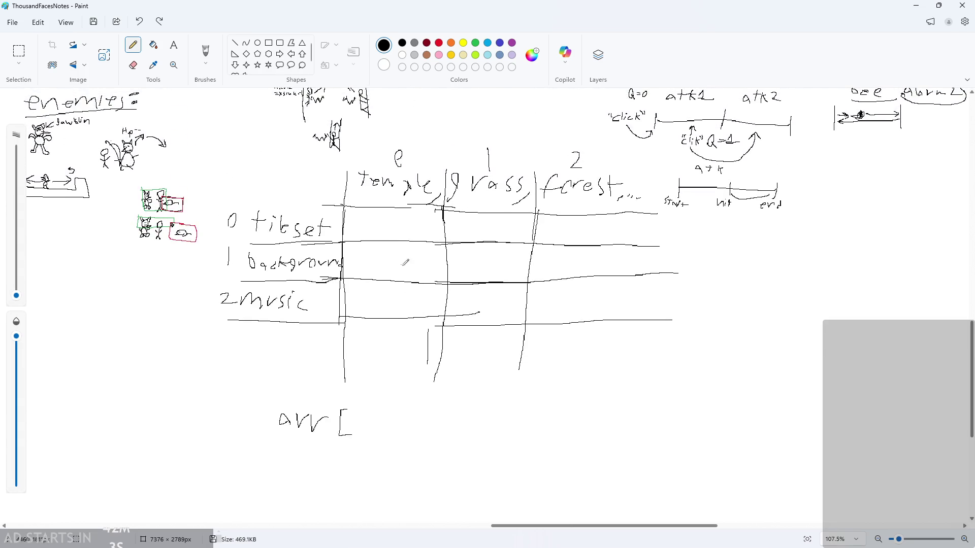
scroll(404, 260, down, 2)
ctrl+scroll(394, 370, up, 3)
Try writing an index inside the bracket after arr[, then undo the misdrawn strokes
mouse_move(340, 380)
mouse_down()
mouse_move(339, 422)
mouse_move(367, 400)
mouse_move(380, 421)
mouse_up()
drag(397, 384, 399, 416)
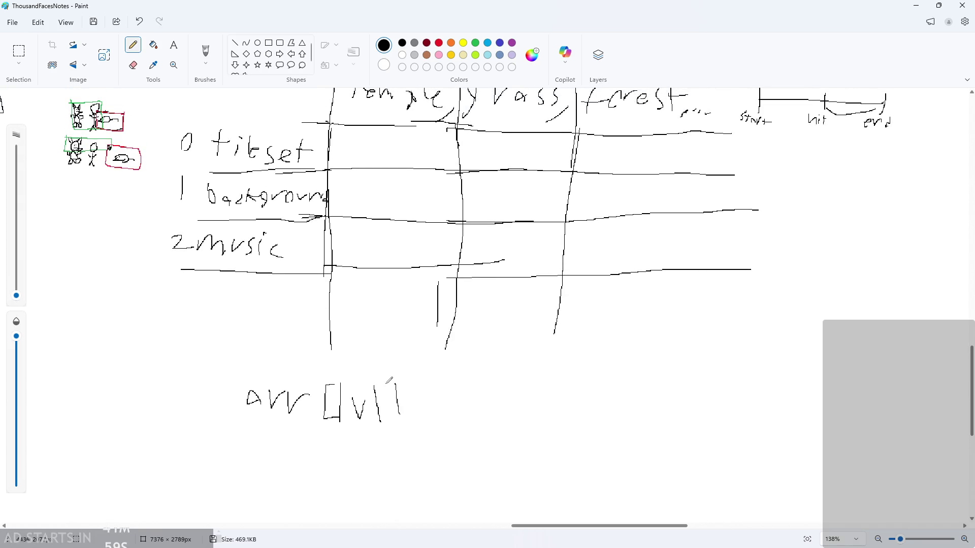
mouse_move(387, 377)
mouse_down()
mouse_move(409, 428)
mouse_move(380, 428)
mouse_up()
drag(388, 366, 396, 358)
scroll(396, 363, down, 1)
key(ctrl+z)
key(ctrl+z)
key(ctrl+z)
key(ctrl+z)
key(ctrl+z)
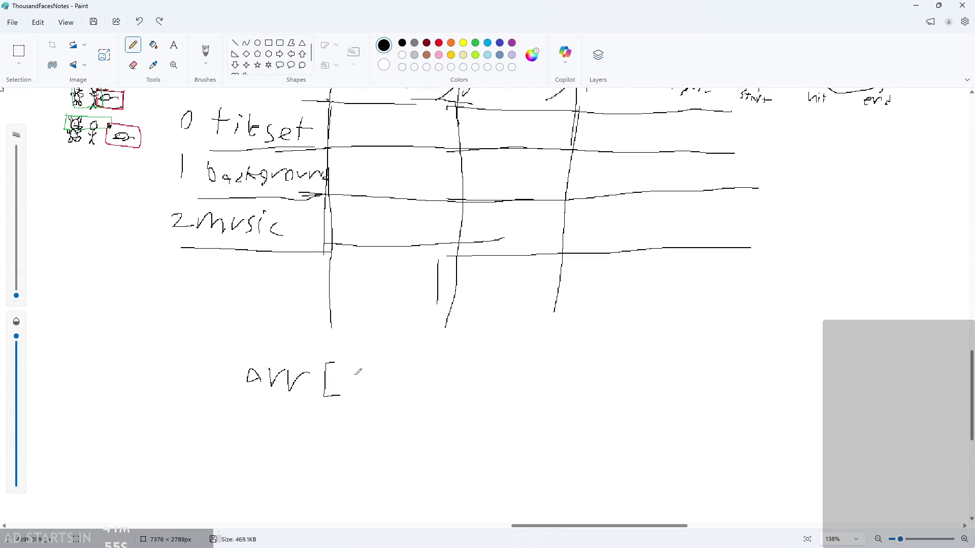
Attempt arr[0] again, then undo those strokes back to arr[
scroll(367, 303, up, 4)
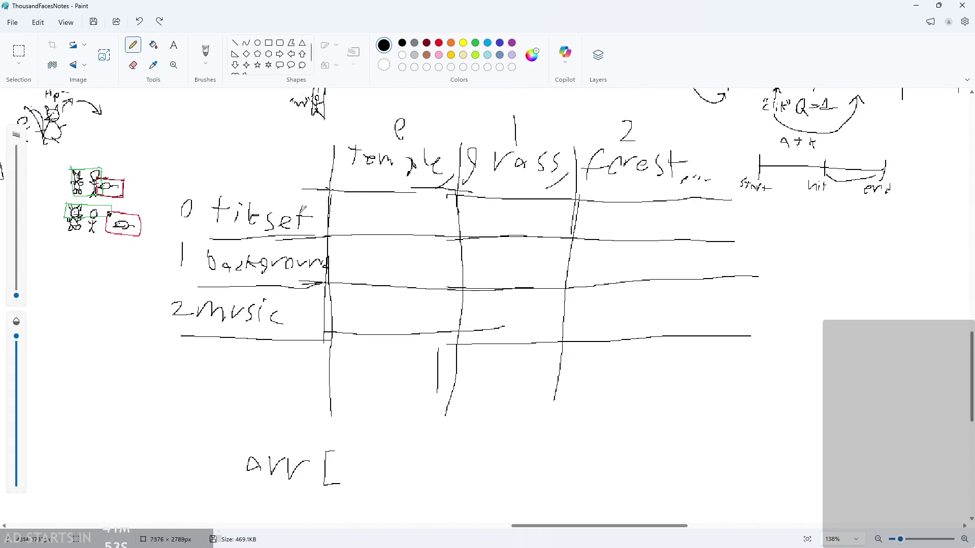
scroll(413, 219, down, 5)
drag(348, 348, 350, 388)
scroll(353, 387, up, 3)
scroll(414, 387, down, 1)
mouse_move(414, 387)
mouse_down()
mouse_move(375, 385)
mouse_move(426, 417)
mouse_up()
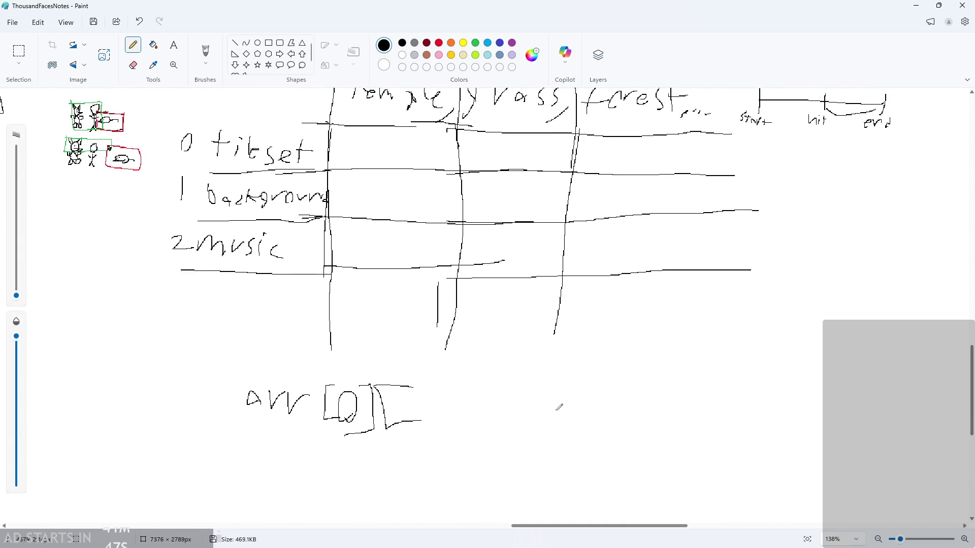
key(ctrl+z)
key(ctrl+z)
key(ctrl+z)
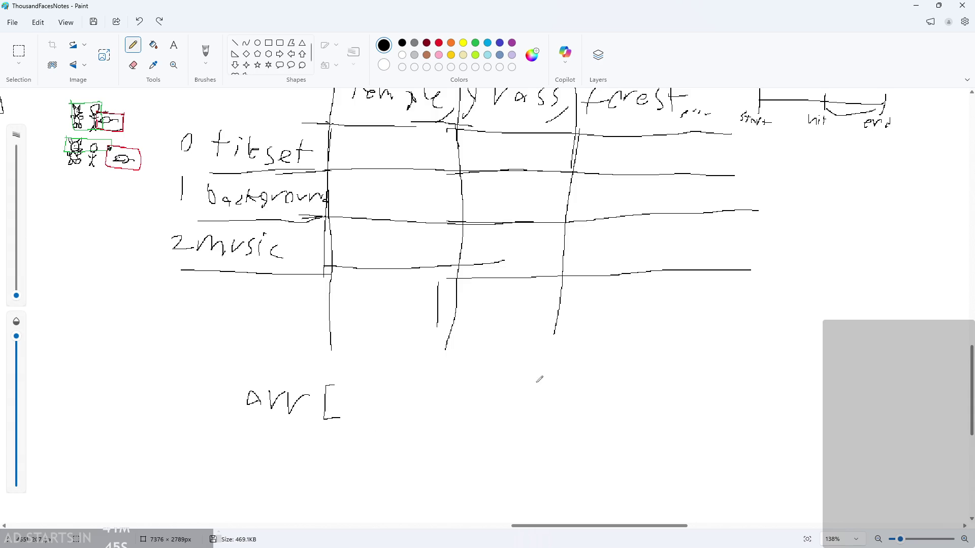
scroll(456, 329, up, 2)
scroll(454, 322, up, 3)
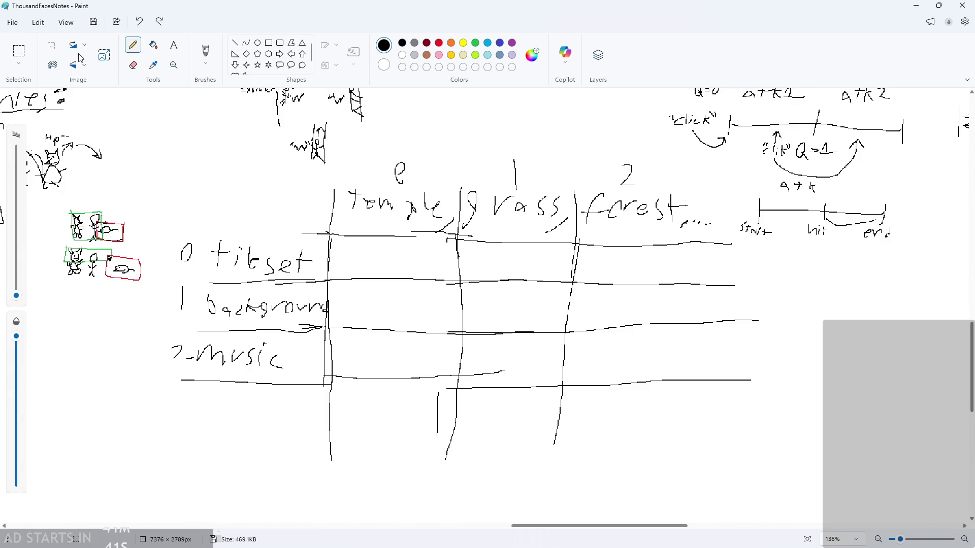
click(19, 51)
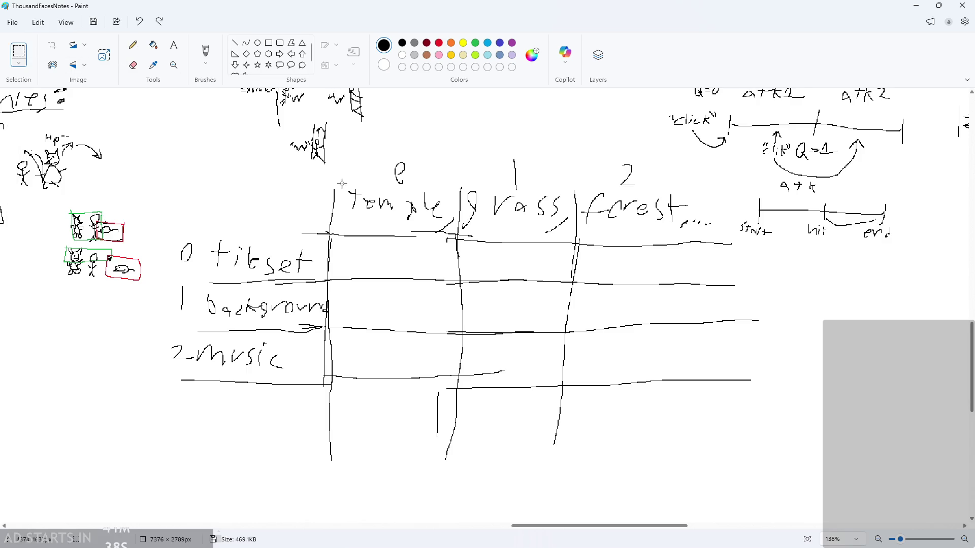
Select the whole temple/grass/forest table and delete it
mouse_move(342, 146)
mouse_down()
mouse_move(438, 233)
mouse_move(454, 225)
mouse_up()
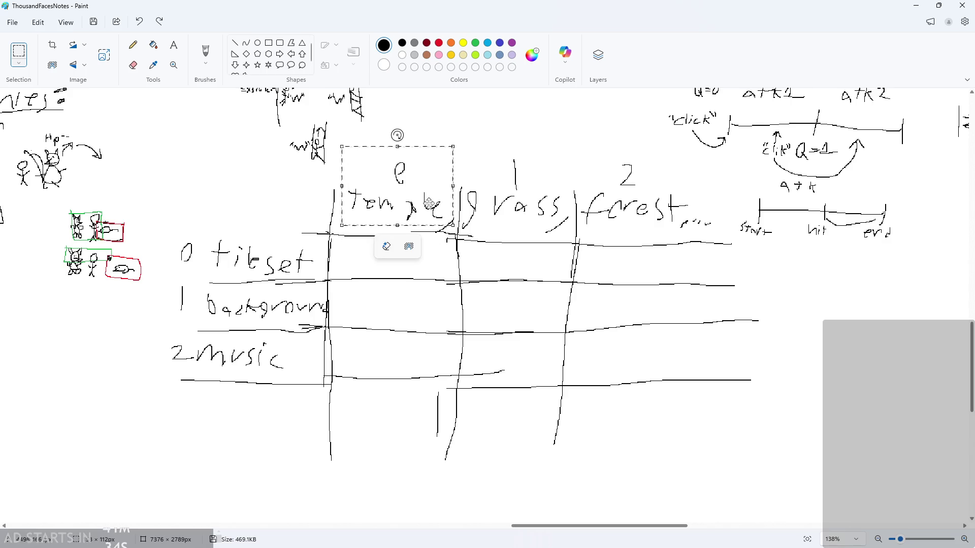
mouse_move(162, 169)
mouse_down()
mouse_move(211, 210)
mouse_move(414, 313)
mouse_move(705, 432)
mouse_move(739, 435)
mouse_up()
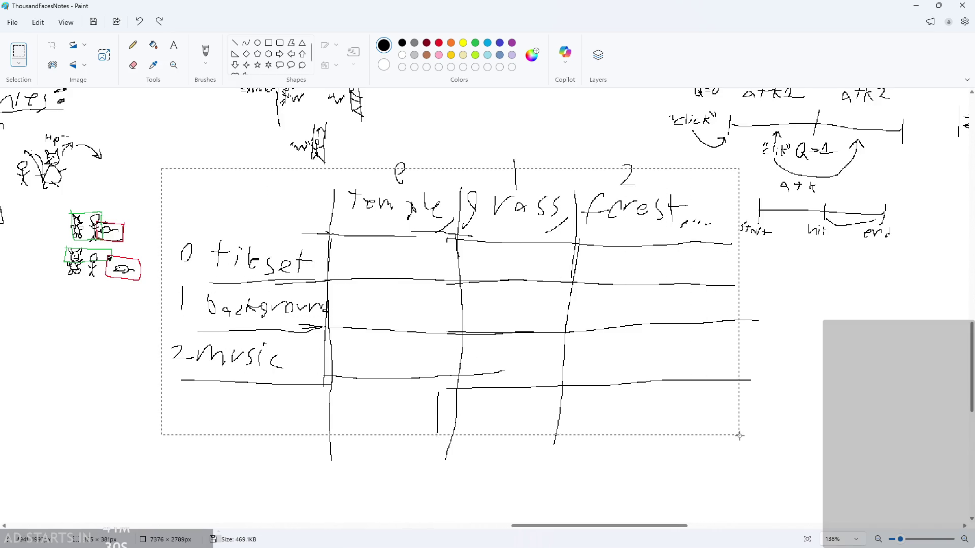
key(Delete)
Box and delete the leftover stray marks at the top, right and bottom
mouse_move(653, 148)
mouse_down()
mouse_move(494, 206)
mouse_move(387, 212)
mouse_up()
key(Delete)
mouse_move(736, 278)
mouse_down()
mouse_move(737, 326)
mouse_move(784, 464)
mouse_up()
key(Delete)
drag(667, 418, 281, 464)
key(Delete)
click(133, 45)
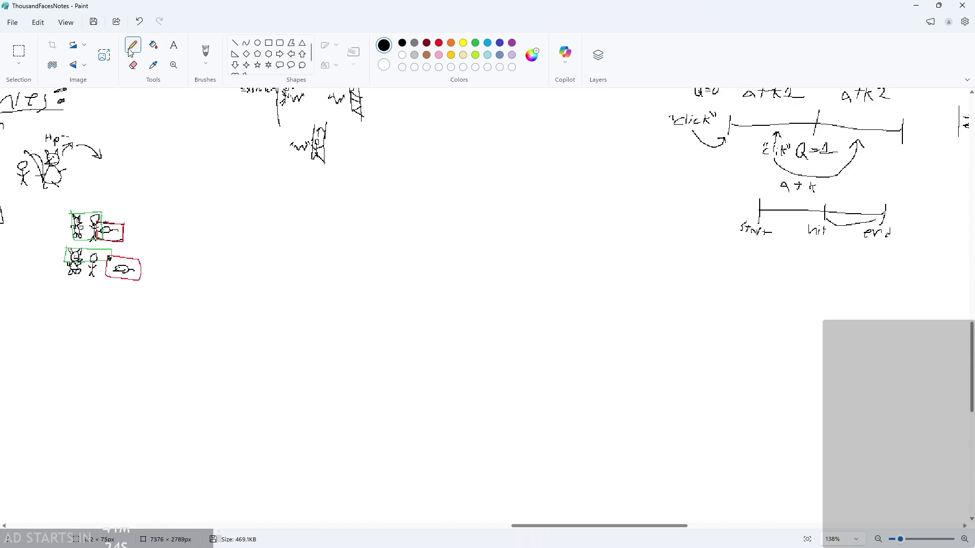
scroll(396, 200, up, 1)
Draw new table axes with column dividers and a first 'tileset' heading
drag(334, 165, 340, 457)
drag(257, 218, 690, 229)
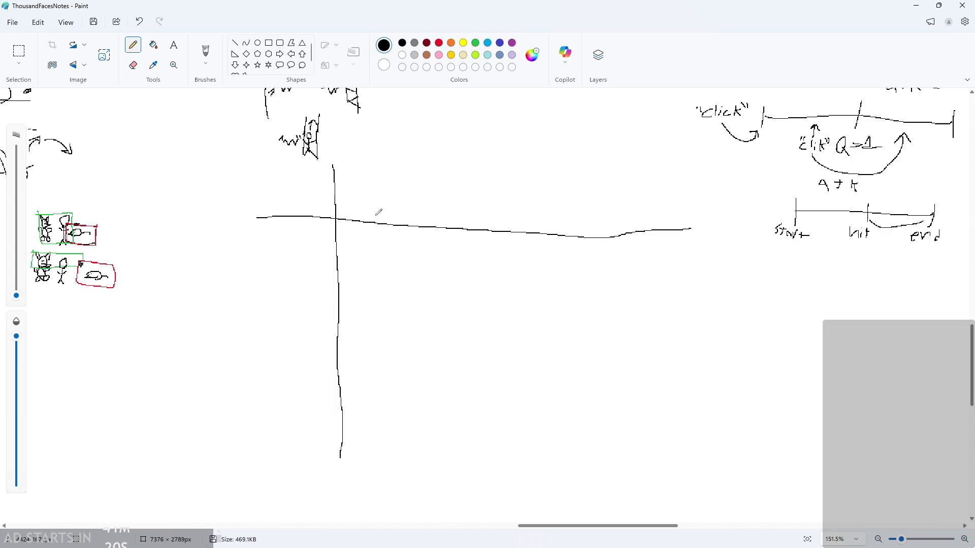
mouse_move(354, 205)
mouse_down()
mouse_move(357, 169)
mouse_move(369, 187)
mouse_up()
drag(376, 193, 376, 200)
drag(382, 174, 389, 205)
mouse_move(395, 203)
mouse_down()
mouse_move(409, 195)
mouse_move(420, 216)
mouse_up()
mouse_move(441, 213)
mouse_down()
mouse_move(465, 220)
mouse_move(486, 206)
mouse_up()
drag(496, 156, 506, 485)
drag(678, 225, 733, 229)
drag(700, 183, 706, 470)
mouse_move(523, 172)
mouse_down()
mouse_move(517, 203)
mouse_move(546, 214)
mouse_move(603, 224)
mouse_move(604, 211)
mouse_move(694, 203)
mouse_up()
Undo back to the bare axes and rewrite 'tileset' with a divider after it
key(ctrl+z)
key(ctrl+z)
key(ctrl+z)
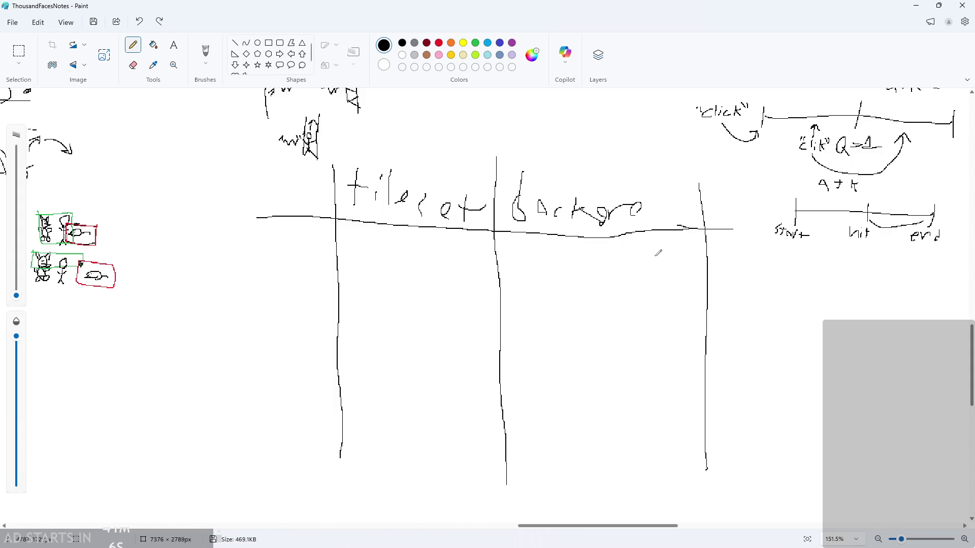
key(ctrl+z)
key(ctrl+z)
key(ctrl+z)
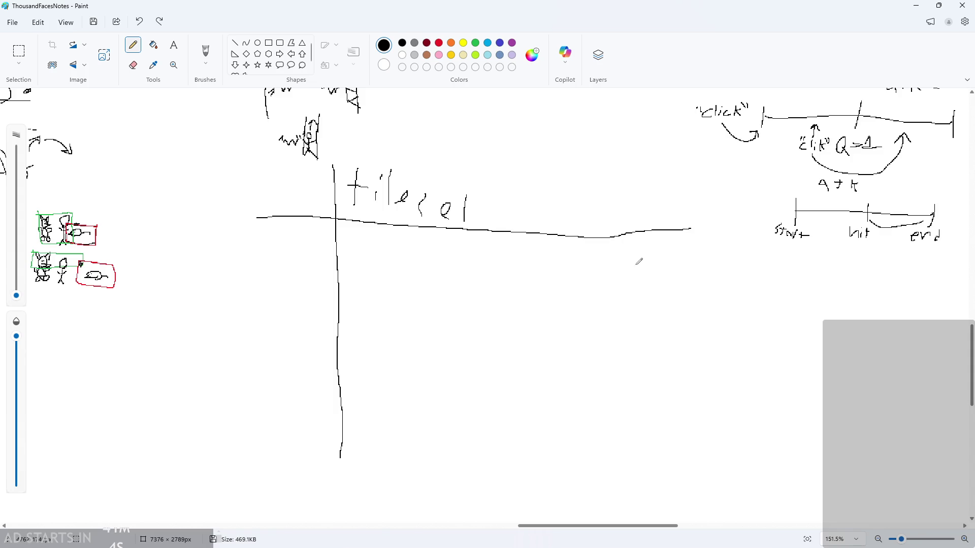
key(ctrl+z)
scroll(344, 187, up, 2)
mouse_move(361, 215)
mouse_down()
mouse_move(369, 186)
mouse_move(366, 205)
mouse_move(424, 228)
mouse_up()
mouse_move(440, 218)
mouse_down()
mouse_move(446, 208)
mouse_move(455, 230)
mouse_up()
mouse_move(462, 225)
mouse_down()
mouse_move(470, 198)
mouse_move(491, 211)
mouse_up()
drag(492, 176, 508, 506)
mouse_move(502, 183)
mouse_down()
mouse_move(499, 209)
mouse_move(507, 203)
mouse_up()
Write the 'background' and 'music' headings with a divider between them
mouse_move(523, 217)
mouse_down()
mouse_move(550, 208)
mouse_move(579, 224)
mouse_move(617, 216)
mouse_move(675, 234)
mouse_up()
drag(700, 180, 710, 361)
key(ctrl+z)
drag(683, 178, 688, 522)
drag(688, 212, 708, 239)
drag(716, 214, 761, 236)
drag(767, 203, 795, 242)
Redraw the row line under the tileset, background and music headings
scroll(758, 264, down, 3)
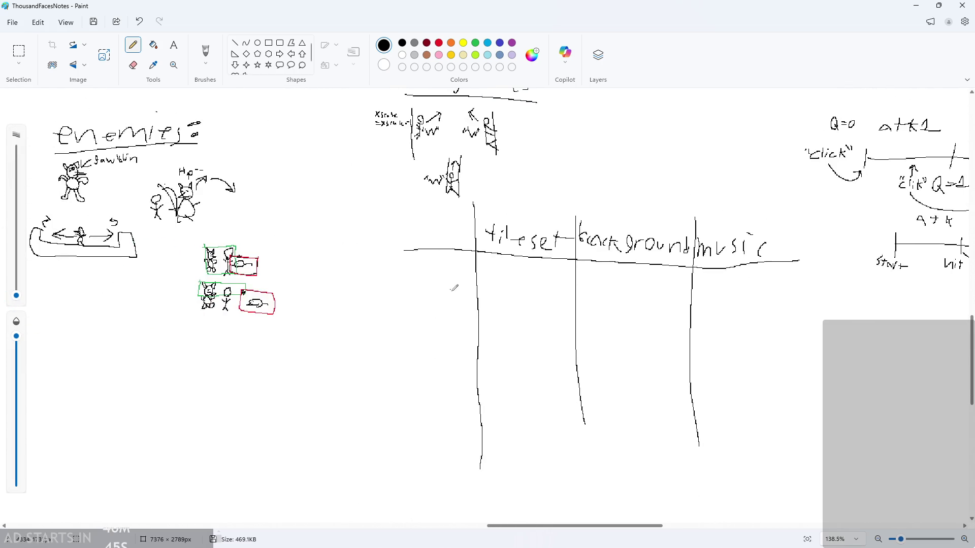
drag(396, 313, 859, 314)
drag(403, 406, 801, 401)
scroll(446, 301, up, 2)
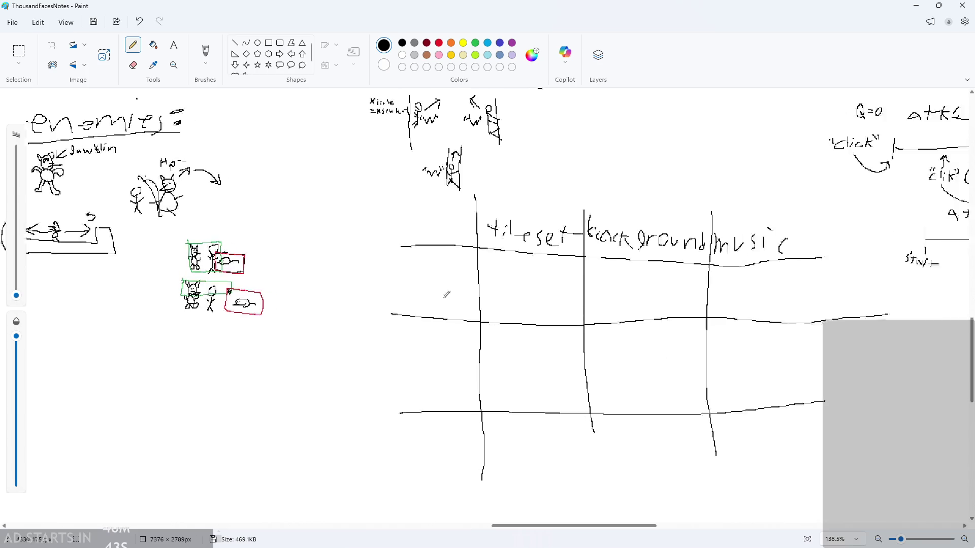
drag(350, 265, 358, 244)
key(ctrl+z)
key(ctrl+z)
key(ctrl+z)
drag(367, 292, 881, 293)
Begin writing 'temple' as the first row label and draw another row line
mouse_move(342, 247)
mouse_down()
mouse_move(342, 280)
mouse_move(366, 261)
mouse_move(385, 277)
mouse_move(447, 268)
mouse_move(475, 284)
mouse_up()
scroll(476, 284, down, 1)
drag(329, 298, 906, 300)
Handwrite 'forest' and 'town' row labels under temple, separated by row lines
ctrl+scroll(347, 278, up, 2)
drag(370, 256, 343, 287)
drag(326, 268, 414, 269)
mouse_move(418, 274)
mouse_down()
mouse_move(434, 275)
mouse_move(460, 299)
mouse_up()
mouse_move(491, 264)
mouse_down()
mouse_move(476, 296)
mouse_move(517, 277)
mouse_up()
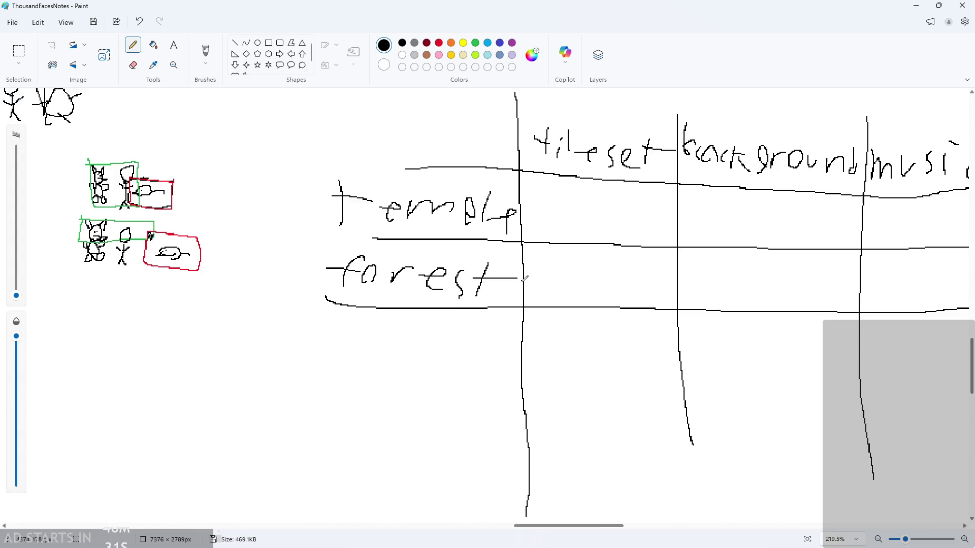
scroll(387, 272, down, 1)
mouse_move(335, 311)
mouse_down()
mouse_move(335, 288)
mouse_move(349, 296)
mouse_up()
mouse_move(368, 297)
mouse_down()
mouse_move(358, 307)
mouse_move(371, 300)
mouse_up()
mouse_move(381, 299)
mouse_down()
mouse_move(442, 300)
mouse_move(454, 315)
mouse_up()
drag(322, 329, 969, 327)
scroll(939, 325, down, 1)
ctrl+scroll(912, 321, down, 5)
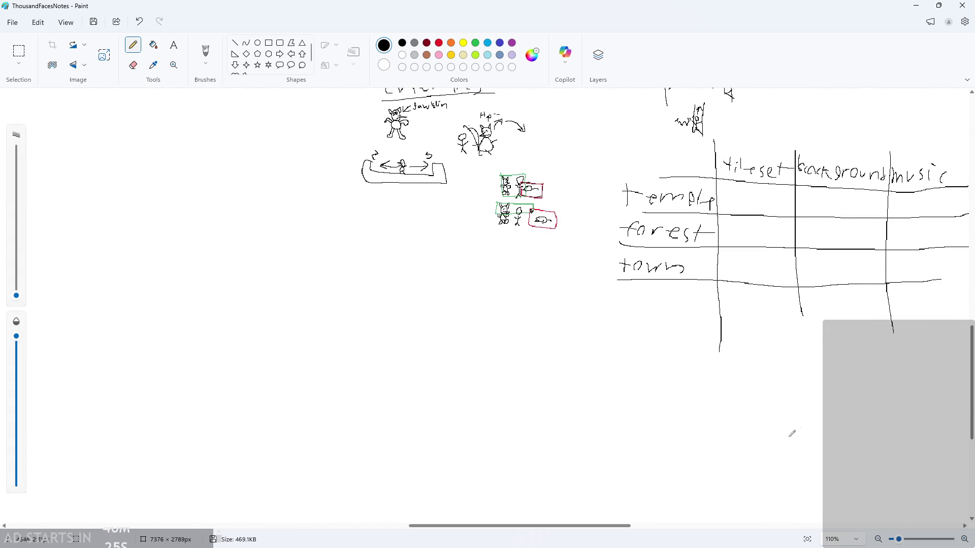
drag(613, 526, 692, 515)
ctrl+scroll(211, 227, up, 2)
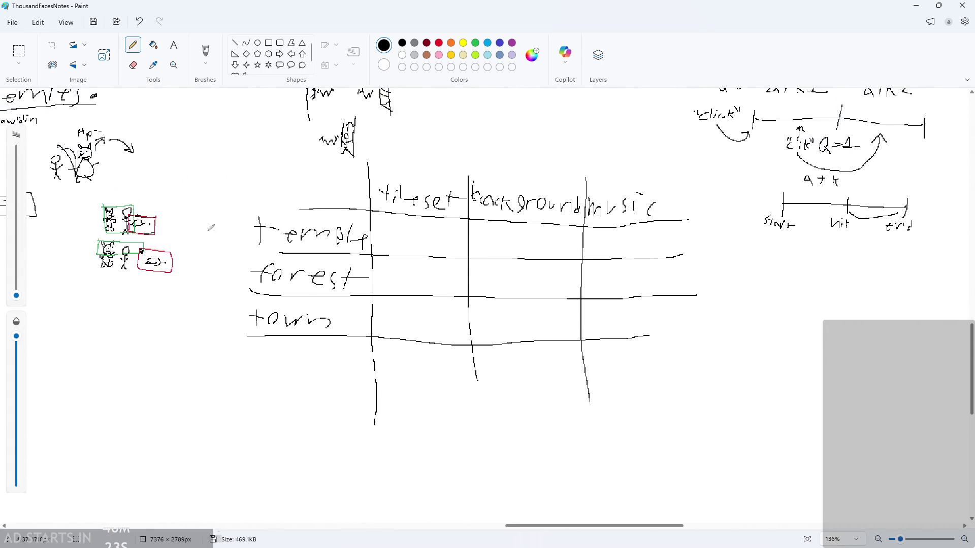
Number the table's rows and columns 0, 1 and 2
drag(223, 222, 223, 224)
drag(229, 262, 227, 294)
drag(219, 314, 244, 331)
drag(406, 157, 409, 155)
drag(515, 155, 516, 180)
drag(599, 163, 634, 186)
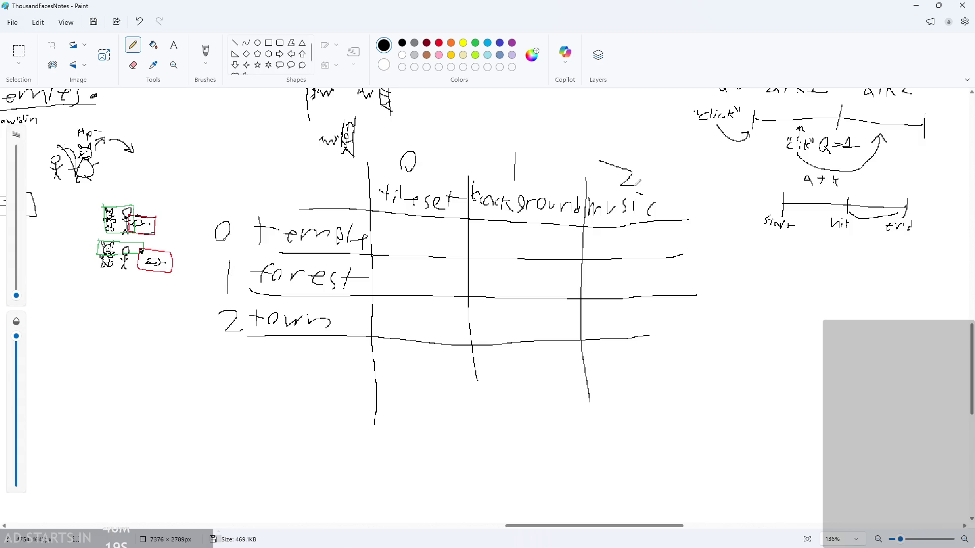
Write 'arr[' below the table
ctrl+scroll(432, 331, down, 1)
scroll(432, 330, down, 1)
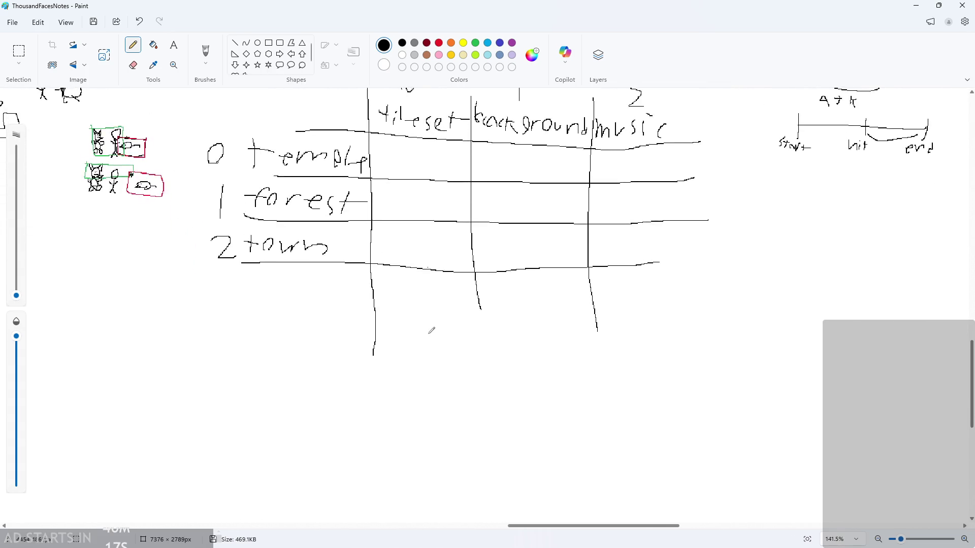
scroll(432, 331, up, 1)
ctrl+scroll(365, 428, up, 3)
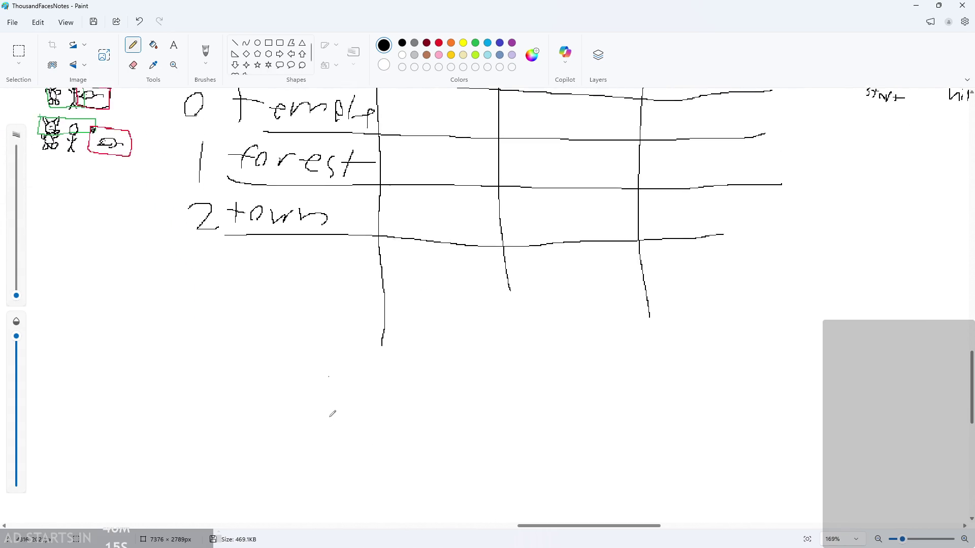
ctrl+scroll(361, 390, down, 2)
scroll(365, 386, up, 1)
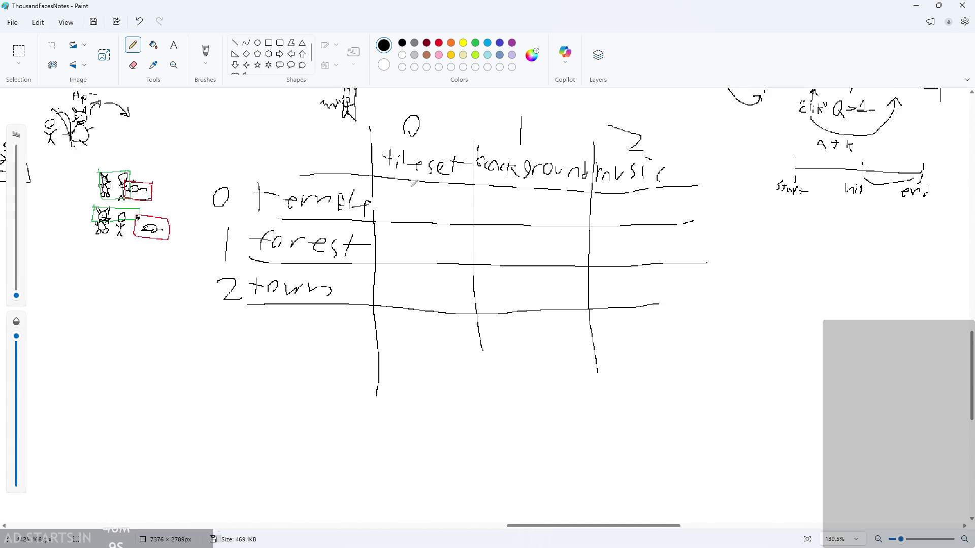
scroll(361, 337, down, 1)
ctrl+scroll(342, 407, up, 1)
scroll(340, 415, up, 1)
mouse_move(284, 404)
mouse_down()
mouse_move(278, 412)
mouse_move(311, 398)
mouse_up()
mouse_move(318, 418)
mouse_down()
mouse_move(334, 402)
mouse_move(374, 429)
mouse_up()
scroll(417, 416, up, 1)
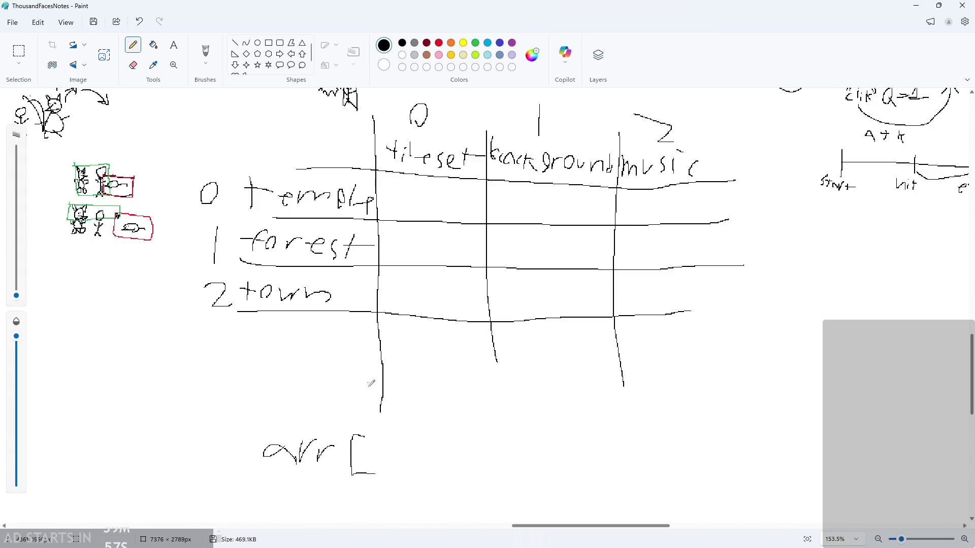
Complete the note as 'arr[i][0]=tileset', undoing a misdrawn equals stroke
drag(387, 460, 387, 480)
mouse_move(385, 449)
mouse_down()
mouse_move(418, 438)
mouse_move(400, 487)
mouse_up()
mouse_move(448, 437)
mouse_down()
mouse_move(436, 479)
mouse_move(470, 475)
mouse_move(486, 441)
mouse_move(477, 485)
mouse_up()
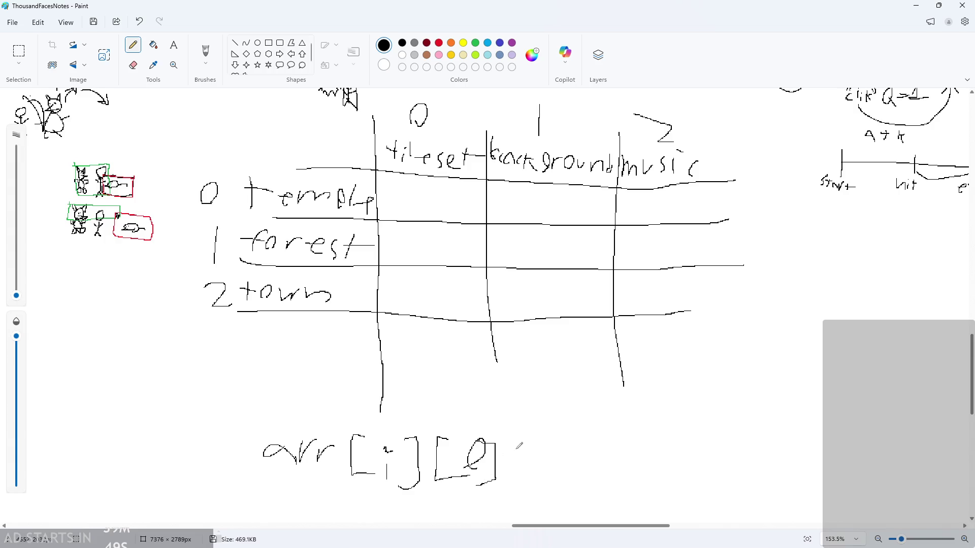
scroll(519, 445, down, 1)
drag(514, 410, 531, 408)
drag(513, 431, 528, 430)
key(ctrl+z)
mouse_move(547, 399)
mouse_down()
mouse_move(546, 432)
mouse_move(556, 408)
mouse_up()
drag(571, 411, 570, 431)
mouse_move(586, 397)
mouse_down()
mouse_move(585, 432)
mouse_move(669, 439)
mouse_up()
drag(660, 423, 695, 421)
Draw a branching arrow from i pointing to temple, forest and town
scroll(492, 403, up, 2)
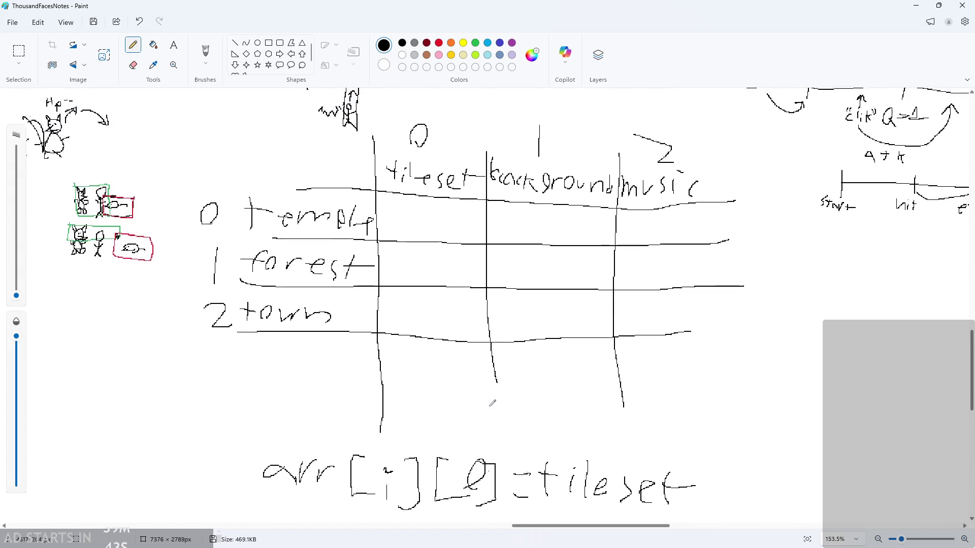
scroll(492, 403, up, 1)
scroll(491, 317, down, 3)
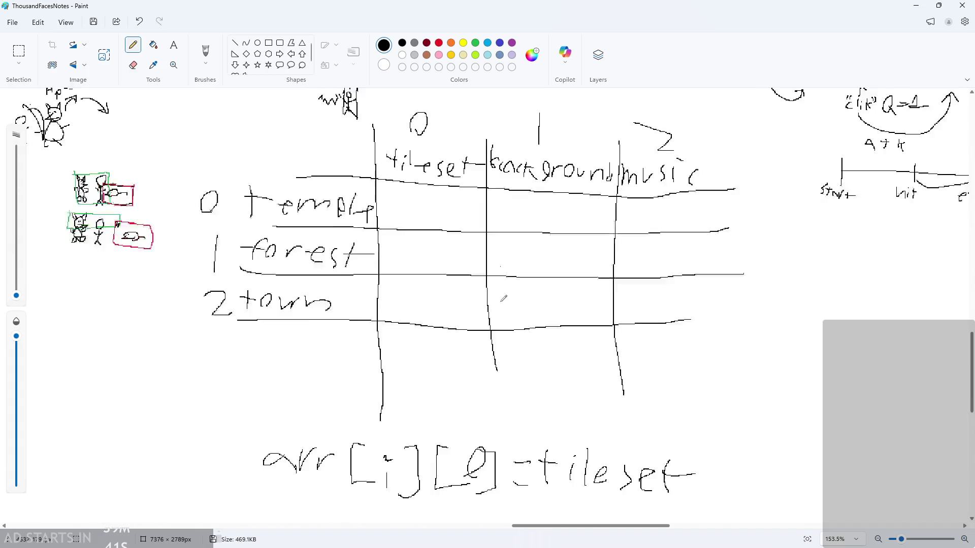
scroll(468, 322, up, 2)
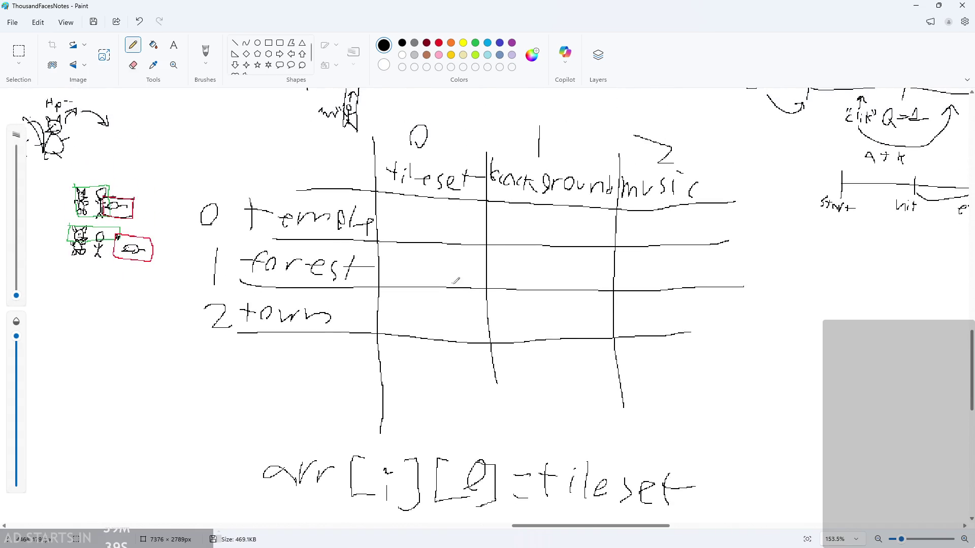
scroll(436, 391, down, 2)
scroll(367, 365, down, 3)
ctrl+scroll(365, 378, up, 3)
mouse_move(382, 346)
mouse_down()
mouse_move(318, 387)
mouse_move(428, 387)
mouse_up()
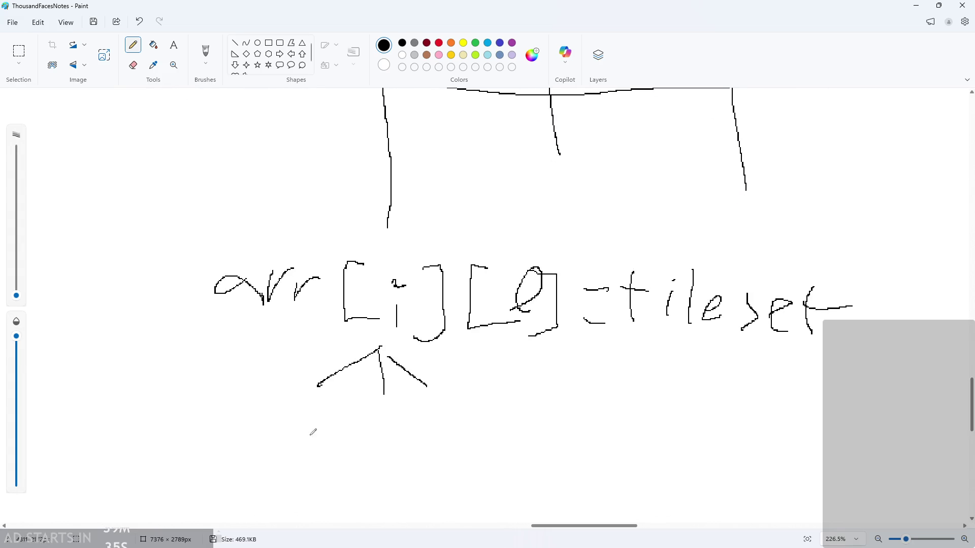
scroll(312, 431, down, 2)
drag(256, 323, 252, 362)
mouse_move(253, 334)
mouse_down()
mouse_move(244, 342)
mouse_move(381, 351)
mouse_move(377, 362)
mouse_move(392, 349)
mouse_move(437, 363)
mouse_move(442, 352)
mouse_move(474, 351)
mouse_move(554, 374)
mouse_up()
drag(425, 321, 496, 349)
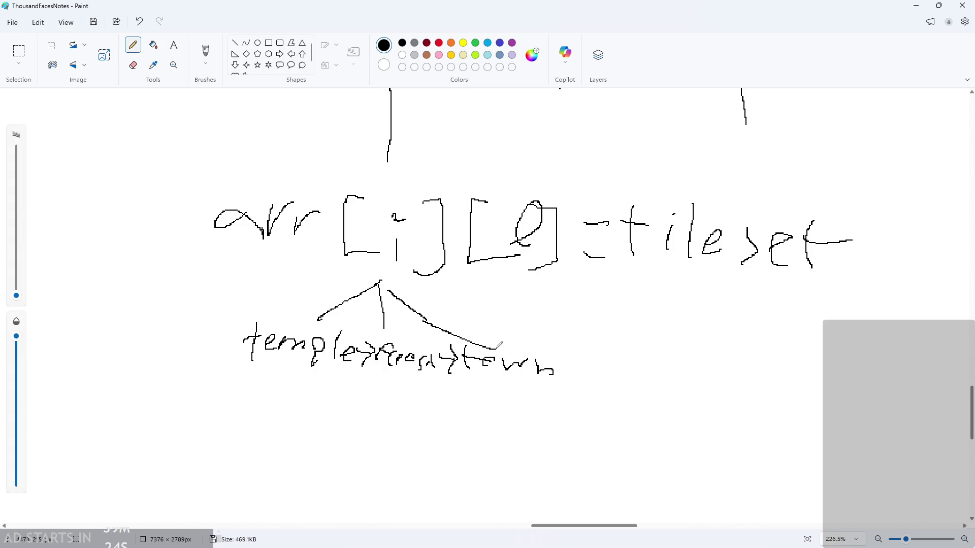
mouse_move(373, 287)
mouse_down()
mouse_move(392, 269)
mouse_move(403, 299)
mouse_move(389, 269)
mouse_move(401, 272)
mouse_up()
scroll(415, 282, down, 5)
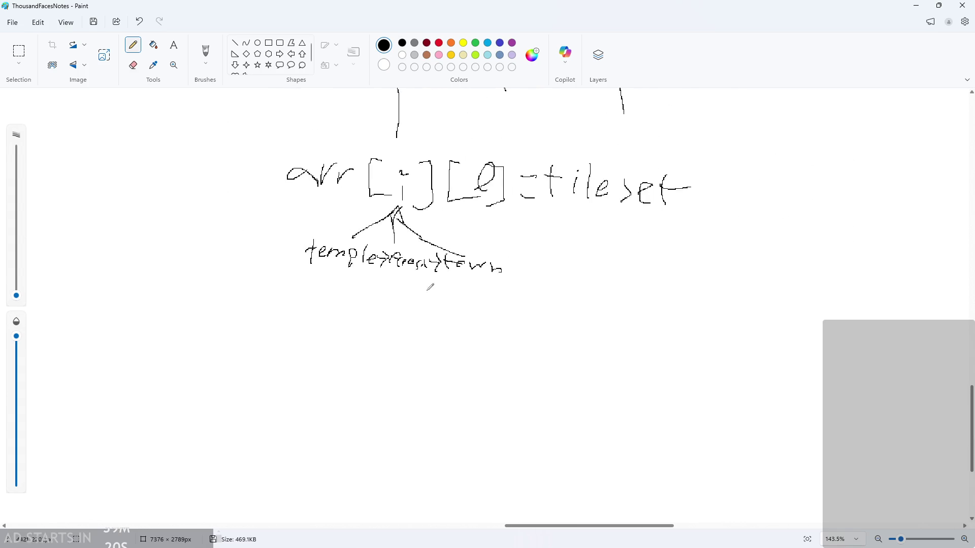
scroll(521, 315, up, 5)
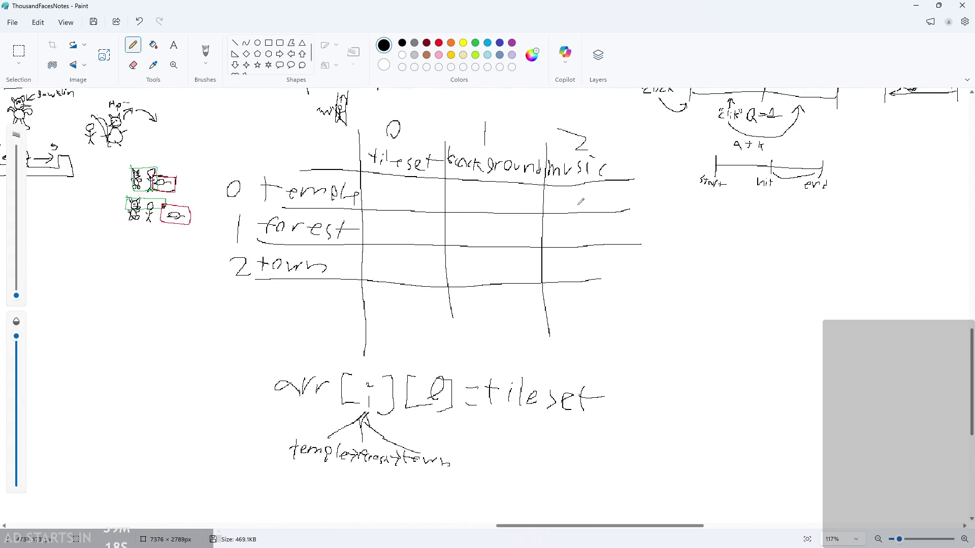
scroll(579, 220, down, 3)
Replace 'progress' on line 23 with 'Theme=[' and close it with ']' a few lines below
click(916, 5)
scroll(554, 287, up, 3)
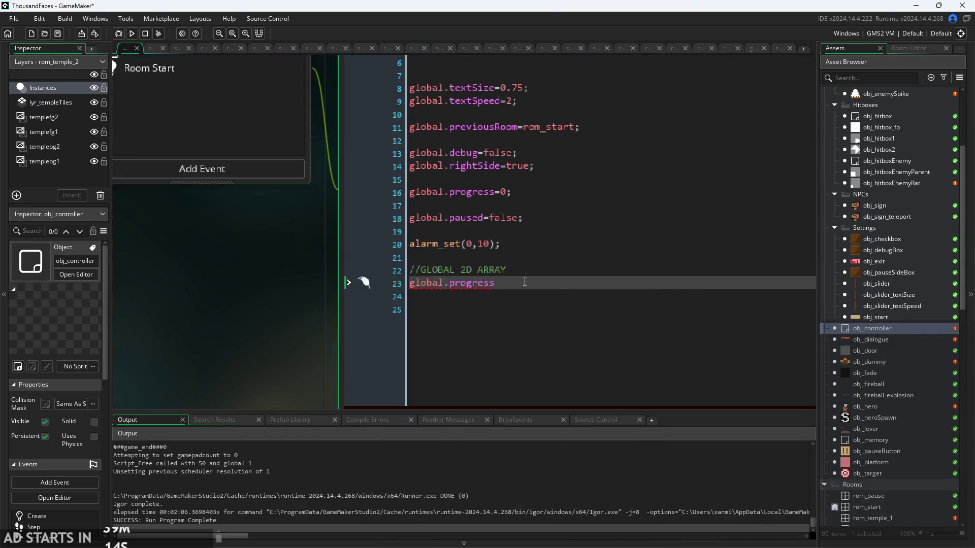
click(450, 291)
key(BackSpace)
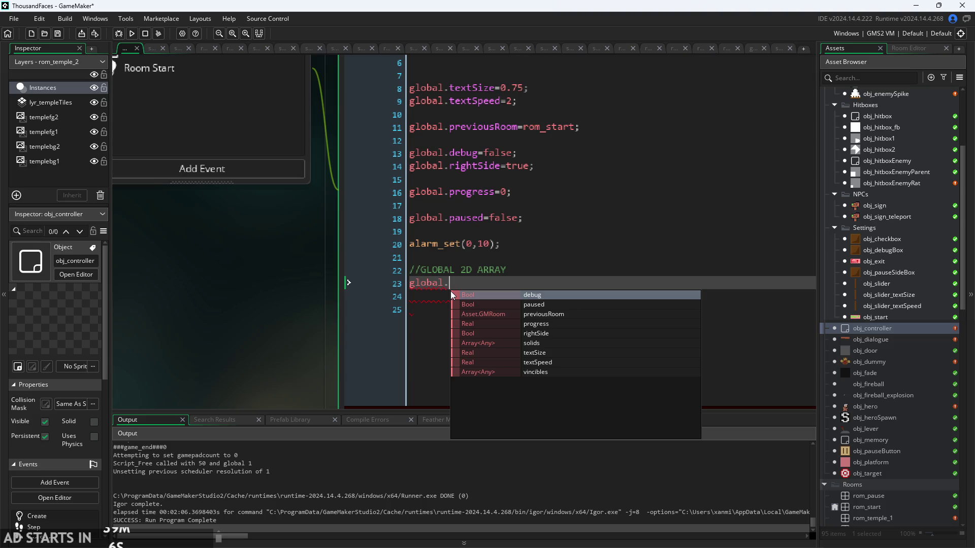
text(Theme)
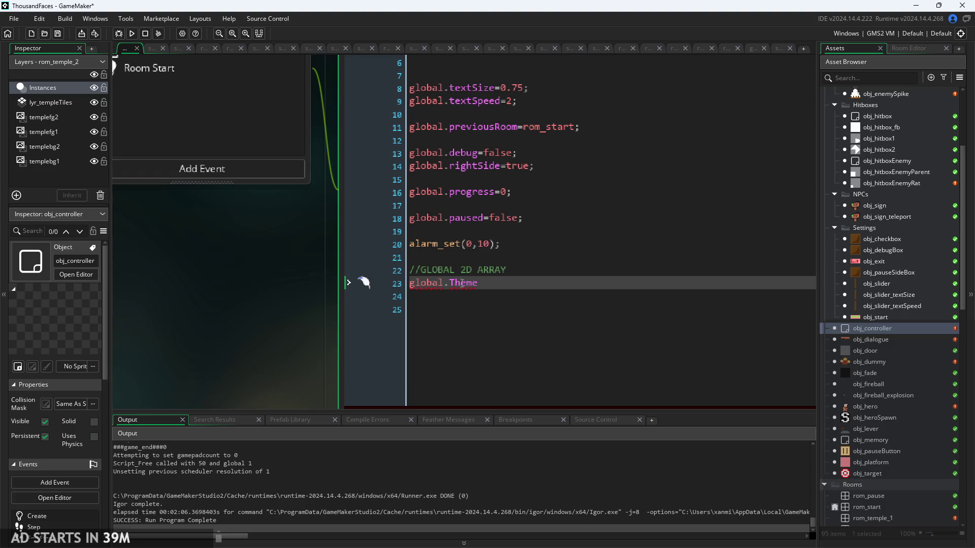
text(={)
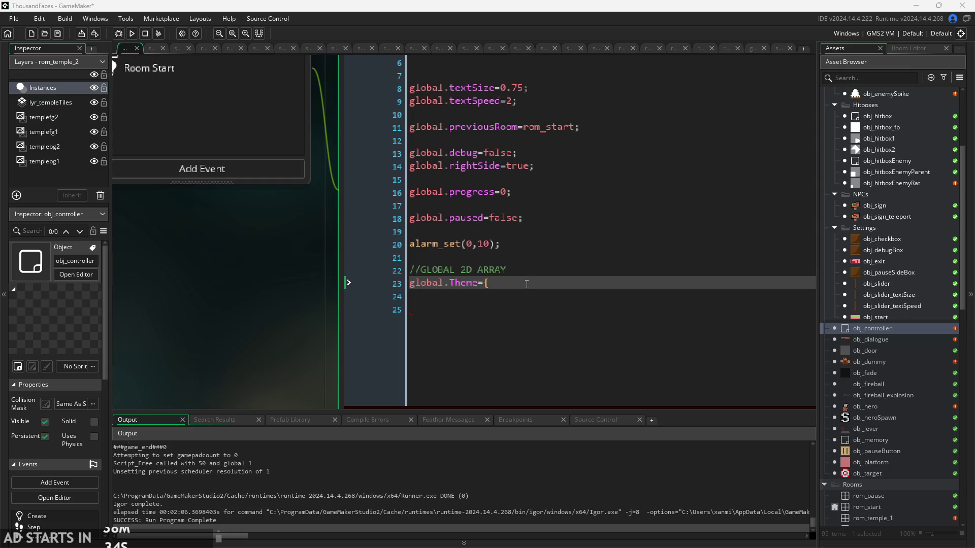
key(BackSpace)
text([)
key(Return)
key(Return)
key(Return)
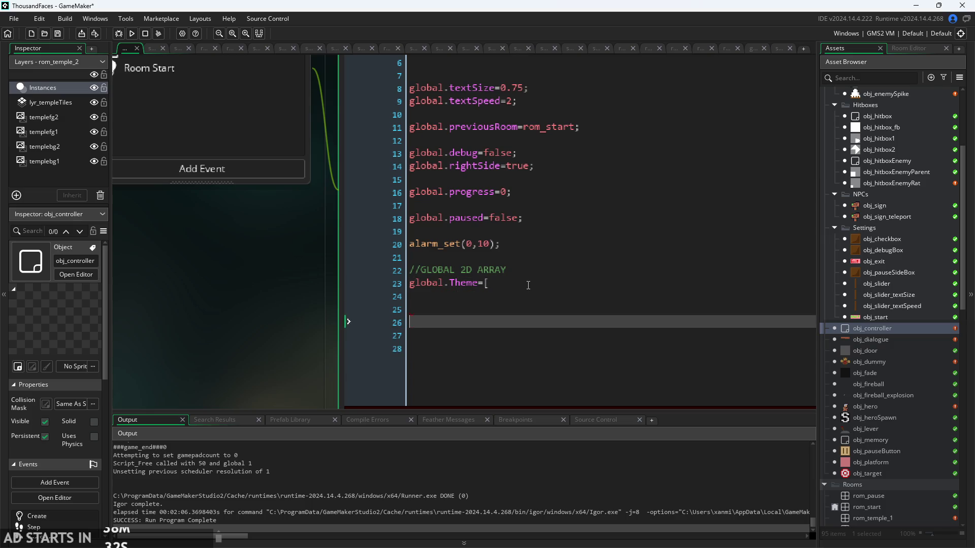
text(])
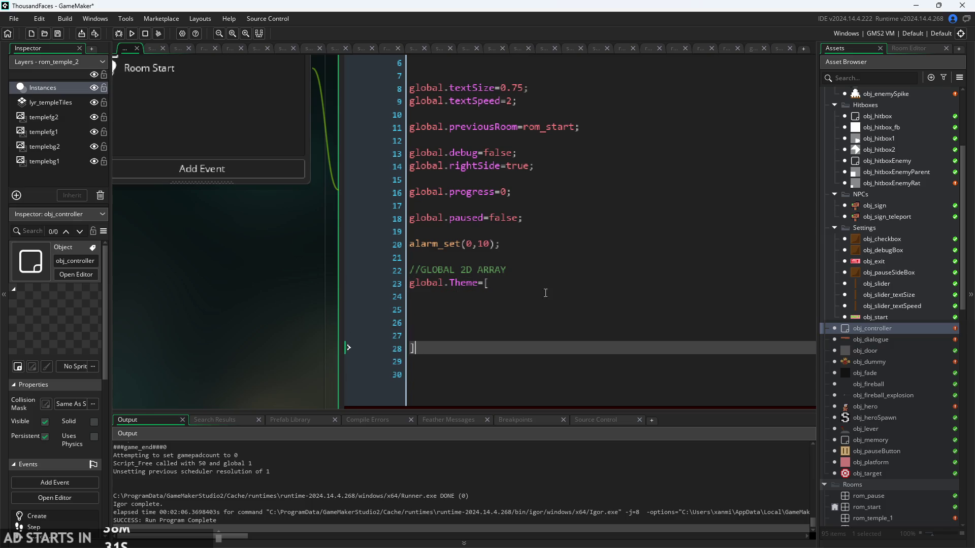
click(556, 287)
click(560, 290)
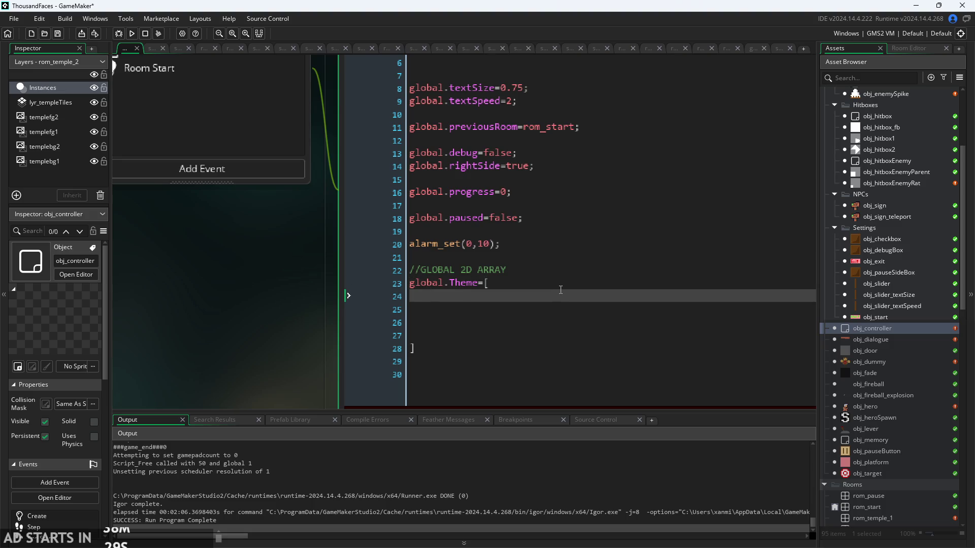
Enter the first array row [tls_temple,bg_templeBg1] followed by a comma
text([)
text(tls)
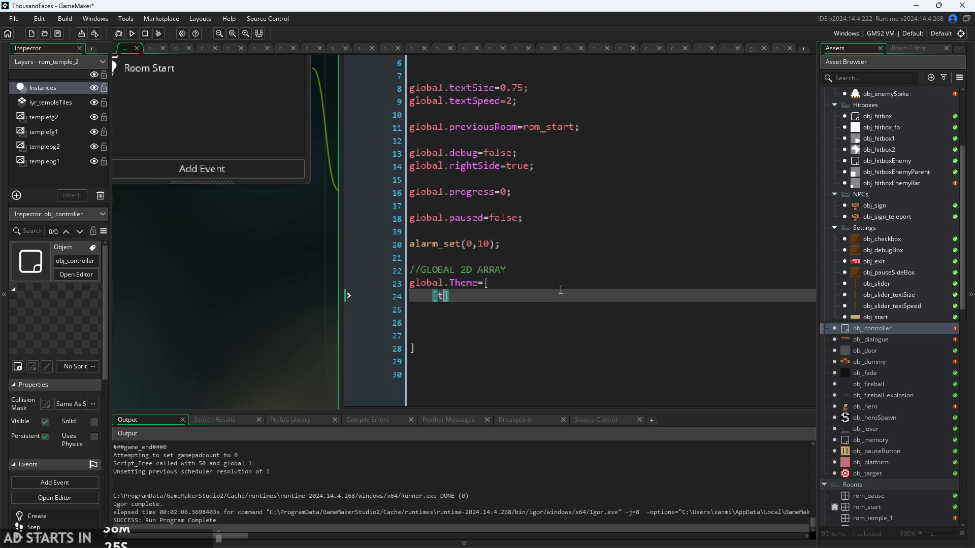
key(Down)
key(Return)
text(,bg)
key(Return)
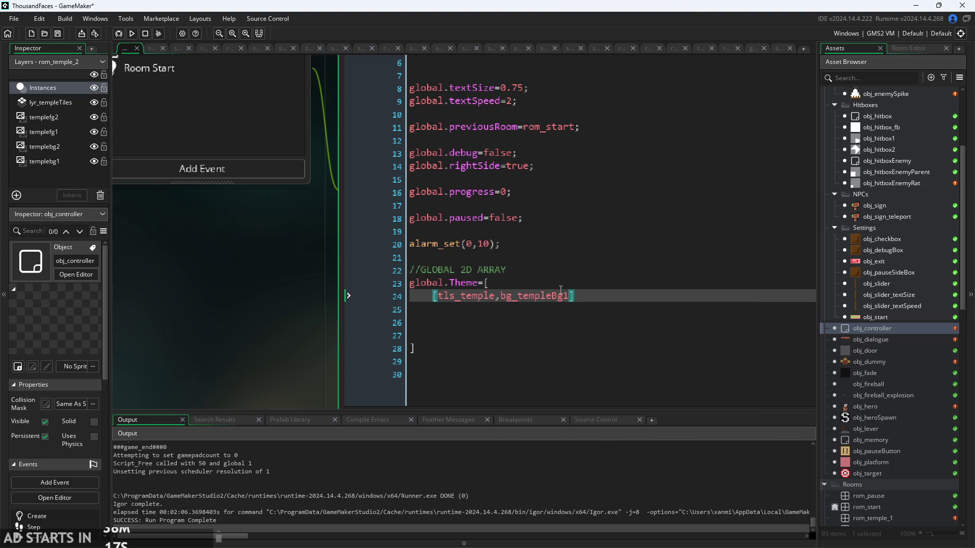
key(Return)
key(BackSpace)
text(,)
key(Return)
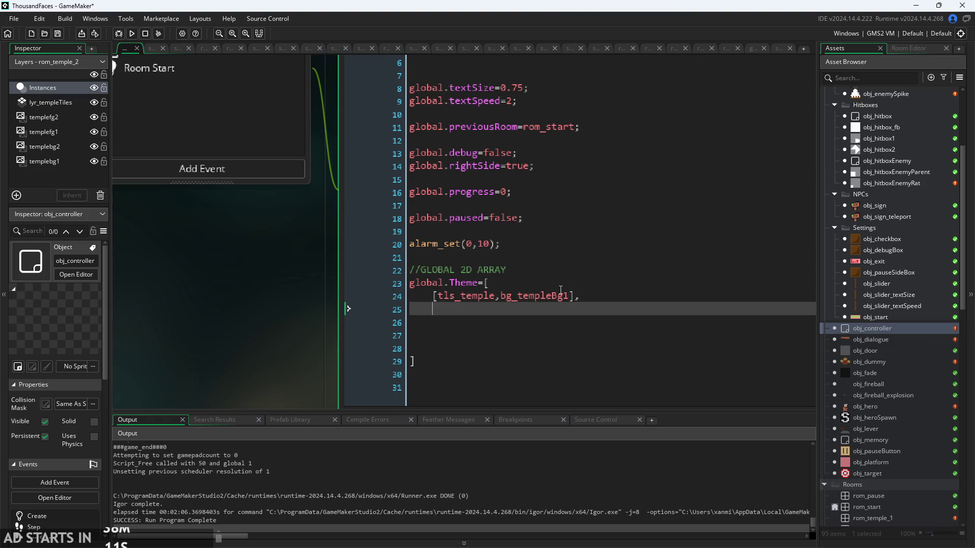
Add the tls_grass row, end the array with ];, and delete bg_grass from it
text(tls_grass)
text(,]bg_grass)
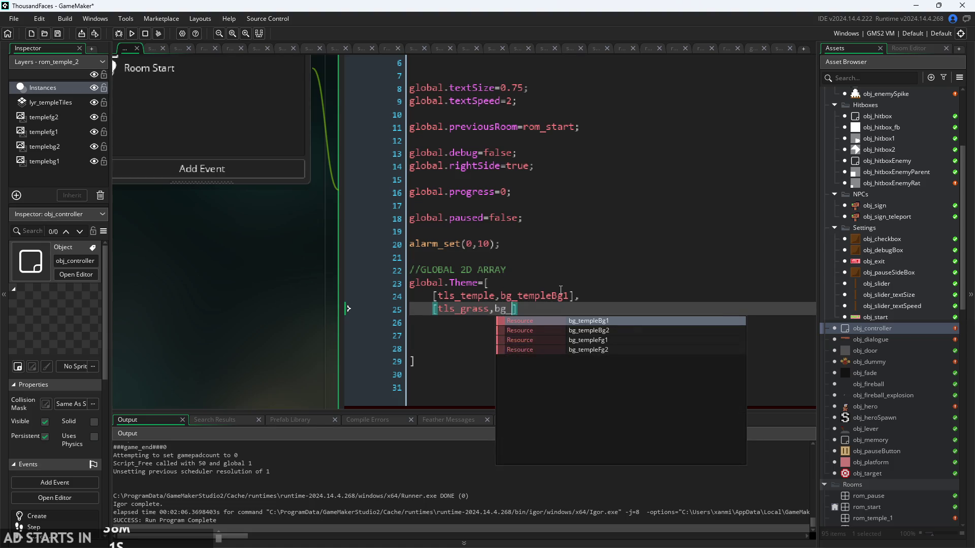
key(Down)
key(Down)
key(Down)
key(BackSpace)
key(BackSpace)
key(BackSpace)
key(Down)
text(;)
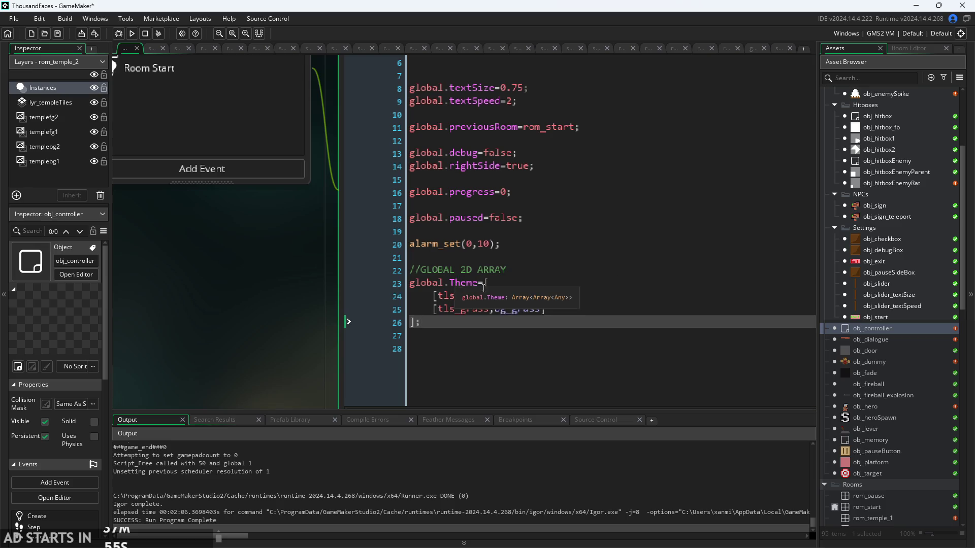
click(542, 310)
double_click(501, 310)
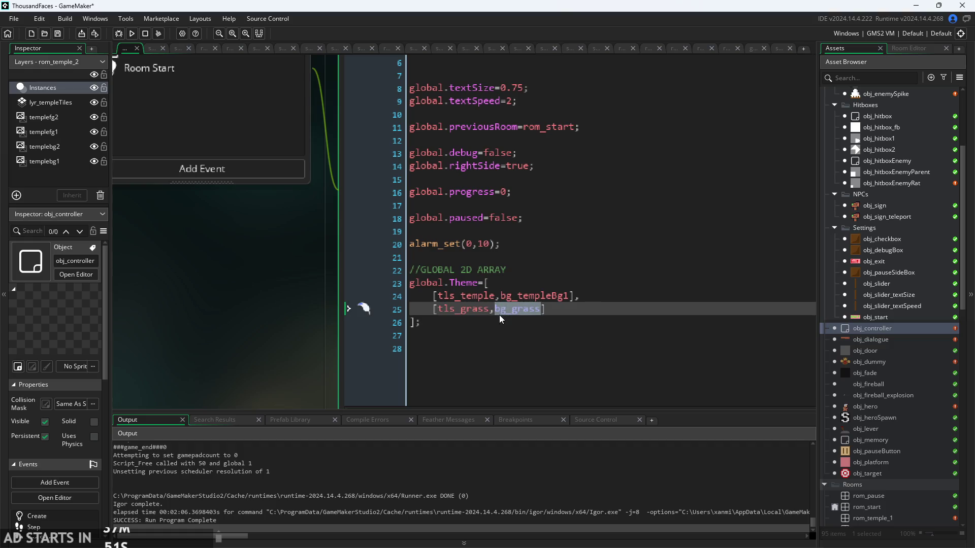
key(BackSpace)
key(BackSpace)
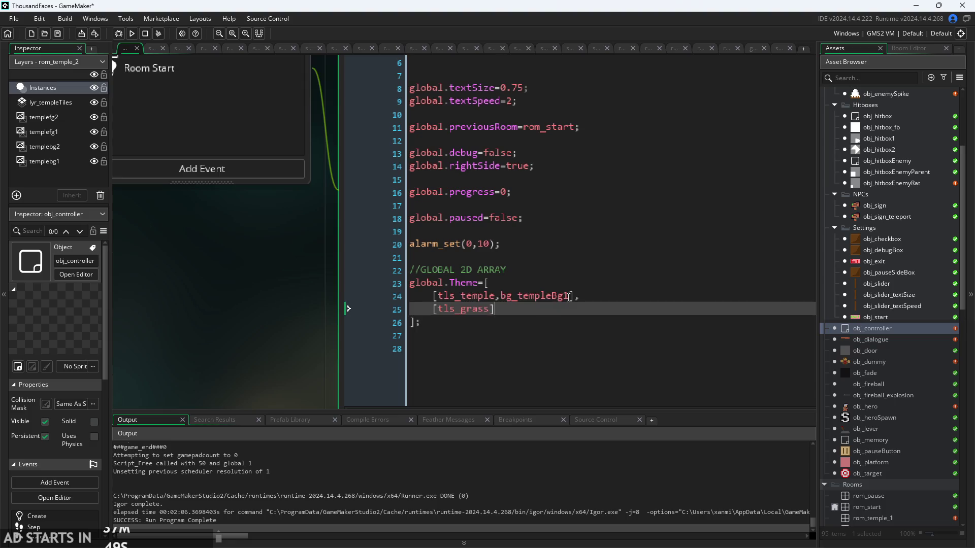
click(573, 296)
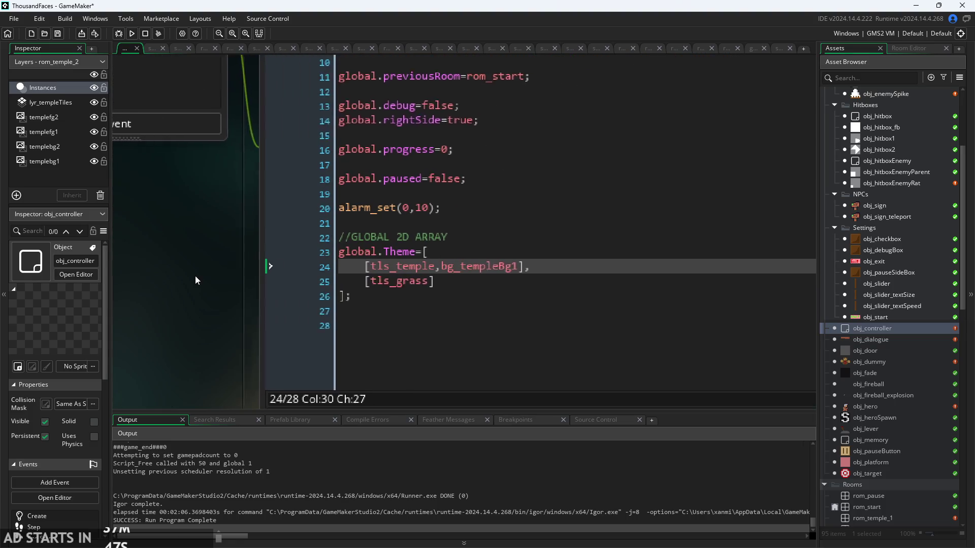
Add comments '//0=temple, 1=smth, 2=etc...' and '//0=tileset, 1=background, 2=music, 3=etc...'
click(463, 238)
key(Return)
text(//)
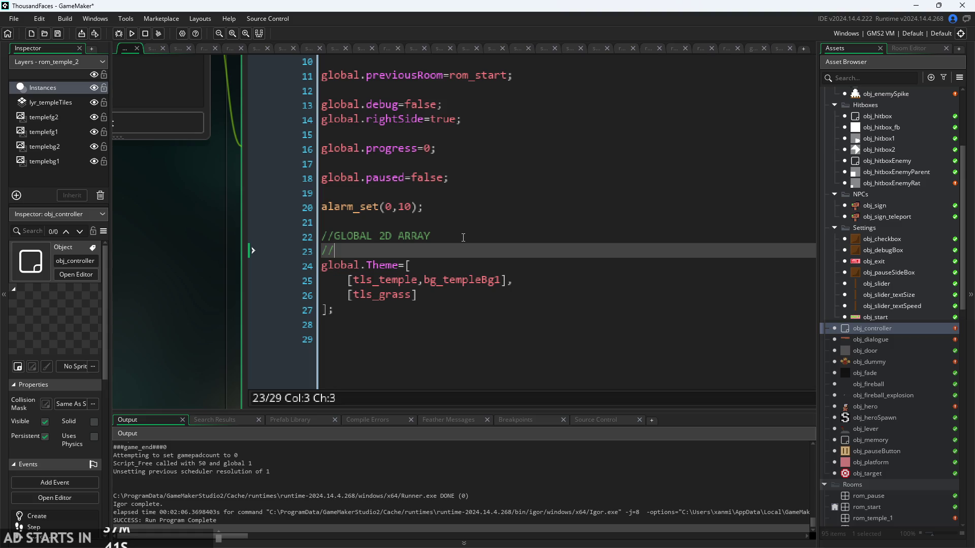
text(0=te)
text(mple, 1)
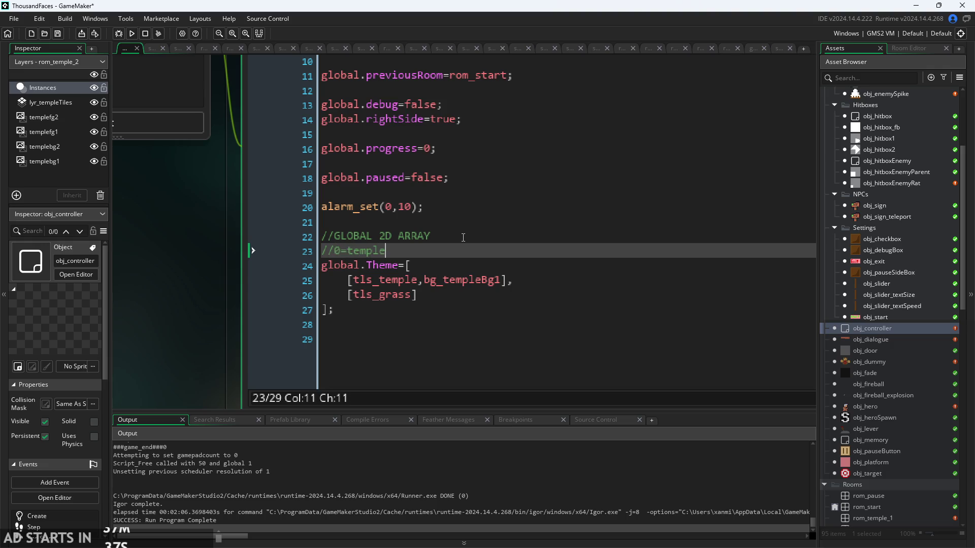
text(1=)
text(smth)
text(, ... a)
text(n)
key(BackSpace)
key(BackSpace)
key(BackSpace)
text(etc)
key(BackSpace)
key(BackSpace)
key(BackSpace)
key(Left)
key(Left)
key(Left)
text(2=etc)
key(Right)
key(Right)
key(Right)
key(Return)
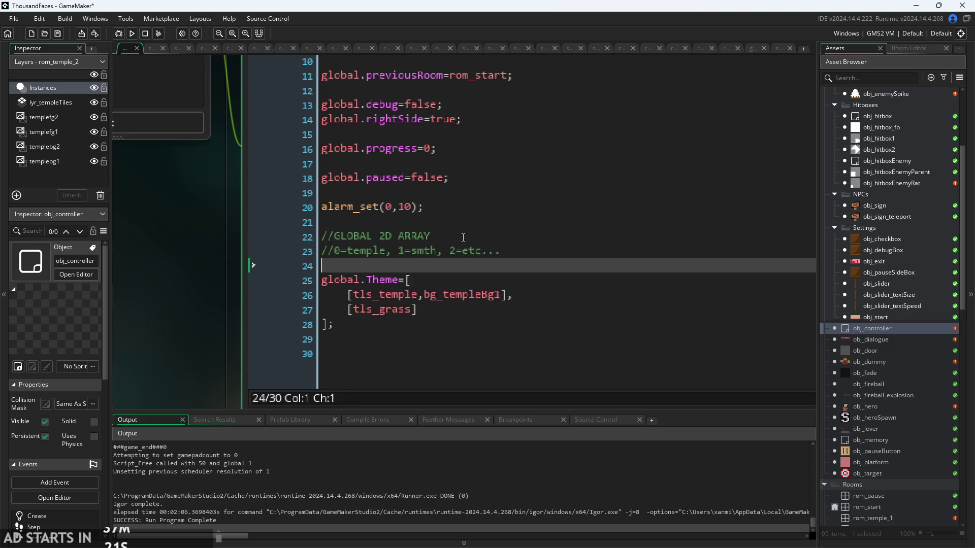
text(//)
text(0=t)
text(ileset)
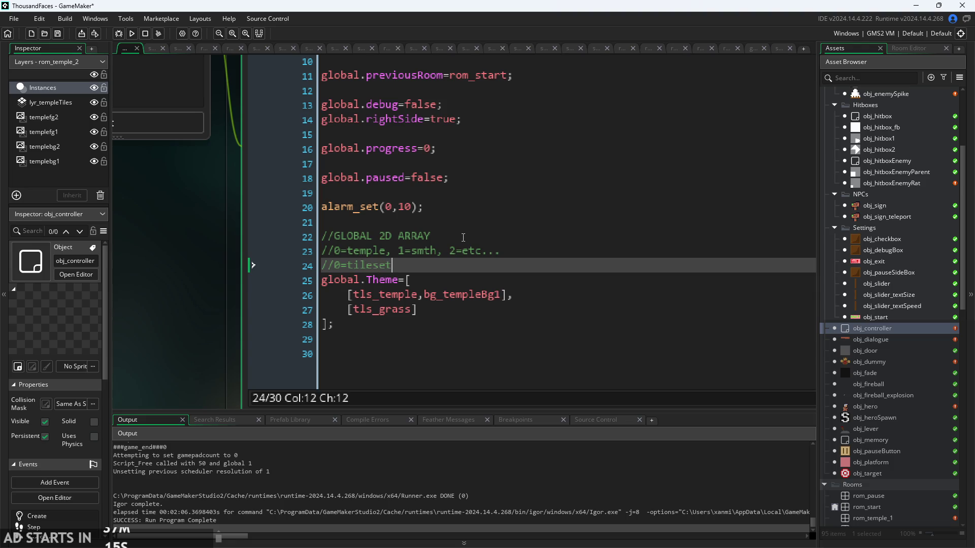
text(, 1=)
text(background,)
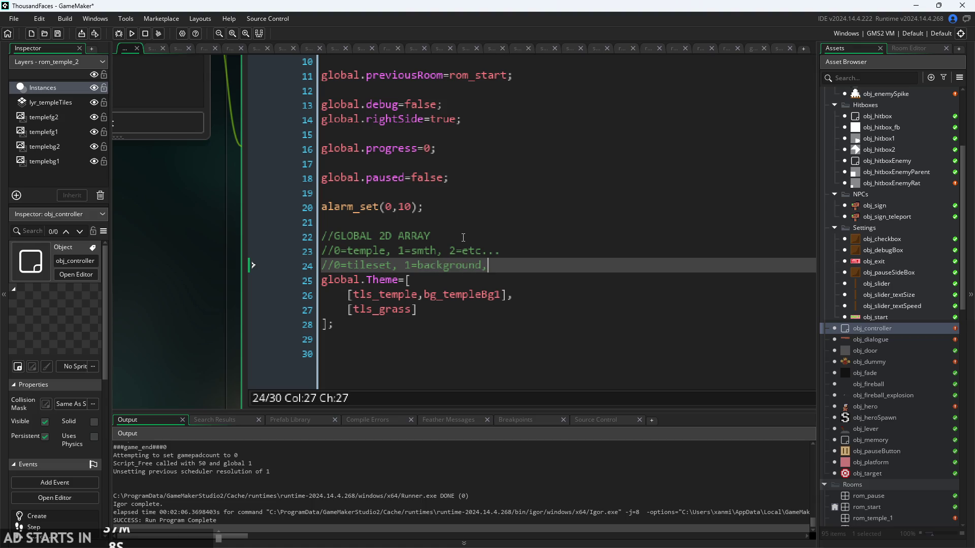
text( 2=)
text(music, 3)
text(=etc...)
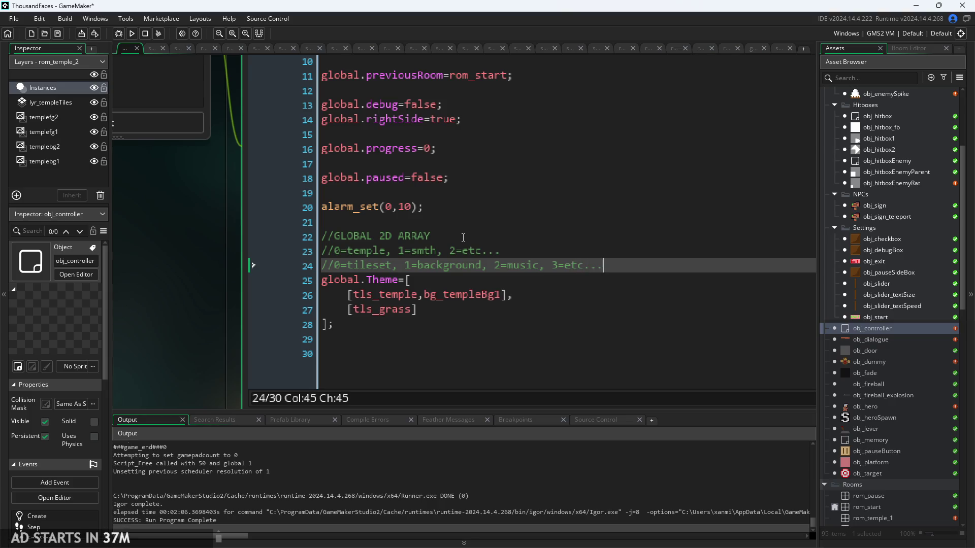
Move through the comment and array lines, ending after the array's closing bracket
click(457, 277)
ctrl+scroll(456, 275, down, 3)
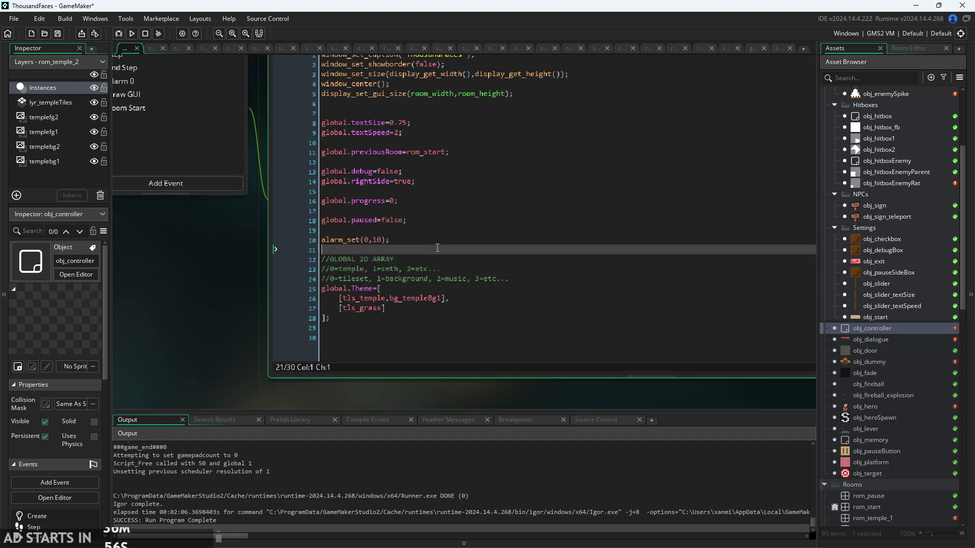
click(426, 328)
ctrl+scroll(427, 325, up, 3)
click(428, 315)
click(467, 297)
click(472, 307)
click(488, 300)
ctrl+scroll(488, 301, down, 1)
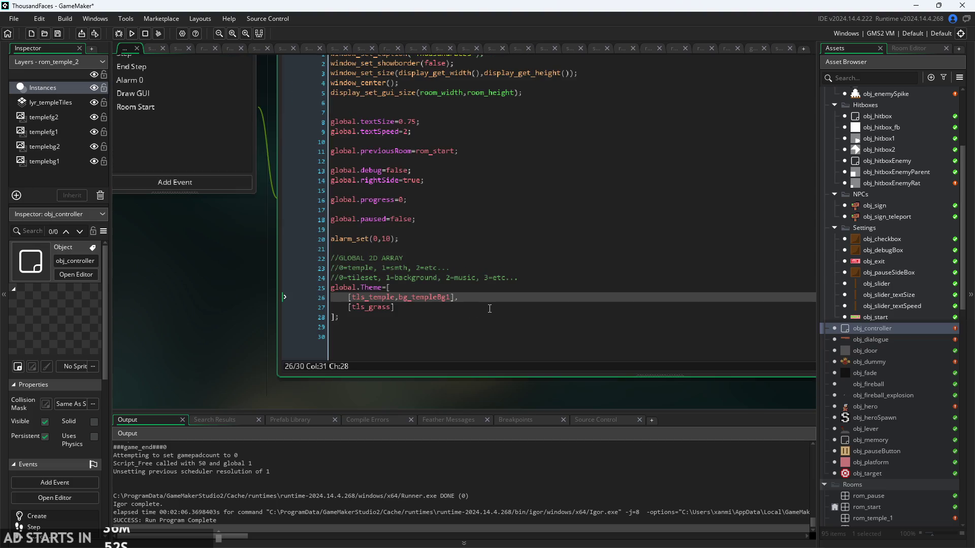
click(356, 327)
ctrl+scroll(305, 327, down, 1)
ctrl+scroll(256, 328, up, 1)
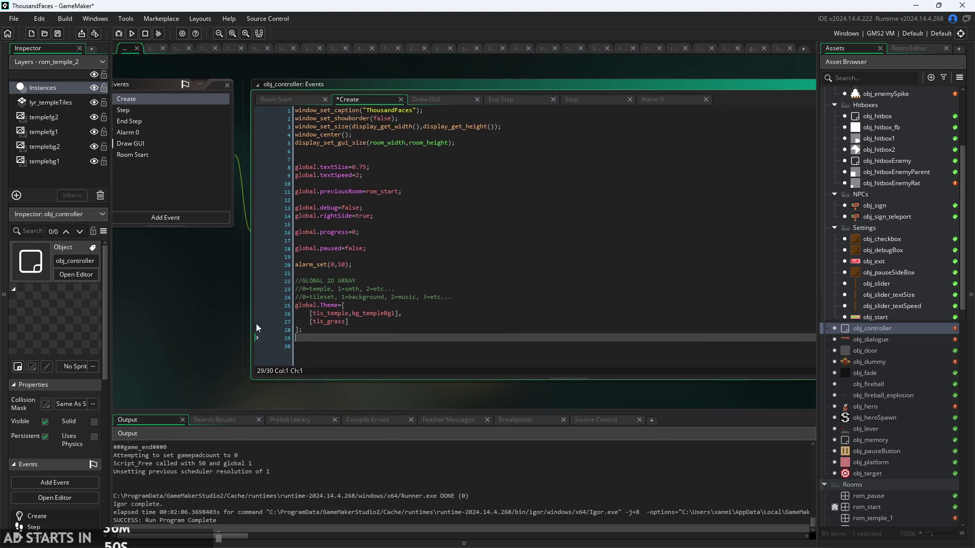
ctrl+scroll(239, 327, down, 1)
ctrl+scroll(264, 311, up, 1)
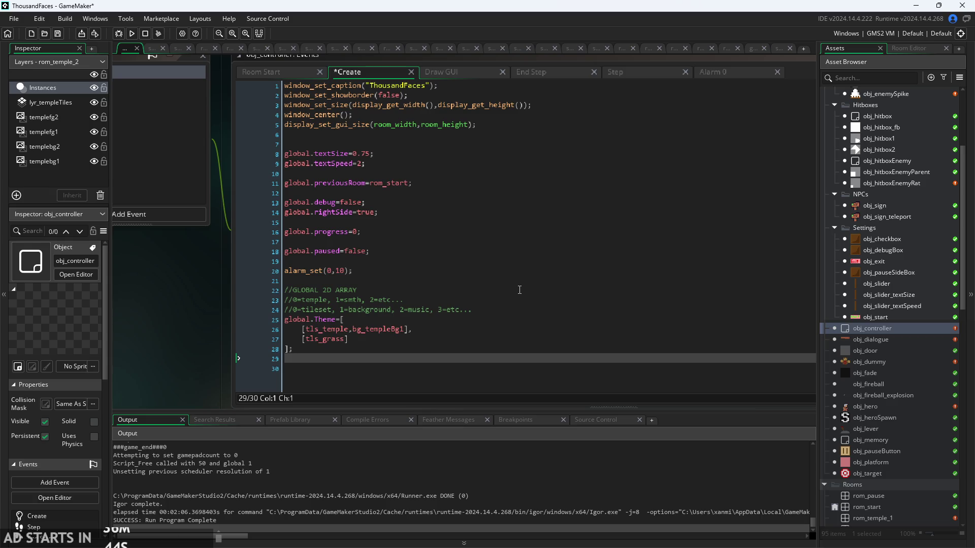
click(491, 320)
click(511, 304)
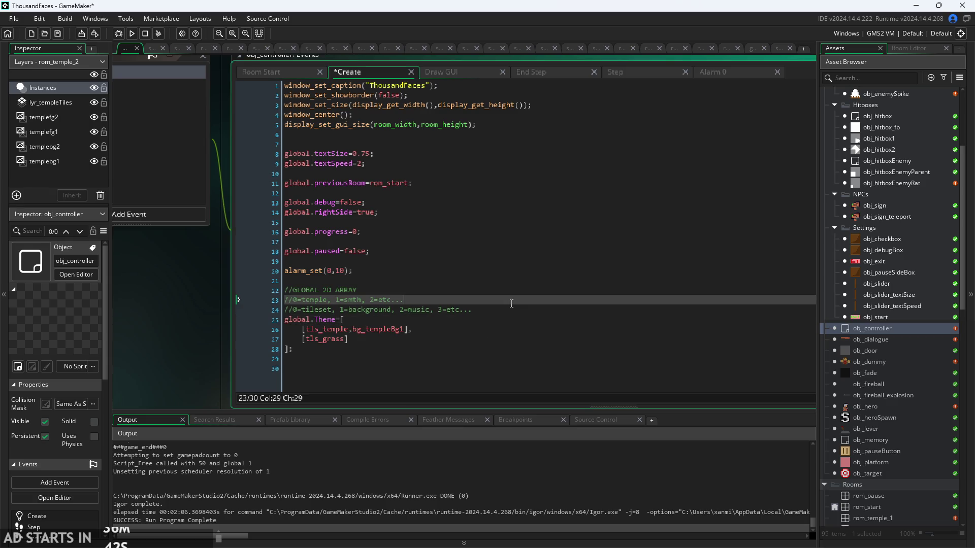
scroll(527, 311, up, 1)
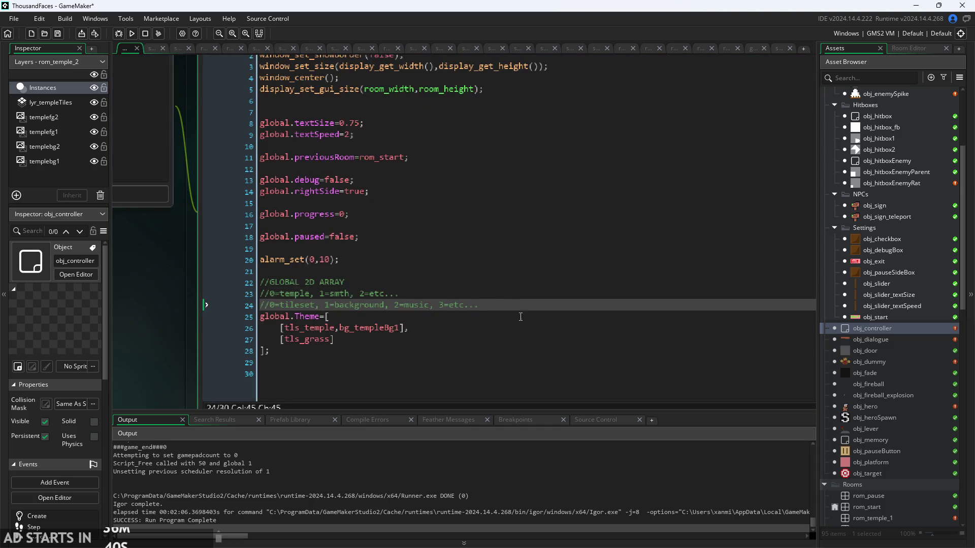
key(Down)
key(Down)
key(Down)
key(End)
key(Up)
key(Up)
key(Up)
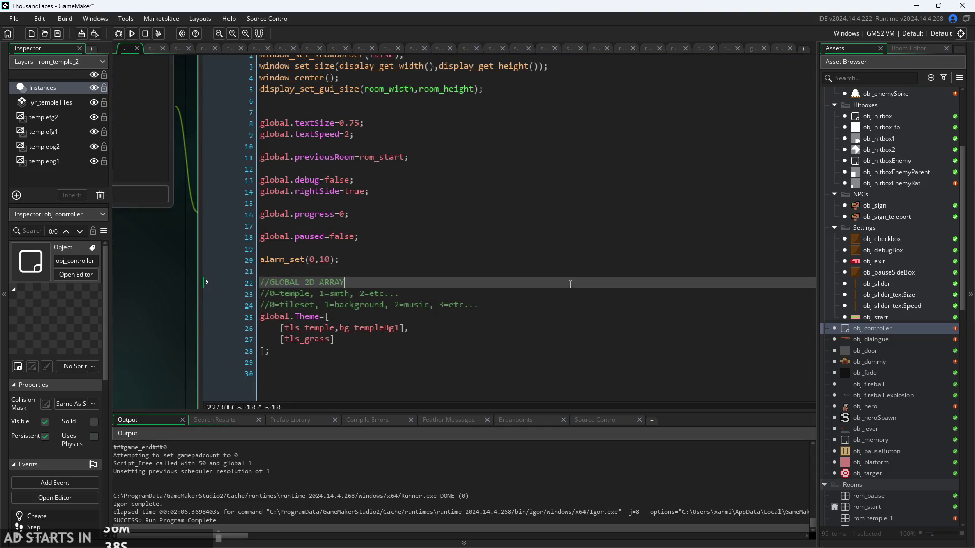
click(613, 308)
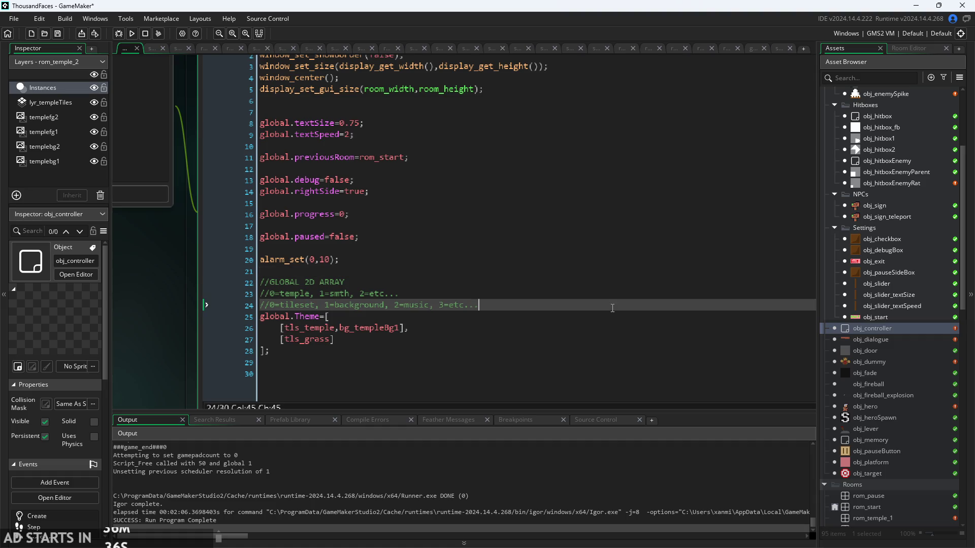
click(598, 353)
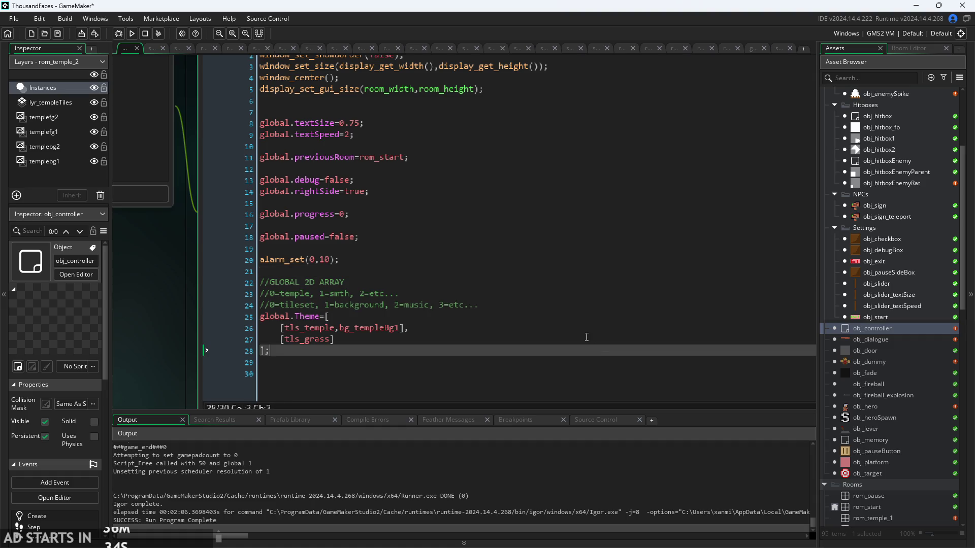
Add a new line global.themeIndex=0; directly below the global.Theme array
key(Return)
key(Return)
text(glob)
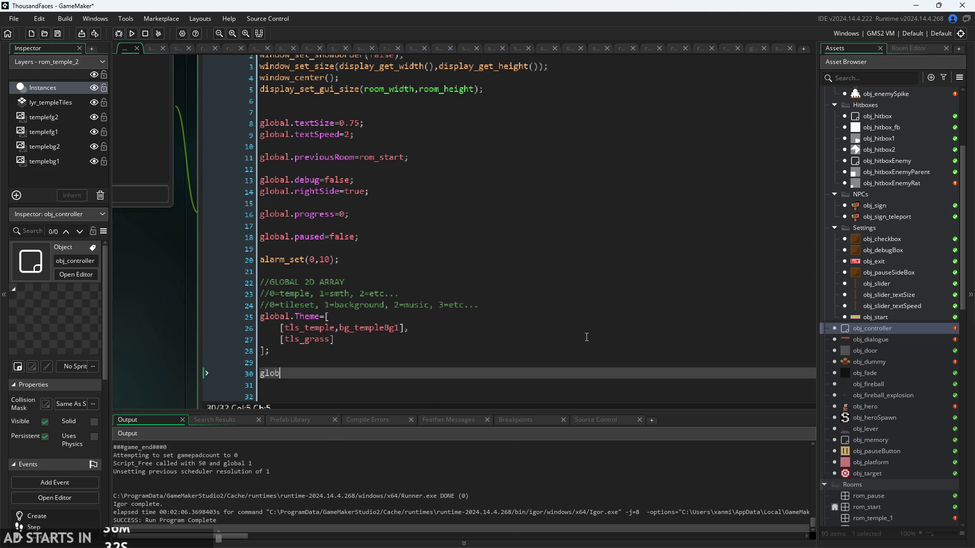
text(al.index)
key(Left)
key(Left)
key(Left)
text(t)
text(heme)
key(Delete)
text(I)
key(Right)
text(=0;)
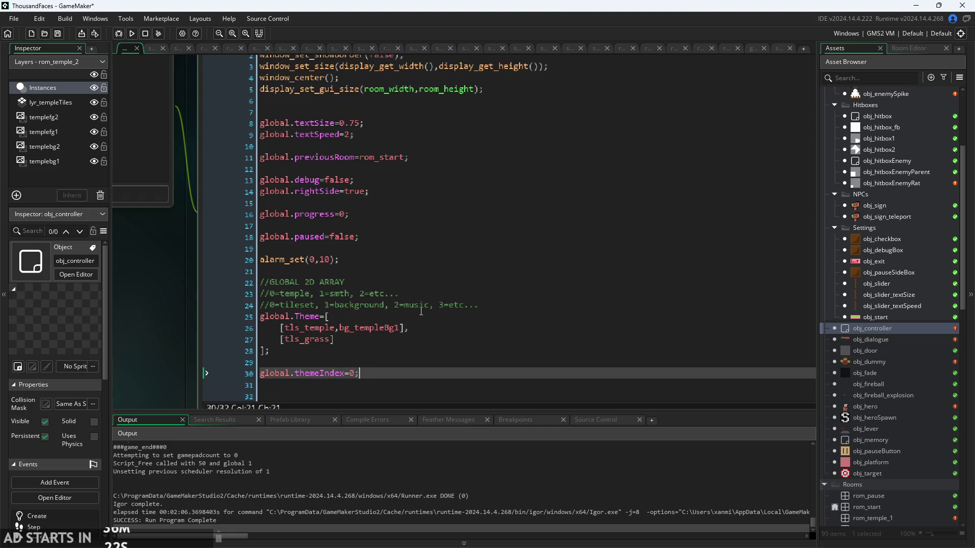
Check the themeIndex line against the array, restore the code editor window and shift the workspace left
click(451, 305)
click(451, 328)
click(449, 317)
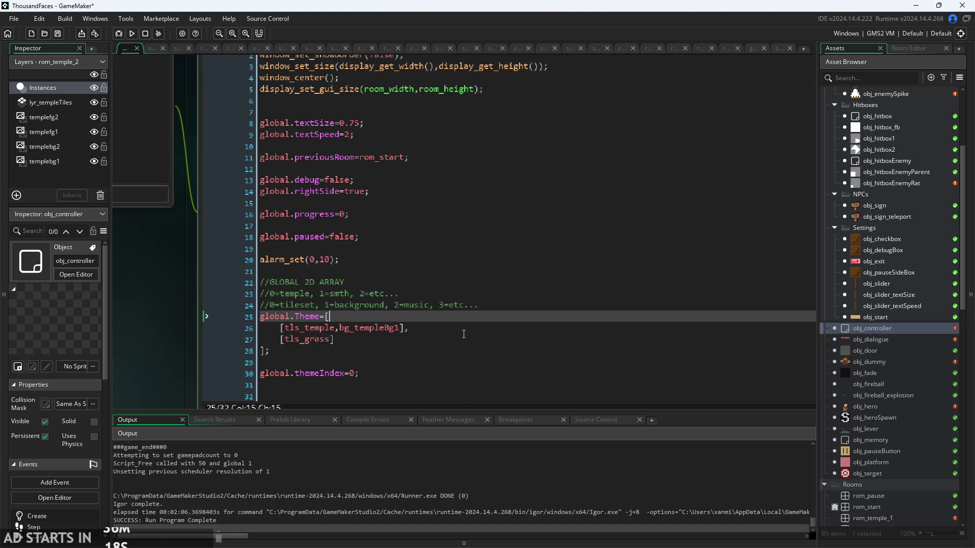
click(437, 362)
click(417, 374)
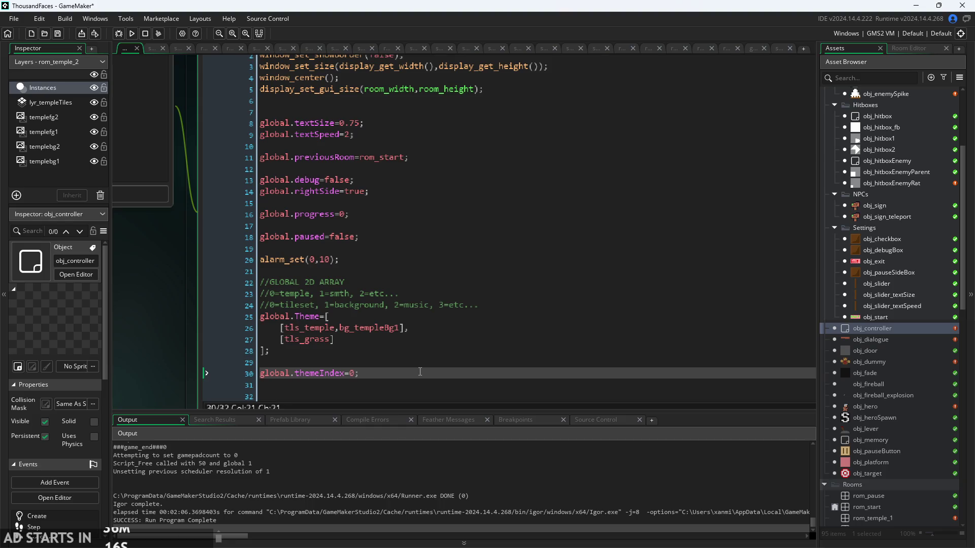
key(ctrl+m)
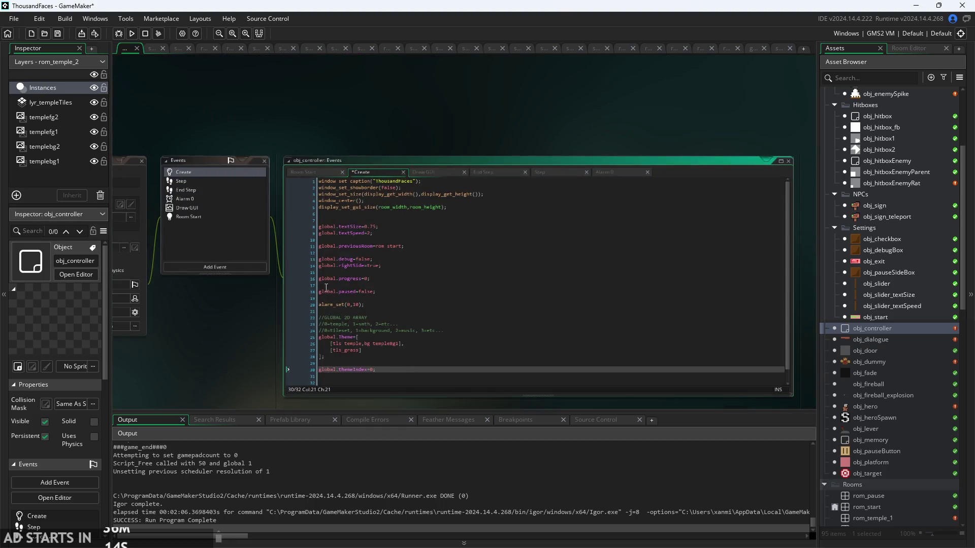
ctrl+scroll(398, 366, up, 3)
ctrl+scroll(359, 317, up, 2)
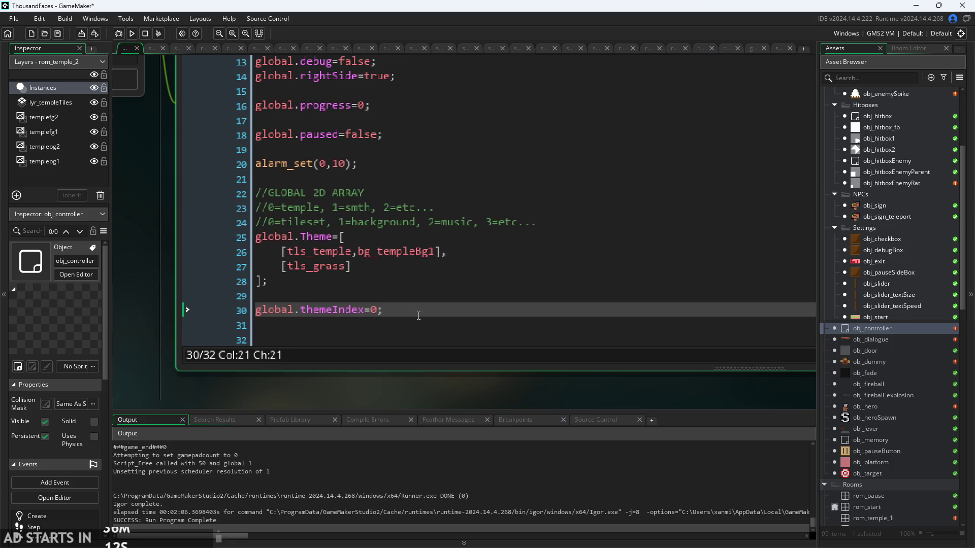
key(ctrl+z)
key(ctrl+y)
key(ctrl+y)
key(Left)
ctrl+scroll(466, 319, down, 1)
scroll(901, 430, down, 2)
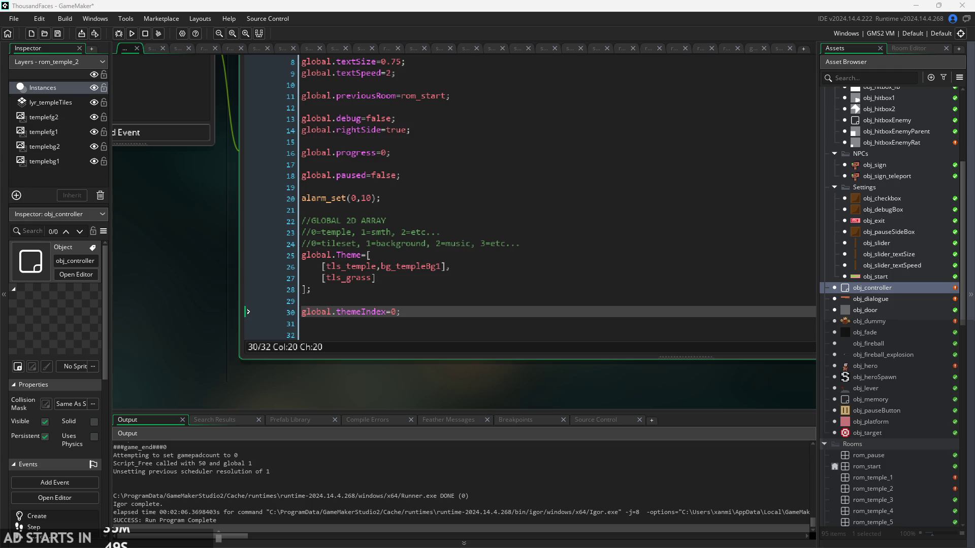
drag(789, 383, 610, 364)
Scroll through the Create event code to review the global.Theme array and themeIndex line
scroll(611, 364, down, 5)
scroll(529, 366, up, 1)
scroll(529, 365, down, 1)
scroll(523, 356, down, 1)
scroll(675, 370, up, 1)
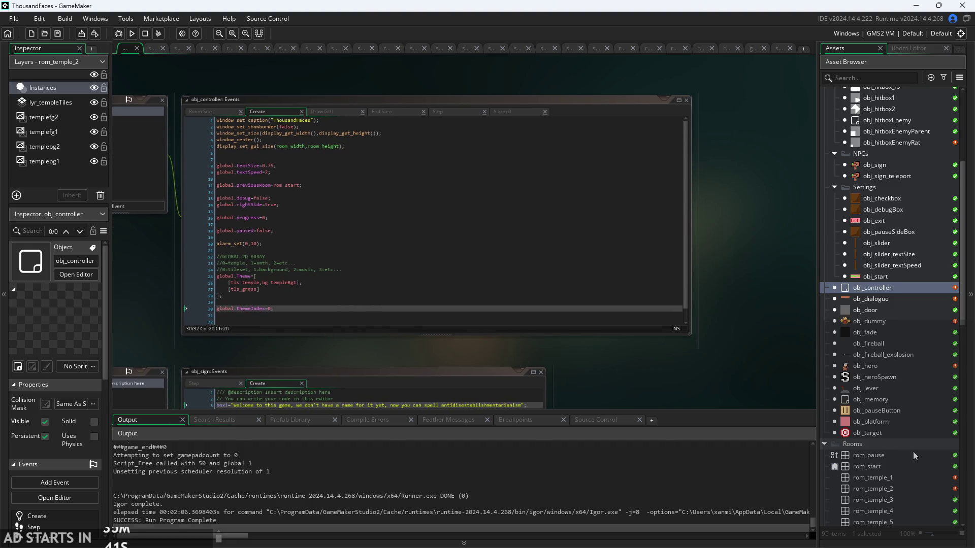
scroll(913, 452, down, 3)
scroll(913, 452, up, 3)
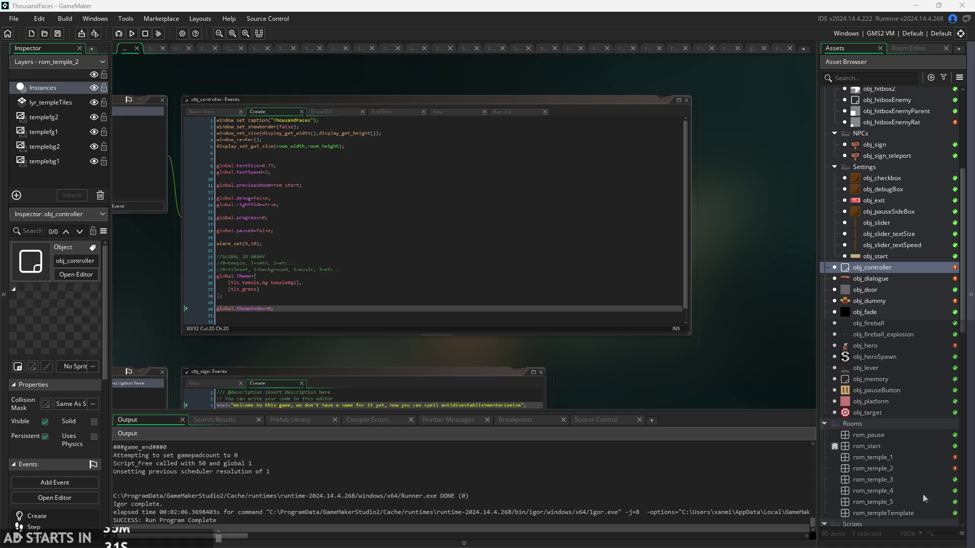
scroll(748, 325, down, 3)
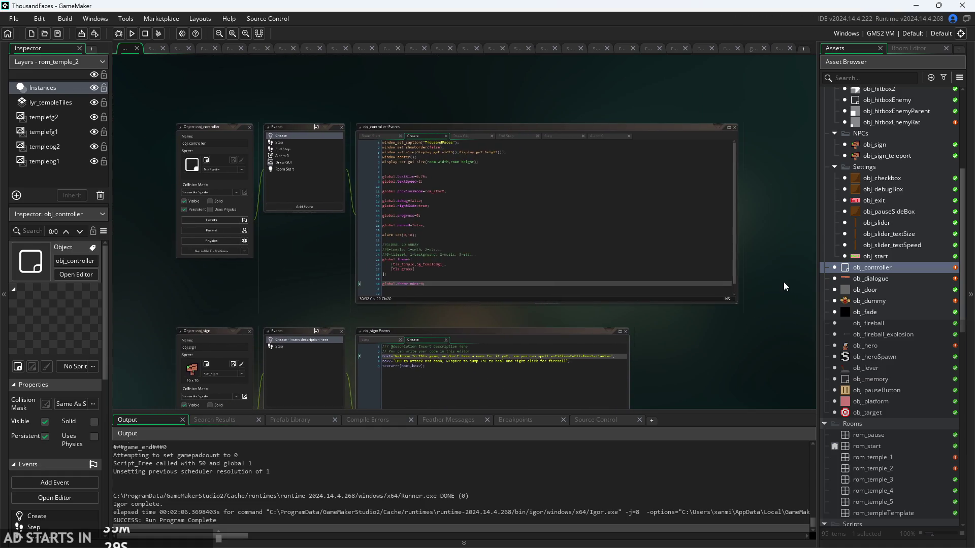
scroll(784, 282, up, 1)
scroll(812, 296, down, 1)
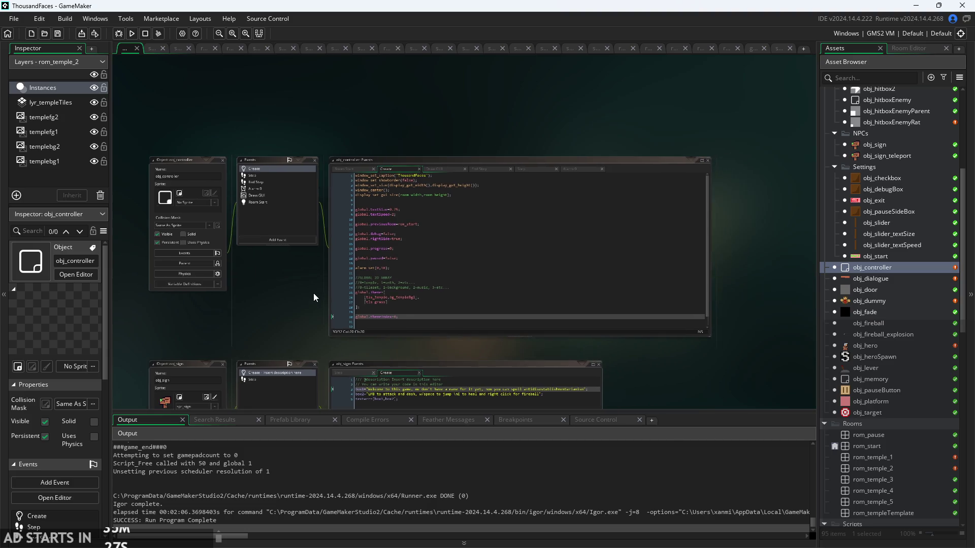
scroll(312, 294, up, 3)
Let the code editor fill the view and select the Theme rows through the themeIndex line
mouse_move(321, 293)
mouse_down()
mouse_move(312, 326)
mouse_move(213, 314)
mouse_up()
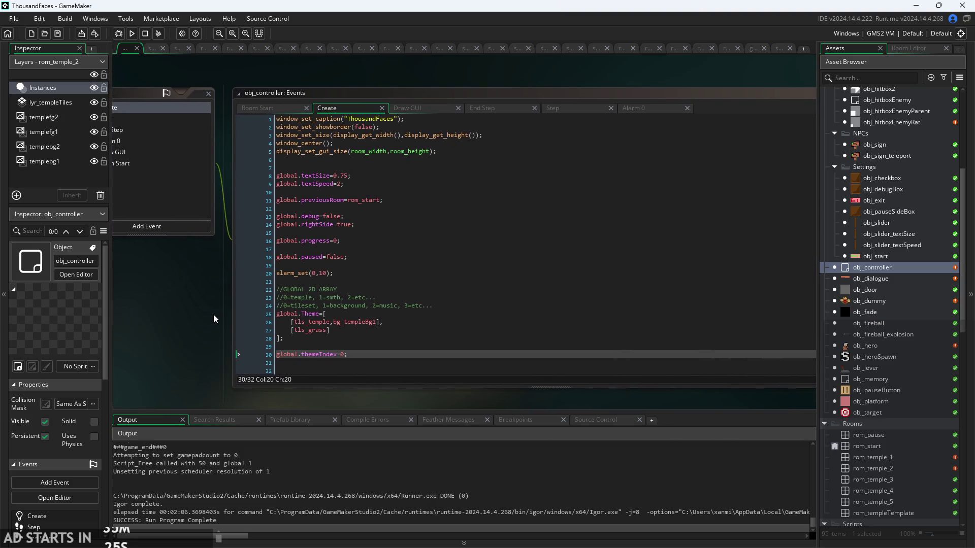
scroll(214, 317, down, 2)
scroll(191, 306, up, 4)
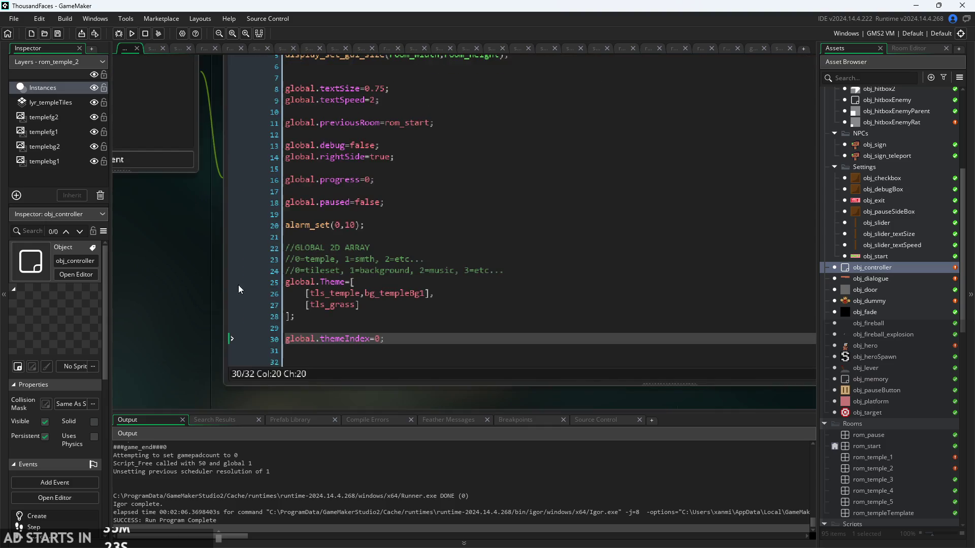
key(shift+Up)
key(shift+Up)
key(shift+Up)
key(shift+Home)
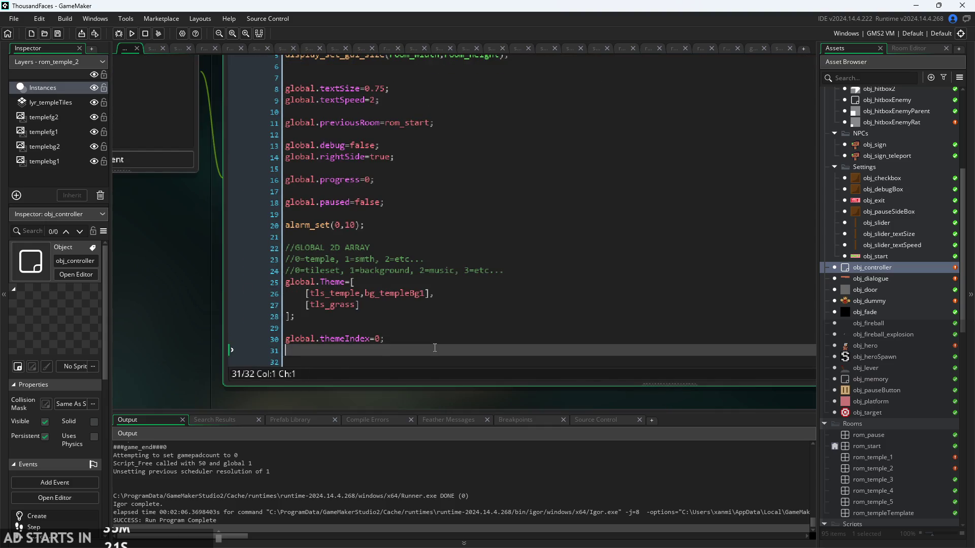
Edit the first Theme row on line 26 around the comma and select templeBg1
click(472, 333)
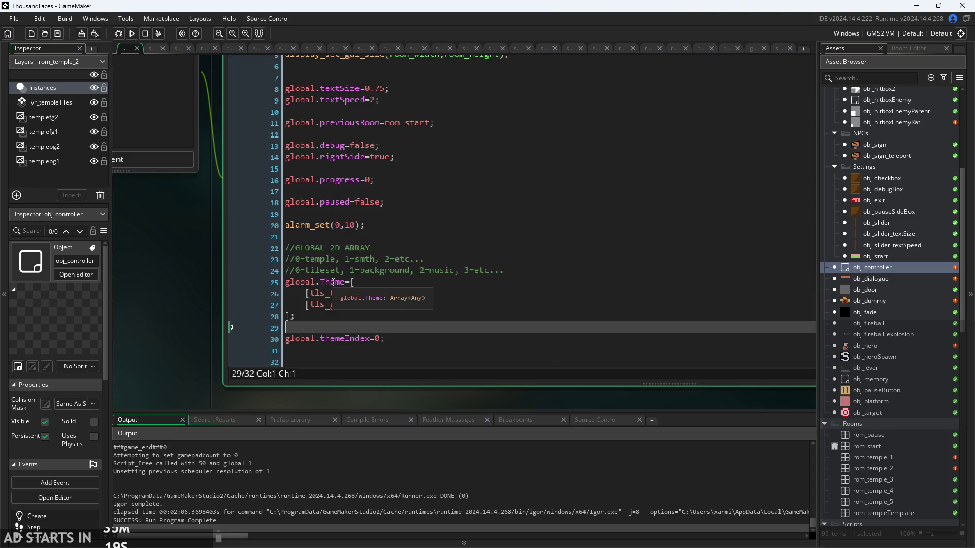
click(406, 293)
click(325, 304)
click(367, 295)
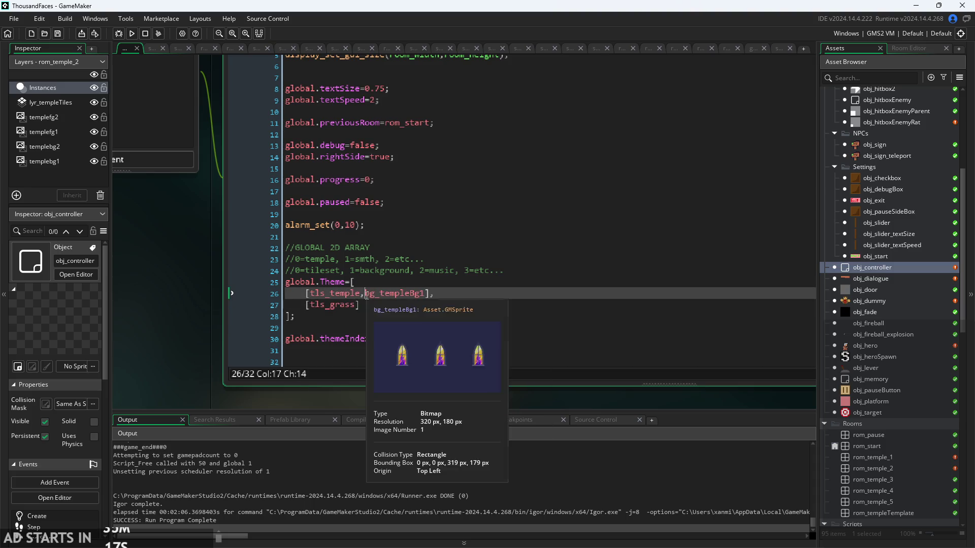
click(429, 294)
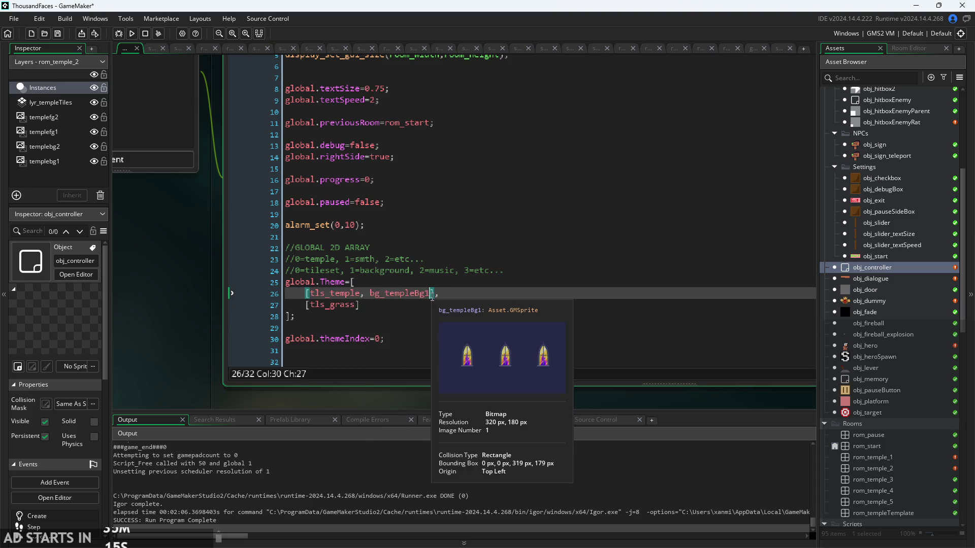
drag(429, 294, 374, 302)
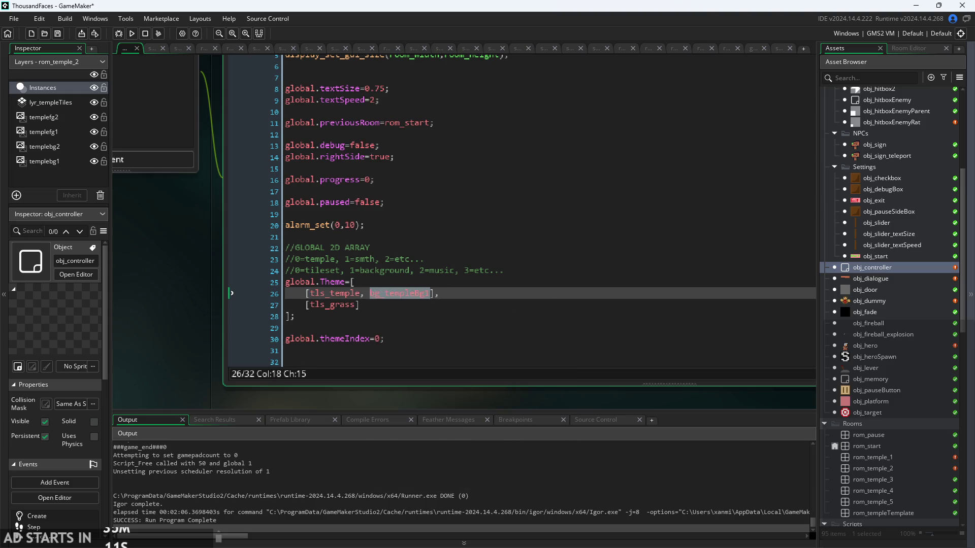
Expand the Backgrounds sprite folder in the Asset Browser and inspect the bg_templeFg2 sprite
scroll(861, 414, down, 3)
scroll(866, 412, down, 3)
scroll(867, 412, down, 2)
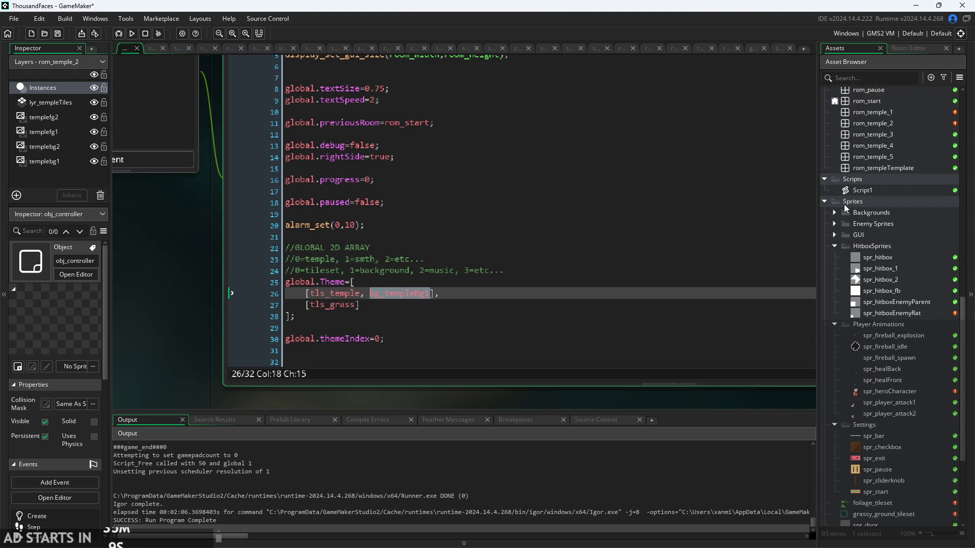
click(833, 213)
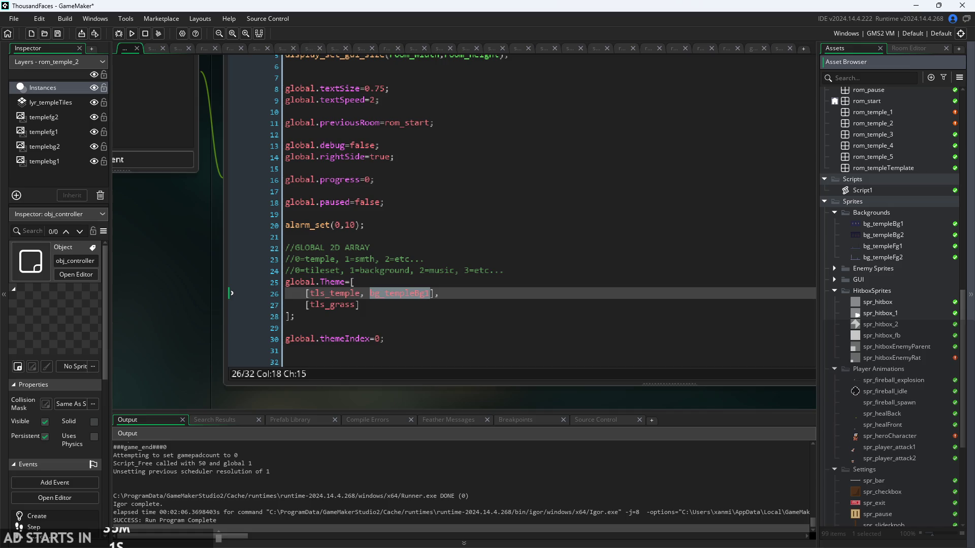
click(906, 258)
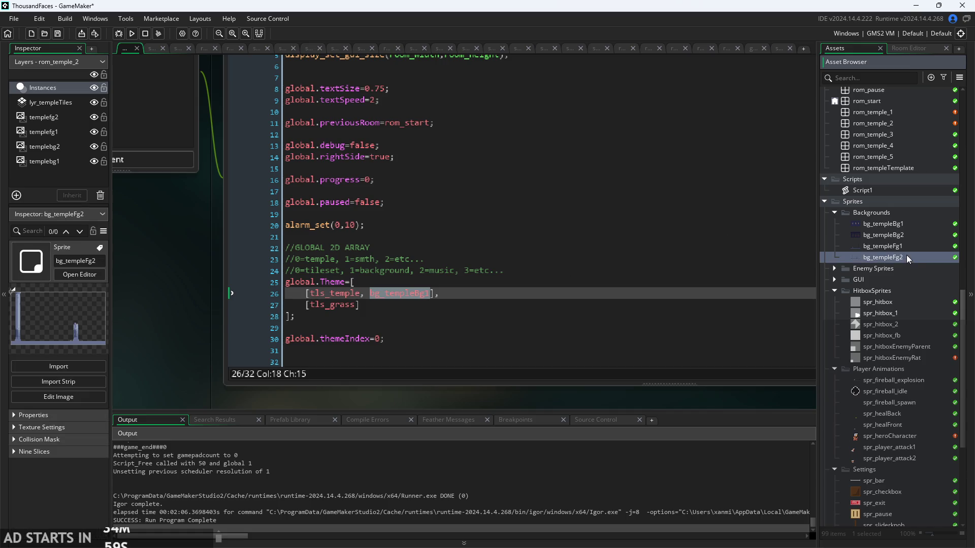
key(Up)
key(Up)
key(Up)
key(Down)
key(Down)
click(915, 245)
click(921, 257)
key(Down)
key(Down)
key(Down)
key(End)
scroll(650, 408, down, 2)
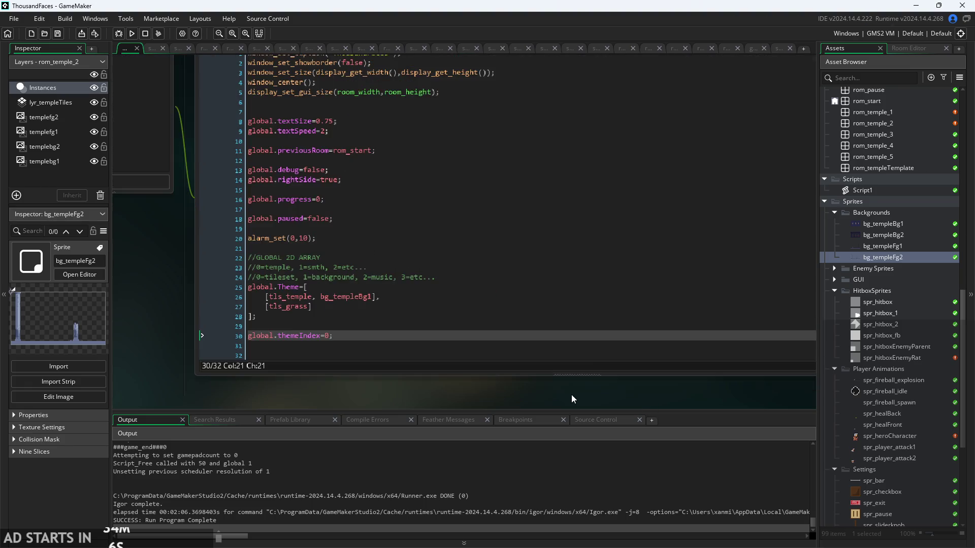
scroll(572, 395, down, 2)
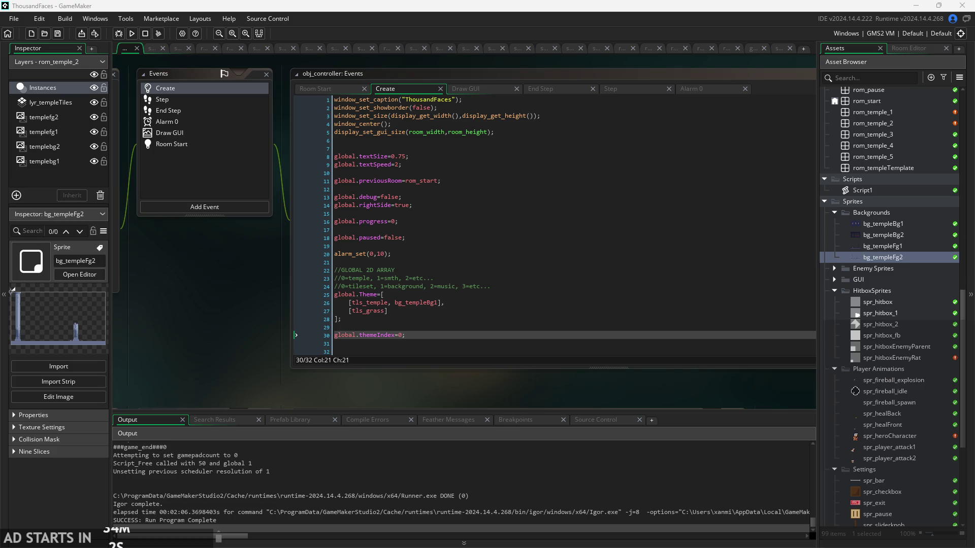
scroll(485, 361, down, 1)
scroll(486, 362, down, 2)
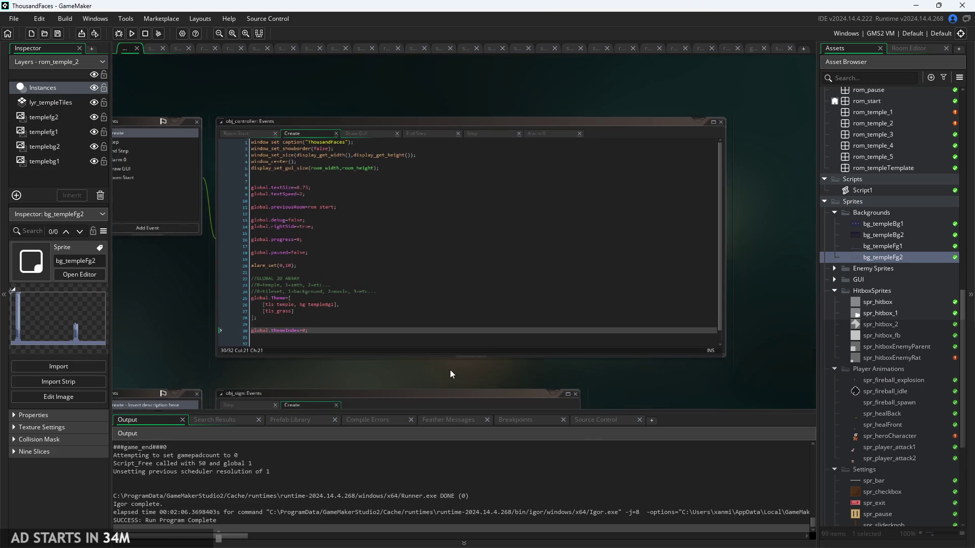
click(442, 278)
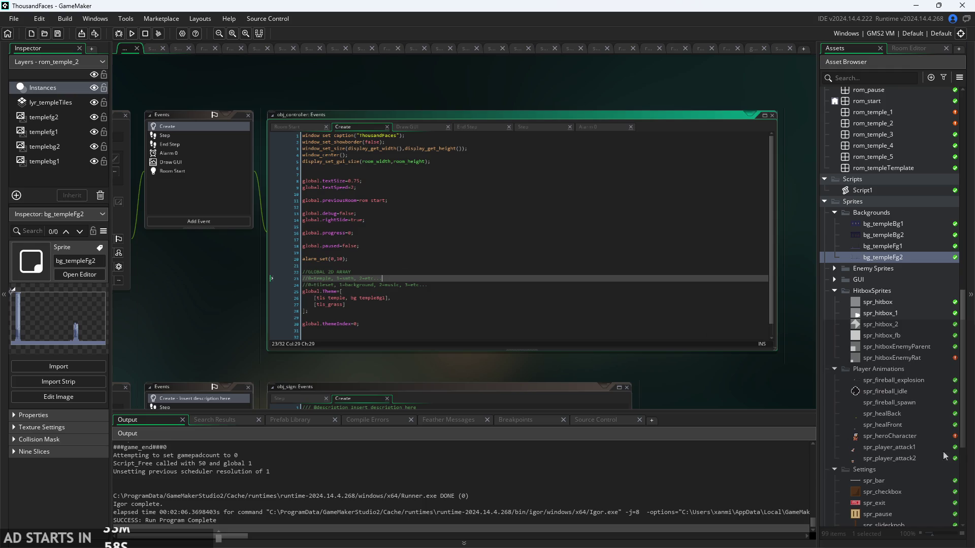
key(alt+Tab)
scroll(789, 298, up, 5)
scroll(789, 298, up, 10)
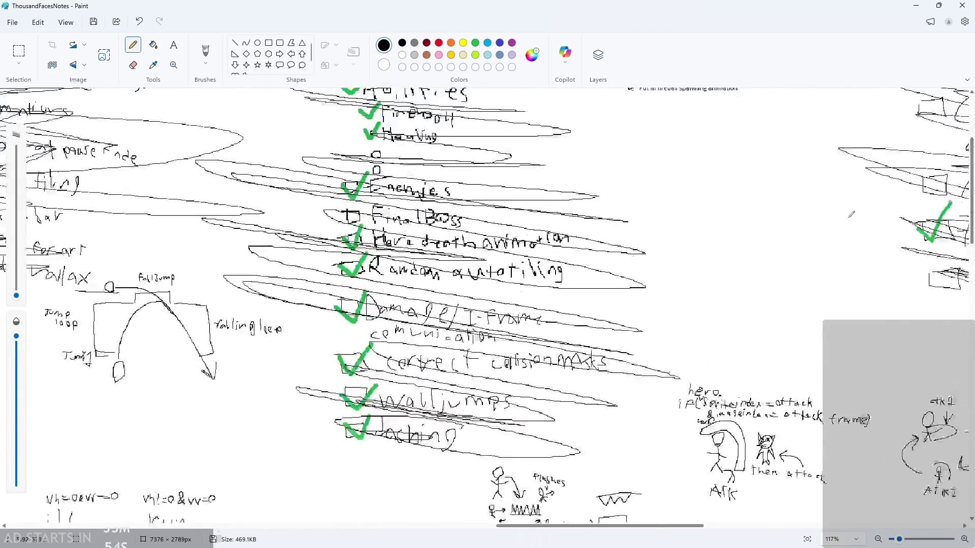
scroll(648, 529, right, 10)
scroll(796, 340, down, 6)
scroll(796, 341, right, 1)
scroll(796, 340, down, 7)
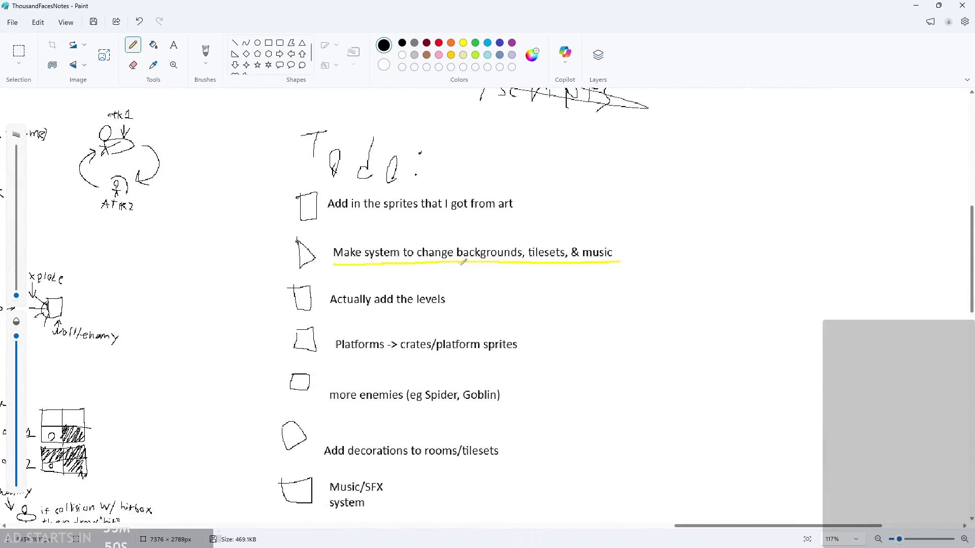
ctrl+scroll(466, 159, up, 1)
ctrl+scroll(440, 333, up, 1)
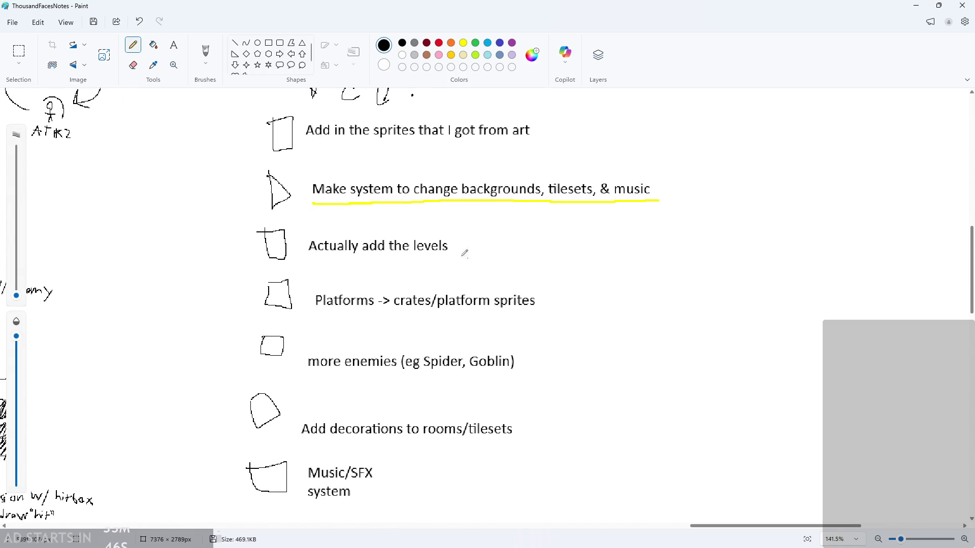
drag(378, 312, 523, 313)
key(ctrl+z)
drag(310, 315, 519, 320)
key(ctrl+z)
click(917, 6)
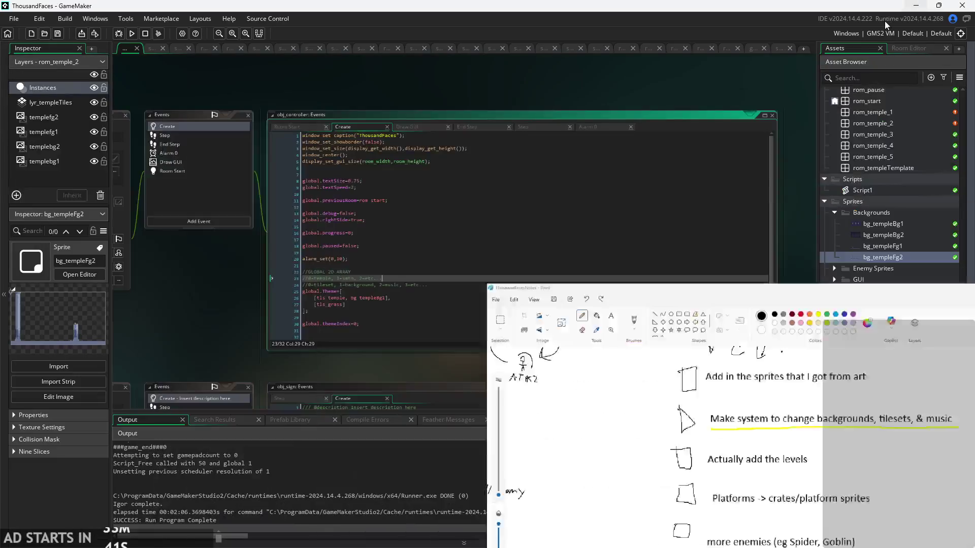
Scroll the Asset Browser and focus the project's asset list to locate large_crate
scroll(885, 349, down, 6)
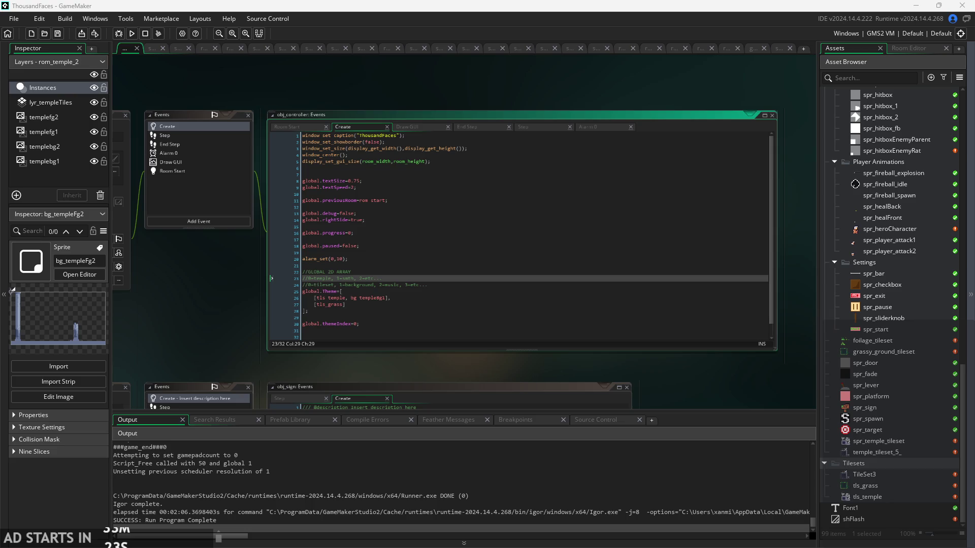
click(883, 452)
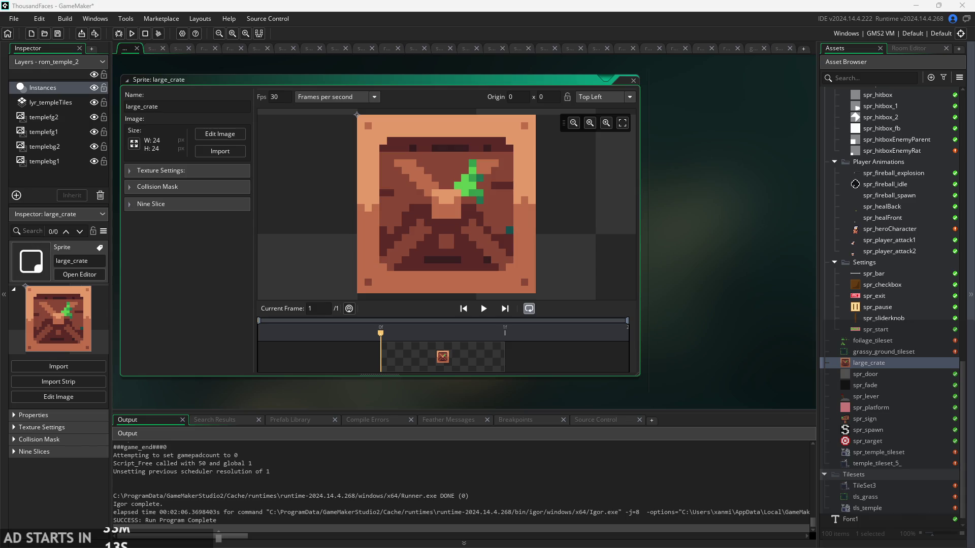
Show large_crate's nine-slice settings, then stretch, recentre and reposition the crate in the preview
click(146, 202)
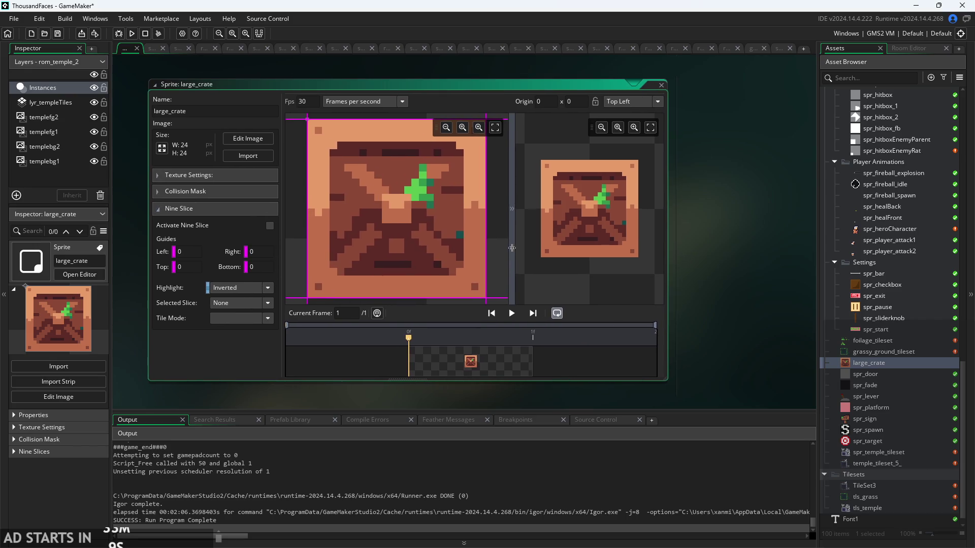
scroll(491, 237, down, 3)
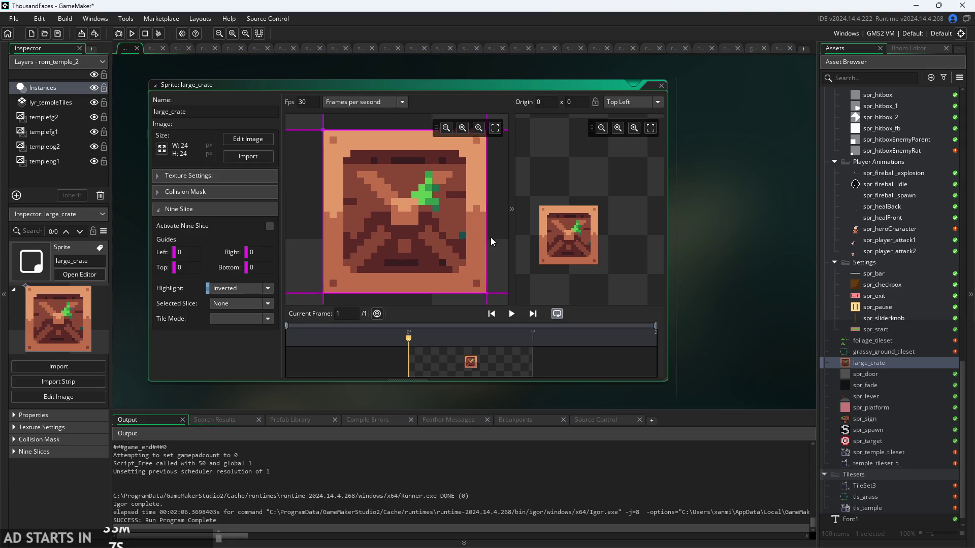
mouse_move(599, 205)
mouse_down()
mouse_move(635, 175)
mouse_move(592, 206)
mouse_move(580, 196)
mouse_move(587, 214)
mouse_up()
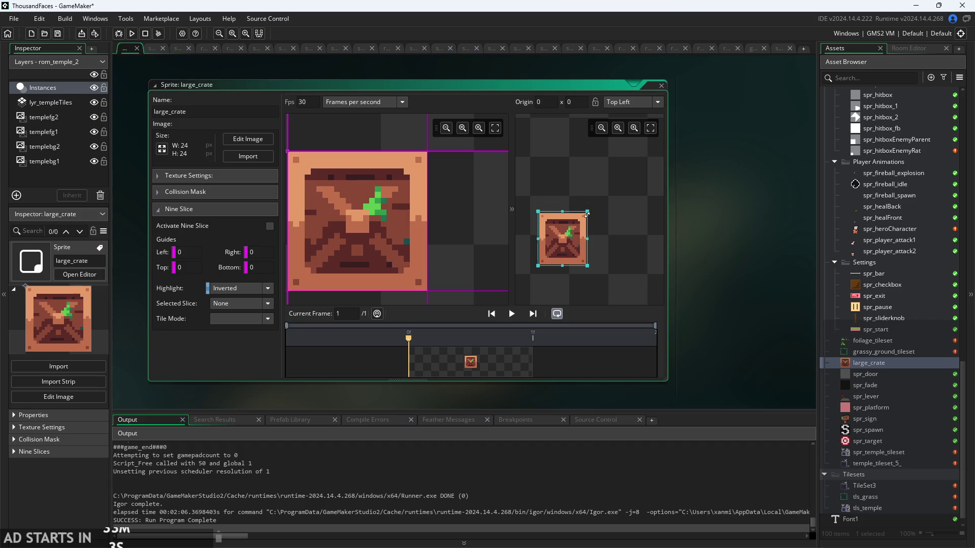
drag(446, 241, 488, 226)
drag(565, 238, 595, 237)
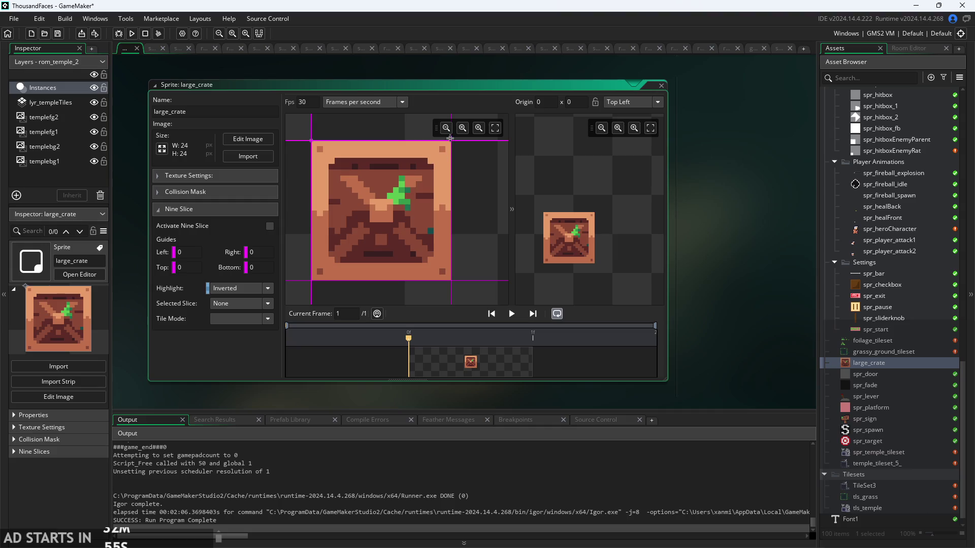